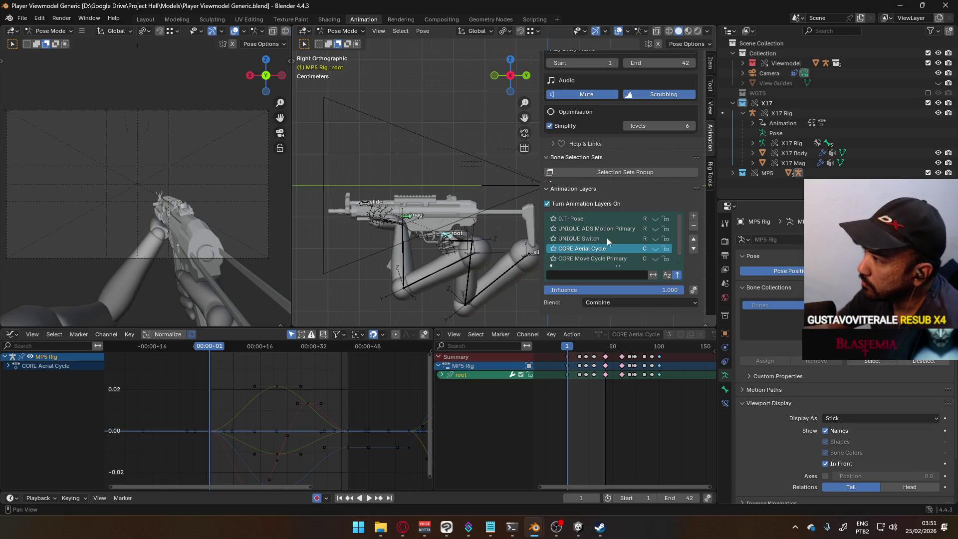
Hide the MP5 collection and make POSE Hipfire Sidearm the Viewmodel Rig's active layer instead of POSE Hipfire Primary.
click(928, 173)
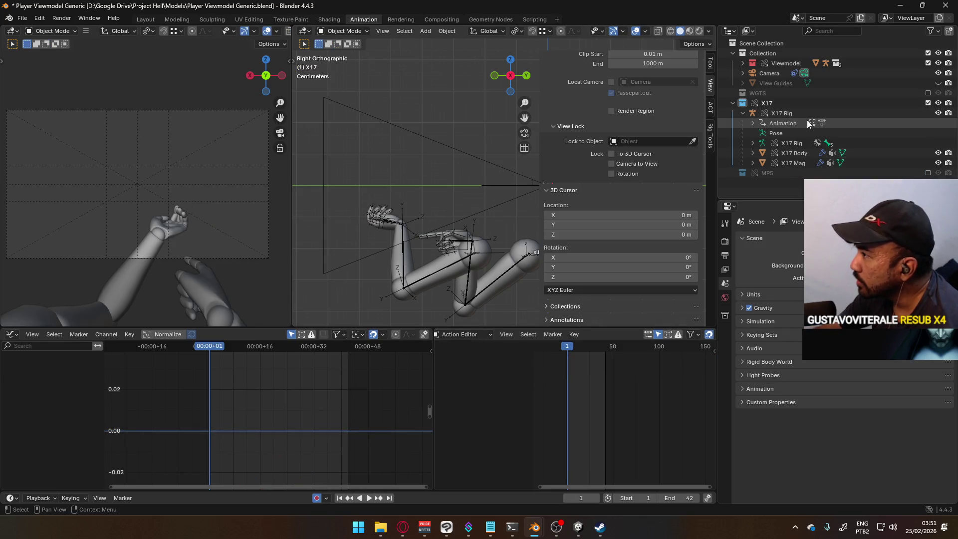
click(388, 224)
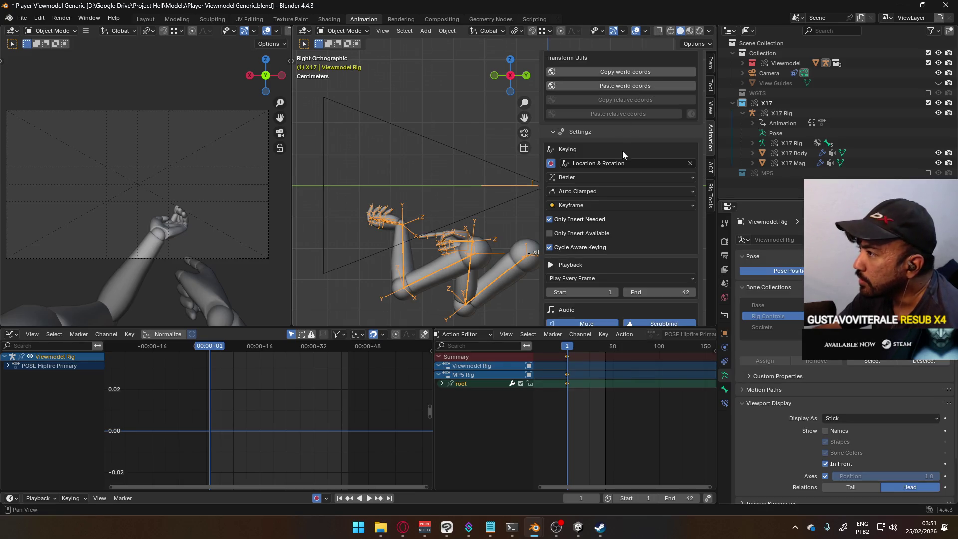
scroll(621, 145, down, 8)
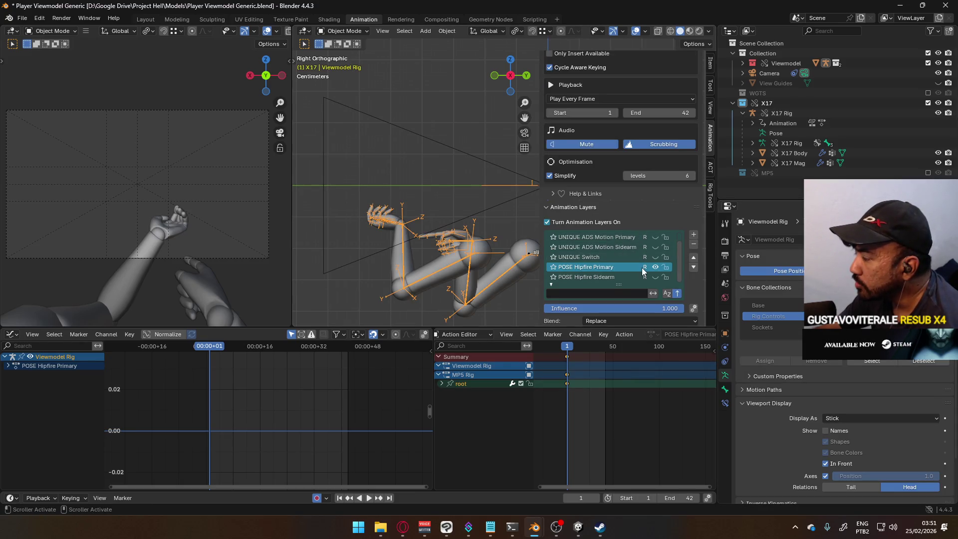
click(654, 267)
click(655, 277)
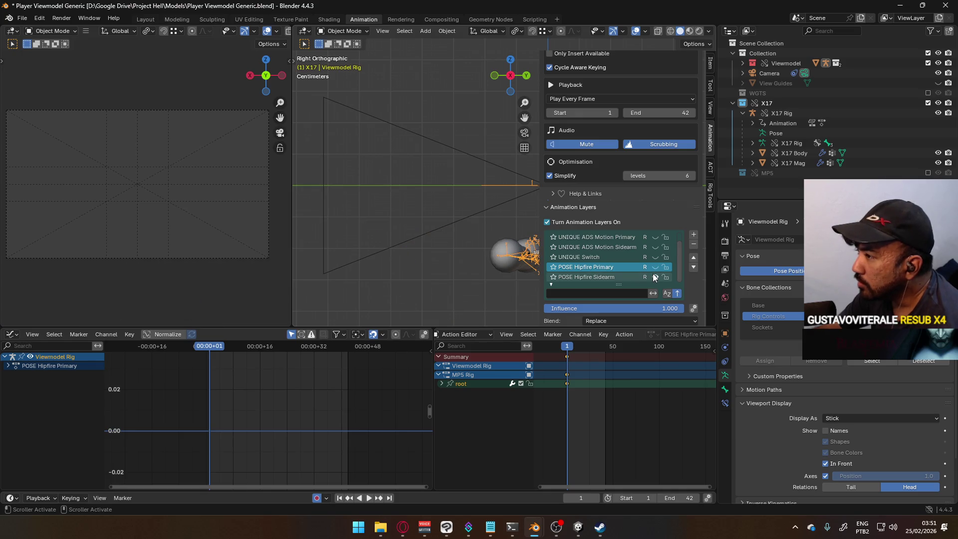
click(608, 276)
Orbit the view into perspective and select the X17 Rig.
scroll(644, 257, up, 1)
scroll(634, 255, down, 1)
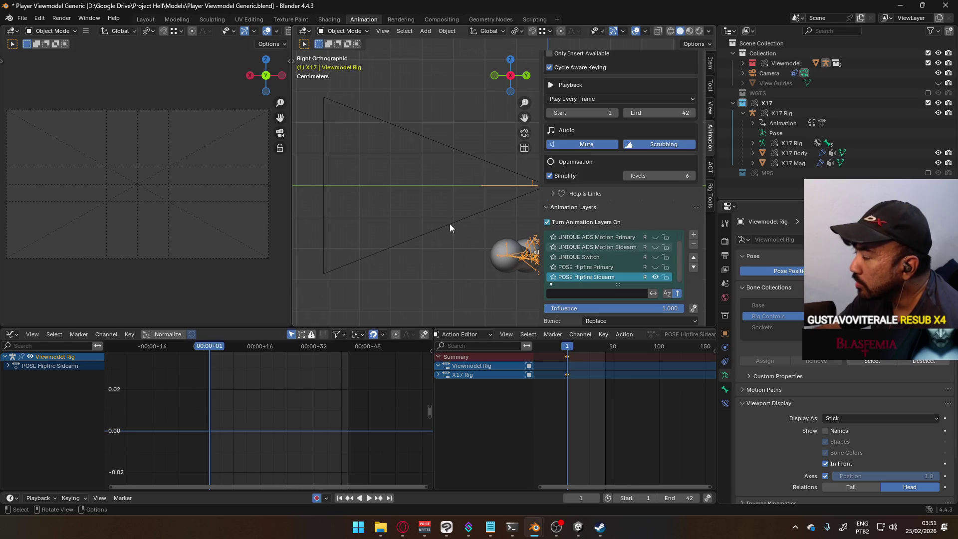
scroll(450, 223, down, 5)
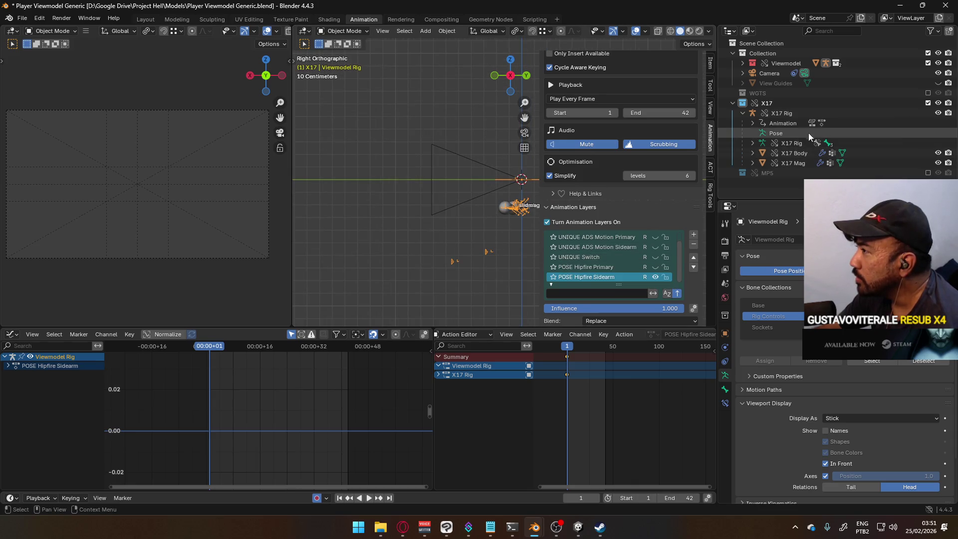
mouse_move(524, 212)
middle_down()
mouse_move(454, 208)
mouse_move(499, 223)
middle_up()
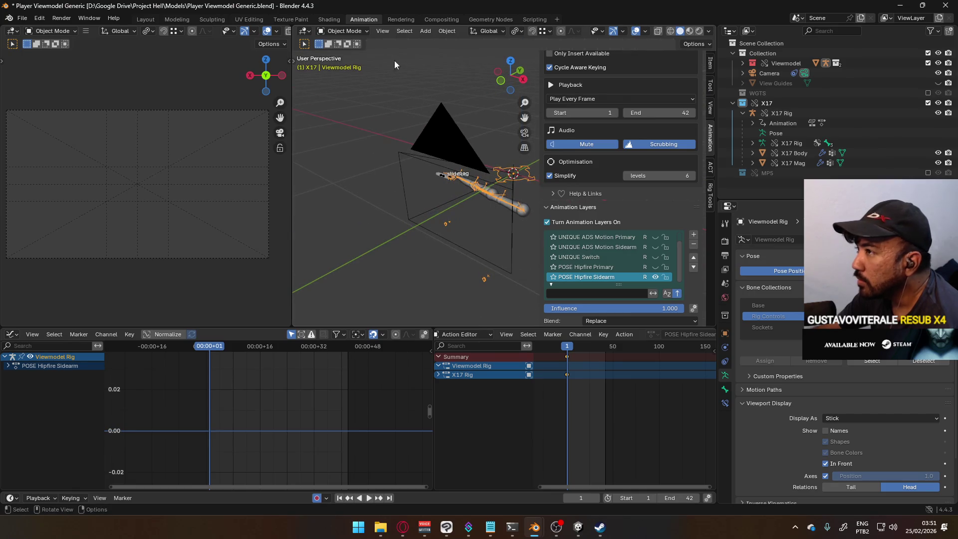
click(443, 178)
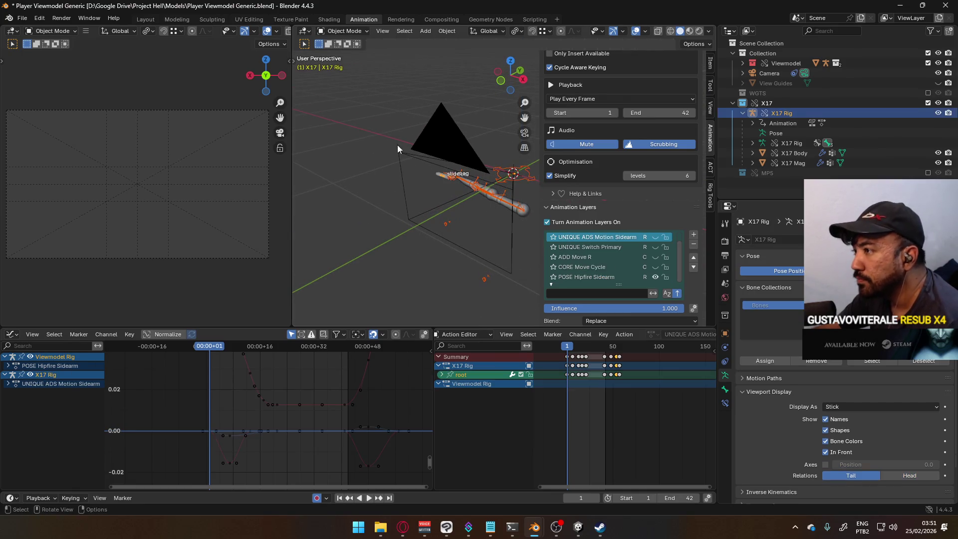
Switch the X17 Rig into Pose Mode and save the file.
click(344, 31)
click(343, 63)
key(ctrl+s)
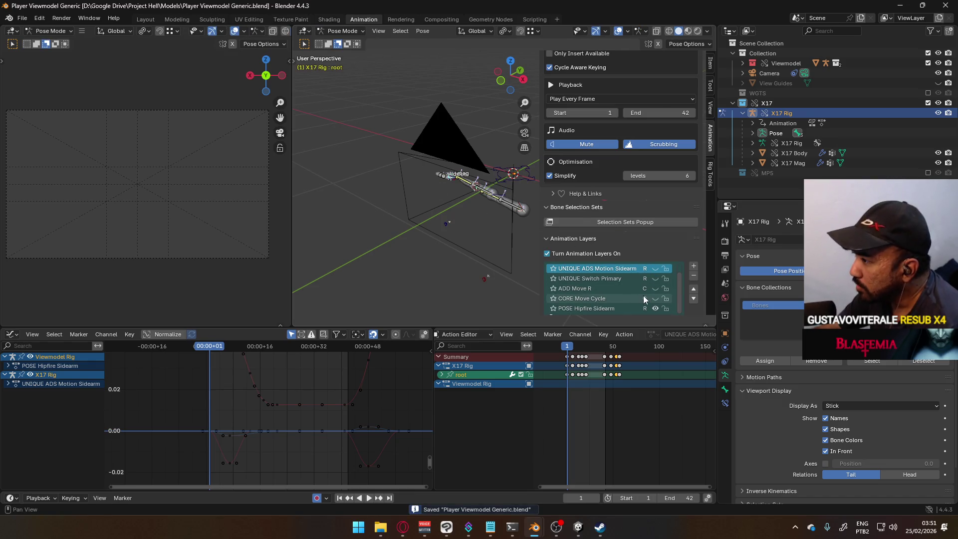
Toggle the ADS Motion Sidearm layer, view from the right, and add a layer after ADD Move R.
scroll(651, 280, up, 1)
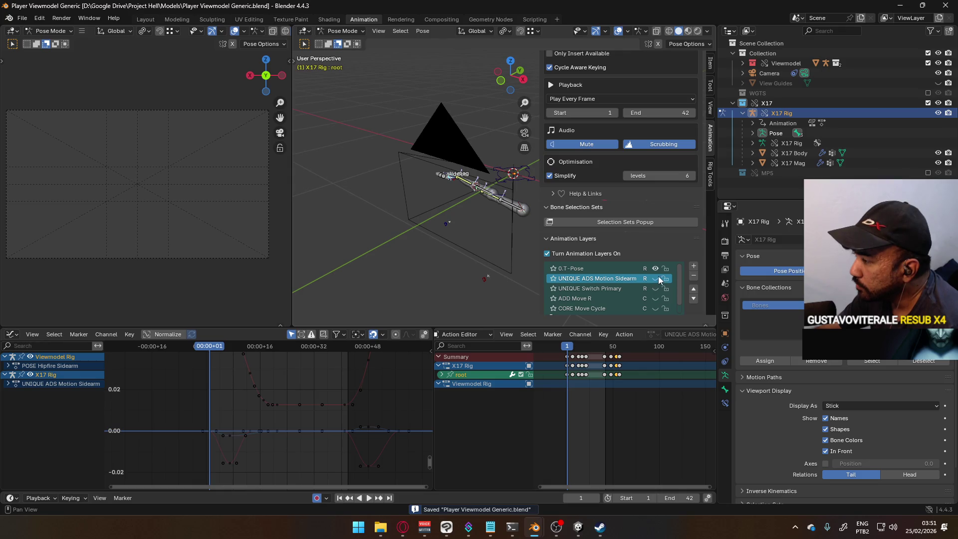
click(655, 278)
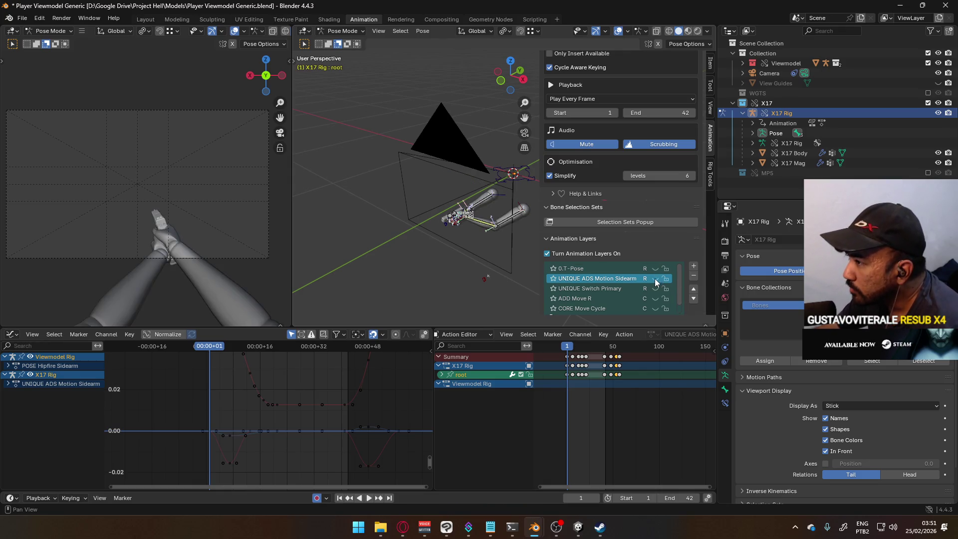
scroll(653, 280, down, 1)
key(KP_3)
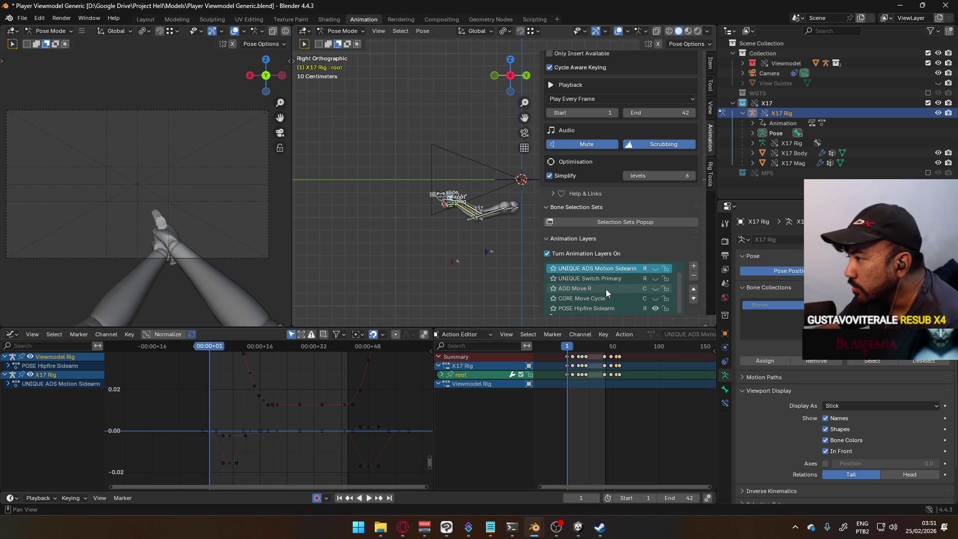
click(593, 278)
click(694, 265)
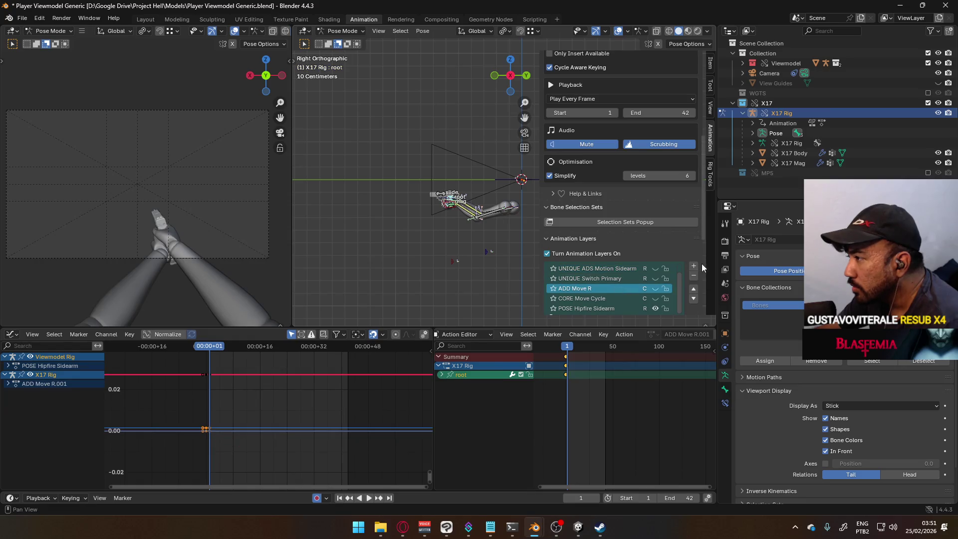
Rename the new Anim_Layer to 'CORE Aerial Cycle Sidearm' and save the file.
double_click(589, 288)
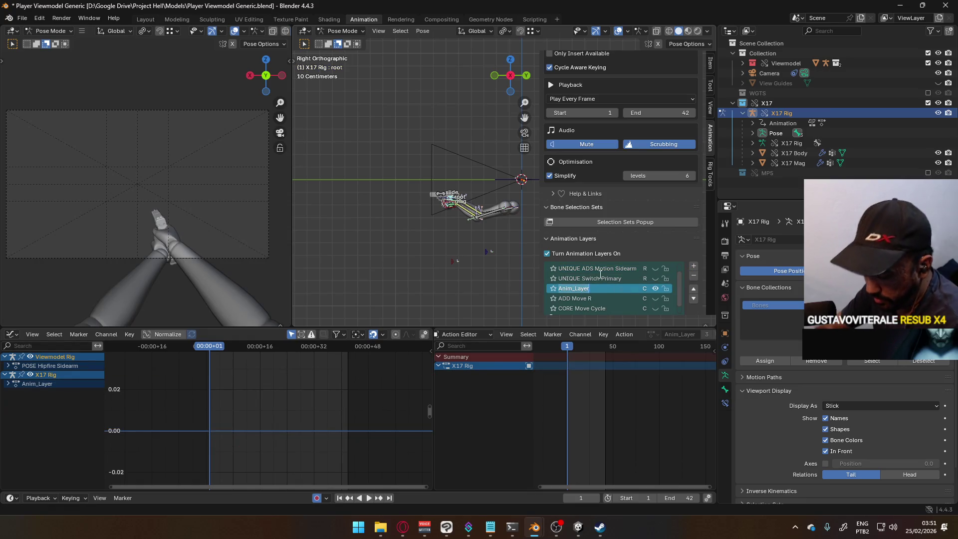
text(CORE)
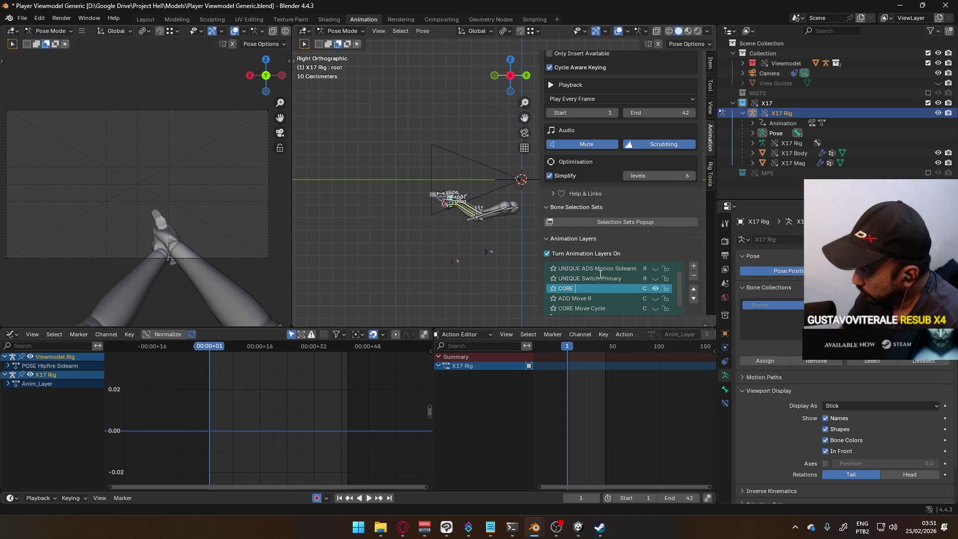
text(le)
key(Return)
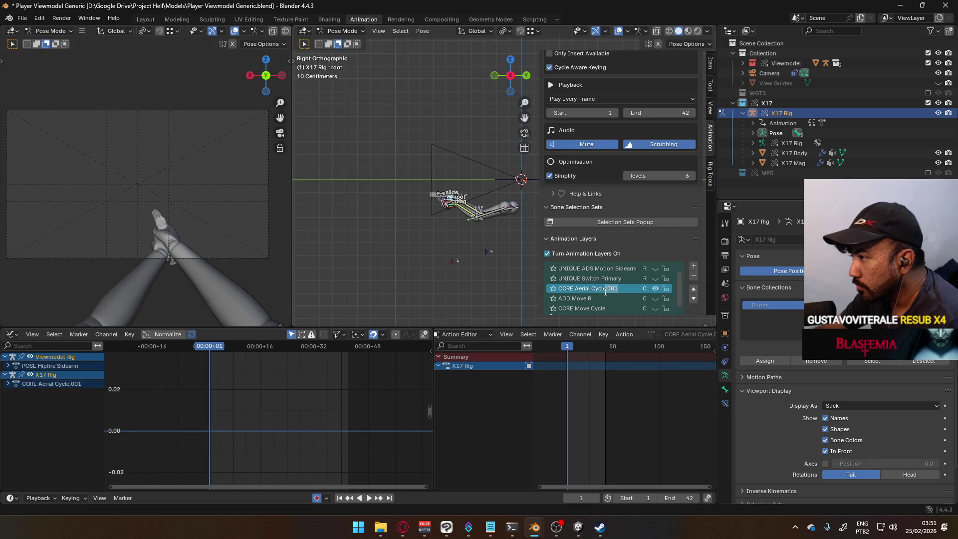
text(Sidearm)
key(Return)
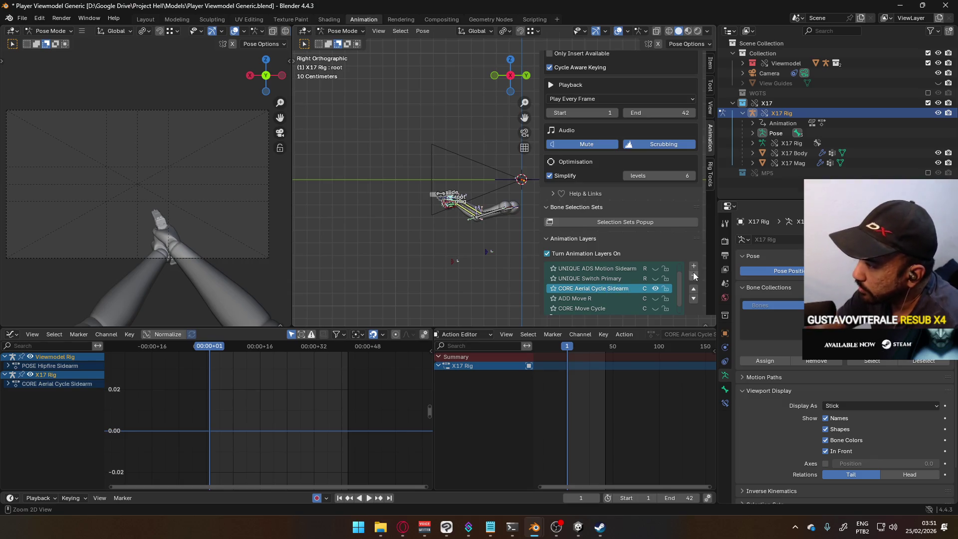
key(ctrl+s)
Orbit the view, make the MP5 collection visible again, and frame the rig.
mouse_move(424, 140)
middle_down()
mouse_move(472, 165)
mouse_move(450, 185)
middle_up()
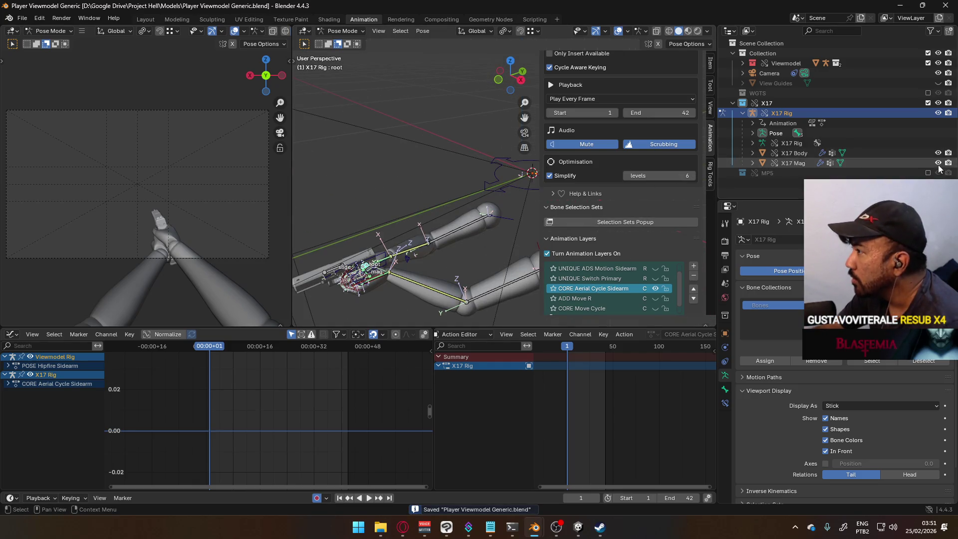
mouse_move(439, 222)
middle_down()
mouse_move(388, 216)
mouse_move(427, 180)
mouse_move(469, 207)
mouse_move(532, 206)
middle_up()
scroll(427, 181, down, 3)
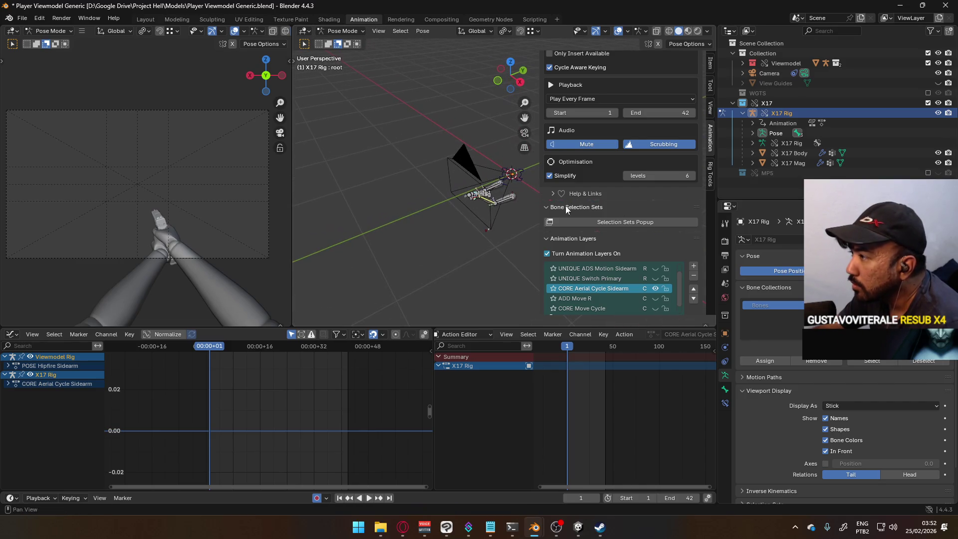
click(938, 172)
key(KP_Decimal)
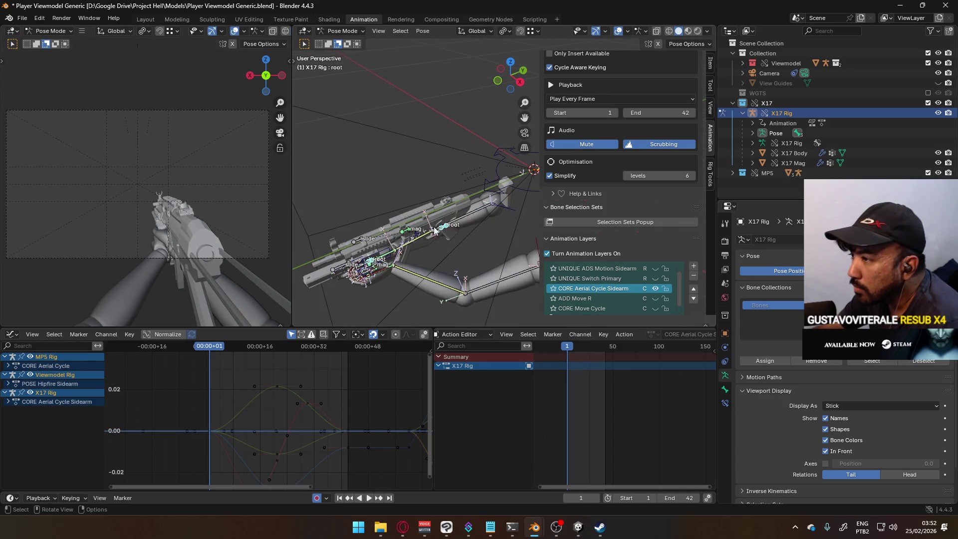
Select the MP5 root bone, rename its layer to 'CORE Aerial Cycle Primary', and save.
click(363, 244)
click(444, 227)
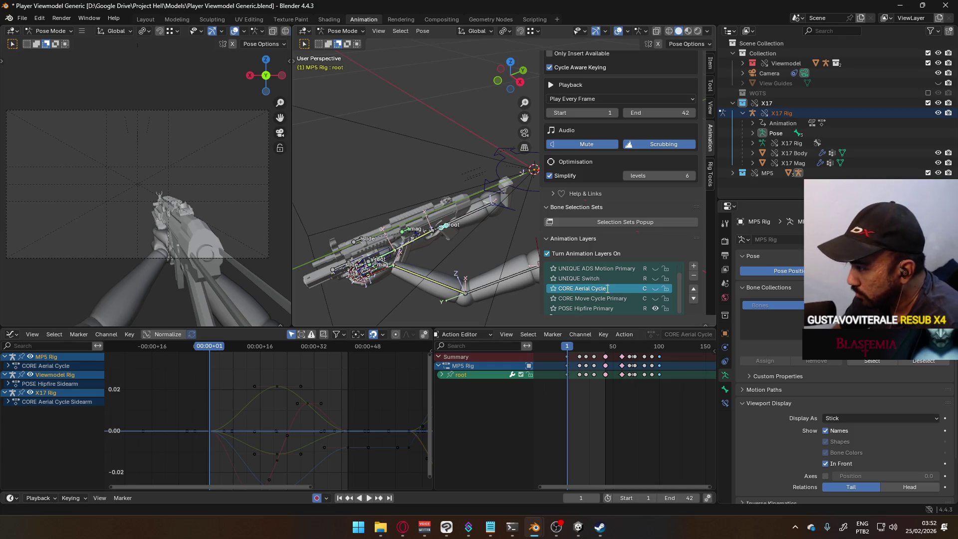
text( Primary)
key(Return)
key(ctrl+s)
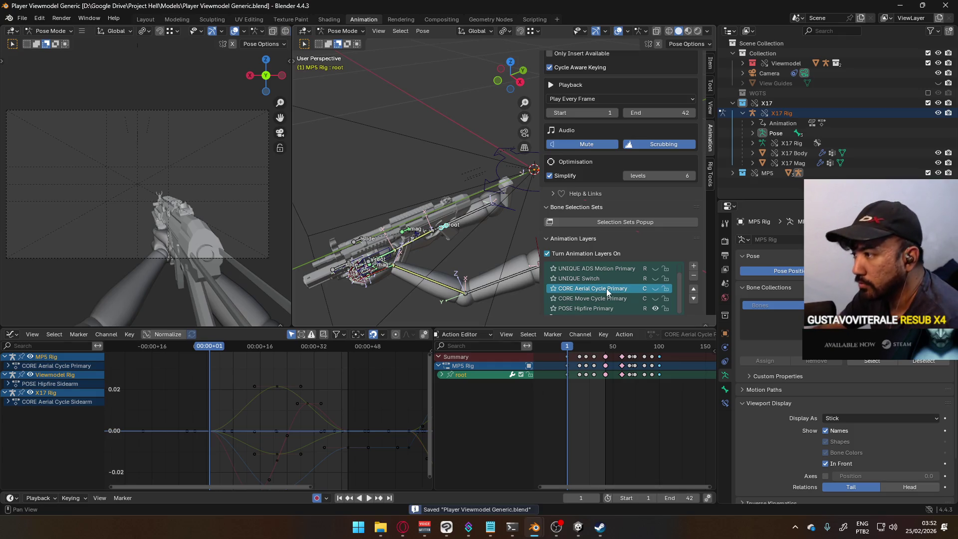
With MP5 hidden, key the X17 root's location and rotation at frame 1, then show MP5 again.
click(938, 173)
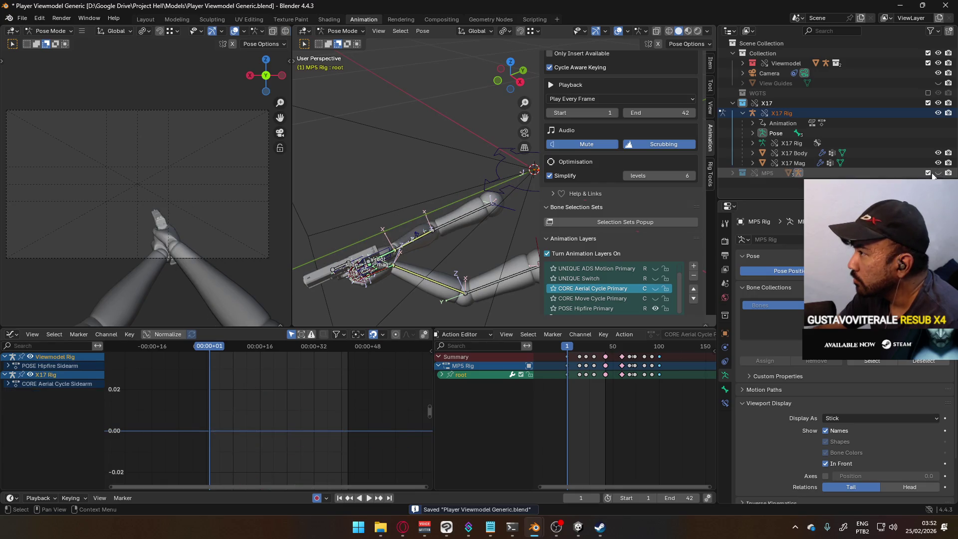
click(361, 267)
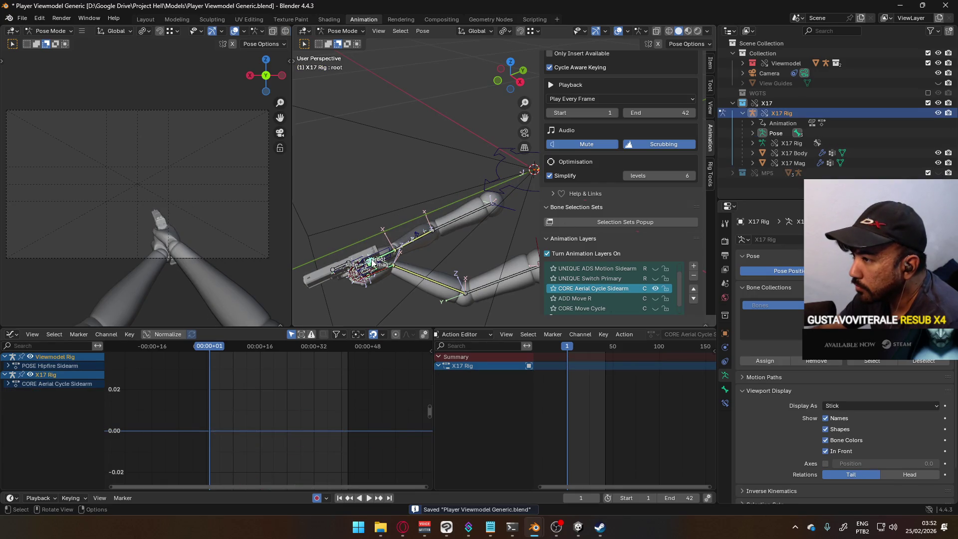
scroll(670, 274, down, 1)
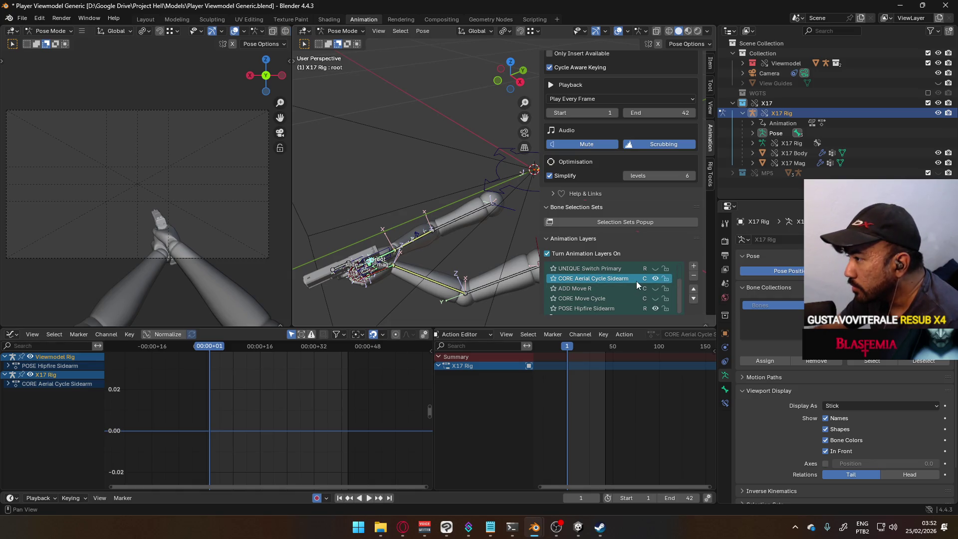
key(KP_3)
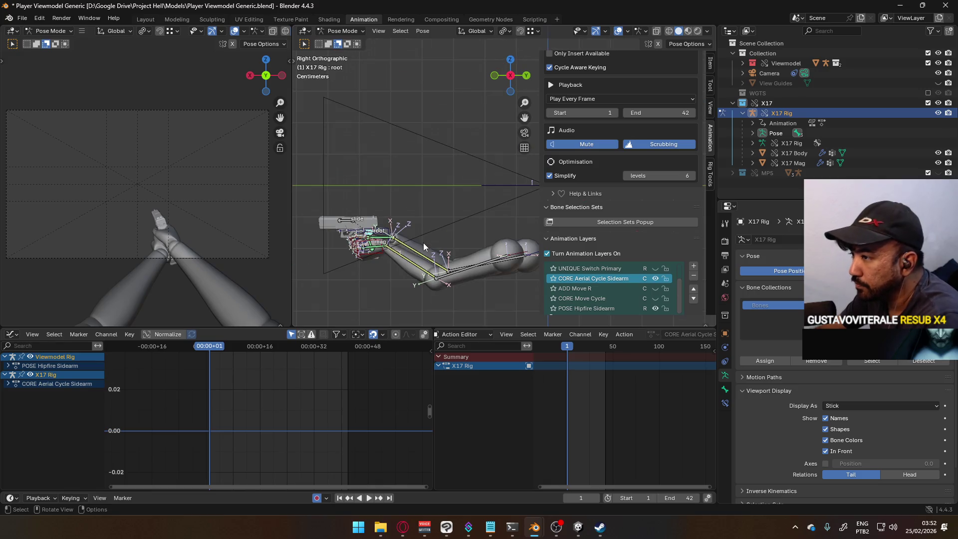
key(i)
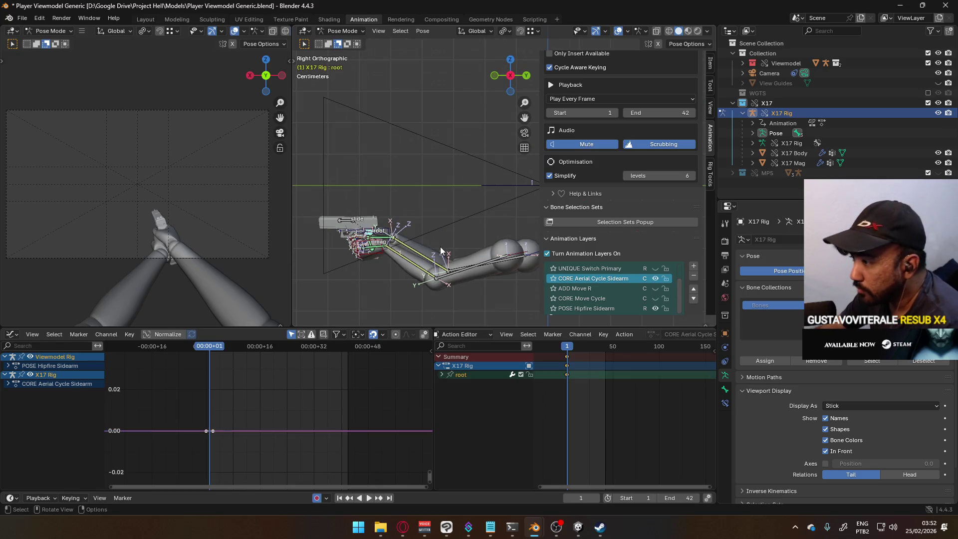
scroll(407, 252, up, 2)
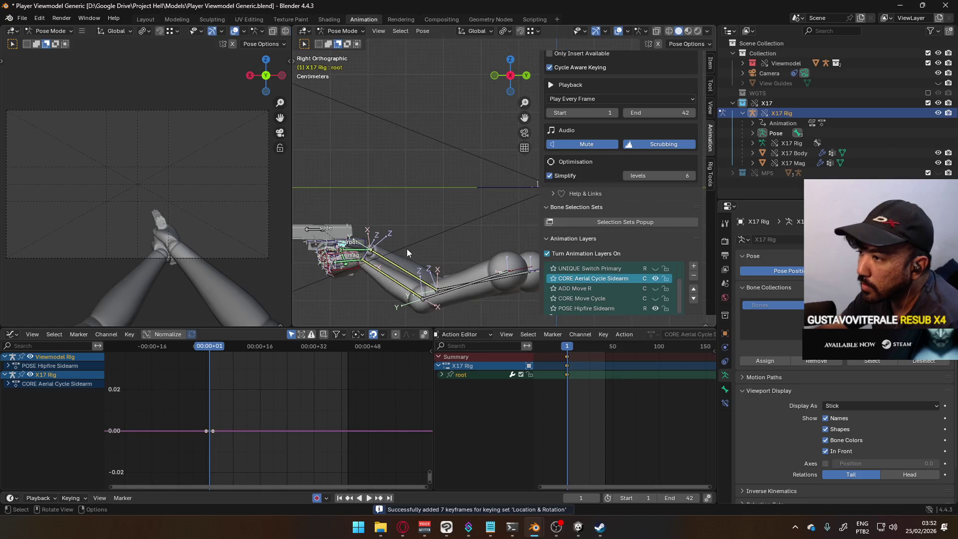
click(938, 173)
click(438, 246)
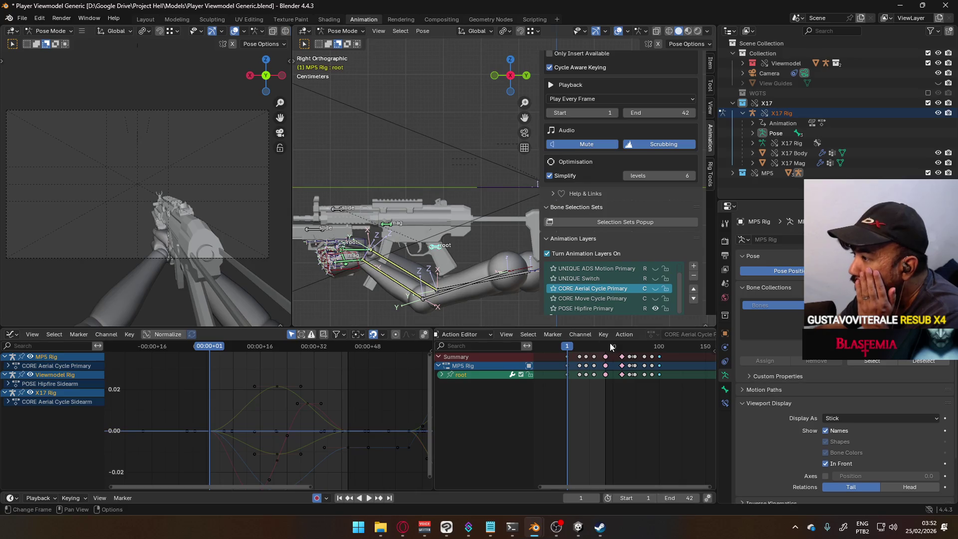
Scrub the MP5 animation to frame 100, mute CORE Aerial Cycle Primary, and hide the MP5 collection.
drag(563, 348, 622, 348)
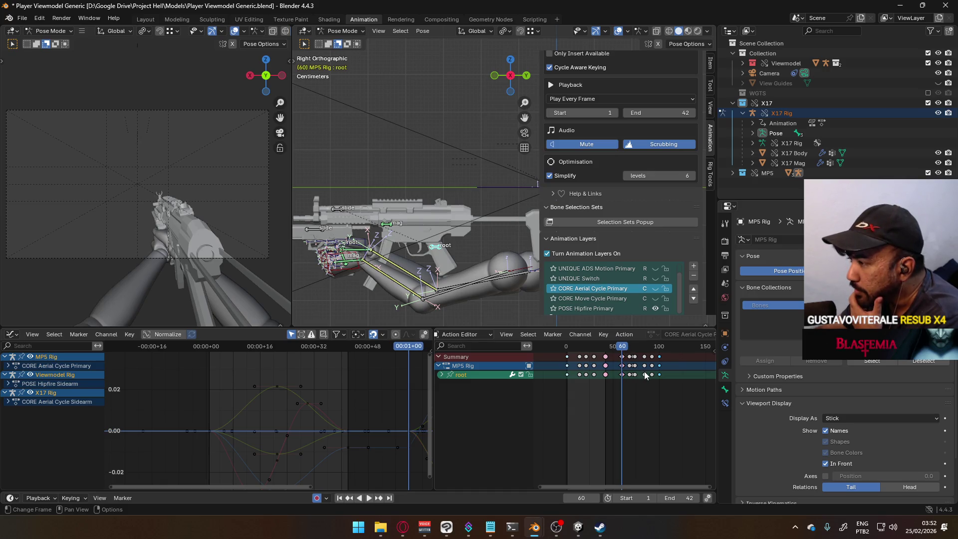
drag(623, 350, 658, 350)
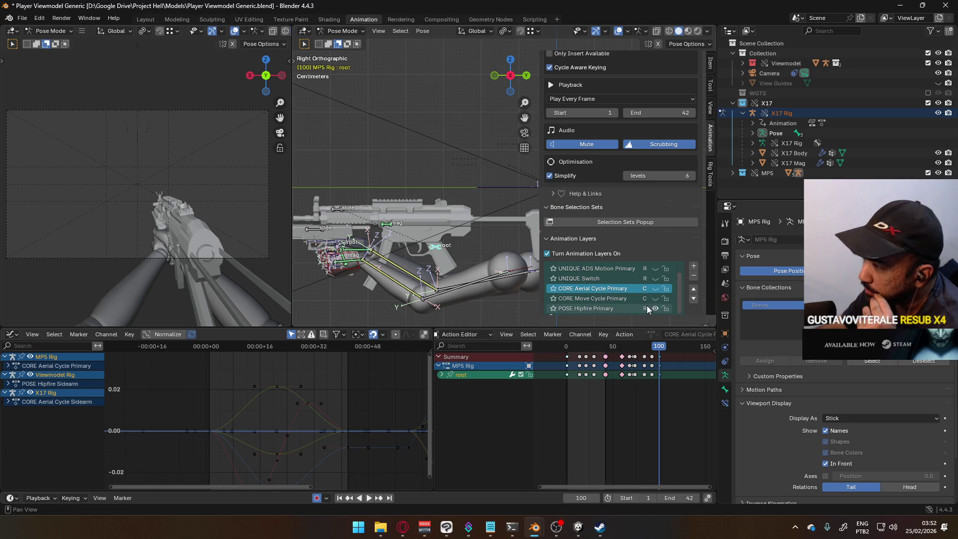
click(654, 289)
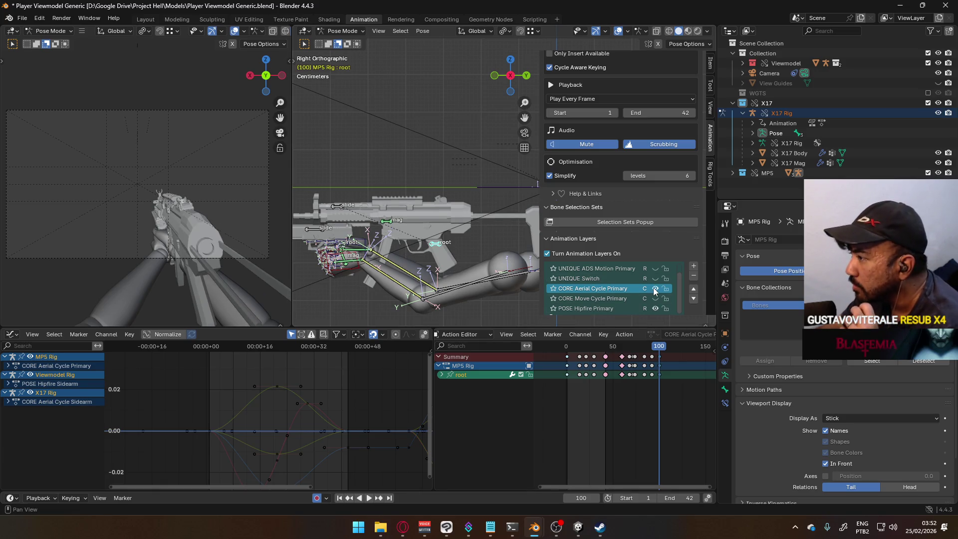
click(654, 288)
click(618, 308)
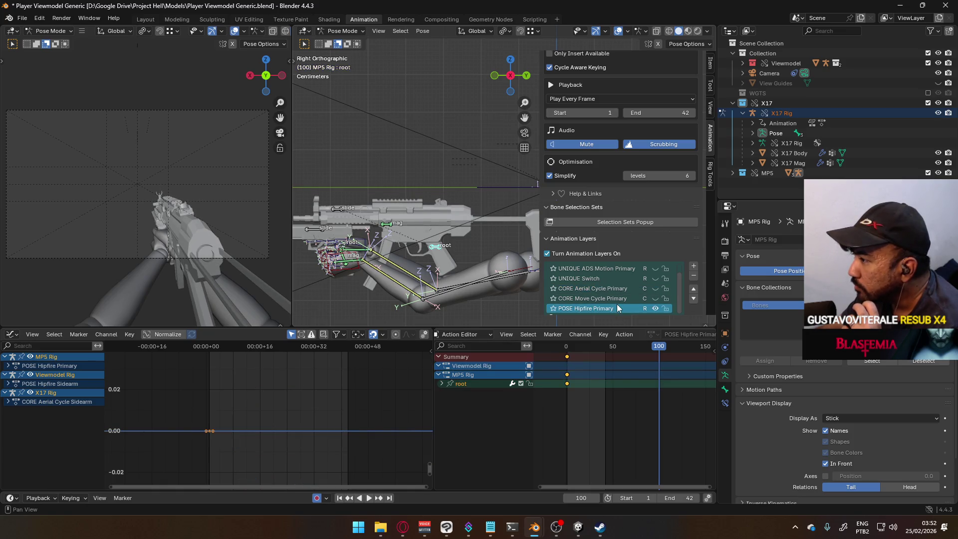
click(623, 290)
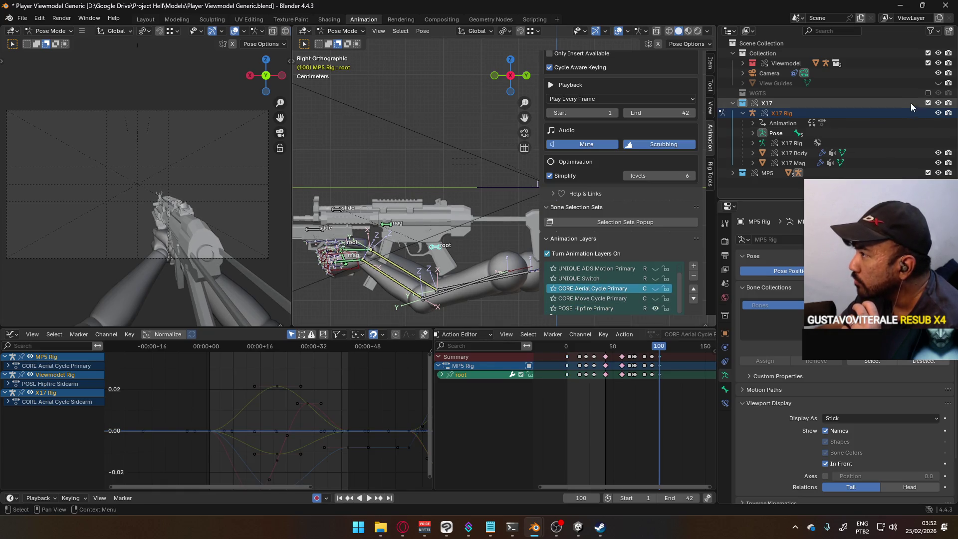
click(927, 173)
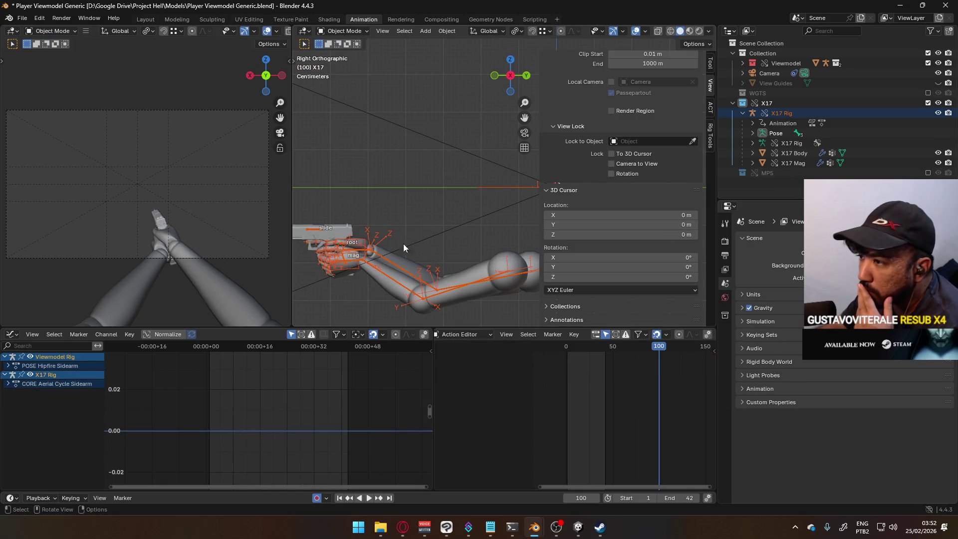
Put the Viewmodel Rig in Pose Mode and make the X17 root bone active.
click(382, 270)
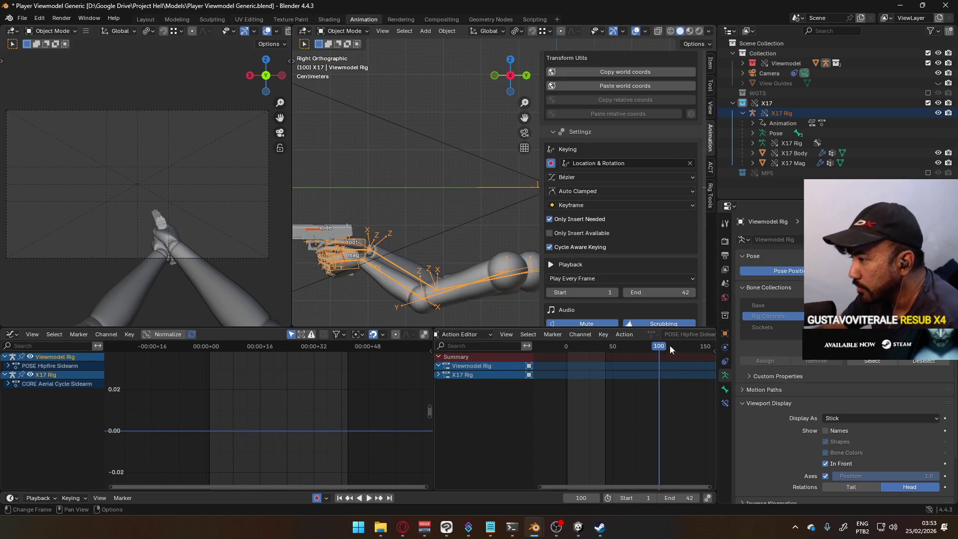
click(343, 31)
click(347, 64)
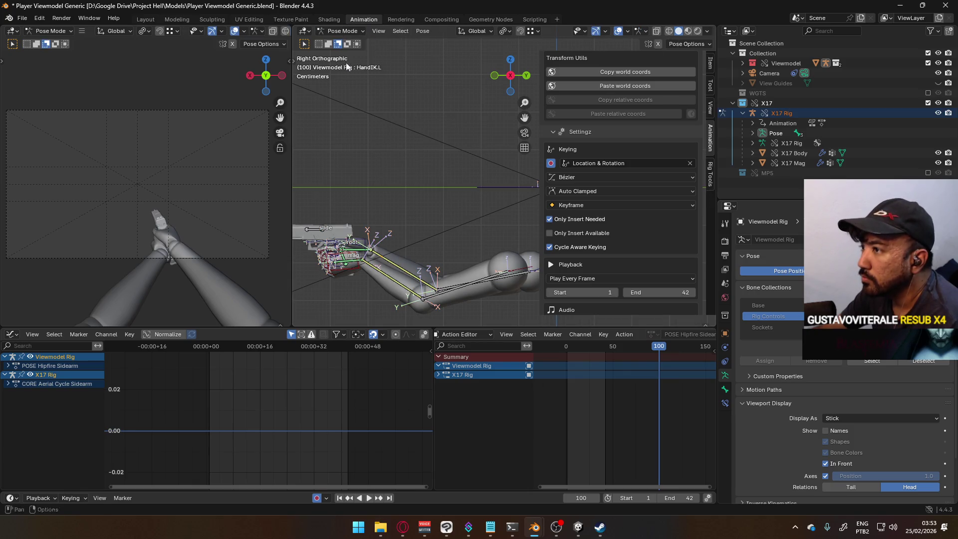
click(342, 248)
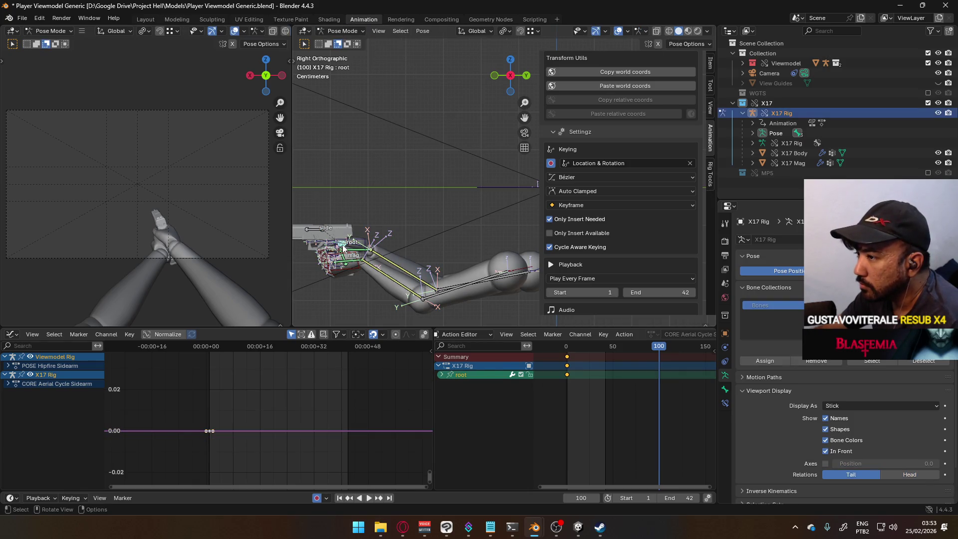
At frame 42, raise the X17 root bone along Z to key it.
drag(642, 349, 602, 352)
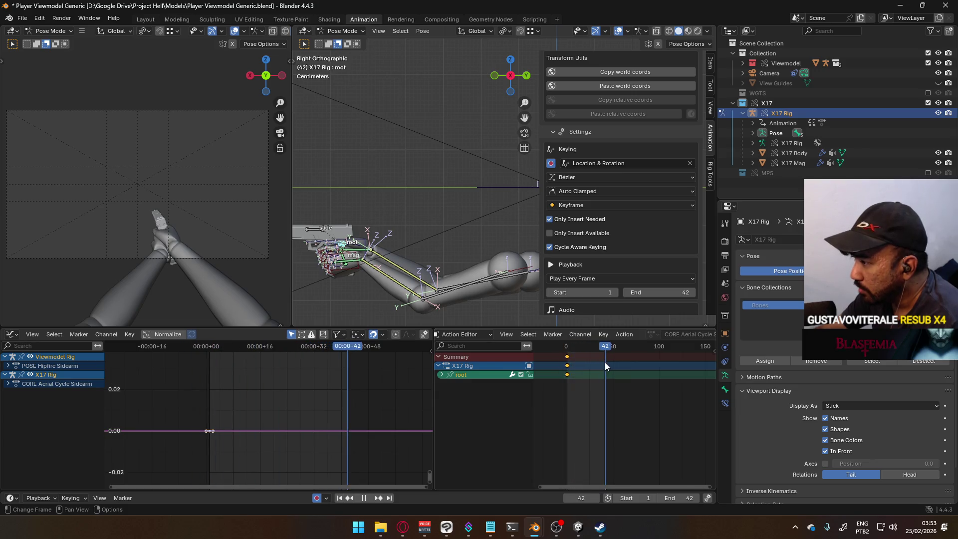
key(space)
shift+middle_drag(394, 247, 465, 230)
scroll(462, 228, up, 1)
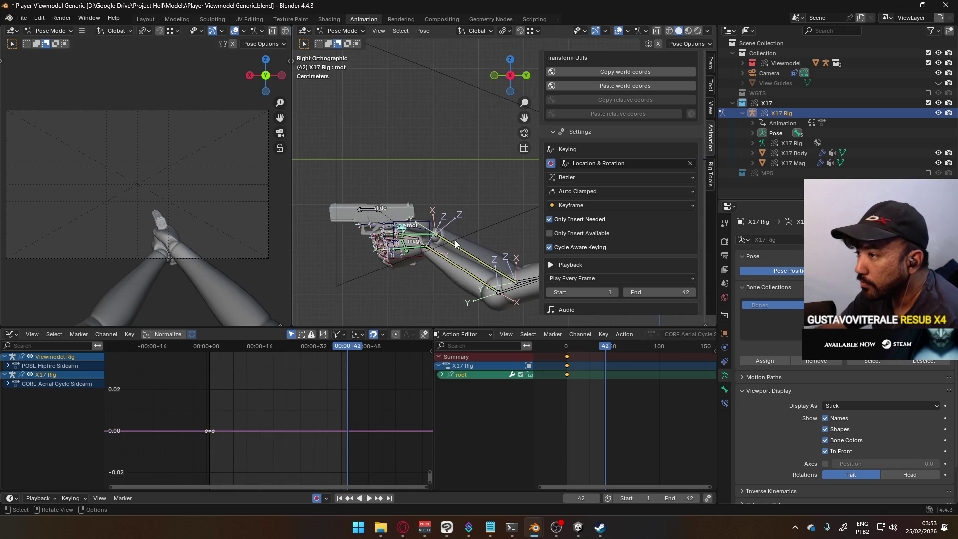
key(g)
key(z)
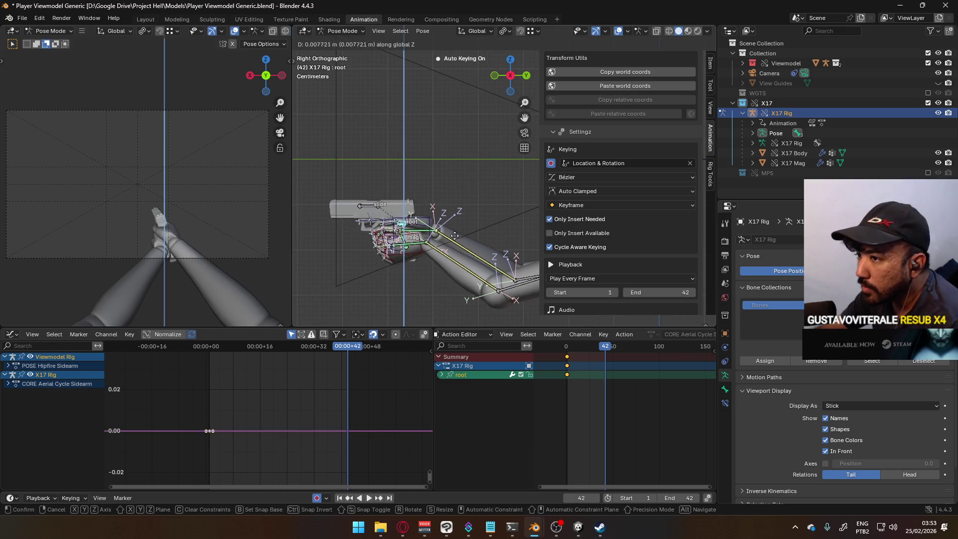
click(455, 230)
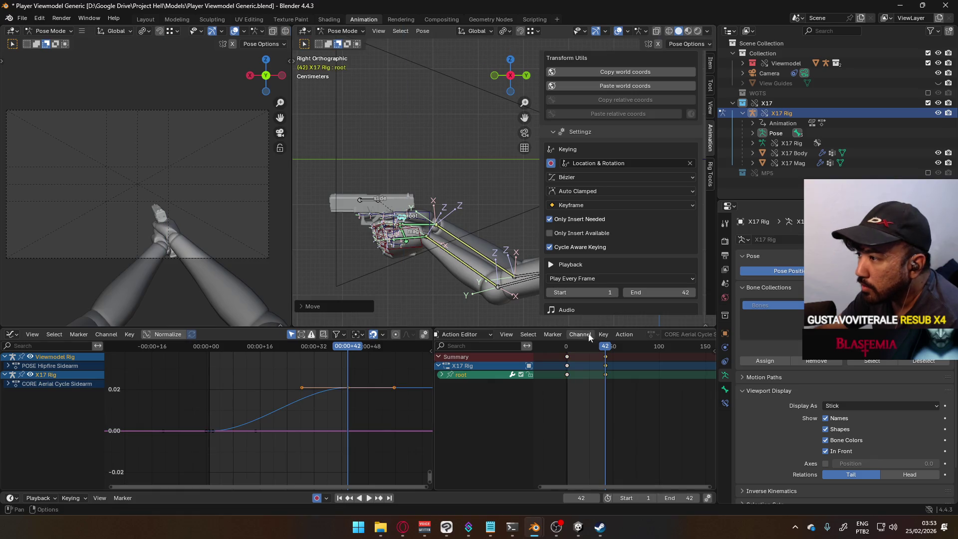
Play back, then raise the root bone along Z again at frame 42 to refine its height.
key(space)
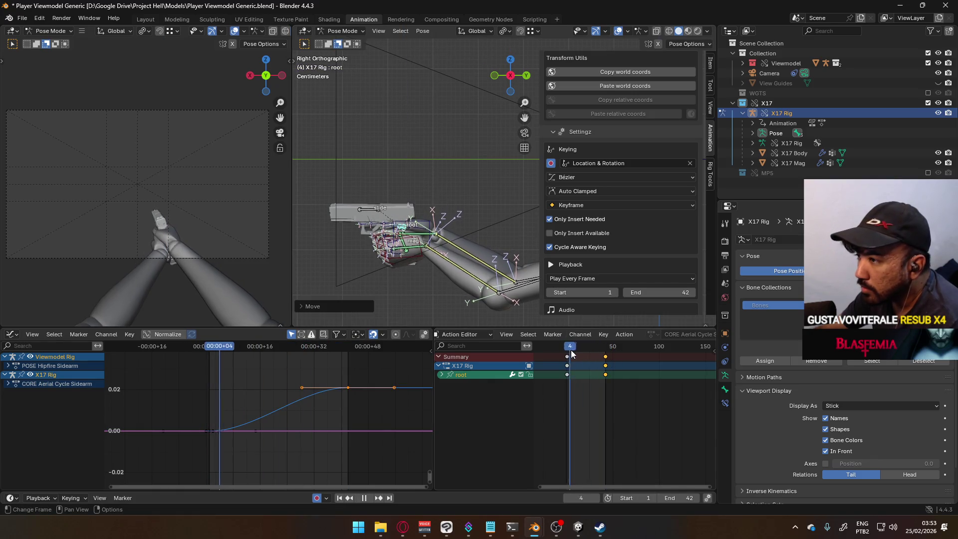
key(Escape)
key(g)
key(z)
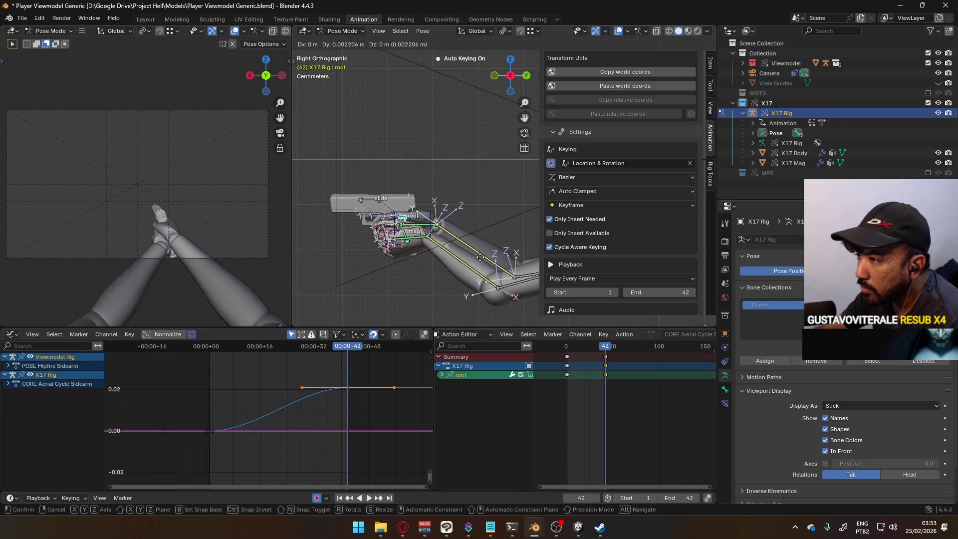
click(477, 248)
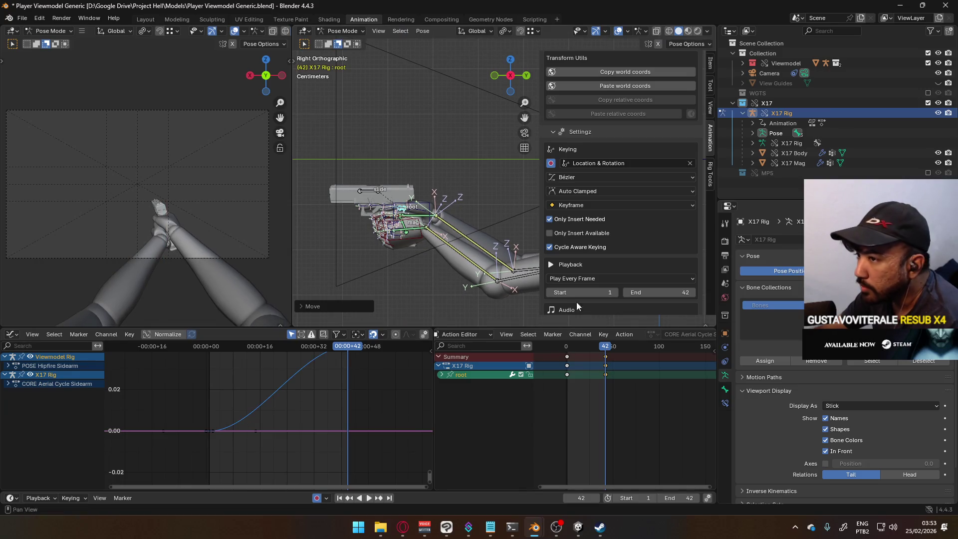
Scrub through the motion from the timeline start and bring the MP5 collection back.
click(561, 348)
mouse_move(561, 348)
mouse_down()
mouse_move(603, 347)
mouse_move(566, 350)
mouse_move(584, 349)
mouse_up()
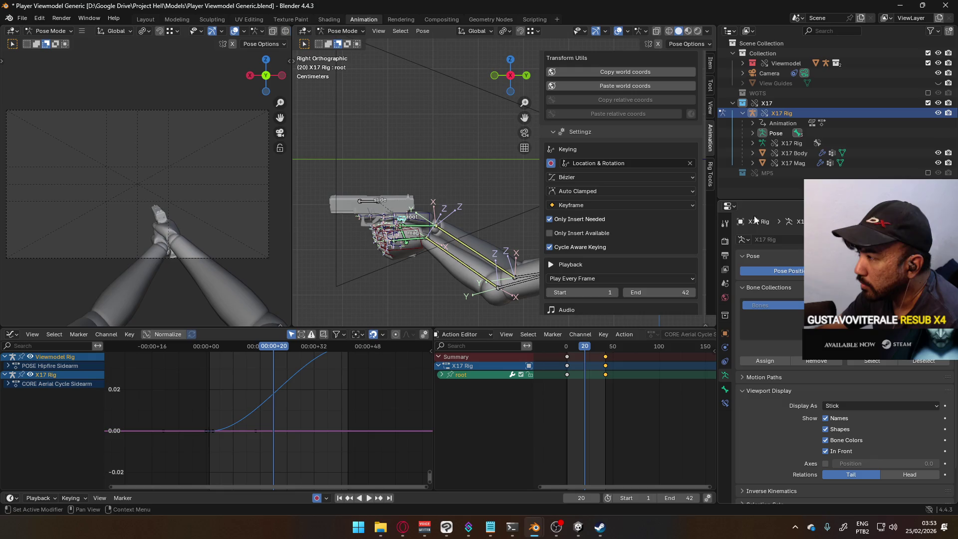
click(928, 173)
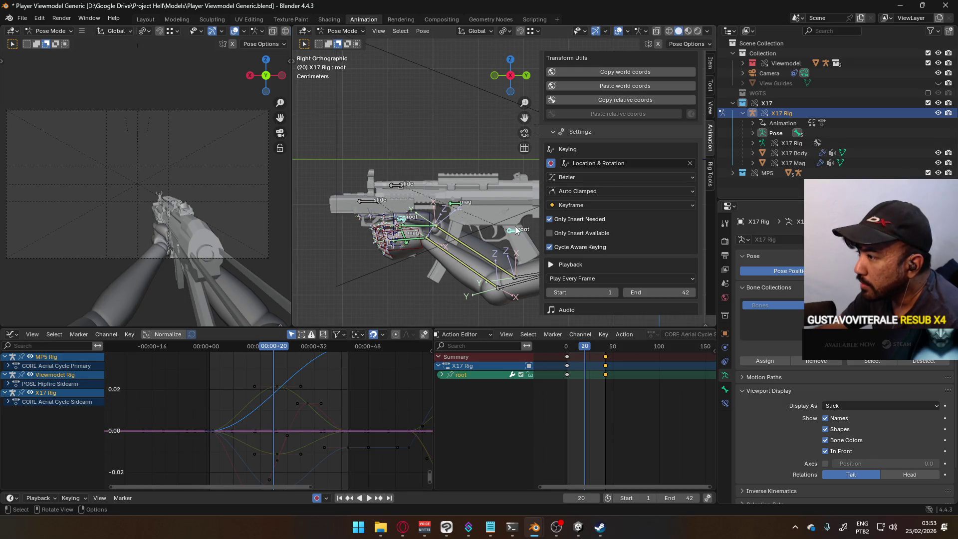
Select the MP5 rig's root bone and play its animation.
click(514, 227)
key(space)
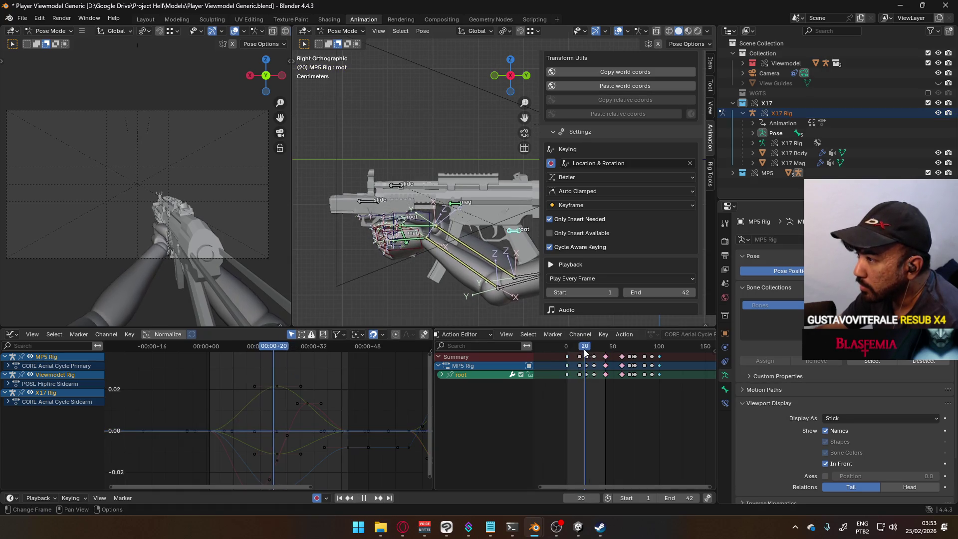
key(space)
Turn CORE Aerial Cycle Primary back on, scrub to frame 20 to compare, and hide MP5.
scroll(652, 225, down, 10)
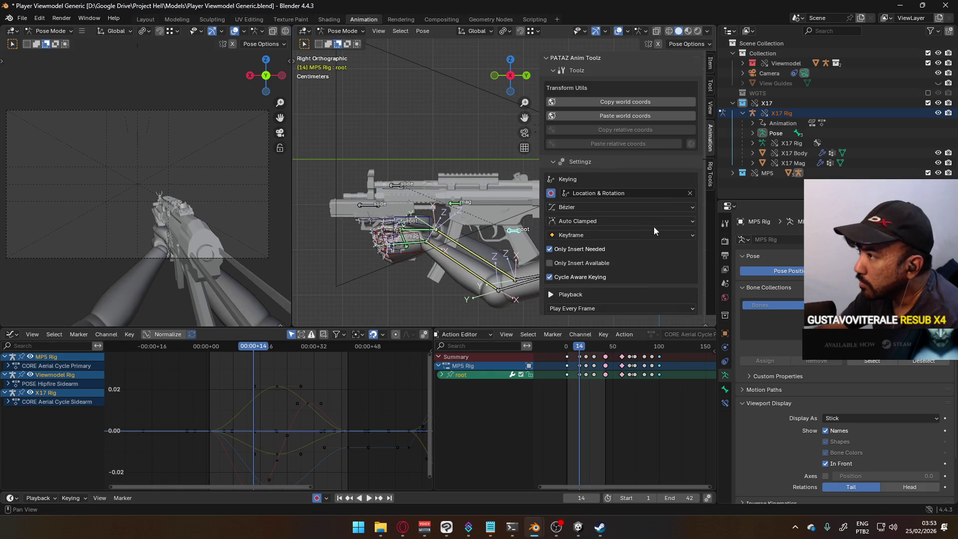
click(655, 259)
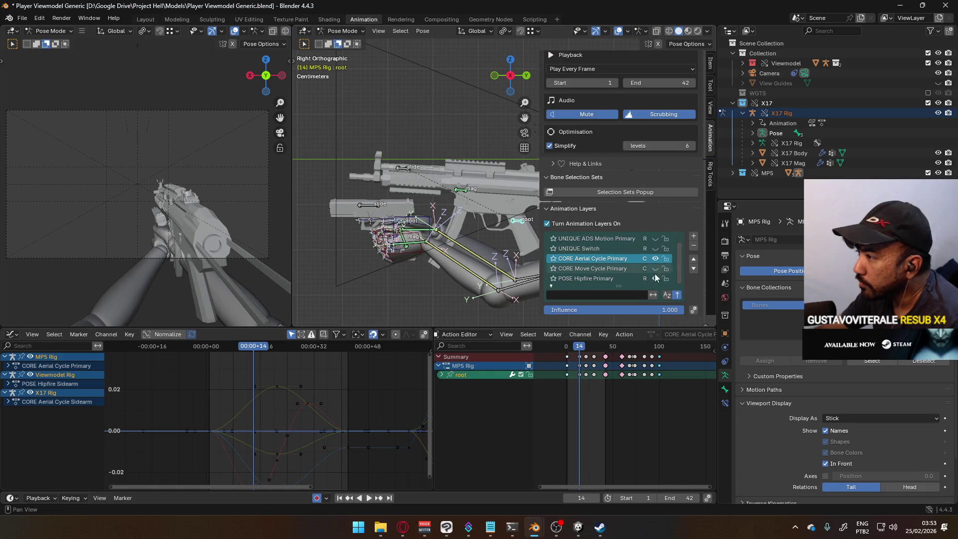
key(space)
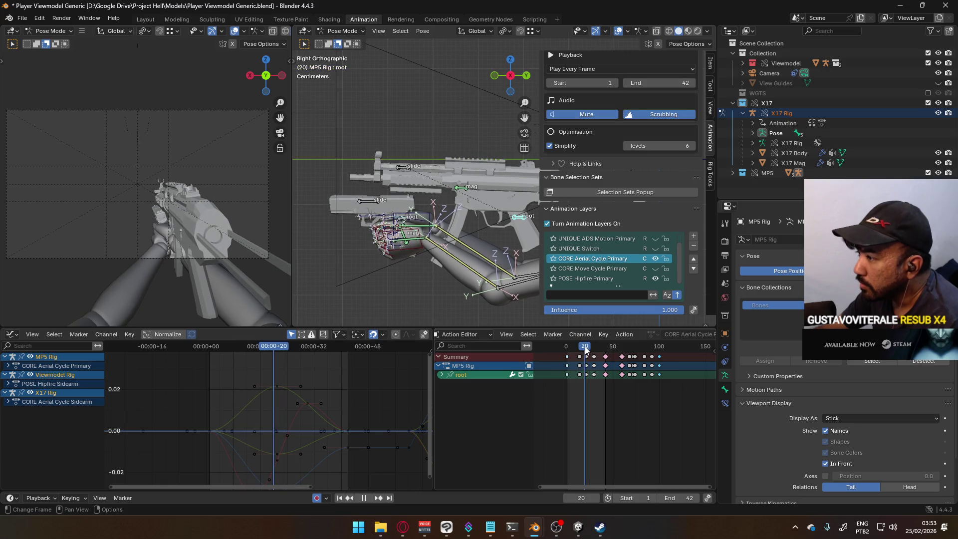
drag(588, 349, 585, 346)
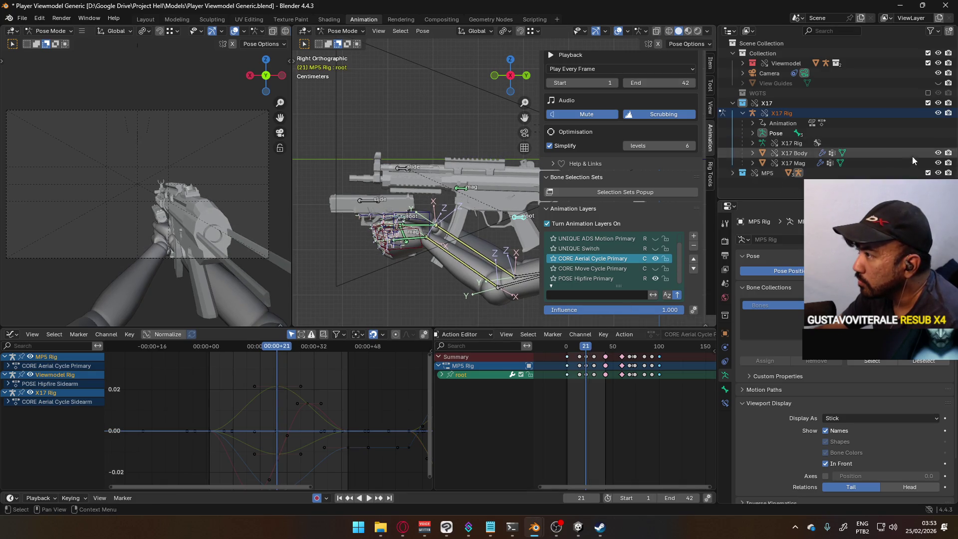
click(928, 173)
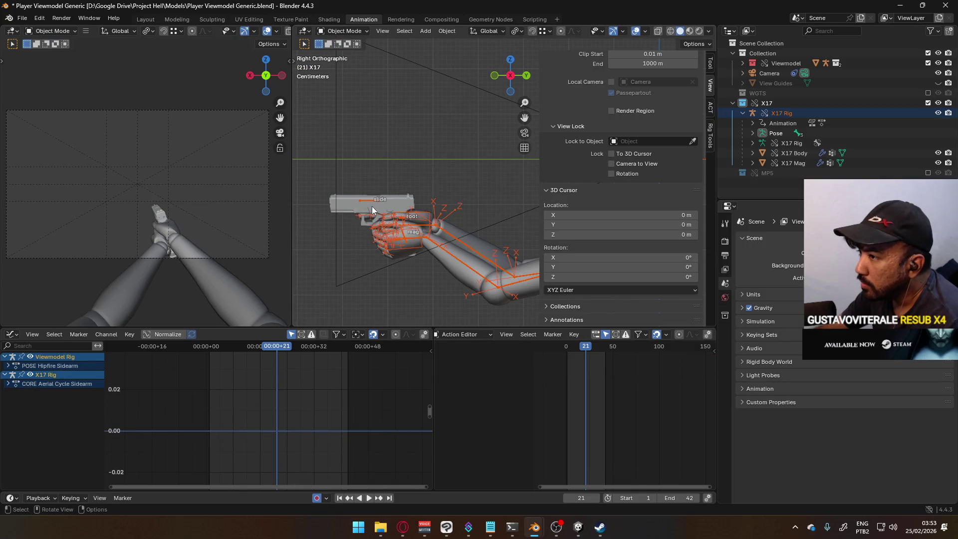
In Pose Mode, raise the X17 root bone along Z to key frame 21.
click(424, 220)
click(339, 31)
click(353, 68)
click(403, 220)
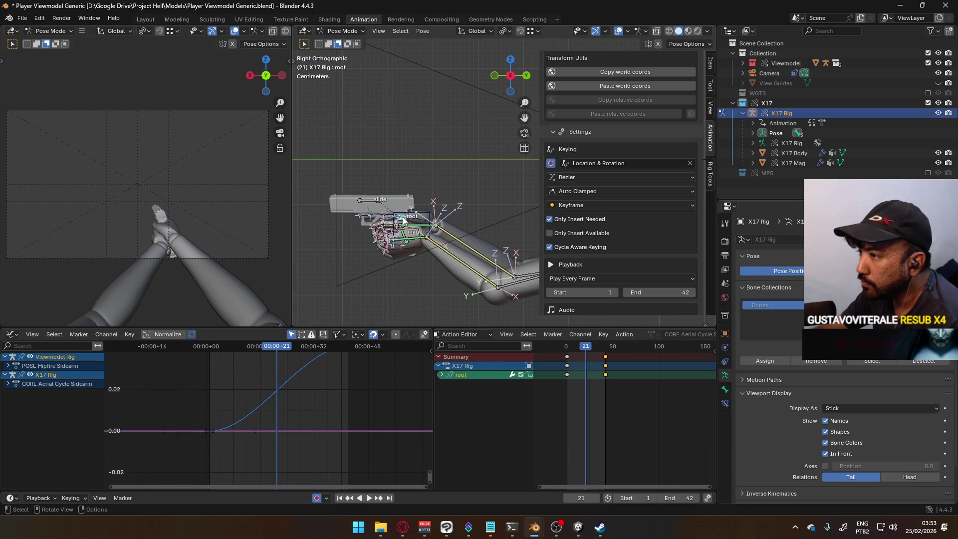
key(g)
key(z)
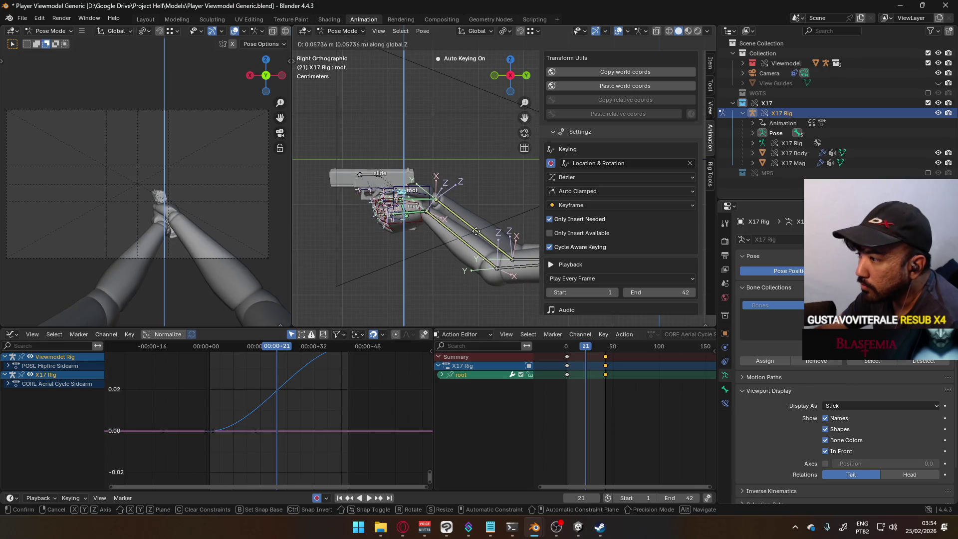
click(476, 231)
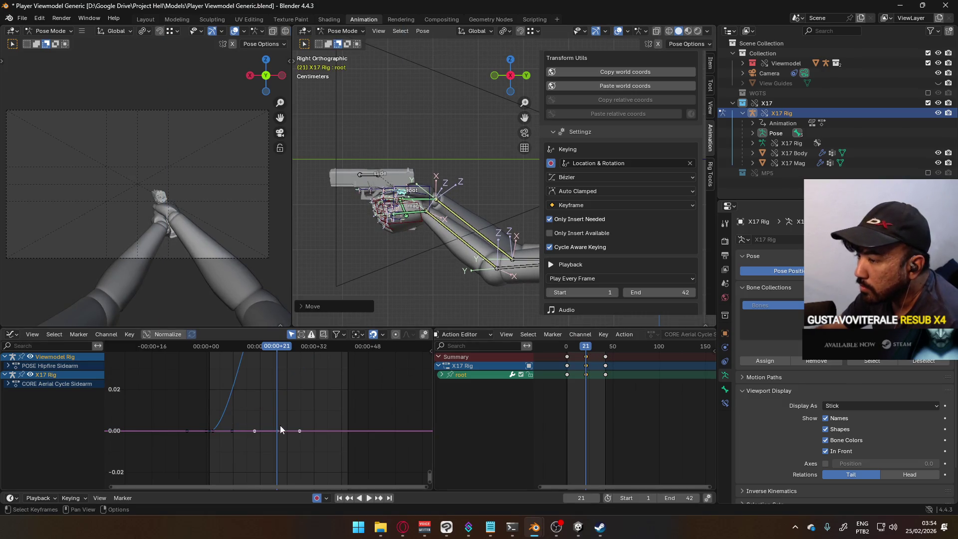
Fit the root curve in the Graph Editor, select the frame-21 key, and preview the cycle.
scroll(280, 425, down, 3)
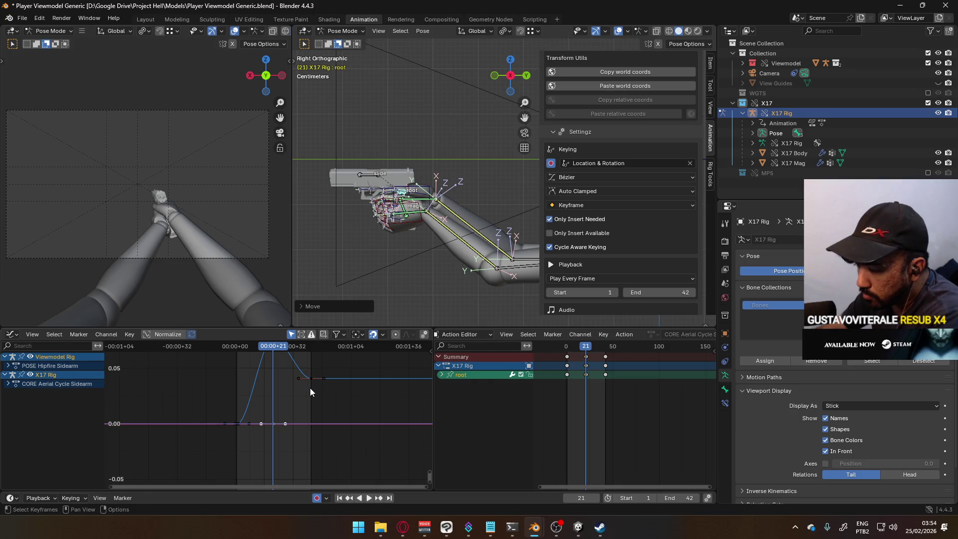
click(463, 378)
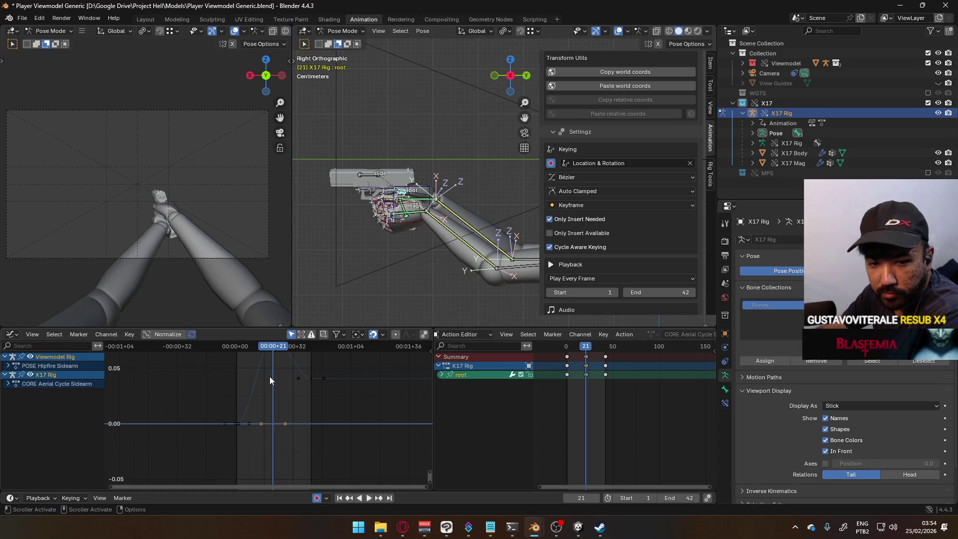
key(Home)
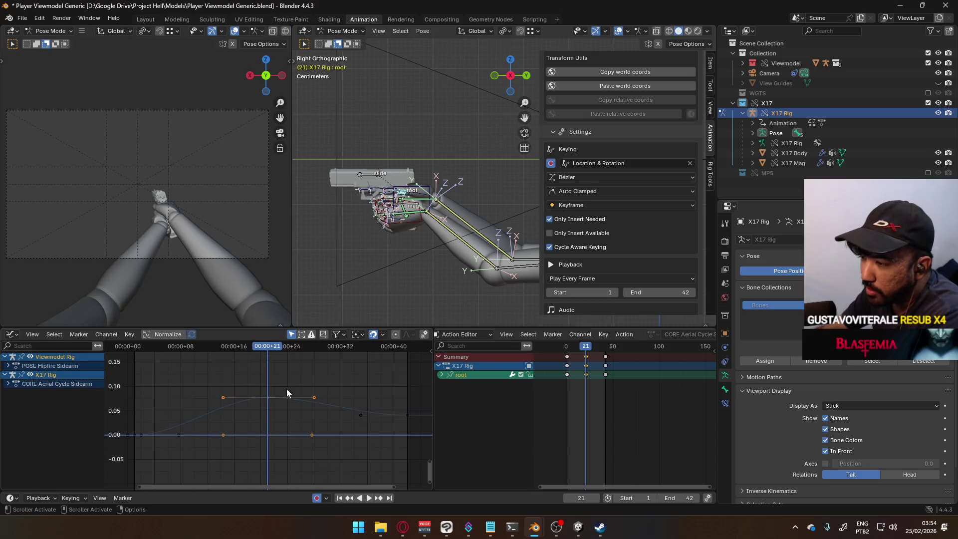
click(264, 397)
key(space)
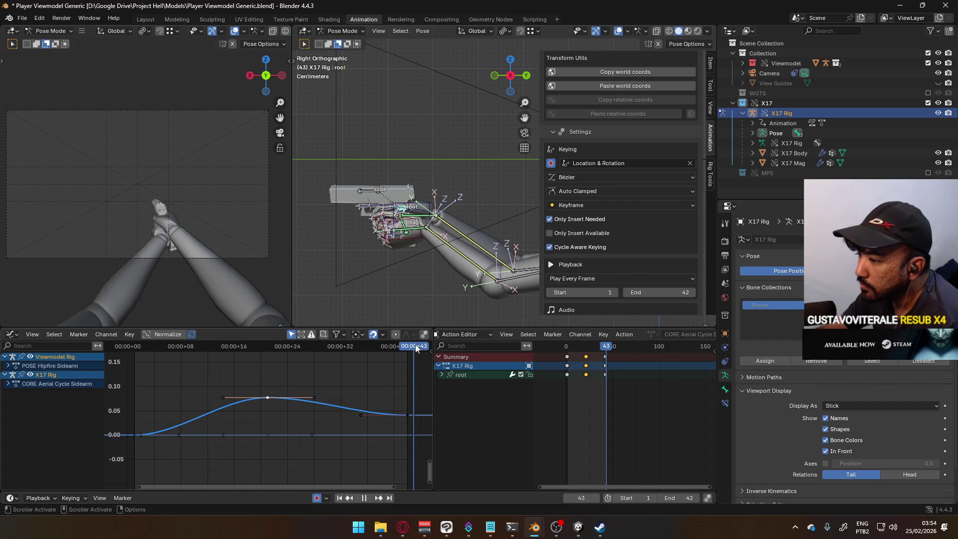
key(Escape)
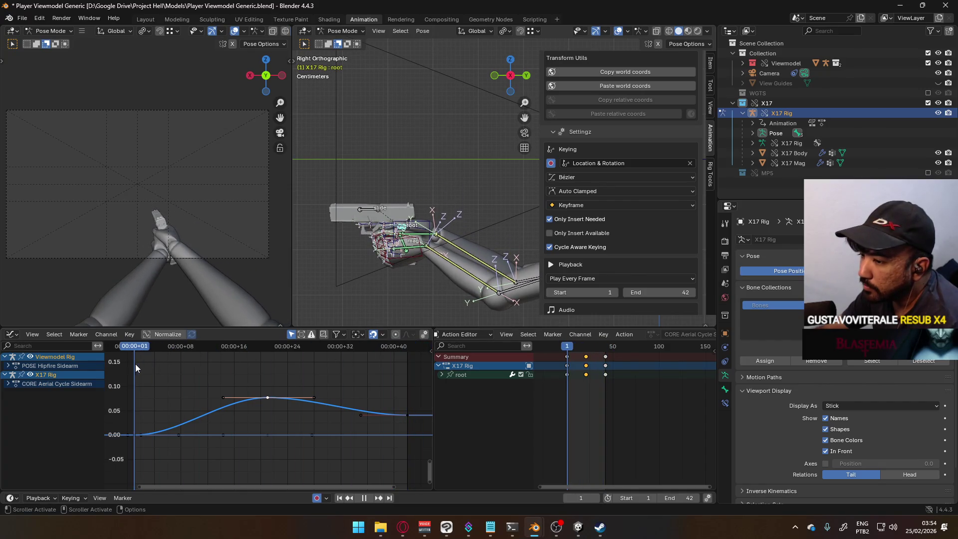
Show the MP5 collection, stop at frame 21, and isolate the MP5 root's X Quaternion Rotation curve.
click(928, 173)
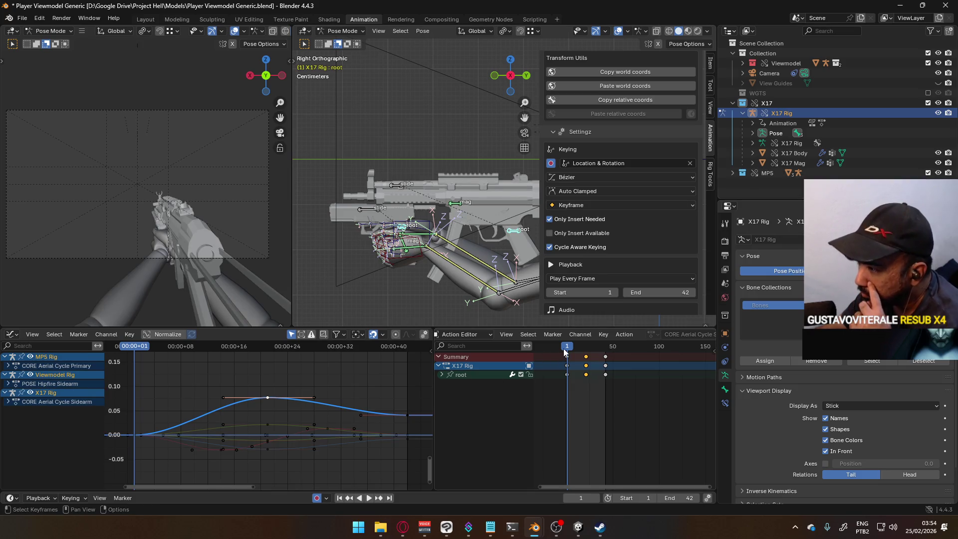
key(space)
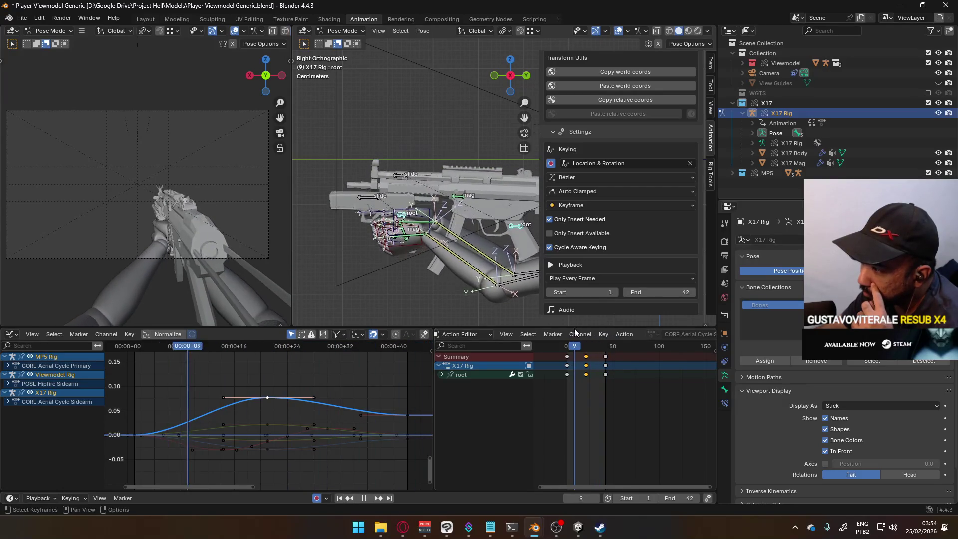
key(space)
click(515, 221)
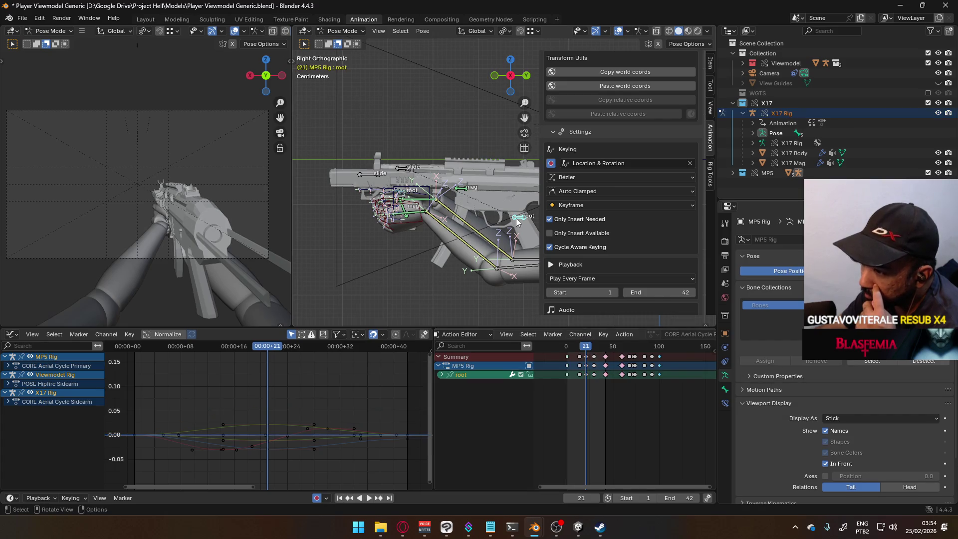
click(442, 375)
click(466, 413)
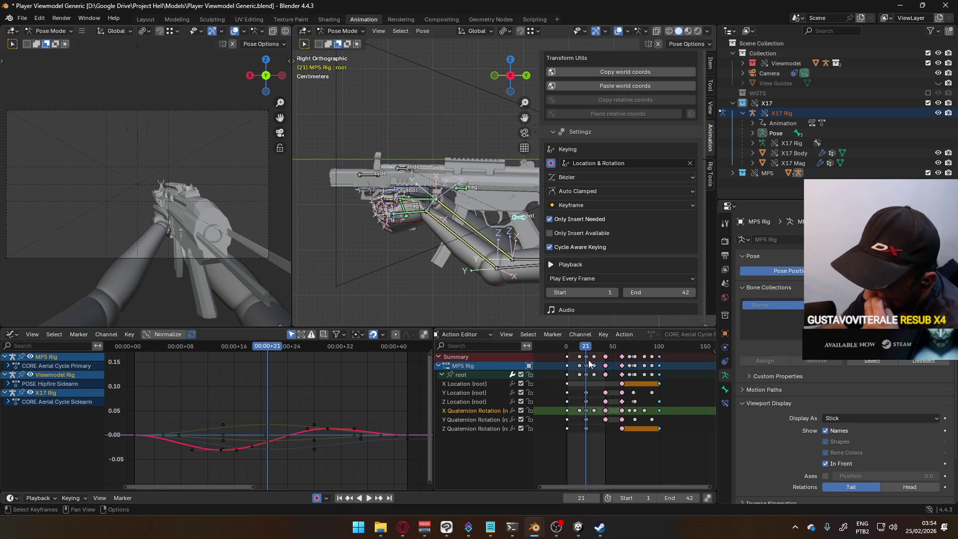
Scrub and play around frame 21 to compare motion, then exclude the MP5 collection again.
key(space)
click(580, 347)
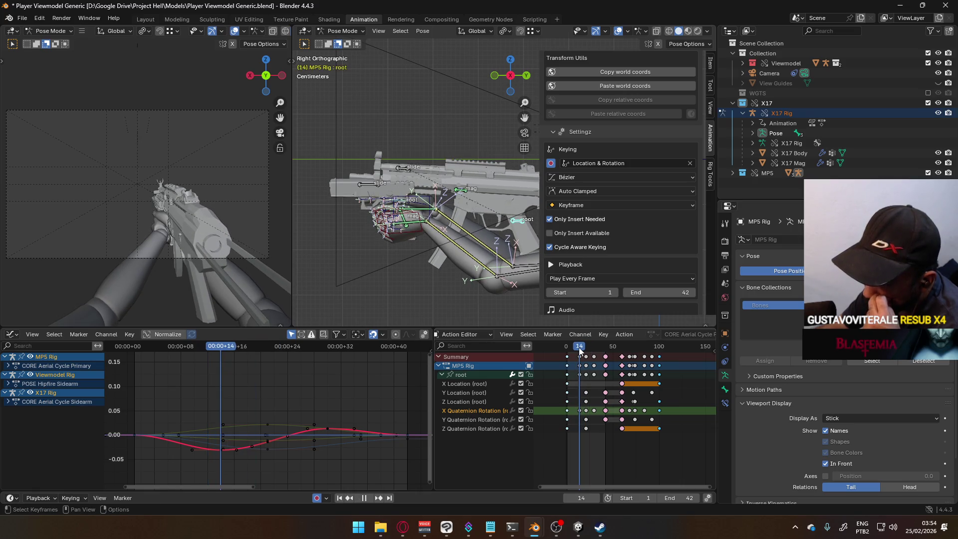
drag(586, 348, 586, 348)
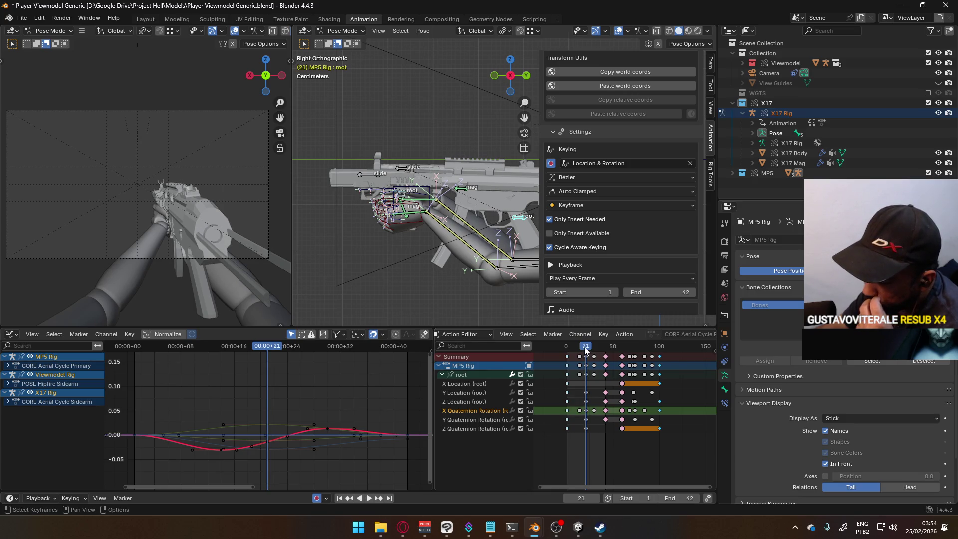
key(space)
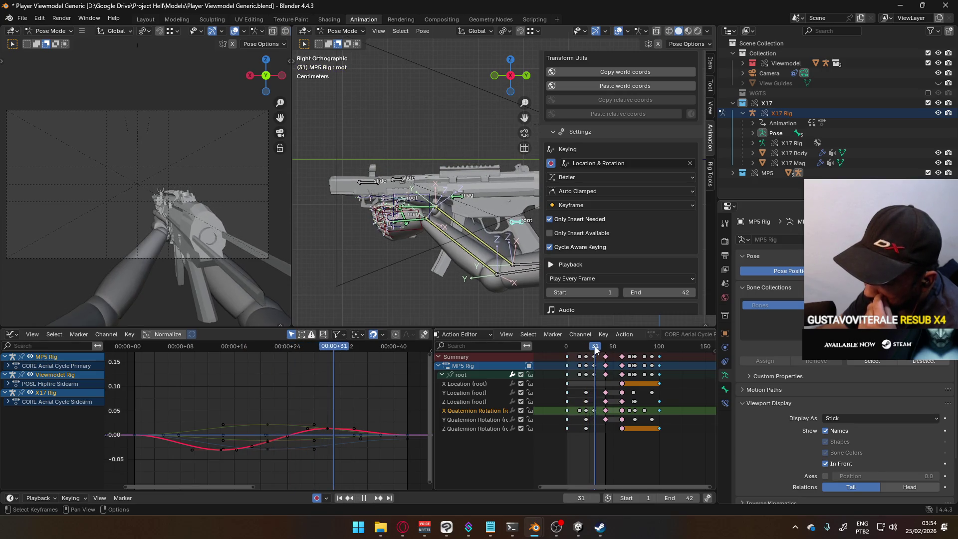
drag(593, 348, 579, 346)
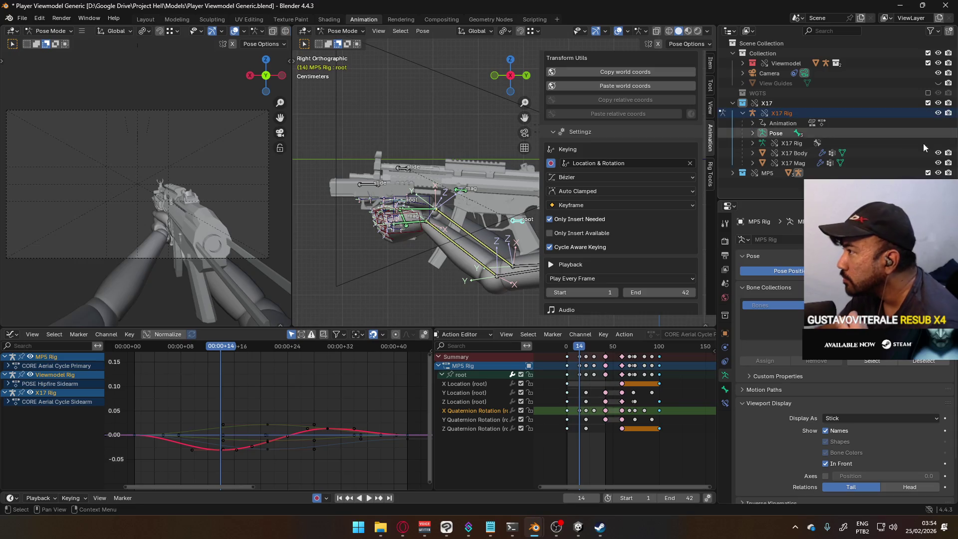
click(928, 173)
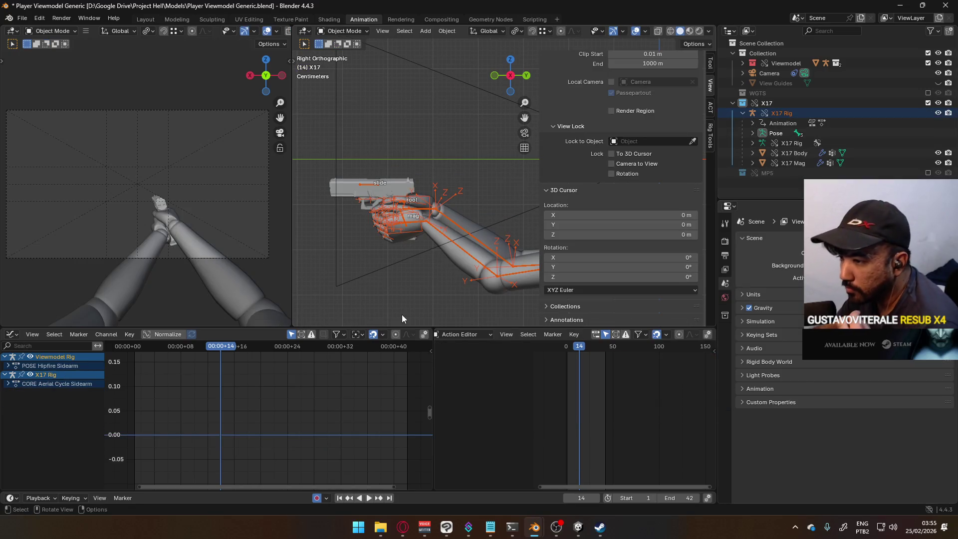
Put the viewmodel and X17 rigs in Pose Mode, hide the arm bones, and select the root.
click(428, 203)
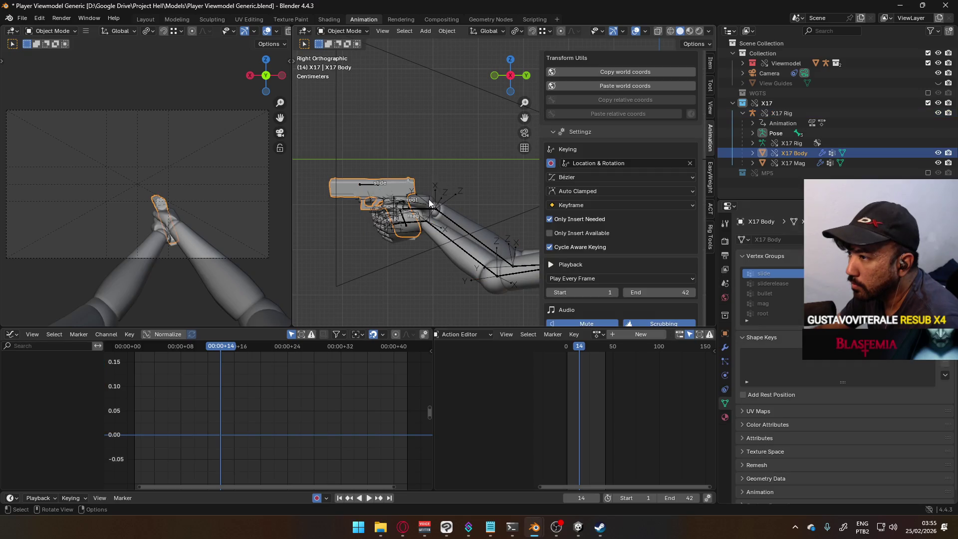
click(377, 184)
shift+click(394, 209)
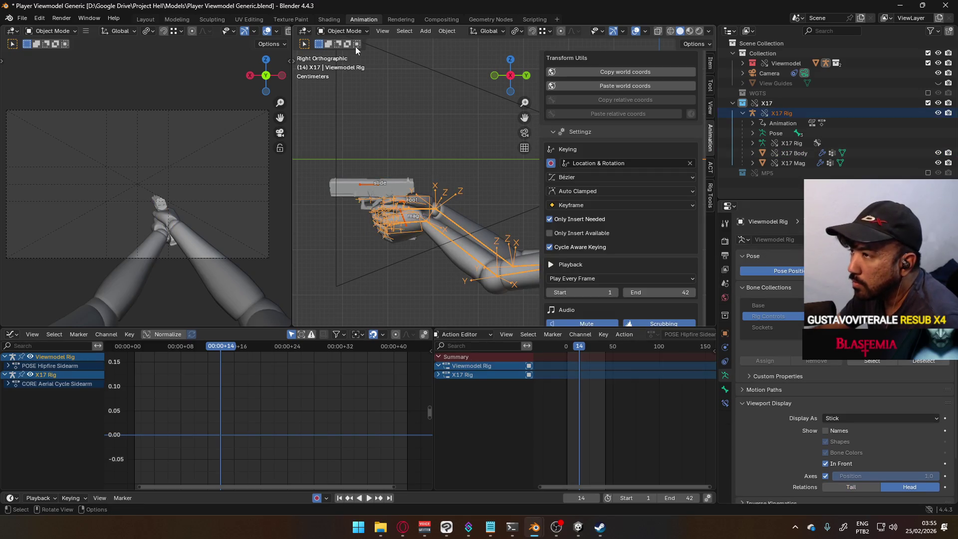
click(349, 31)
click(346, 65)
scroll(424, 246, up, 1)
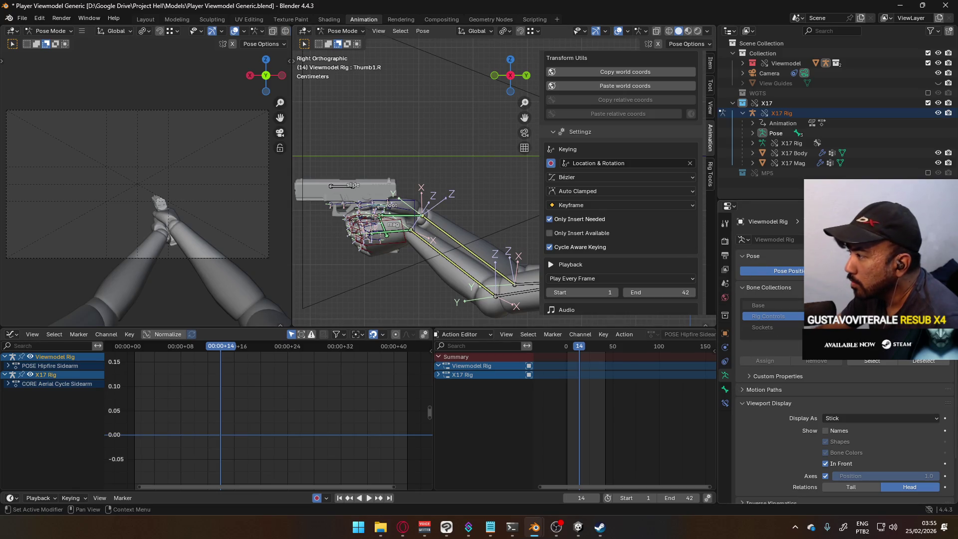
key(h)
click(352, 208)
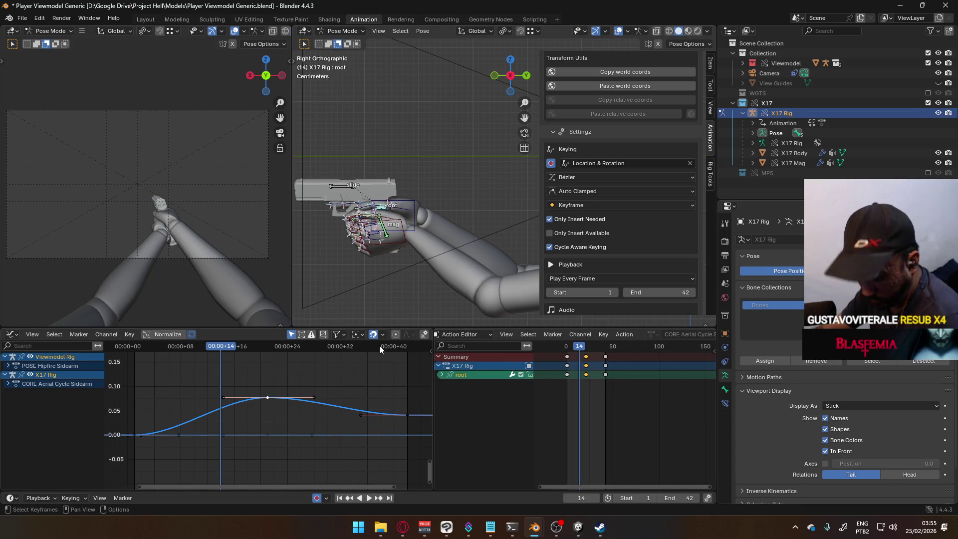
Insert keys on the X17 root's selected channels at frame 14.
key(i)
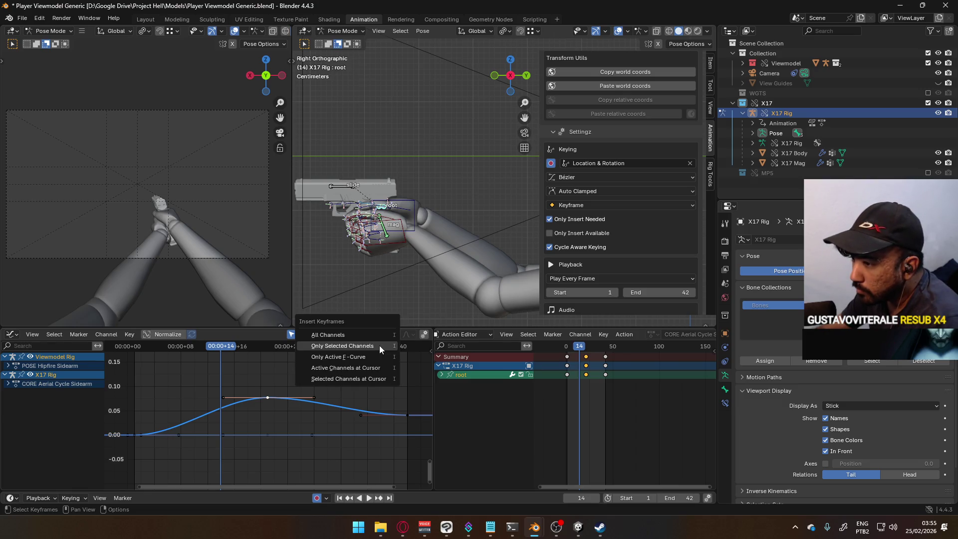
click(379, 345)
key(i)
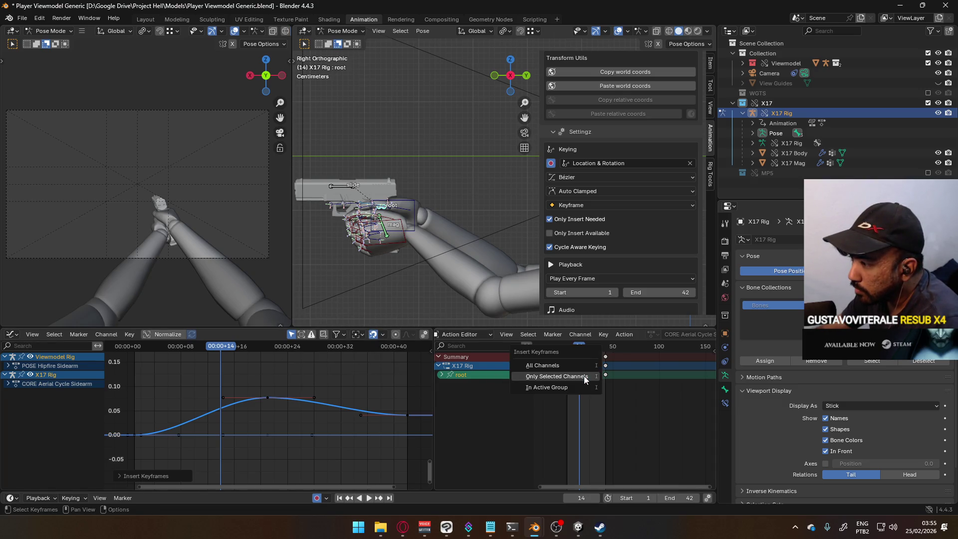
click(583, 376)
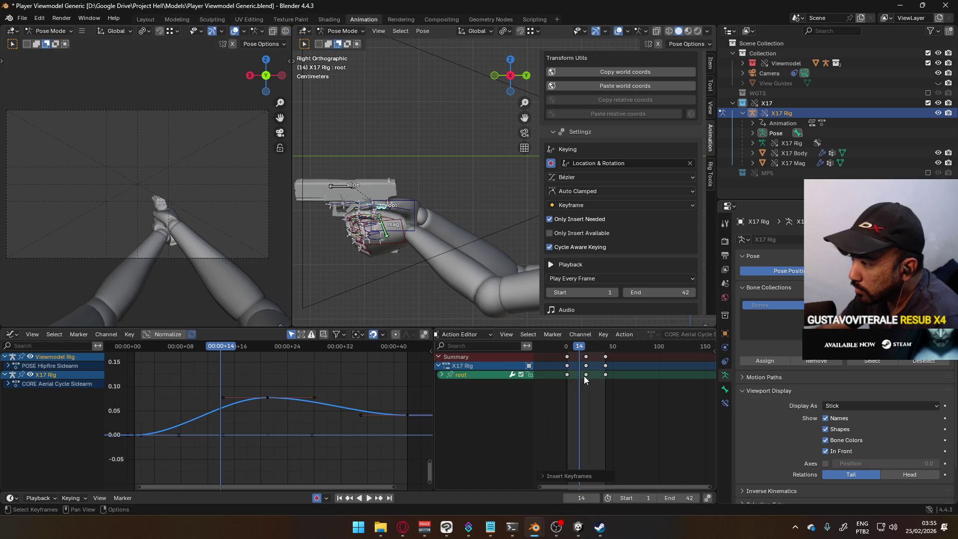
click(441, 374)
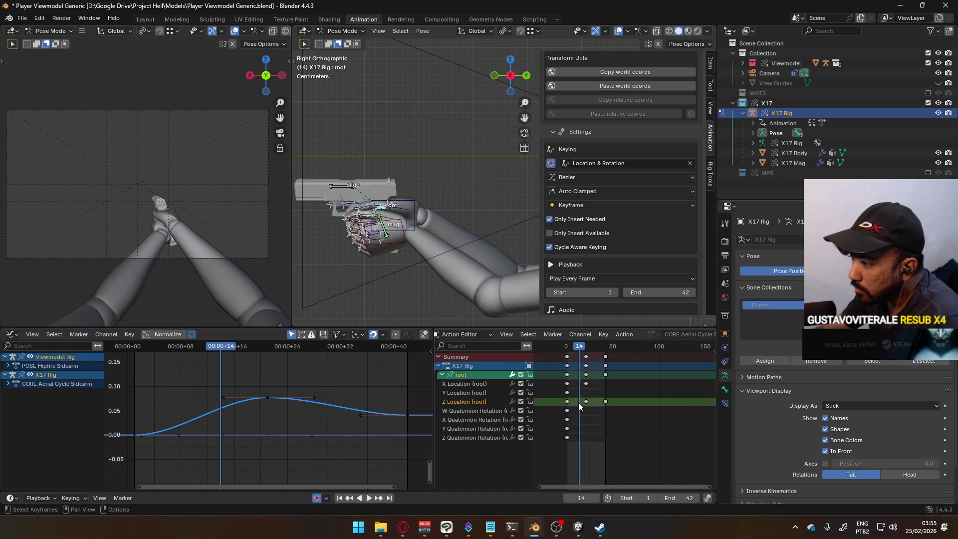
key(i)
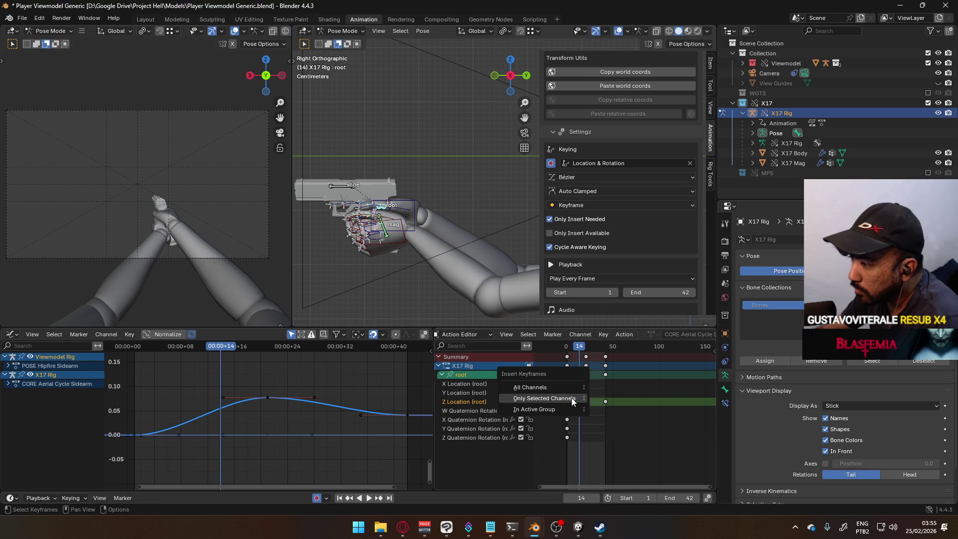
click(567, 409)
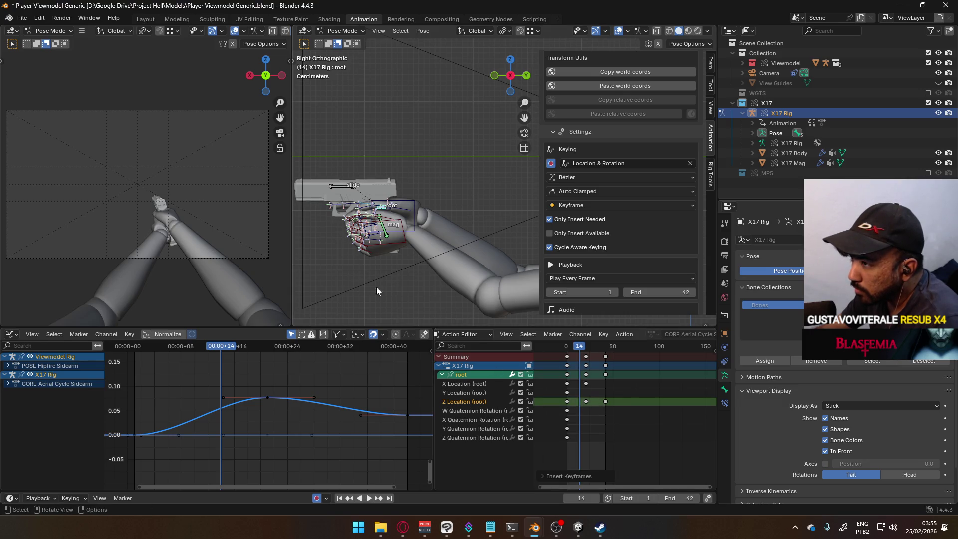
key(k)
click(385, 207)
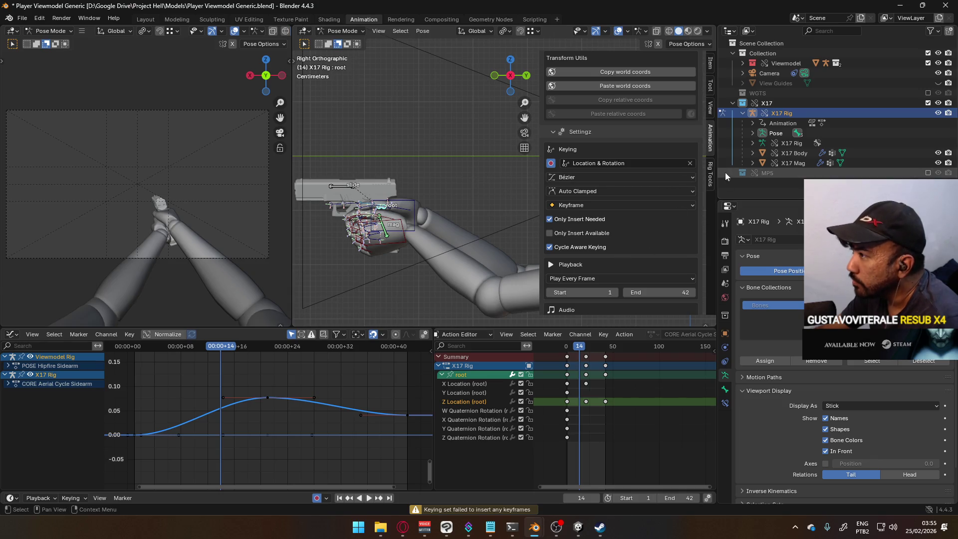
Raise the pistol root slightly at frame 14.
scroll(662, 244, down, 4)
scroll(661, 245, down, 5)
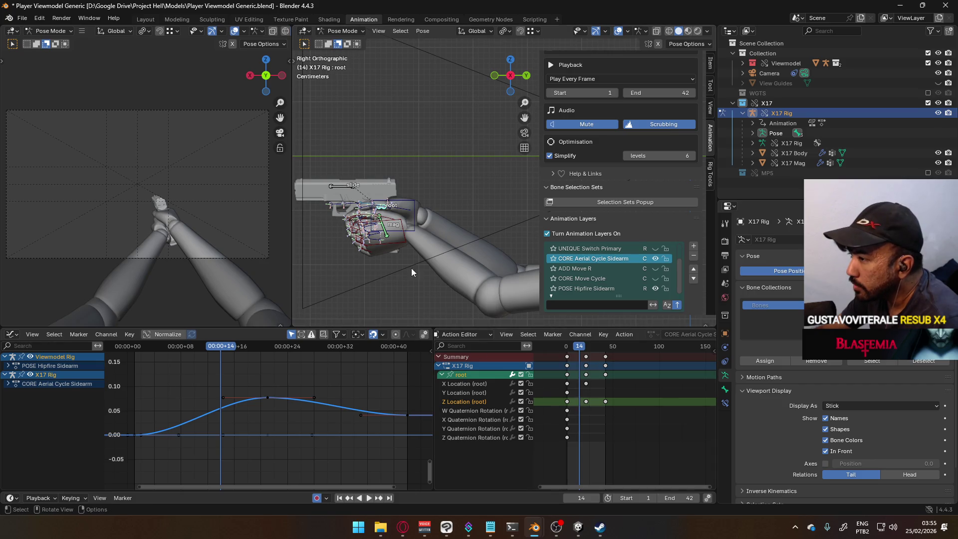
drag(390, 206, 390, 201)
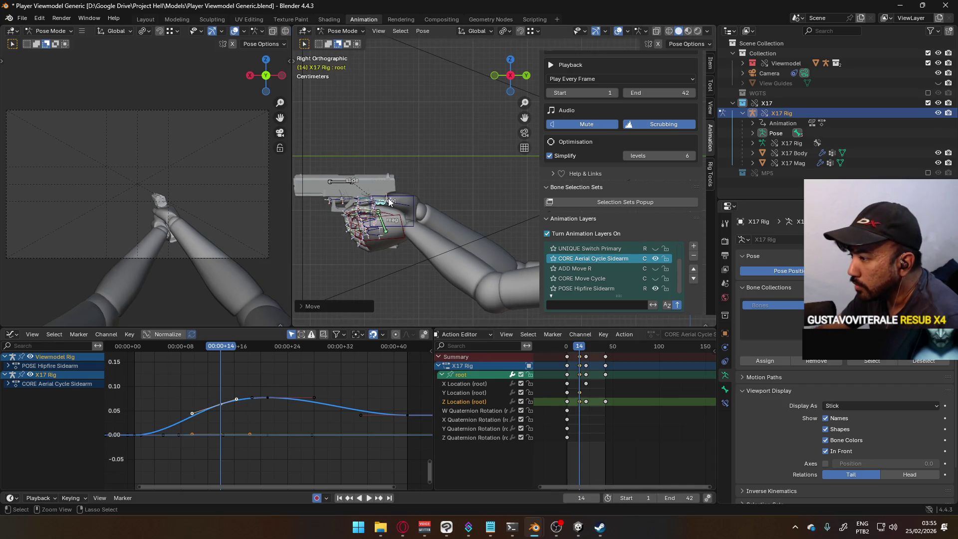
Undo the previous root move and leave the pose options menu unchanged.
key(ctrl+z)
right_click(383, 210)
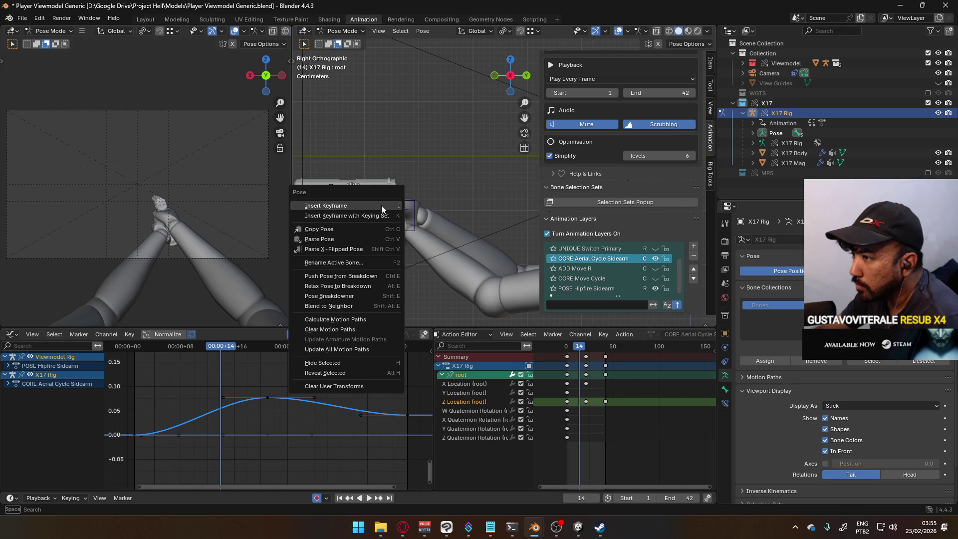
click(381, 206)
right_click(379, 208)
click(379, 209)
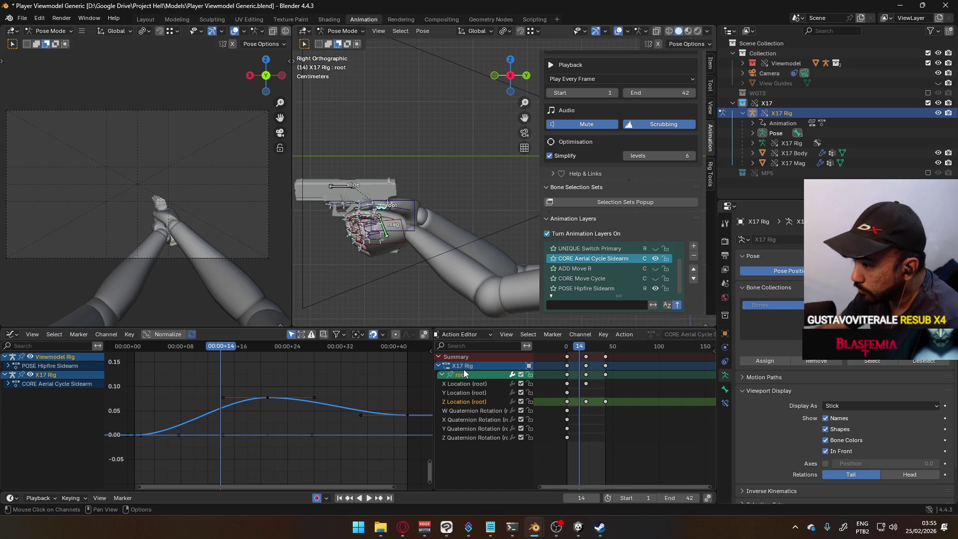
Insert keyframes for the channels in the active group.
key(i)
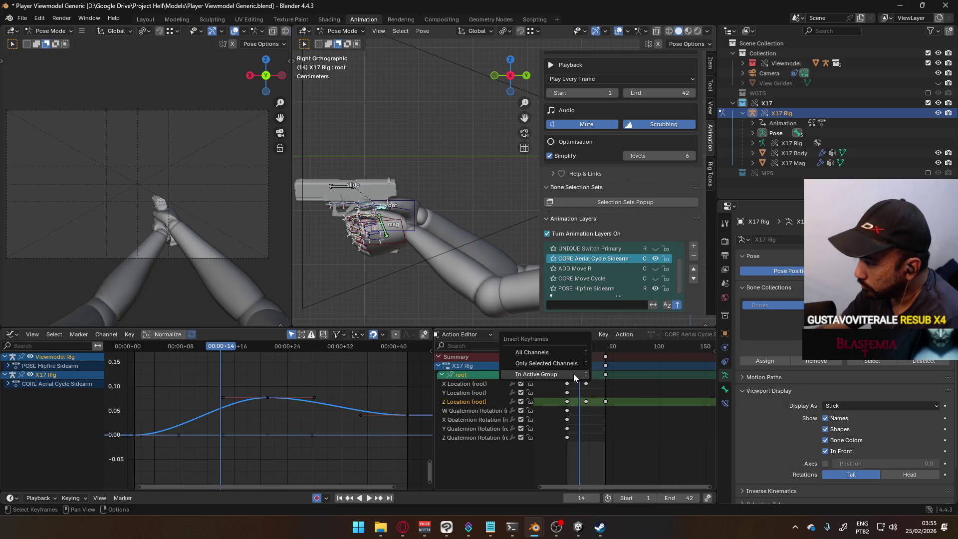
click(573, 377)
key(i)
click(574, 377)
key(i)
click(566, 357)
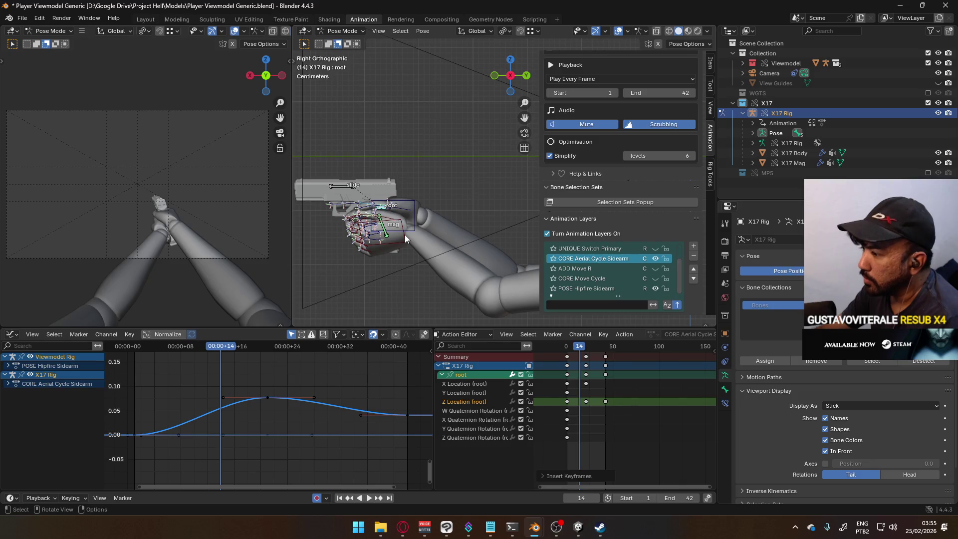
Raise the root bone along Z at frame 14, then play through to frame 30.
key(g)
key(z)
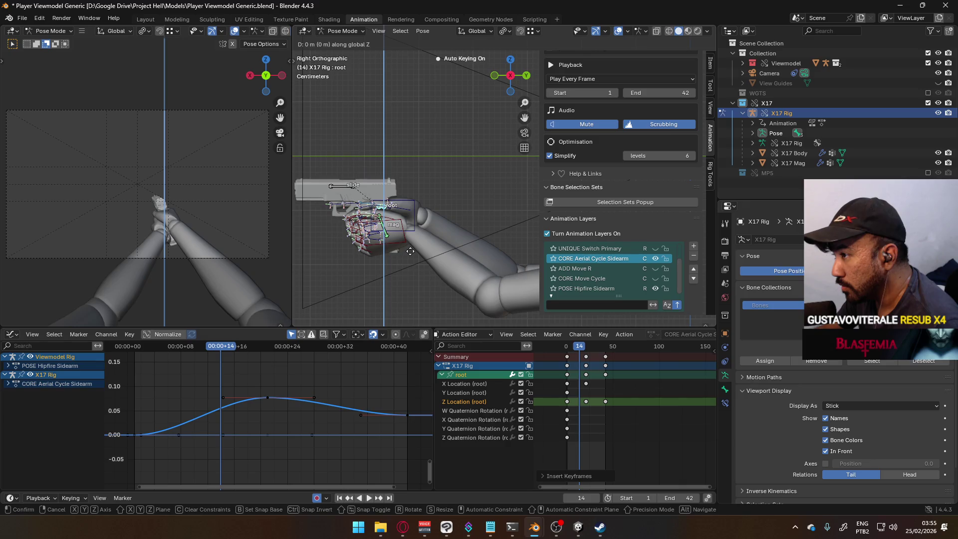
click(413, 254)
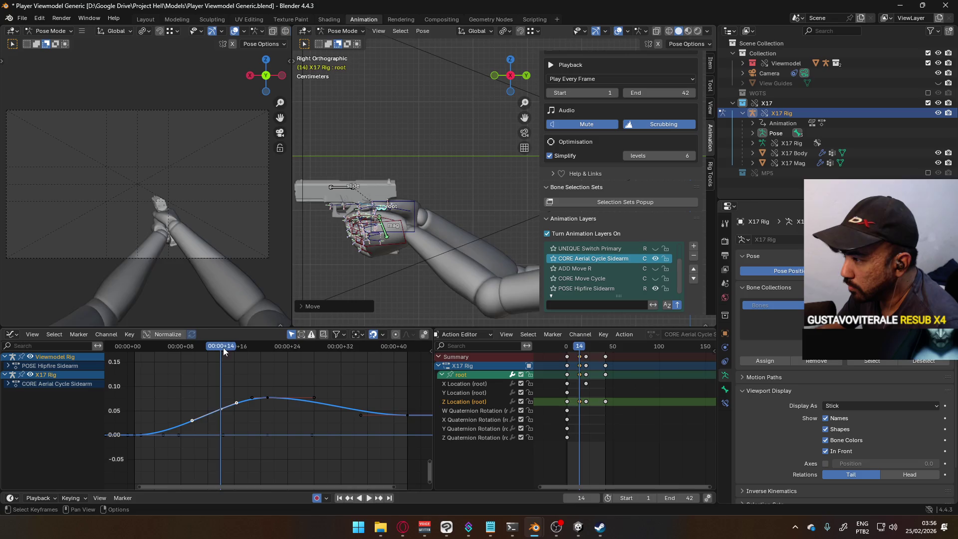
key(space)
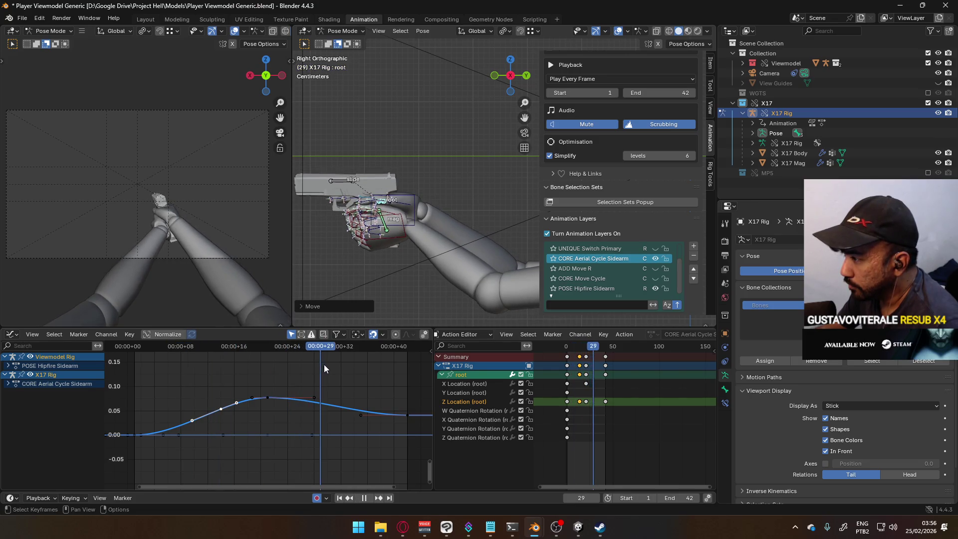
key(space)
Move the root bone vertically along Z at frame 30 and replay the motion.
key(g)
key(y)
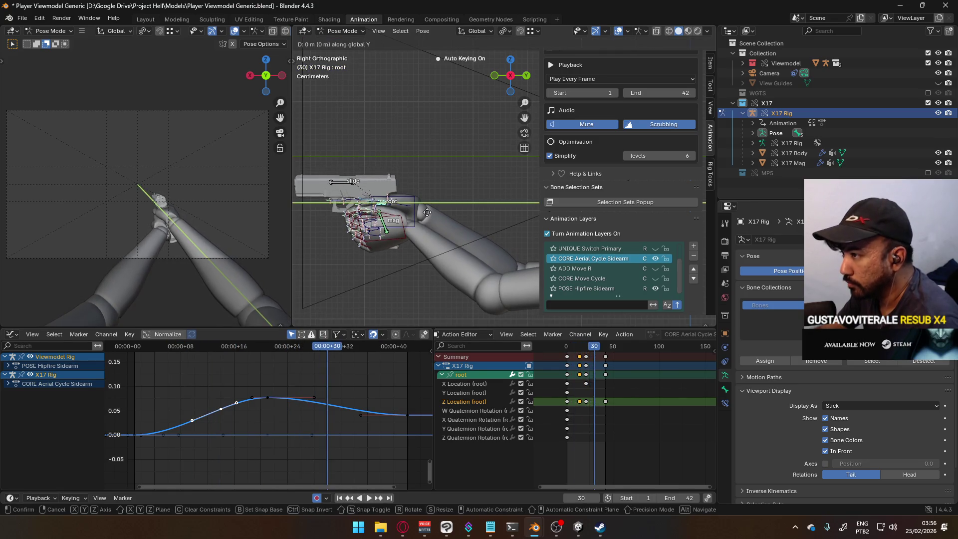
key(z)
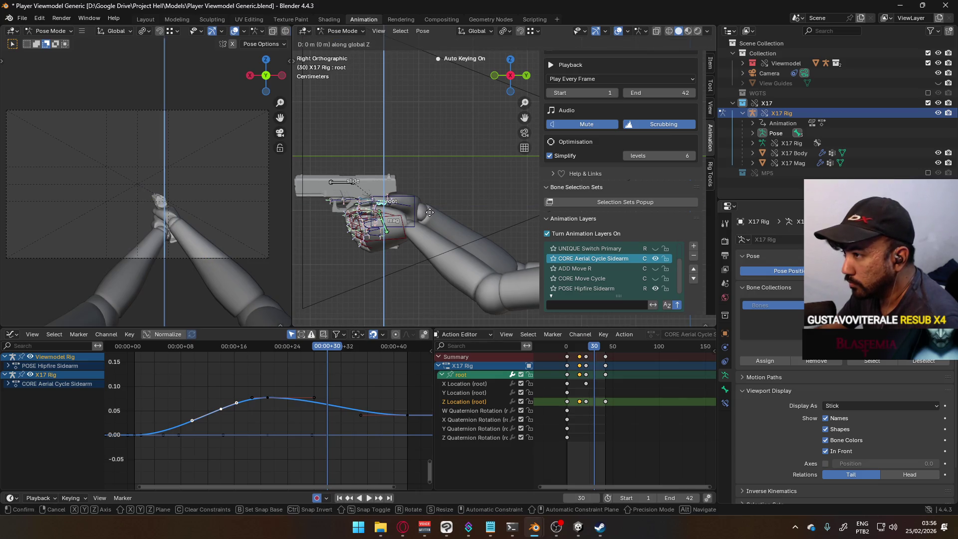
click(431, 213)
click(287, 351)
key(space)
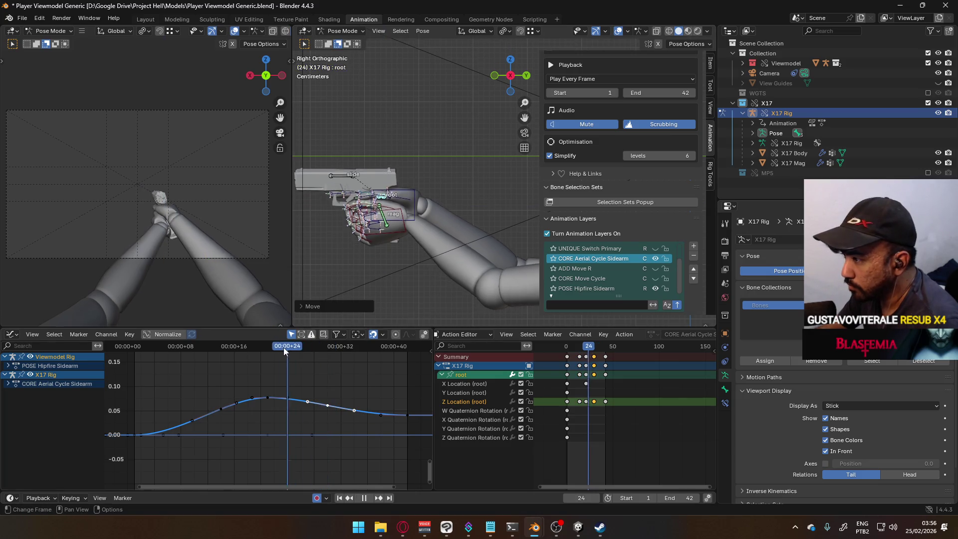
Return to frame 14 and begin, then cancel, an X-axis rotation of the root.
click(216, 344)
drag(217, 344, 221, 344)
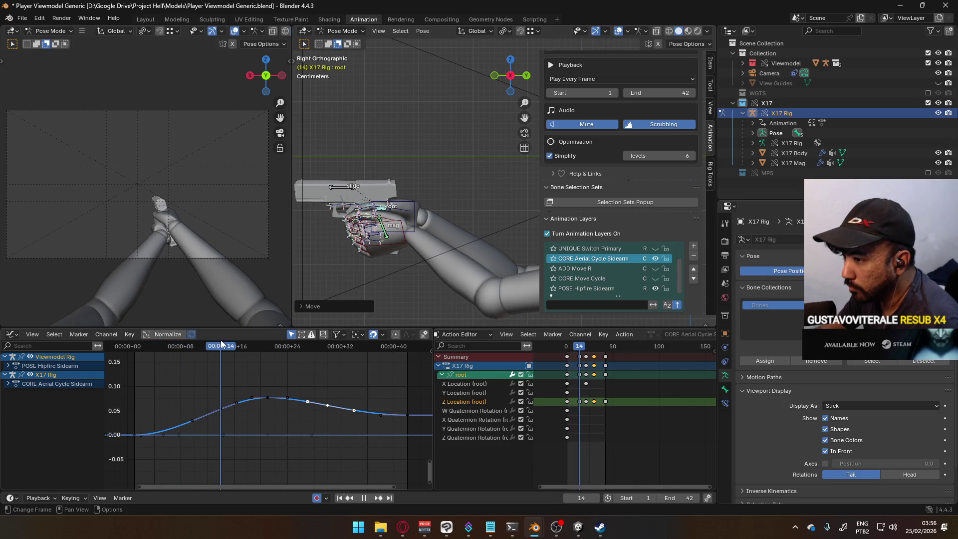
drag(221, 344, 221, 344)
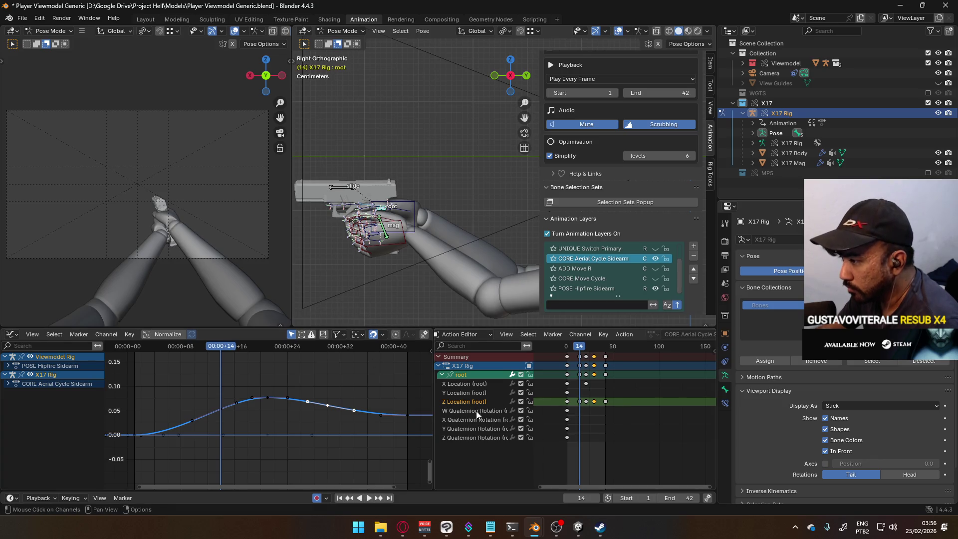
key(r)
key(x)
key(Escape)
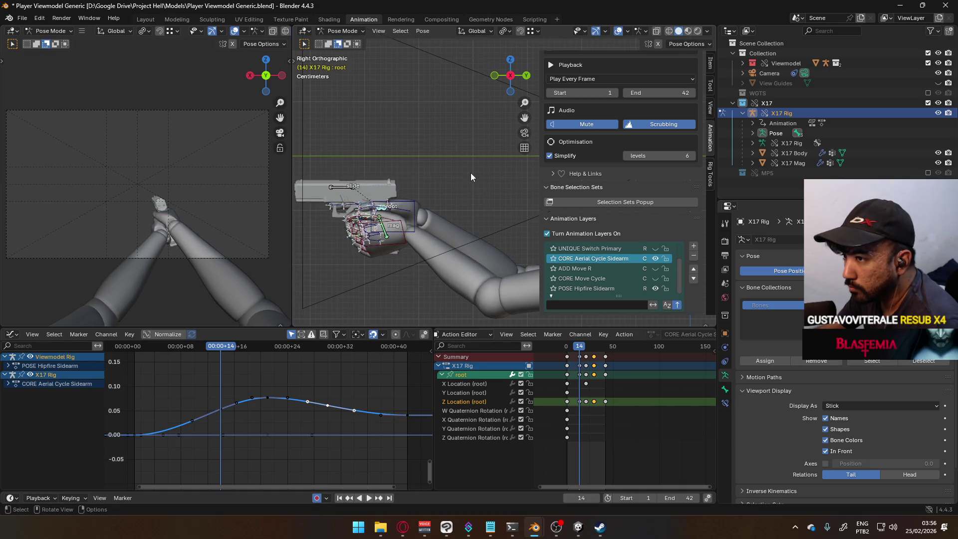
Tilt the root bone about X at frame 14, then play to frame 30.
key(r)
key(x)
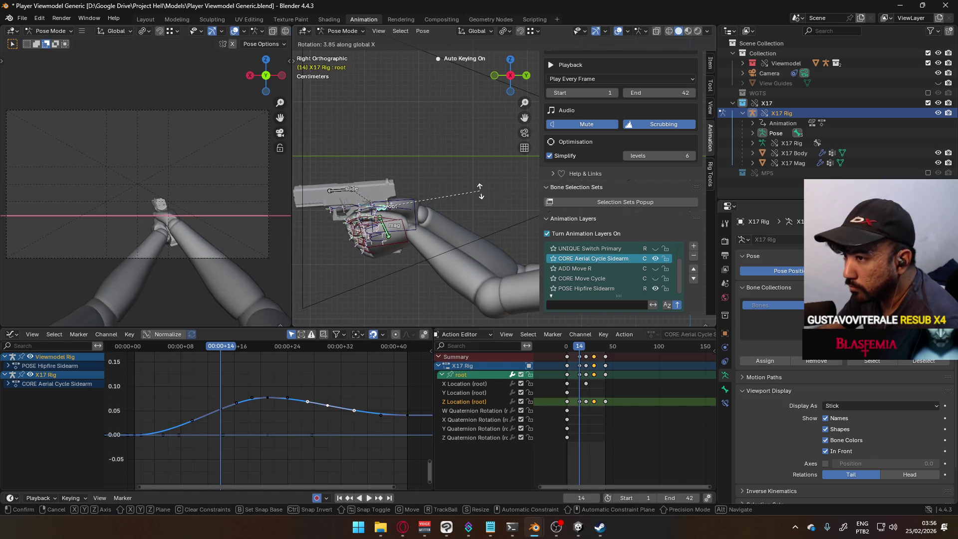
click(480, 191)
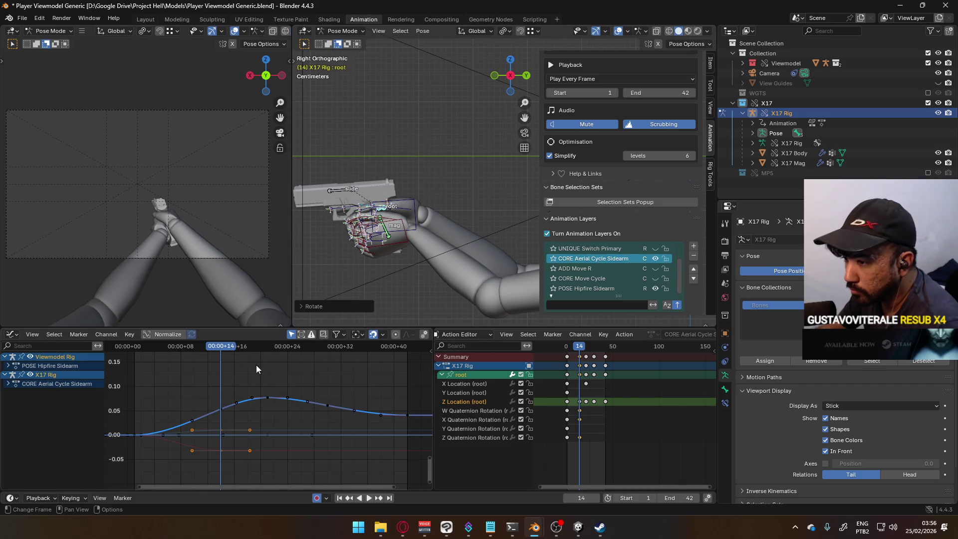
key(space)
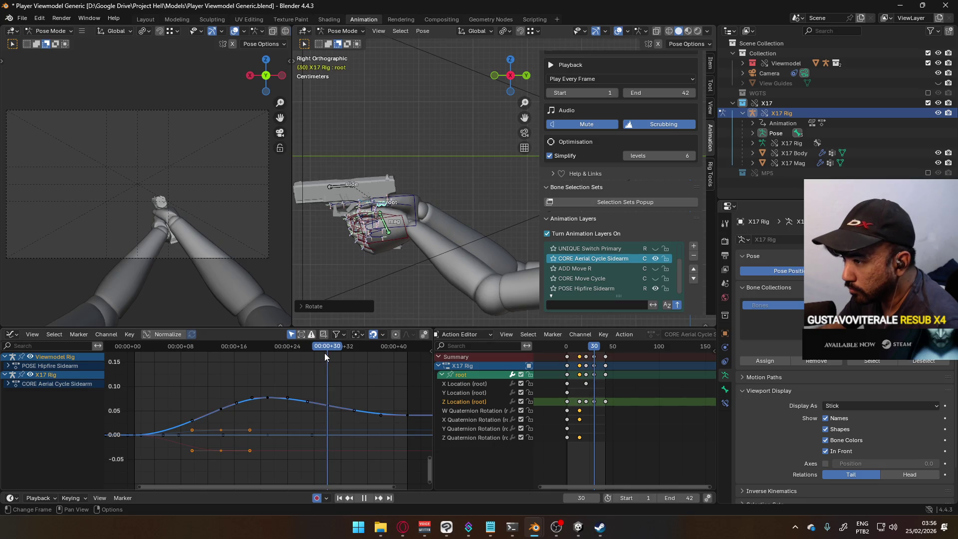
key(space)
Tilt the root again at frame 30, review playback, and select the X Quaternion Rotation curve.
key(r)
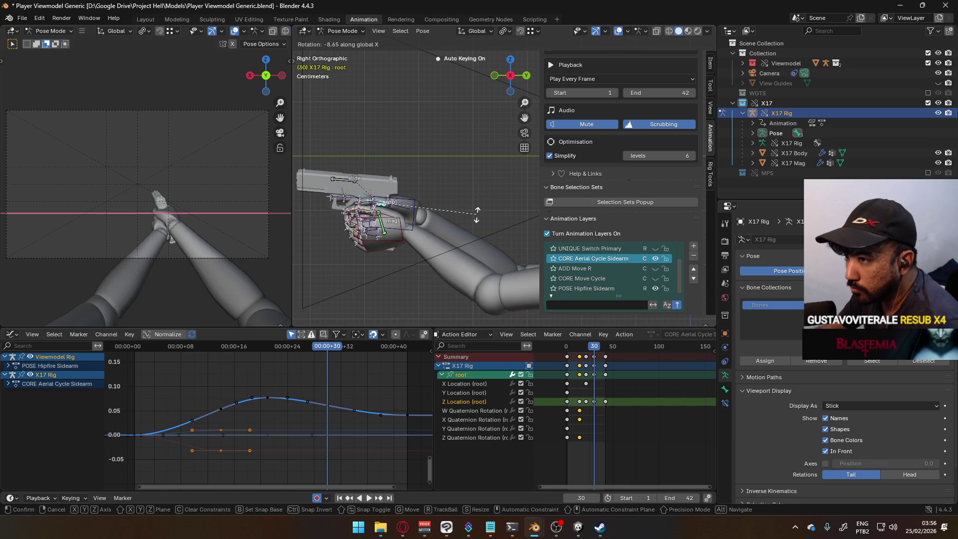
click(477, 211)
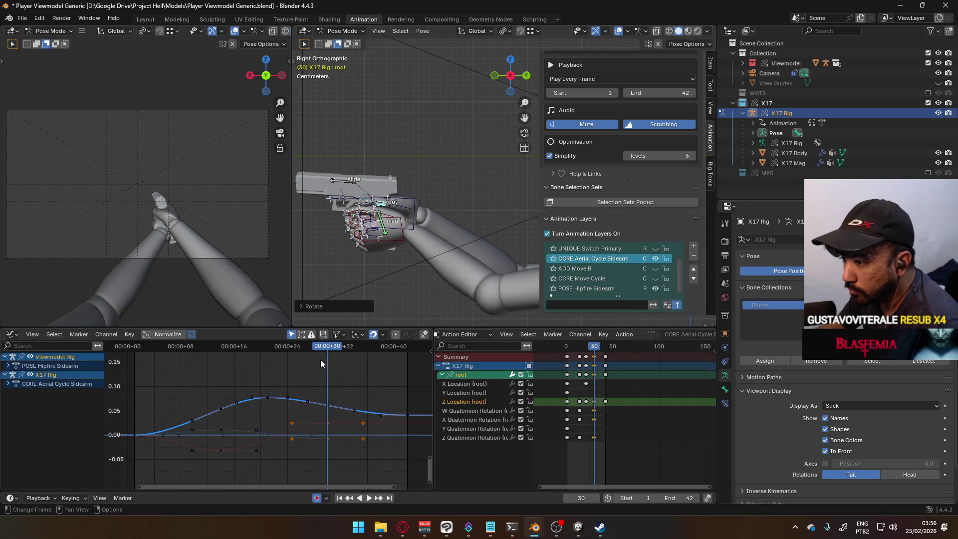
key(space)
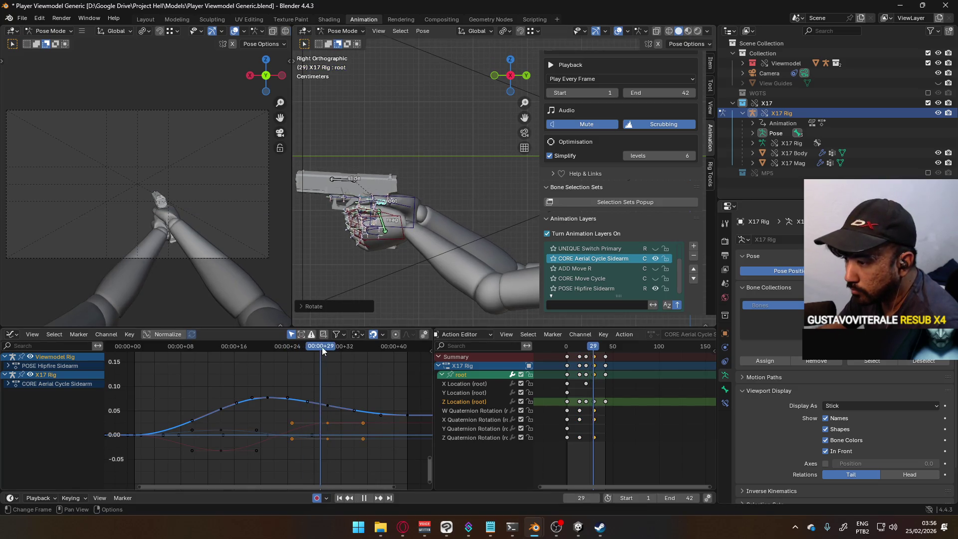
key(space)
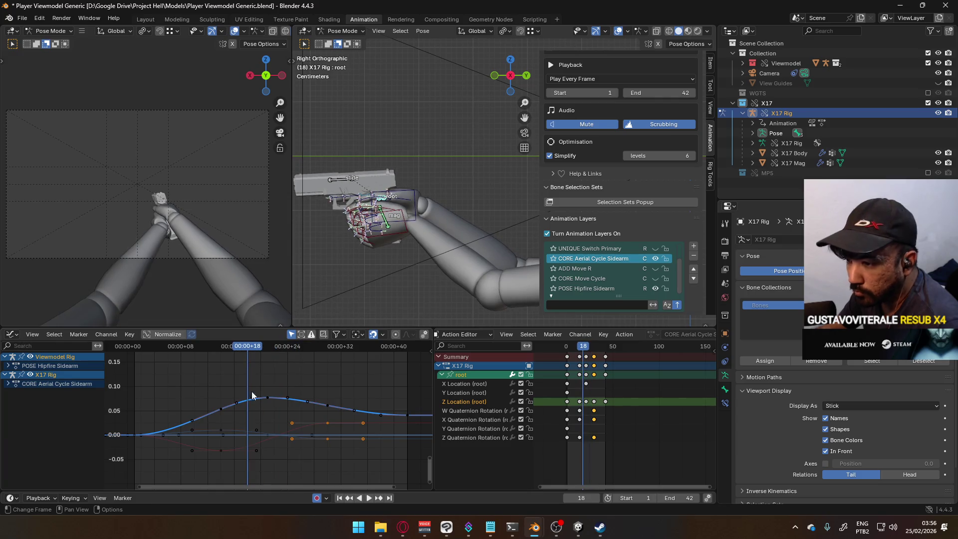
click(567, 424)
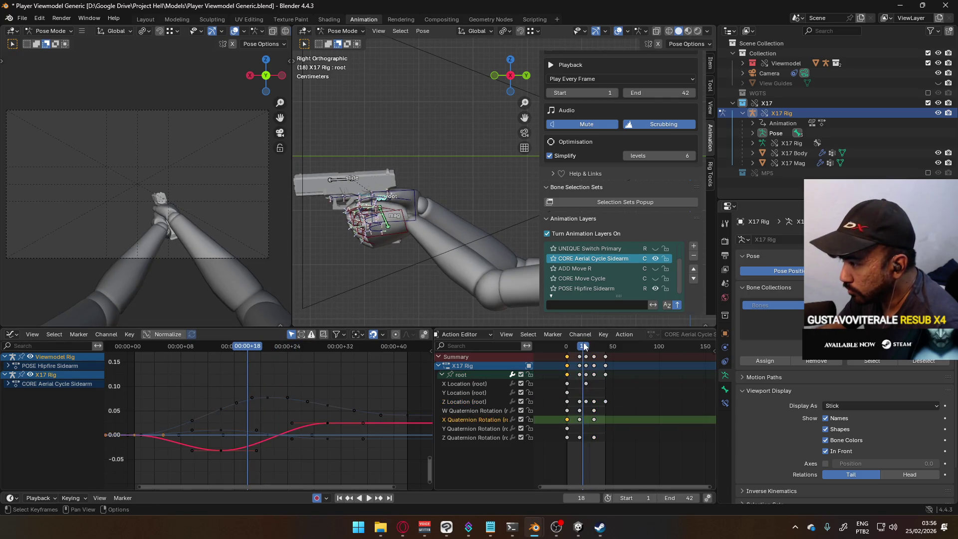
Paste the copied rotation keys at frame 42 while playing, stopping at frame 30.
key(space)
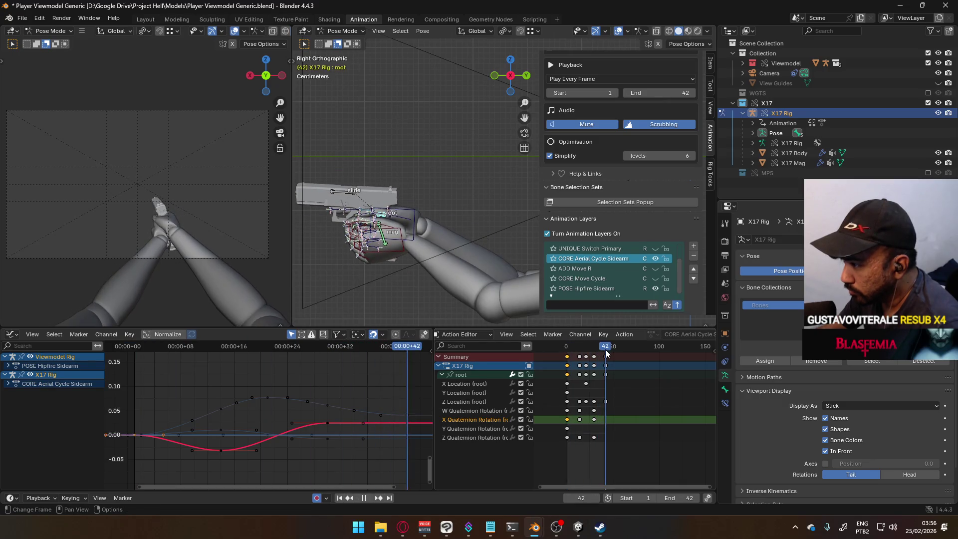
key(ctrl+v)
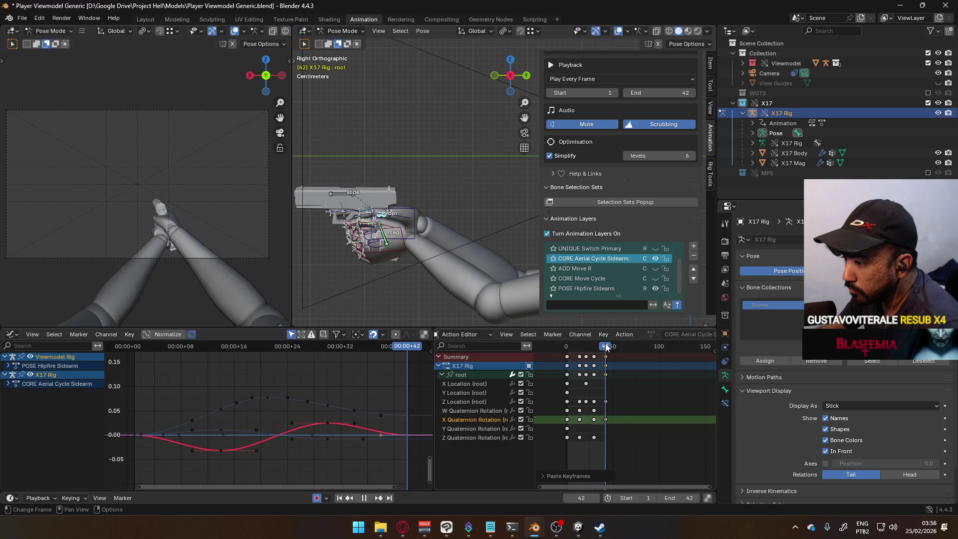
key(space)
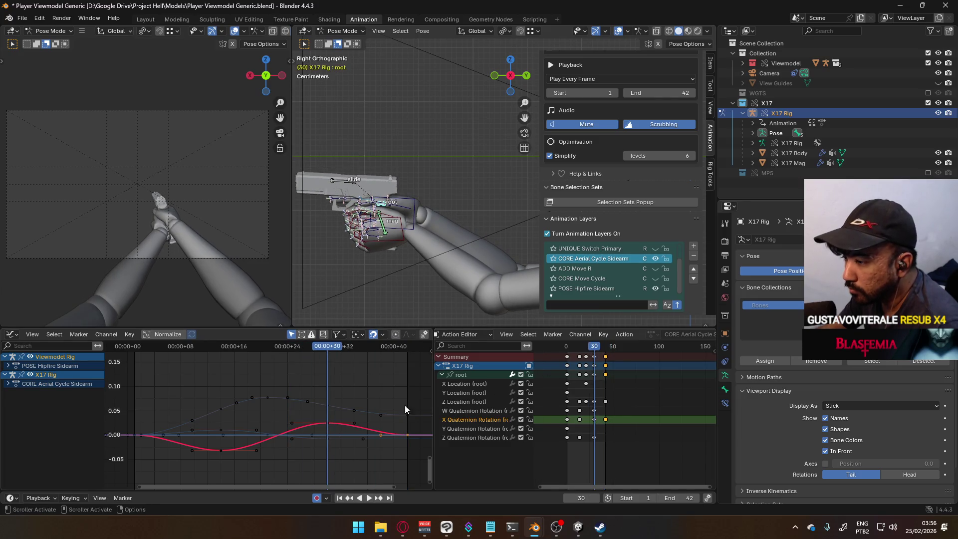
Adjust the frame-30 X Quaternion key up, then slightly down, and review the curve.
key(g)
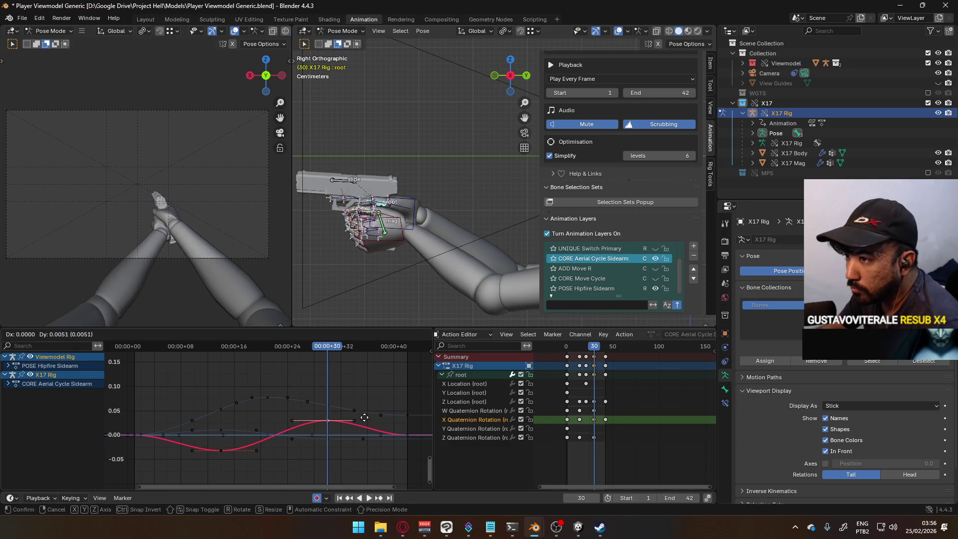
click(365, 413)
key(g)
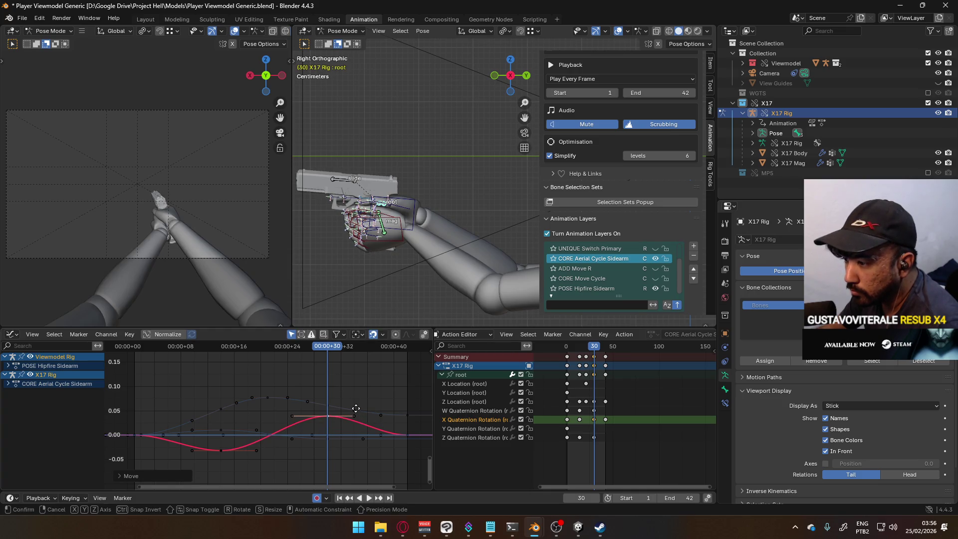
click(357, 417)
key(space)
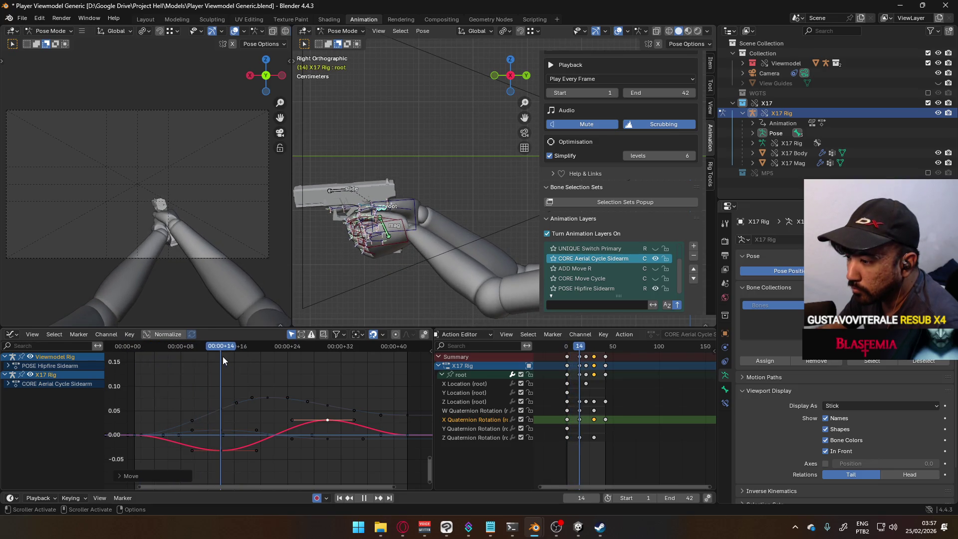
key(space)
Select the frame-14 key on the X Quaternion curve, keeping it in place.
key(Left)
click(246, 455)
key(g)
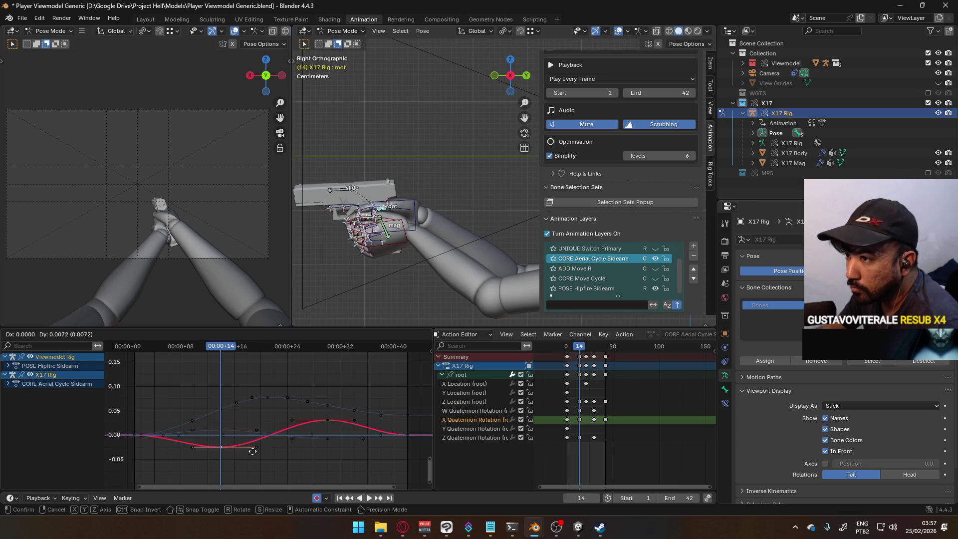
right_click(251, 442)
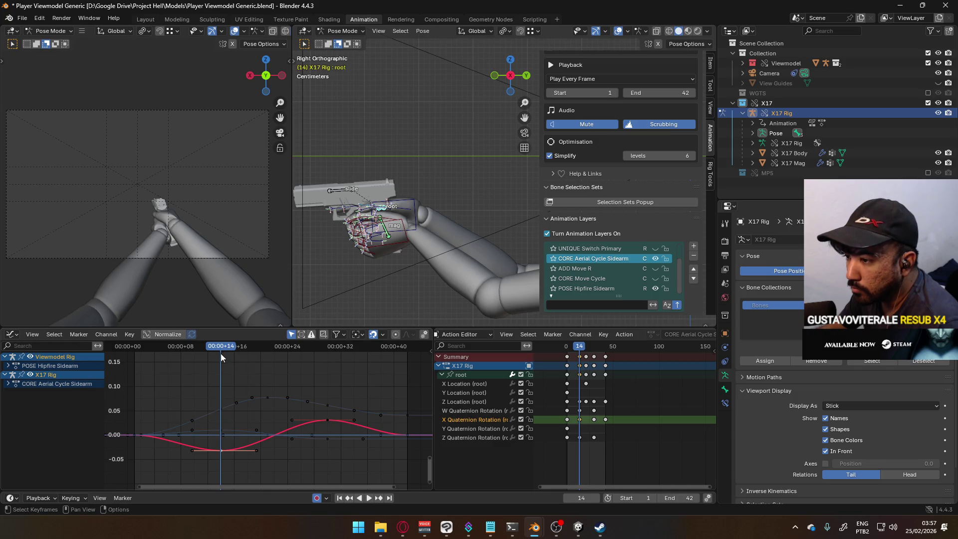
Review playback to frame 42, save the blend file, and exclude the X17 collection.
key(space)
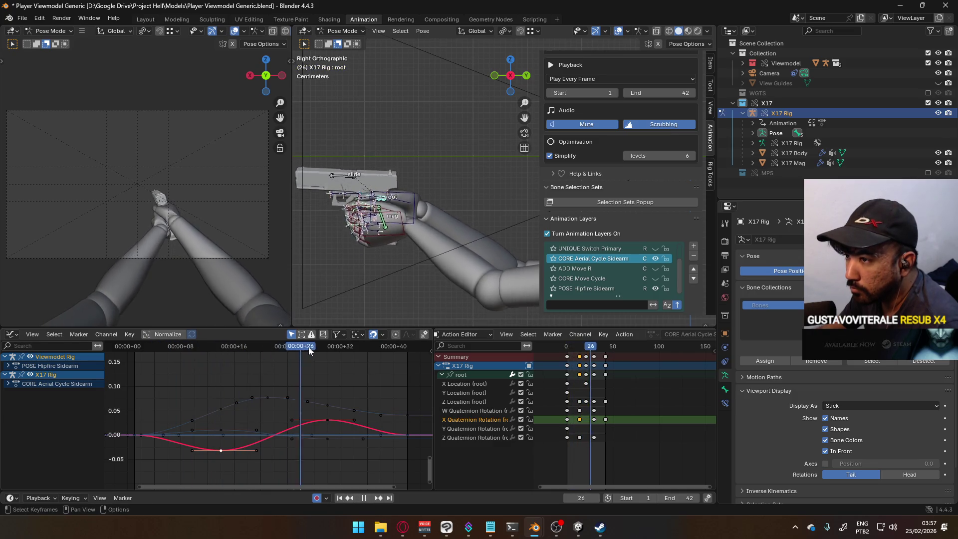
key(space)
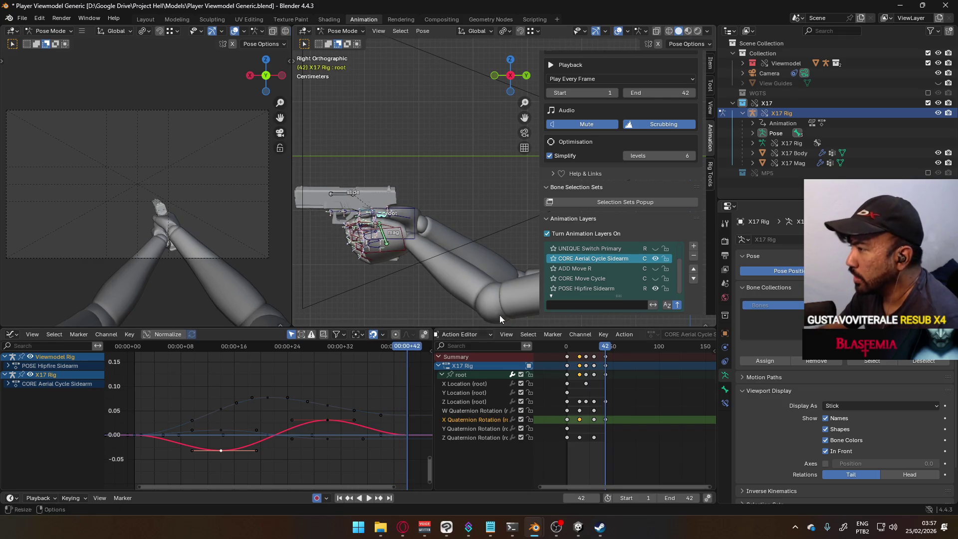
key(ctrl+s)
click(927, 103)
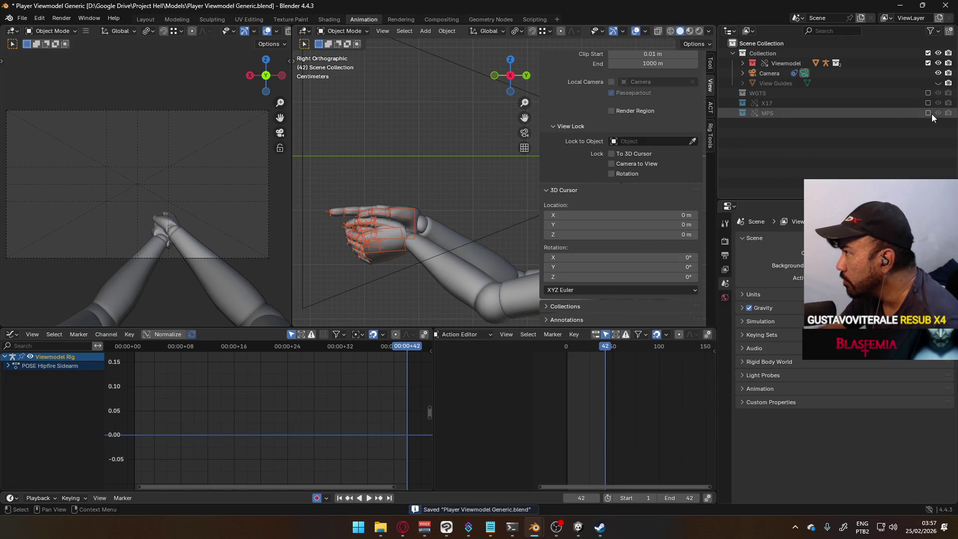
Include the MP5 collection in the scene and select the MP5 Rig.
click(928, 112)
click(454, 204)
click(454, 203)
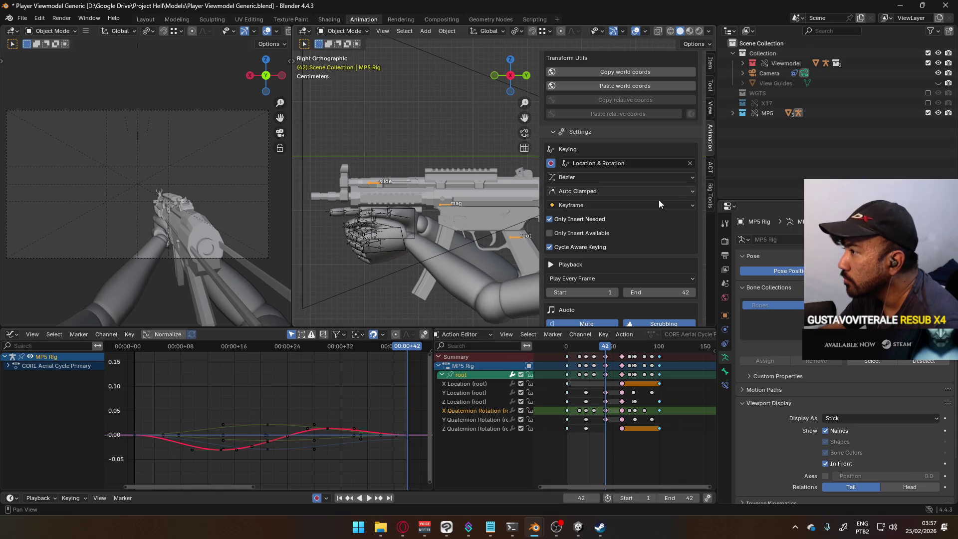
Make POSE Hipfire Primary the active animation layer and go back to frame 1.
scroll(673, 198, down, 8)
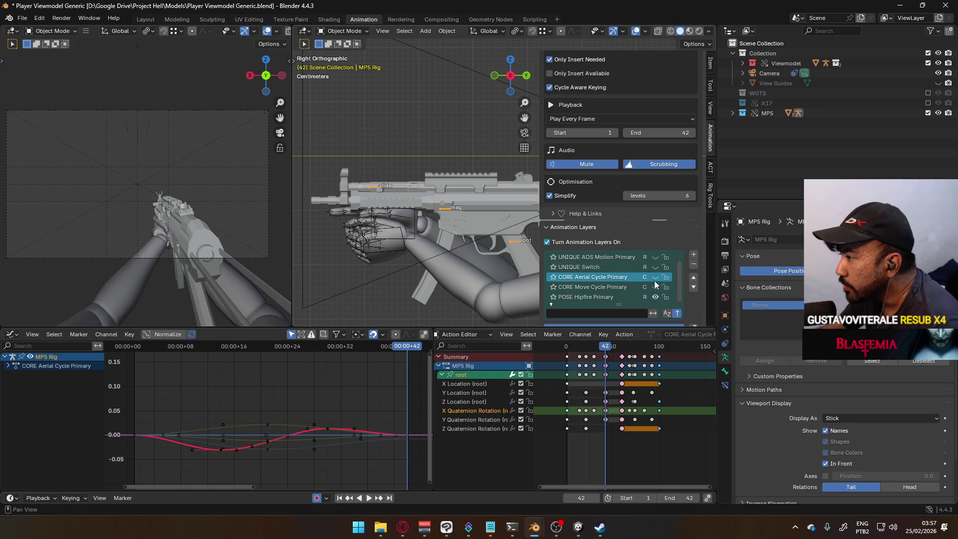
click(614, 297)
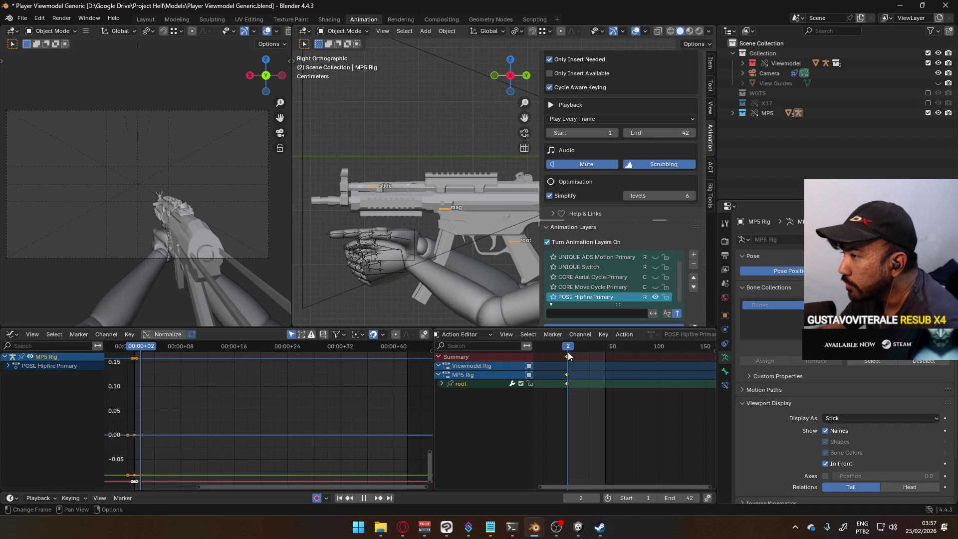
drag(568, 352, 566, 352)
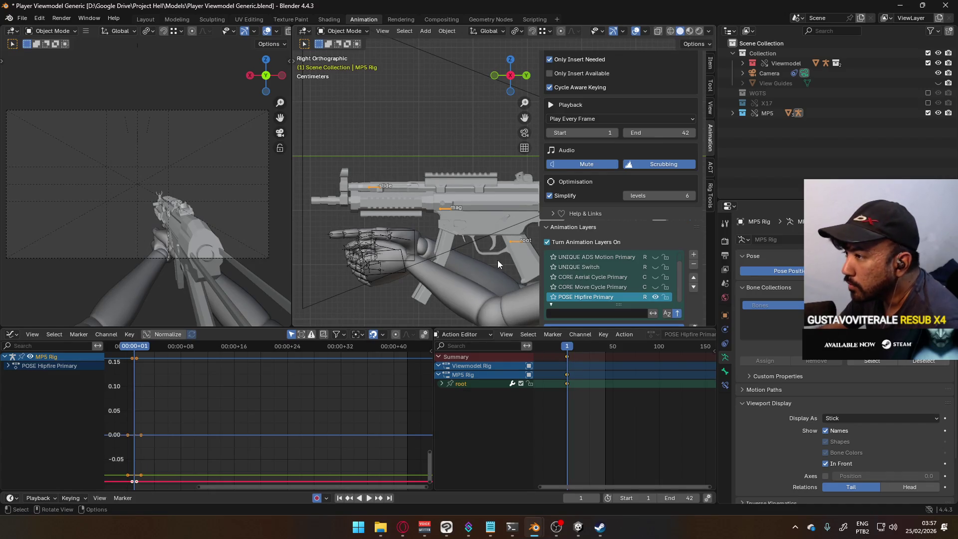
click(343, 31)
In Pose Mode, select all MP5 rig bones and copy the pose.
click(347, 65)
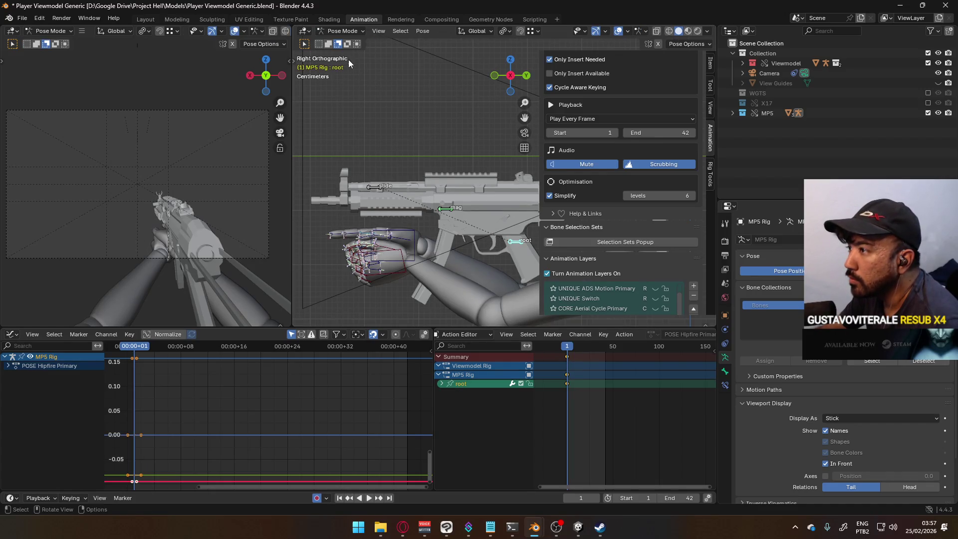
key(a)
right_click(519, 243)
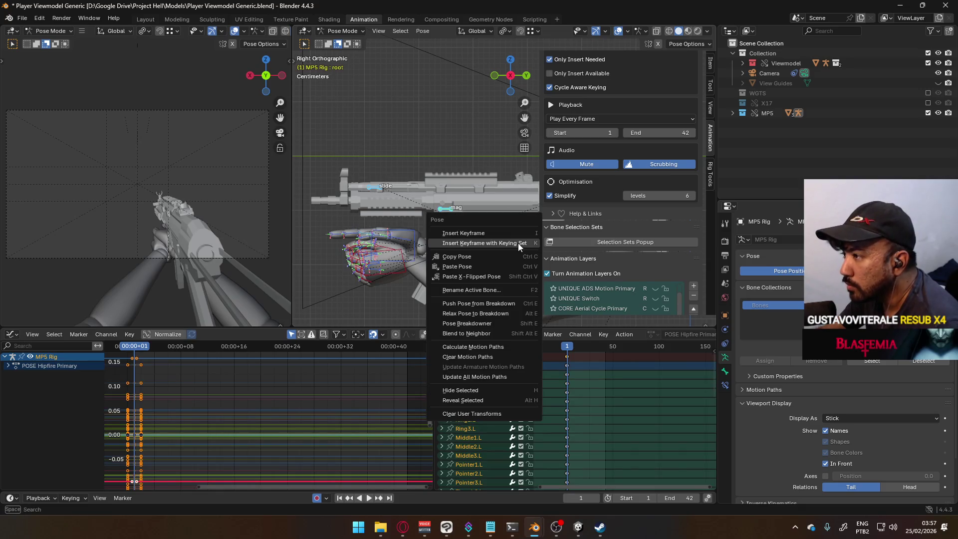
click(492, 259)
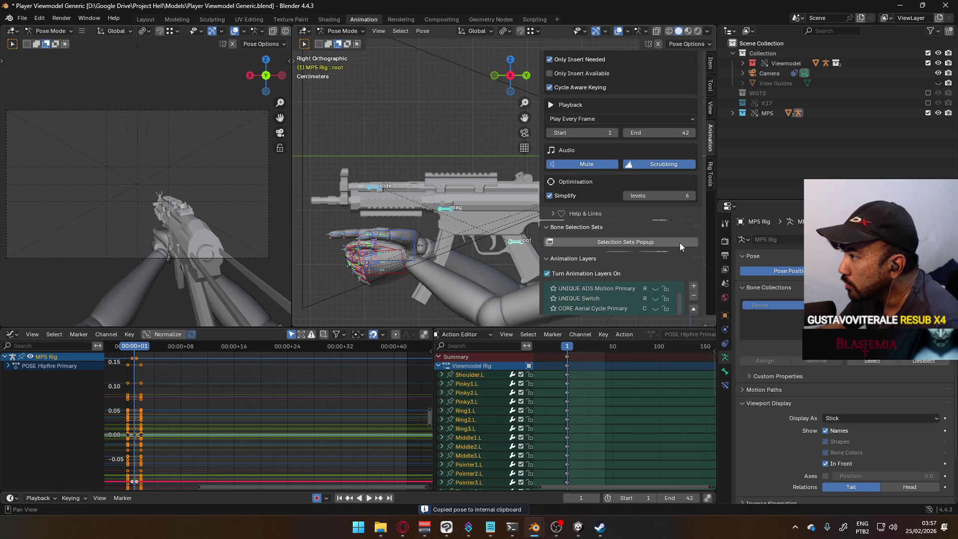
Select the X17 rig's slide bone, scrub to frame 78, and pick the MP5 root bone.
scroll(679, 243, down, 2)
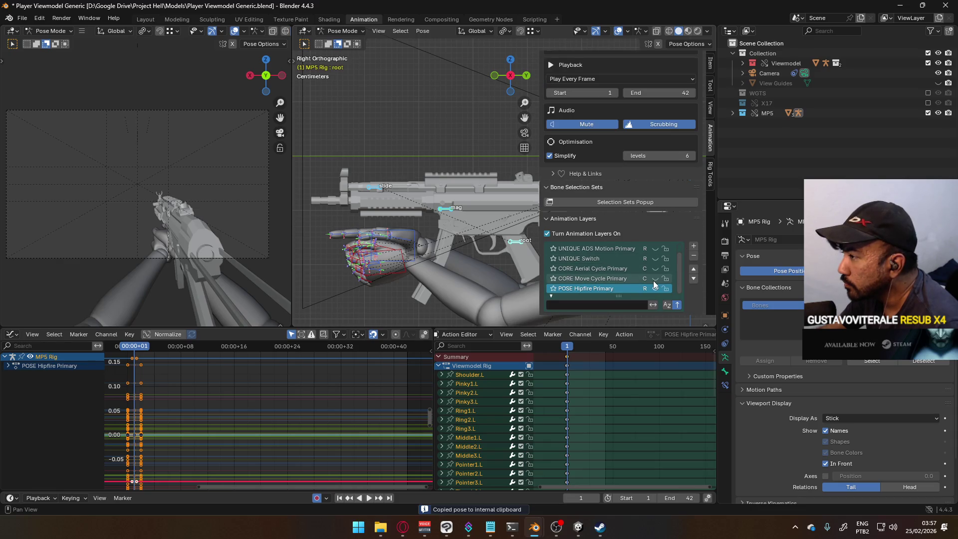
click(654, 264)
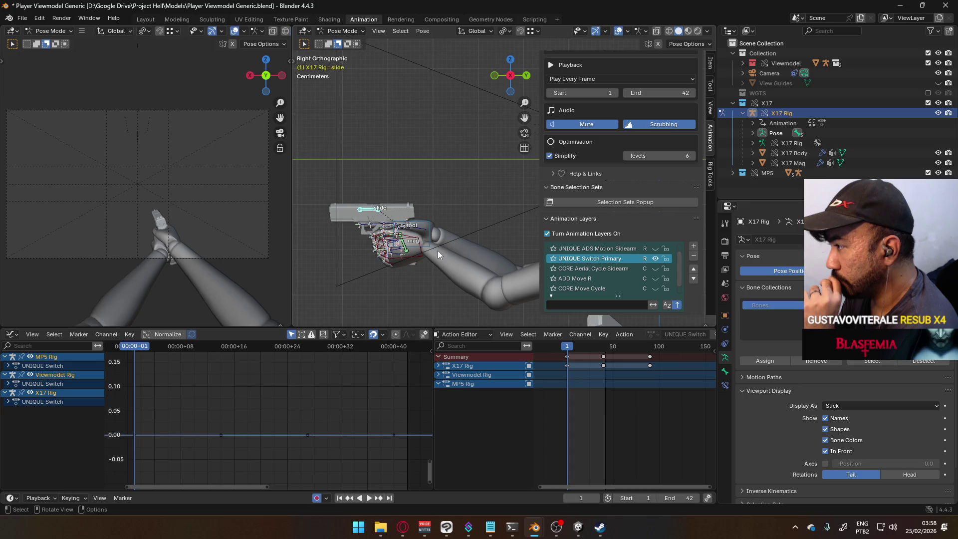
click(421, 226)
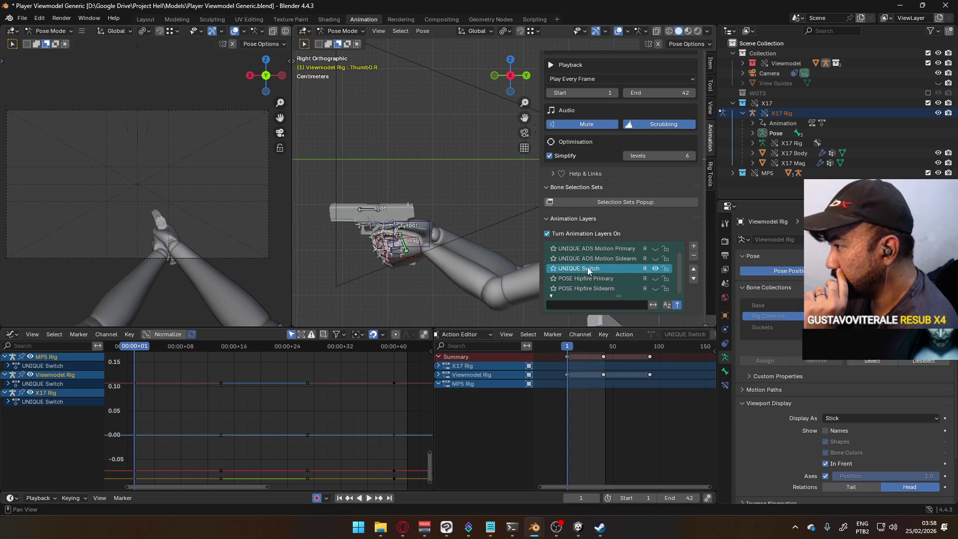
click(369, 212)
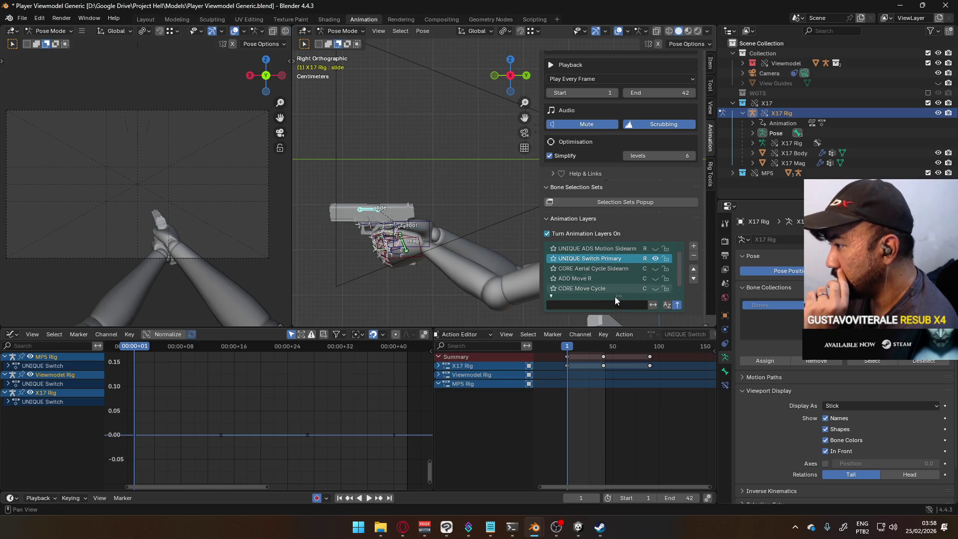
mouse_move(567, 350)
mouse_down()
mouse_move(663, 348)
mouse_move(639, 348)
mouse_up()
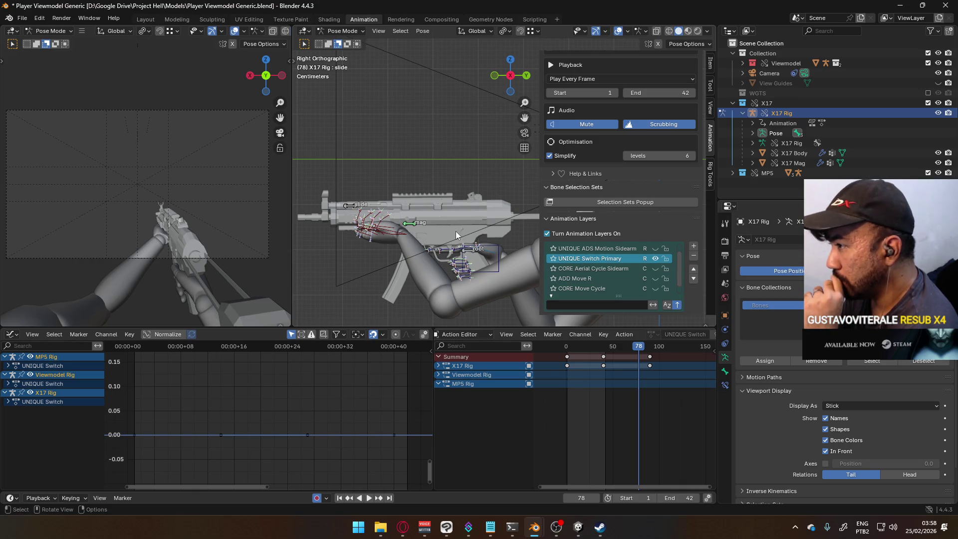
click(469, 251)
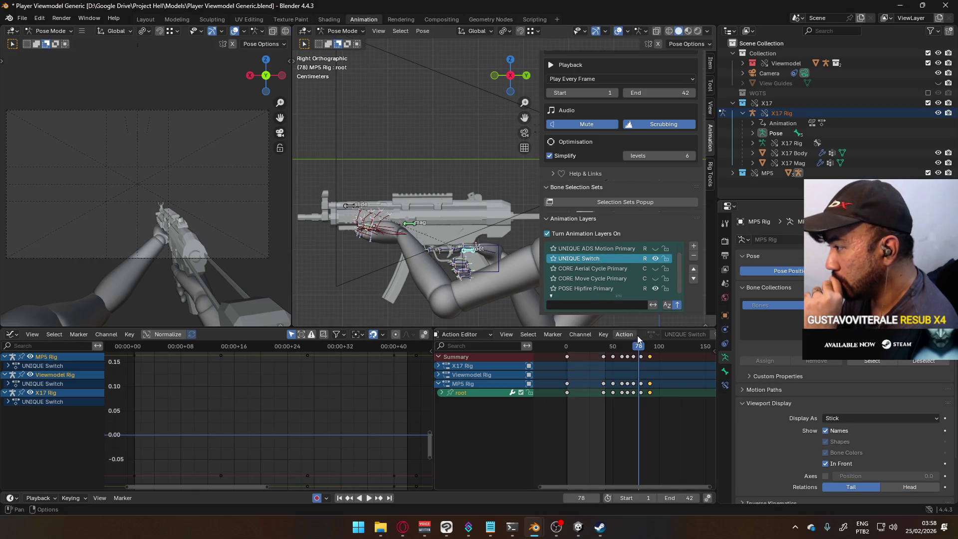
Move to frame 81 and frame the selected keys in the graph view.
click(641, 348)
key(Home)
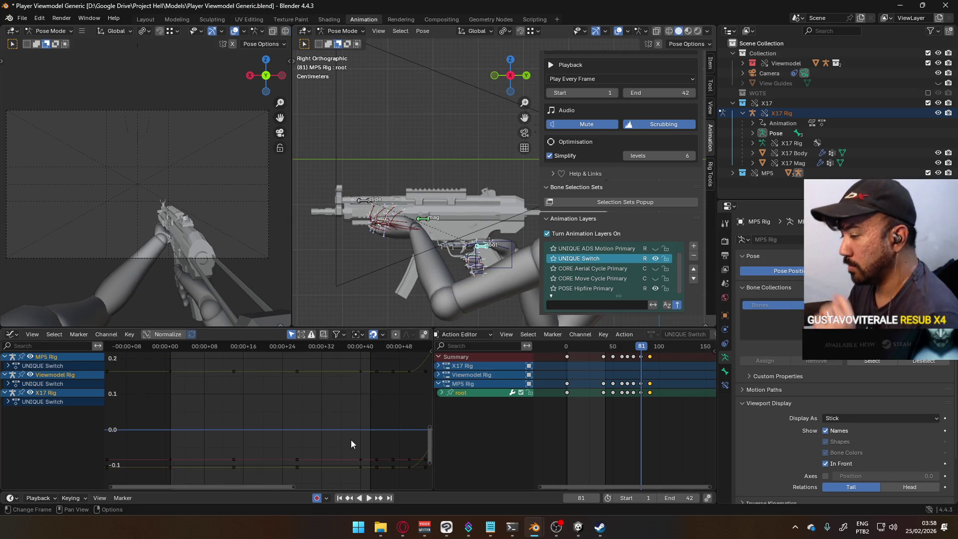
click(321, 423)
key(KP_Decimal)
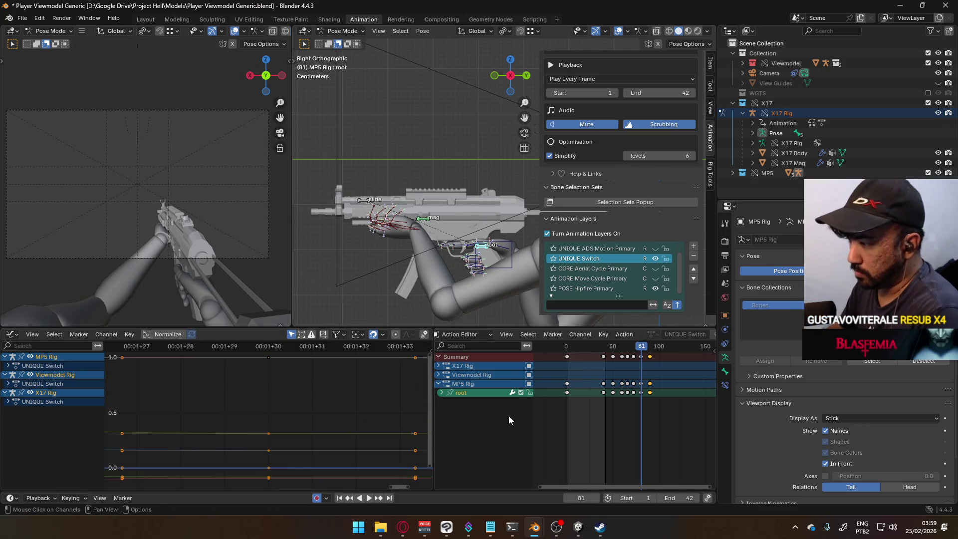
Delete the root bone's scale channels.
click(440, 393)
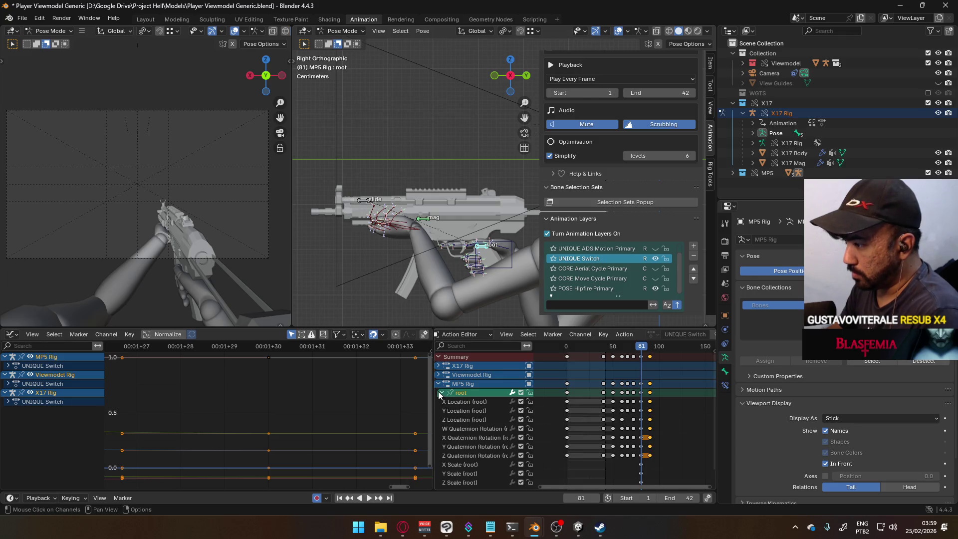
click(461, 465)
scroll(463, 466, down, 1)
shift+click(460, 465)
key(x)
Select all of the root's animation channels and make the root channel active.
key(a)
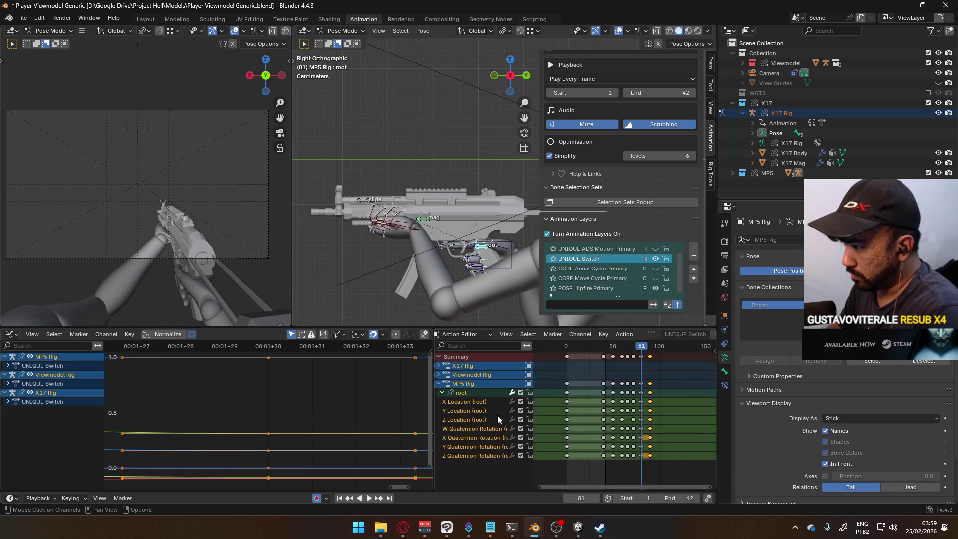
click(466, 396)
click(482, 249)
key(a)
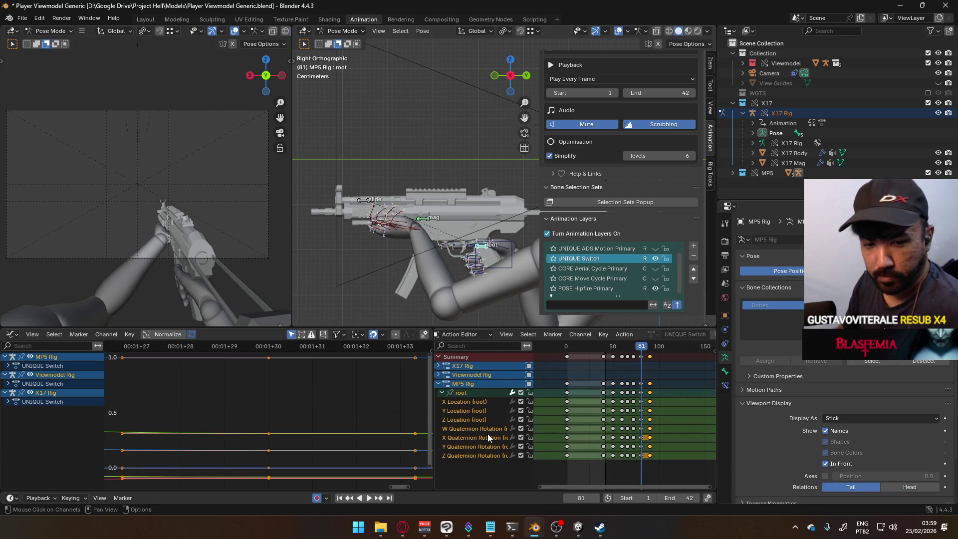
key(Home)
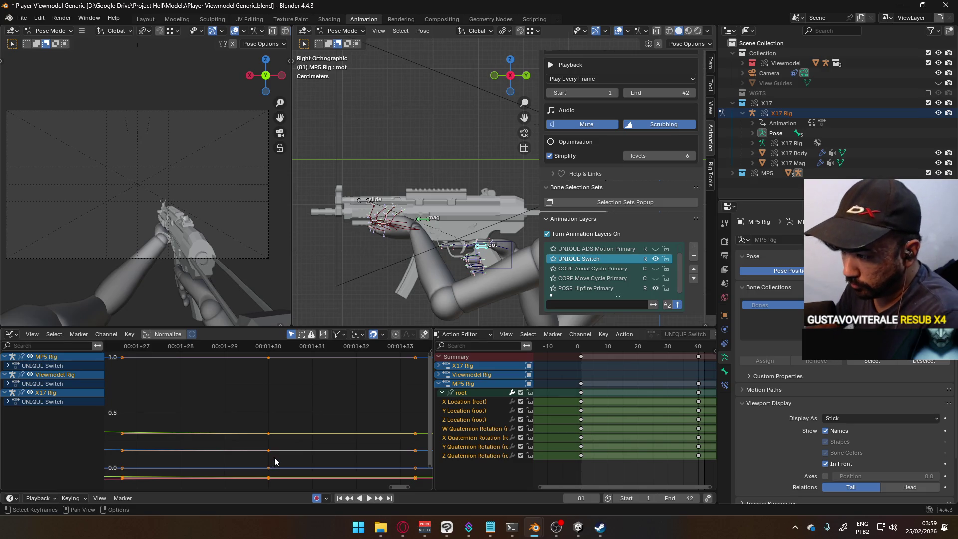
scroll(430, 250, down, 4)
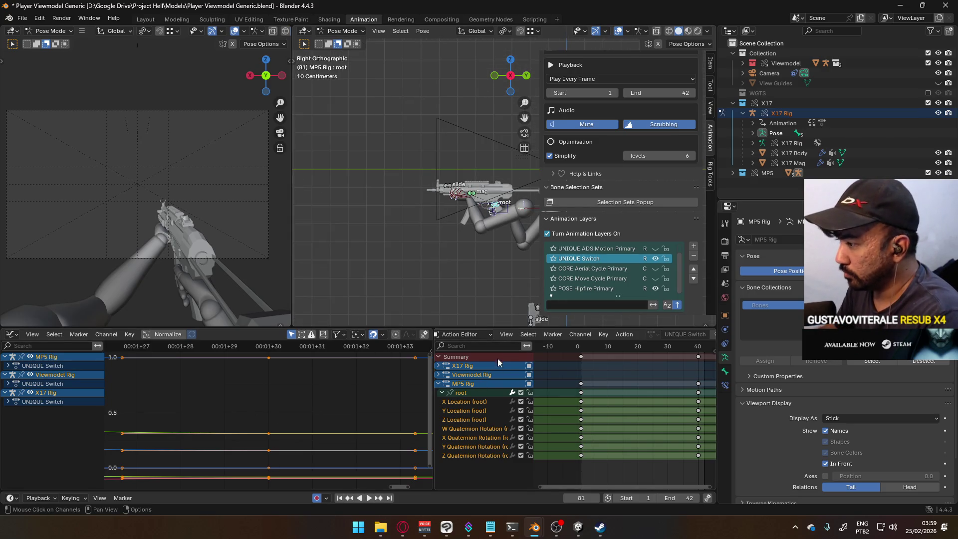
click(498, 208)
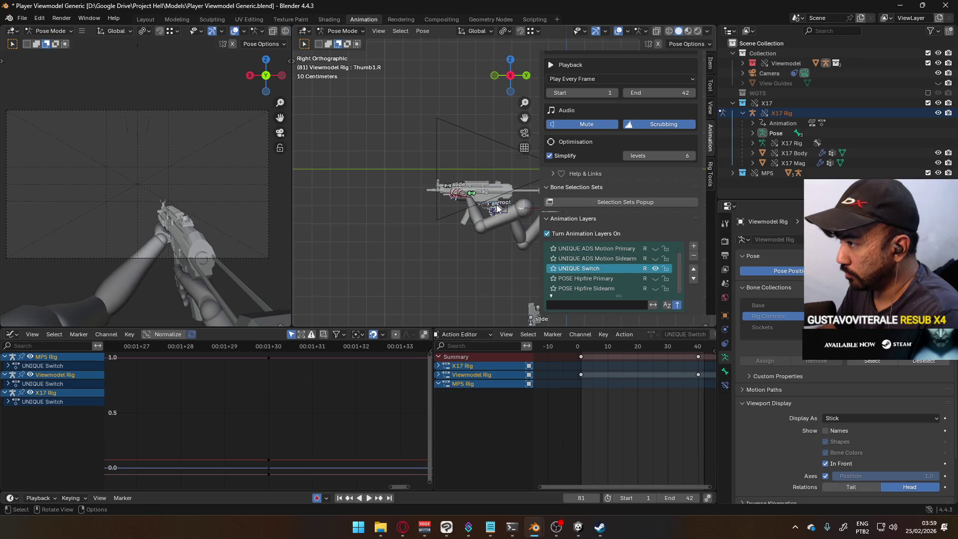
scroll(334, 397, down, 10)
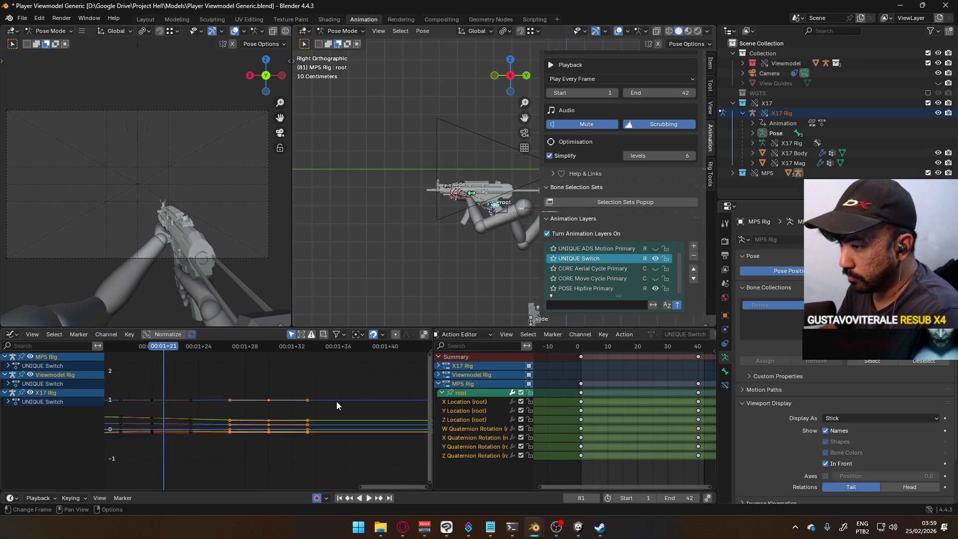
ctrl+scroll(282, 408, left, 8)
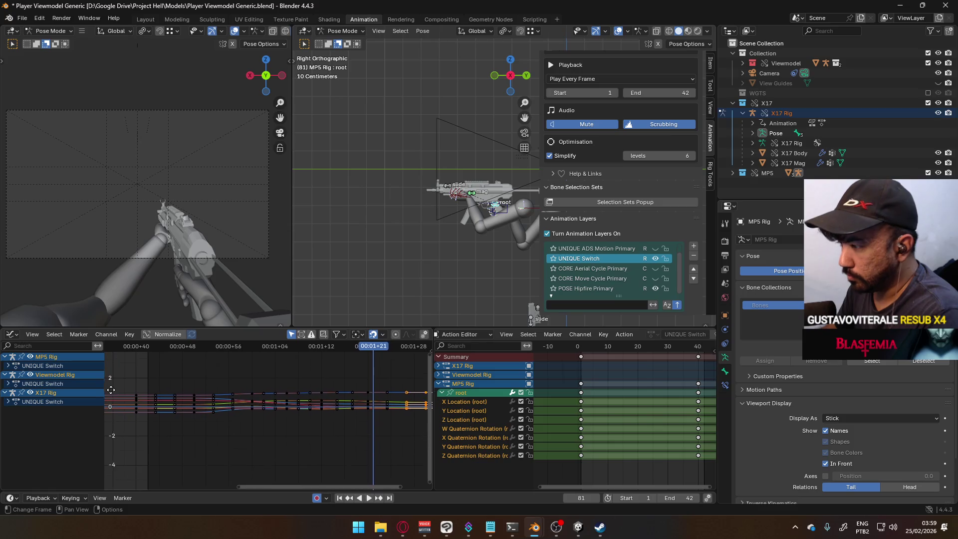
Inspect the root's X and Z Location curves by framing their keys in the graph.
click(482, 401)
double_click(479, 401)
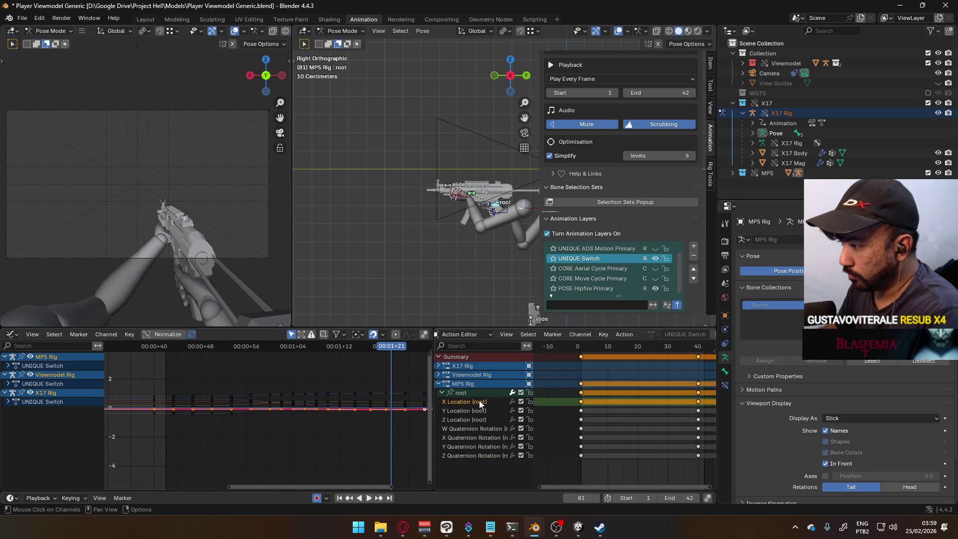
key(KP_Decimal)
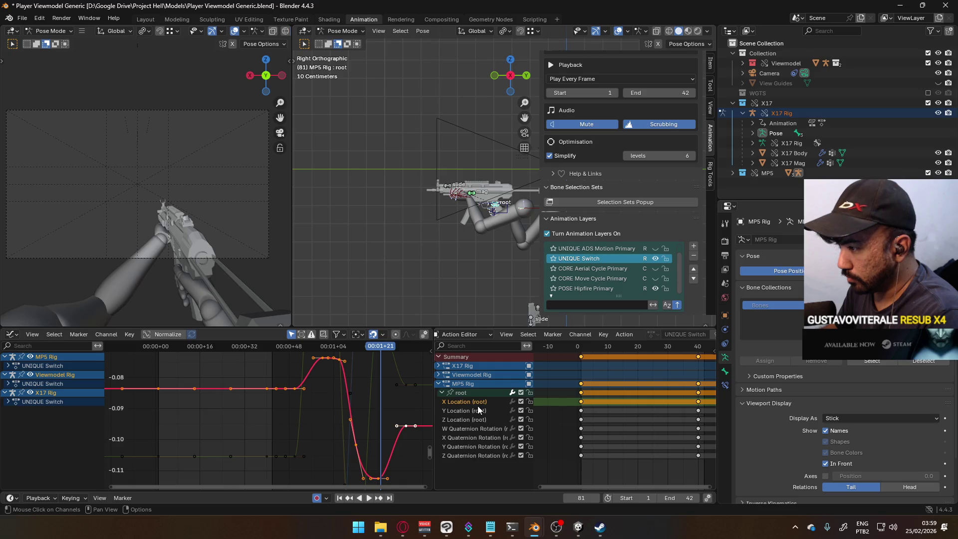
click(474, 410)
click(472, 418)
double_click(459, 420)
key(KP_Decimal)
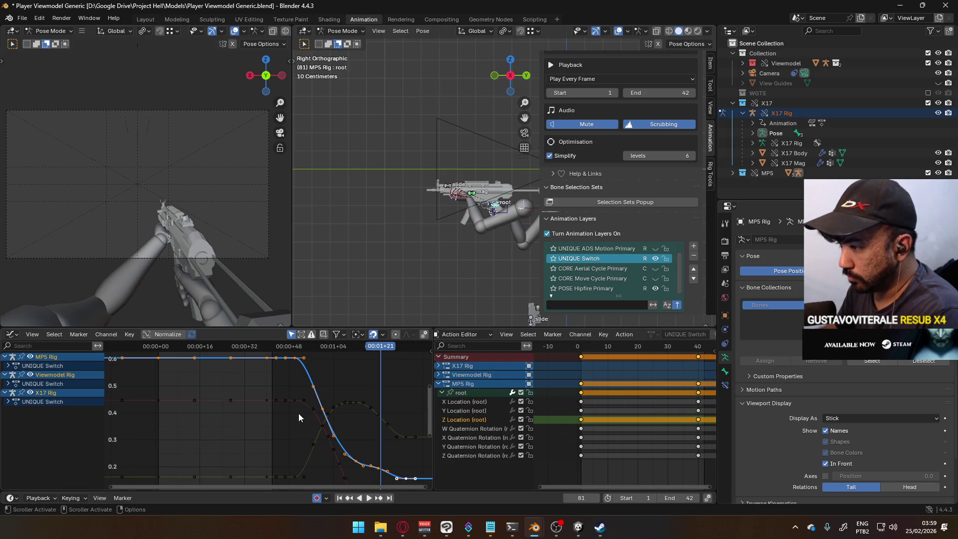
middle_drag(371, 427, 328, 418)
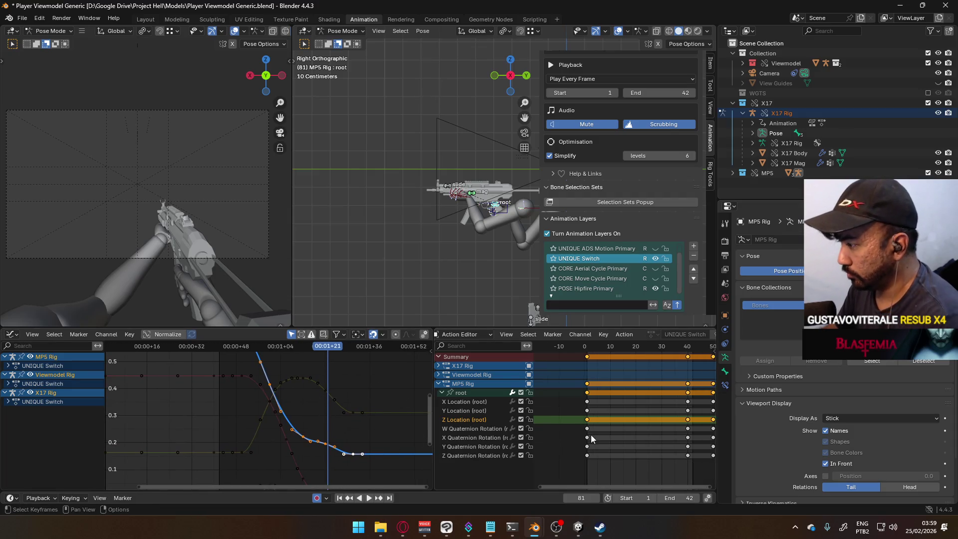
key(Home)
Extend the scene end frame to 91, stop on frame 80, and choose Calculate paths.
drag(689, 498, 718, 498)
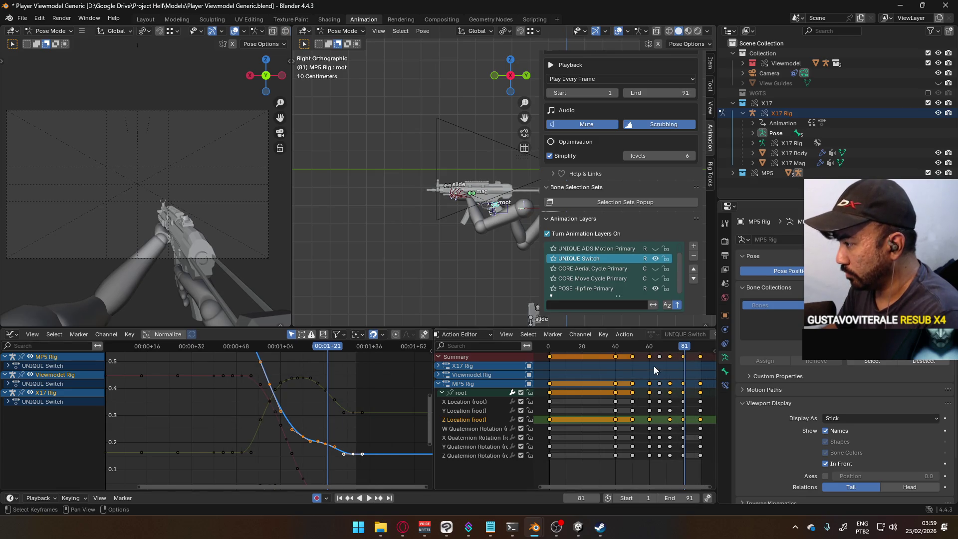
key(space)
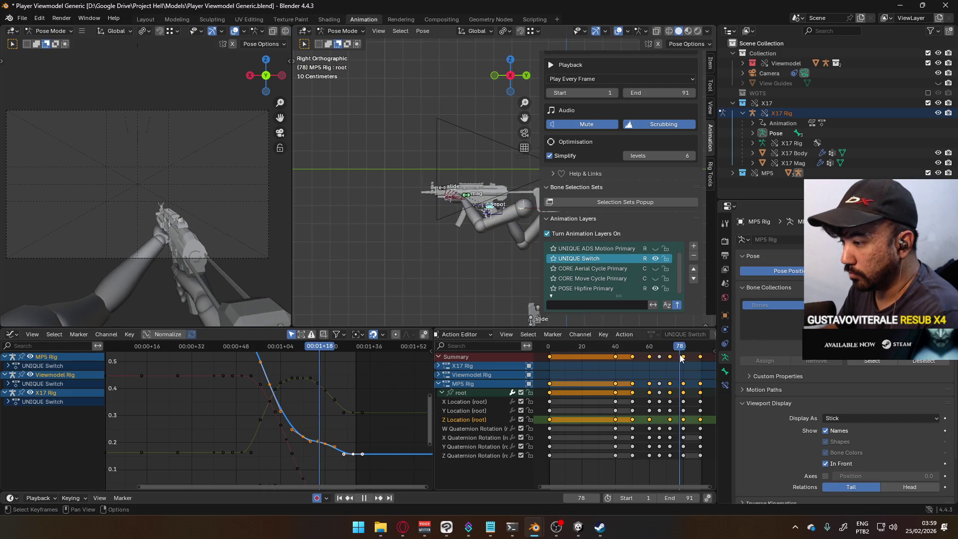
key(space)
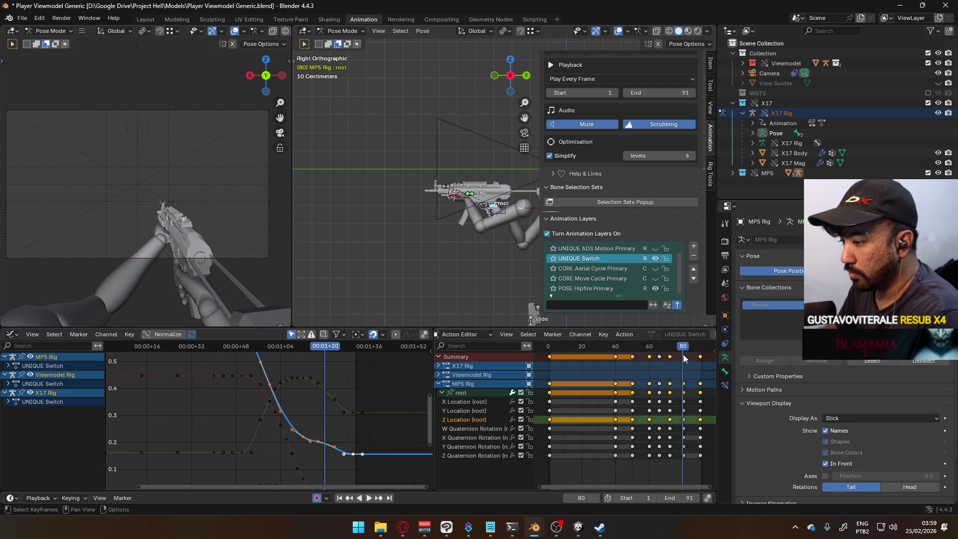
key(q)
click(439, 228)
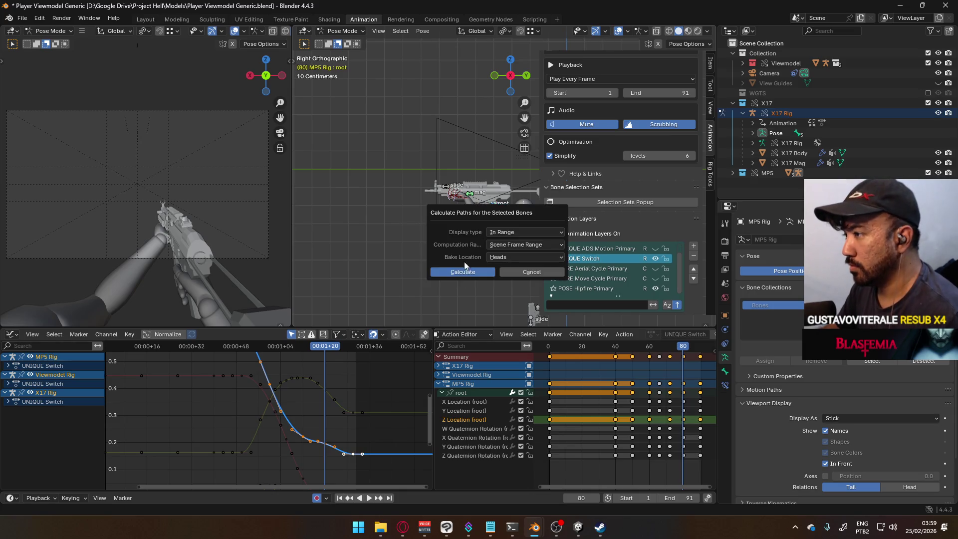
Calculate the root's motion path and view the hands from the right side.
click(458, 268)
scroll(442, 253, up, 3)
mouse_move(442, 253)
middle_down()
mouse_move(543, 279)
mouse_move(460, 282)
mouse_move(522, 244)
mouse_move(395, 201)
mouse_move(447, 213)
middle_up()
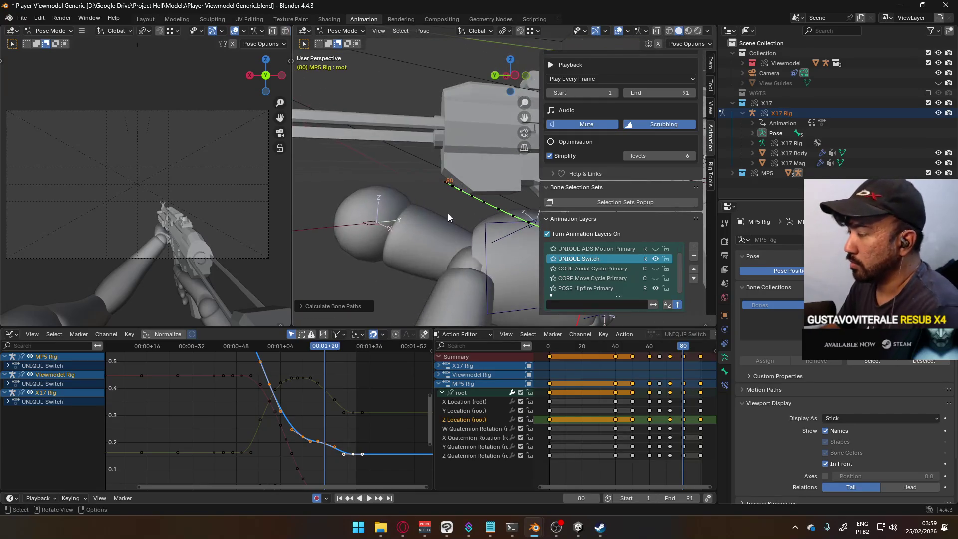
key(KP_3)
scroll(447, 213, up, 5)
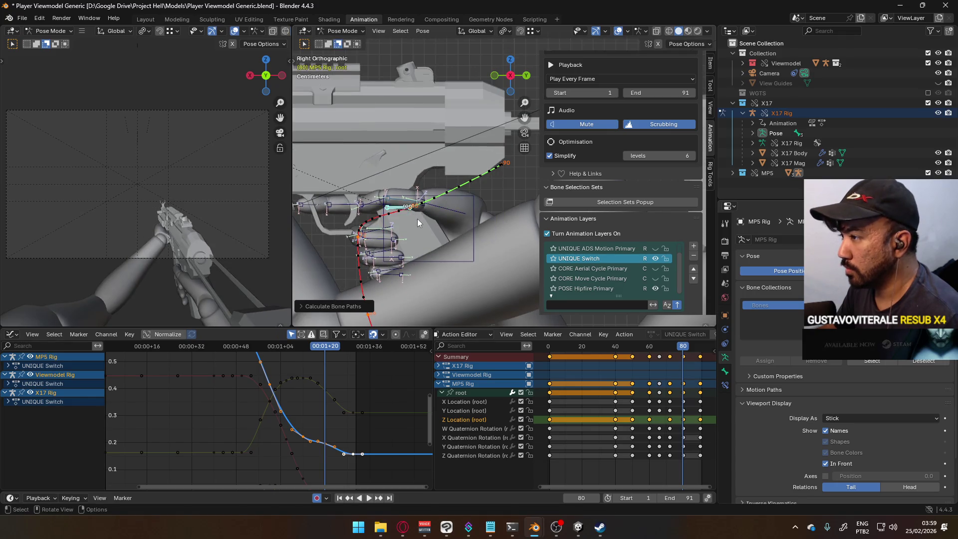
Reposition the root bone at frame 80, refining its placement in front view.
key(g)
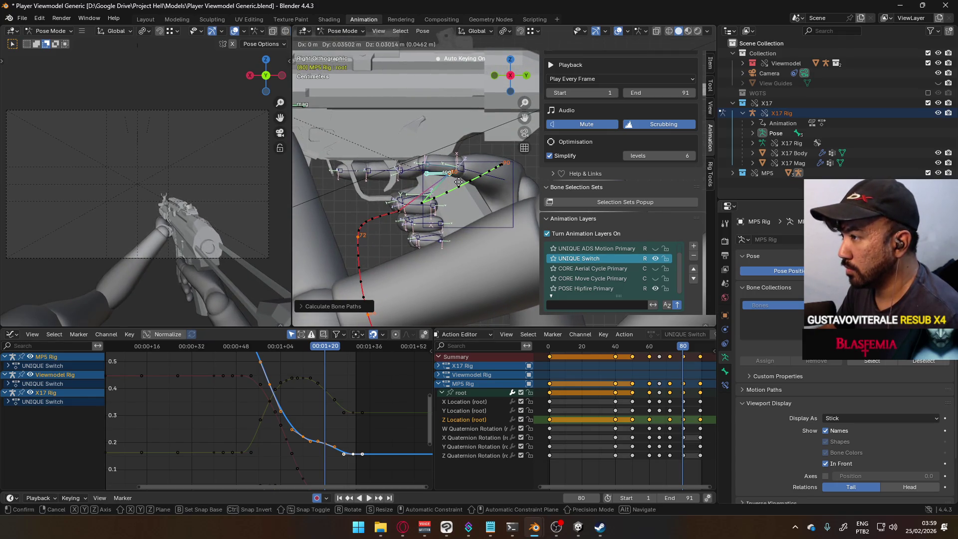
click(458, 183)
key(KP_1)
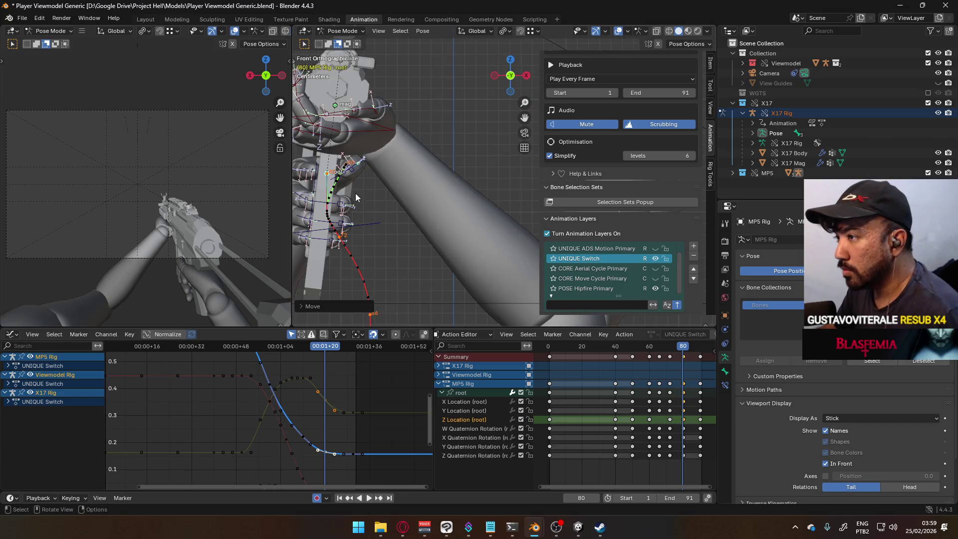
scroll(356, 198, up, 3)
shift+middle_drag(356, 198, 465, 211)
key(g)
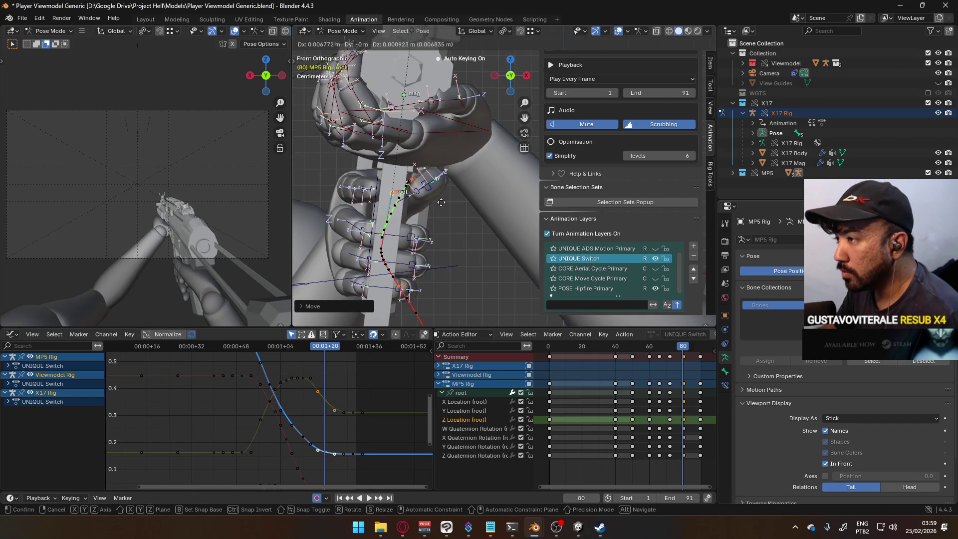
click(441, 202)
Recalculate the root's motion path and scrub back to review the motion.
key(q)
click(447, 191)
click(454, 238)
scroll(436, 247, down, 3)
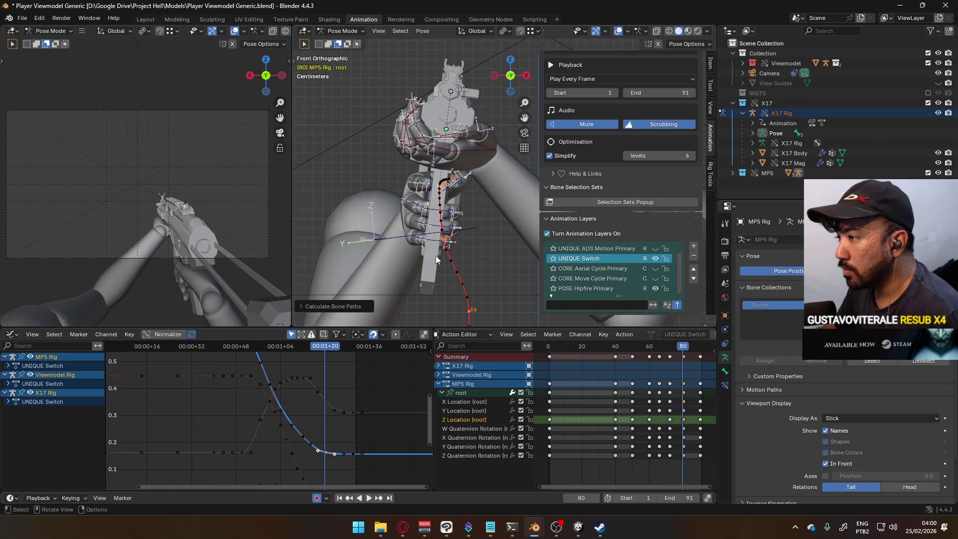
mouse_move(686, 351)
mouse_down()
mouse_move(664, 343)
mouse_move(682, 331)
mouse_up()
Nudge the root again, recalculate its path, and move to frame 72.
scroll(412, 189, up, 2)
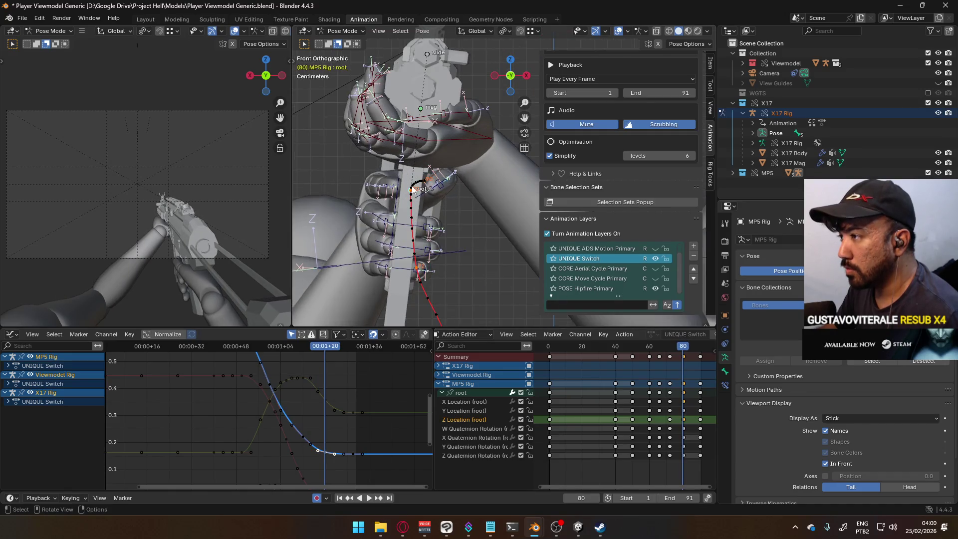
key(g)
click(421, 203)
key(ctrl+shift+p)
click(406, 244)
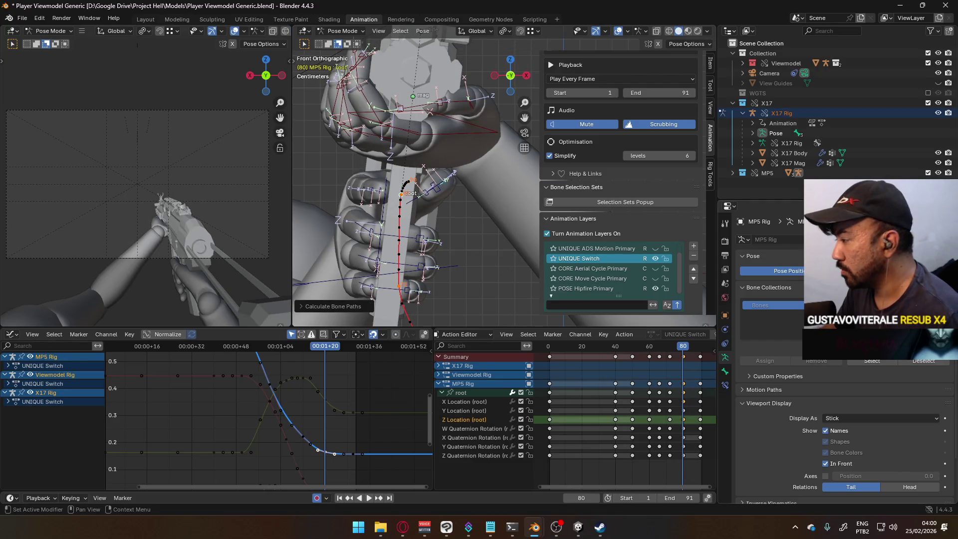
drag(688, 358, 669, 349)
Reposition the MP5 root bone at frame 72 and recalculate its bone path.
key(g)
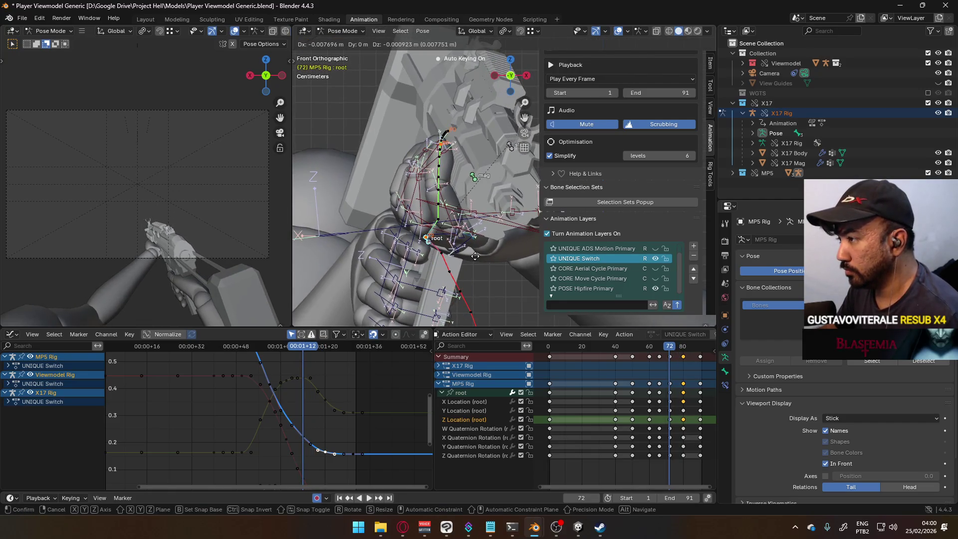
click(470, 257)
key(q)
click(471, 255)
key(Return)
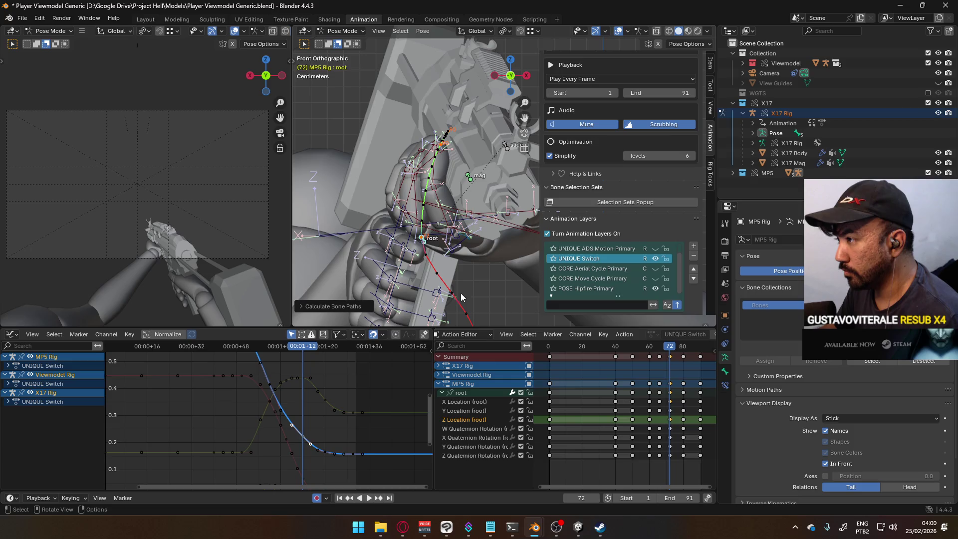
scroll(468, 278, down, 3)
scroll(500, 285, up, 2)
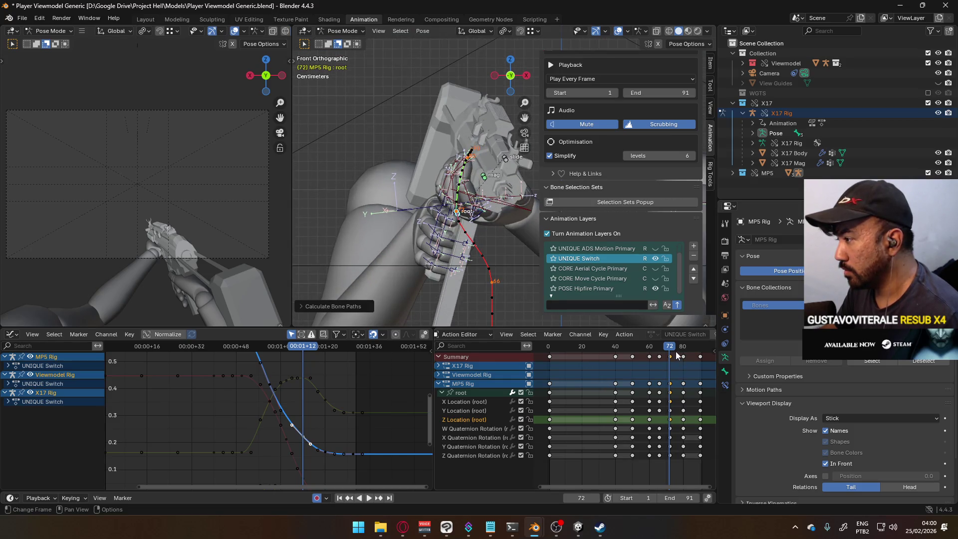
Move the root bone at frame 66 and recalculate its motion path.
key(Down)
key(g)
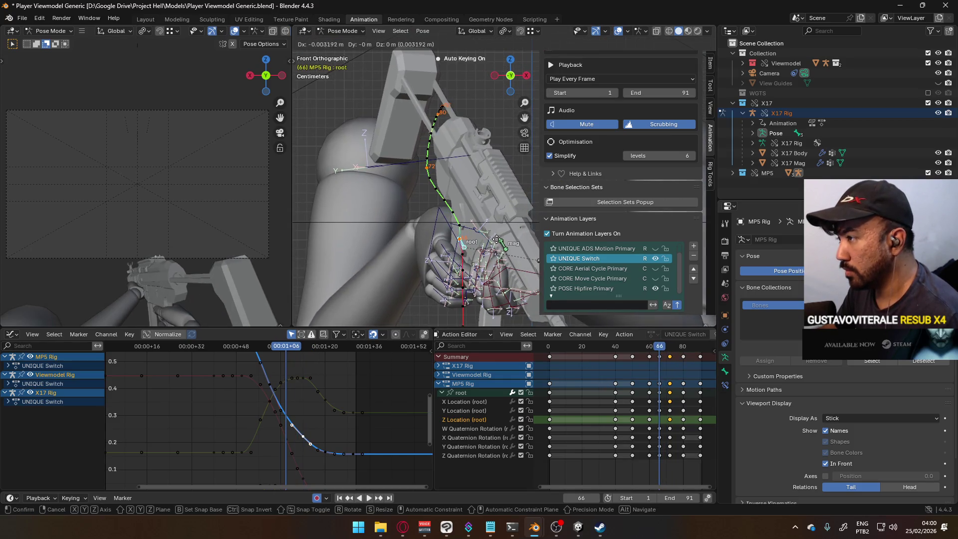
click(494, 241)
key(q)
click(492, 242)
click(478, 282)
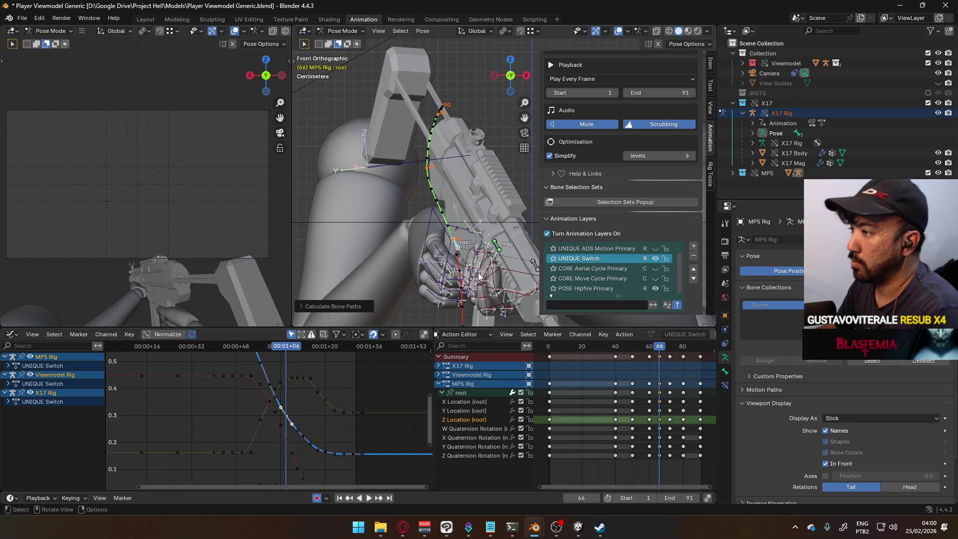
In right side view, try a root nudge, undo it, and play back the motion.
key(KP_3)
key(g)
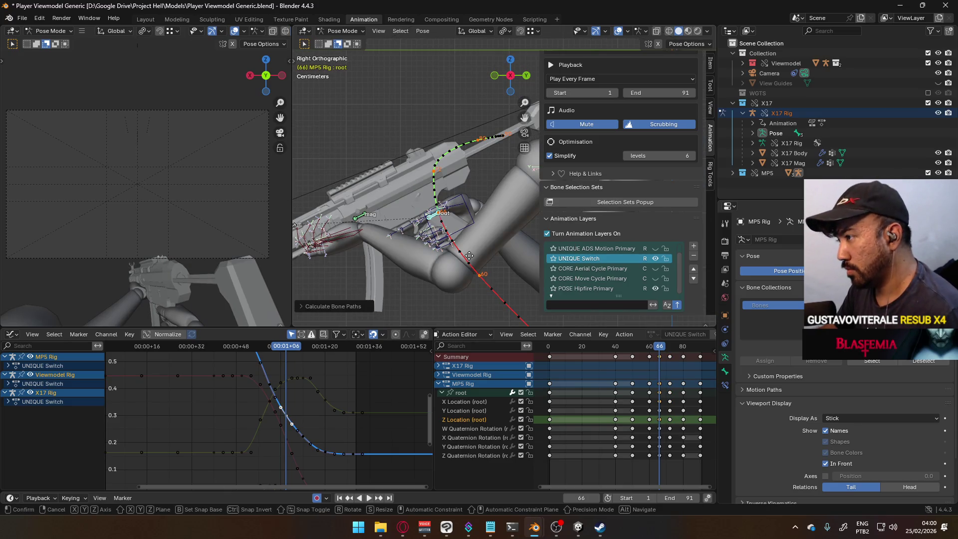
click(461, 260)
key(ctrl+z)
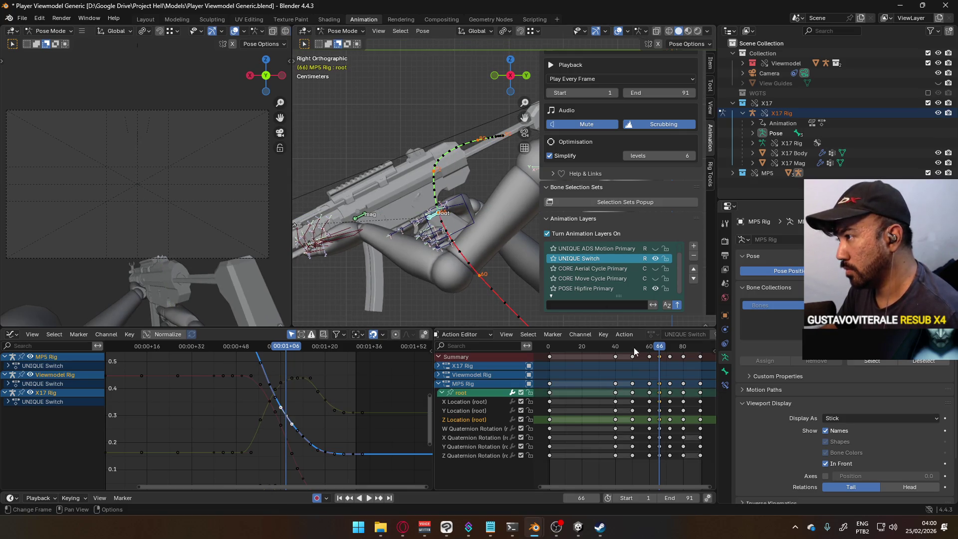
key(space)
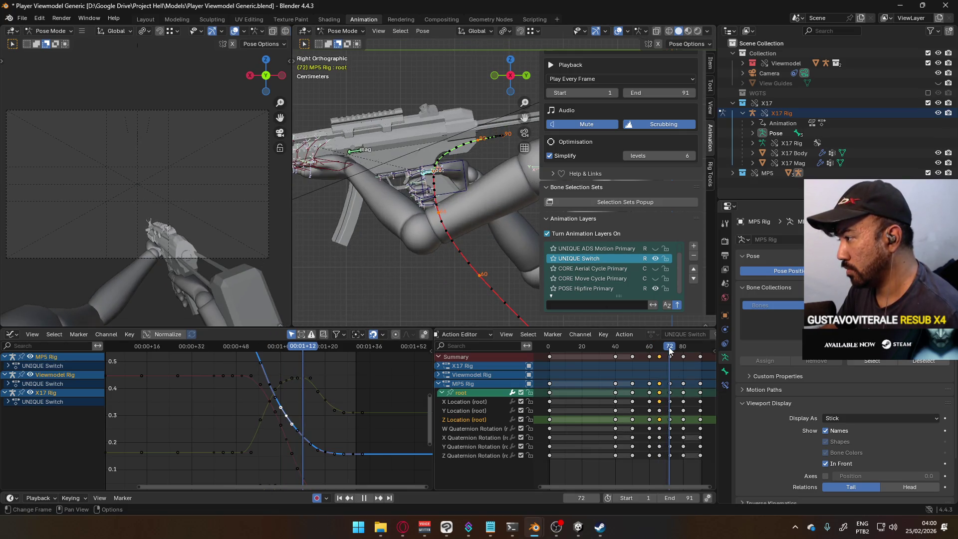
Shift the root bone again at frame 72 and recalculate its motion path.
key(g)
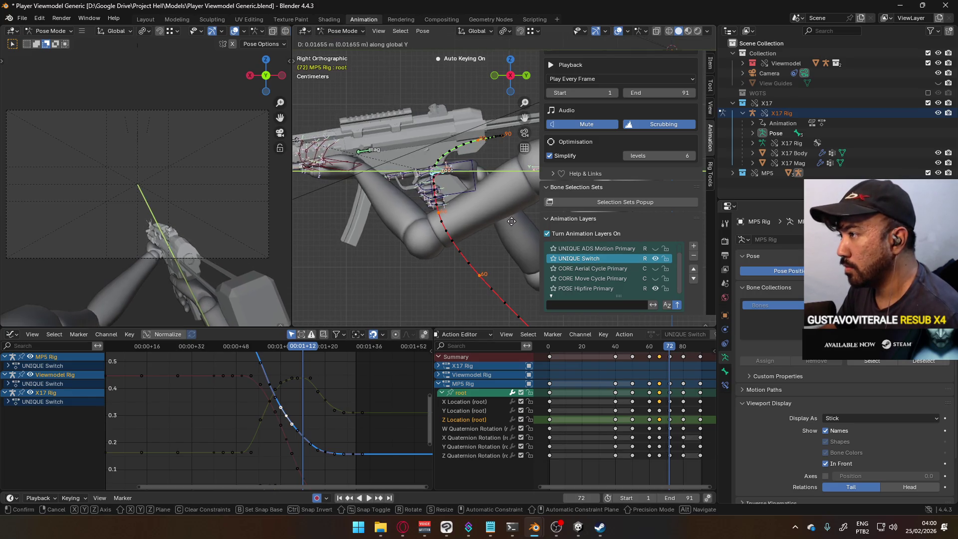
click(512, 225)
key(shift+alt+p)
click(503, 266)
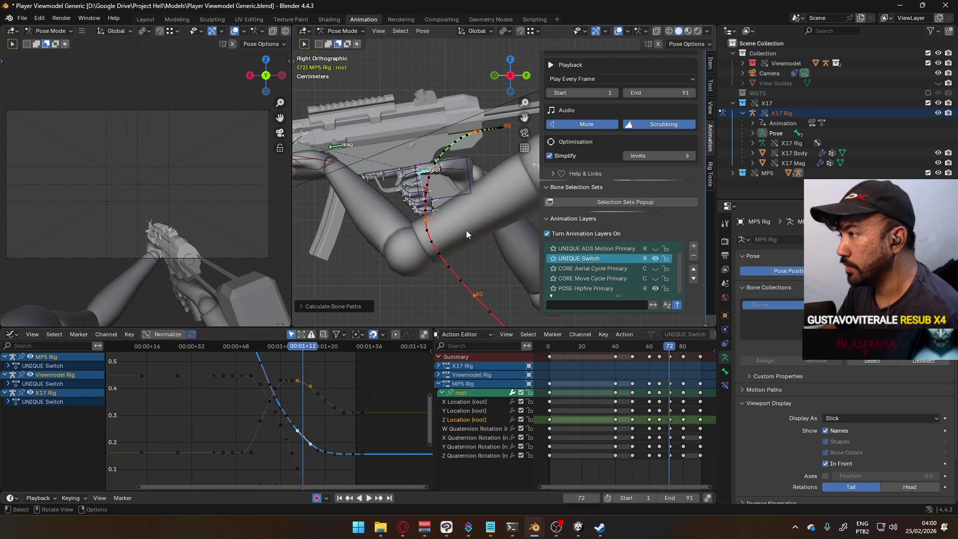
Reposition the hand and root bones at frame 80, then the root at frame 72.
mouse_move(655, 358)
mouse_down()
mouse_move(629, 354)
mouse_move(700, 341)
mouse_move(684, 344)
mouse_up()
key(KP_Decimal)
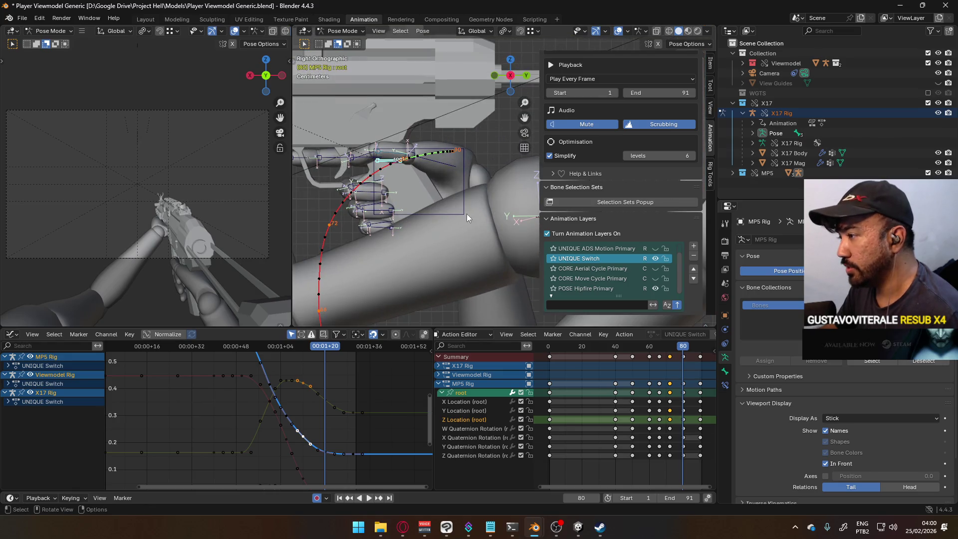
key(g)
click(445, 220)
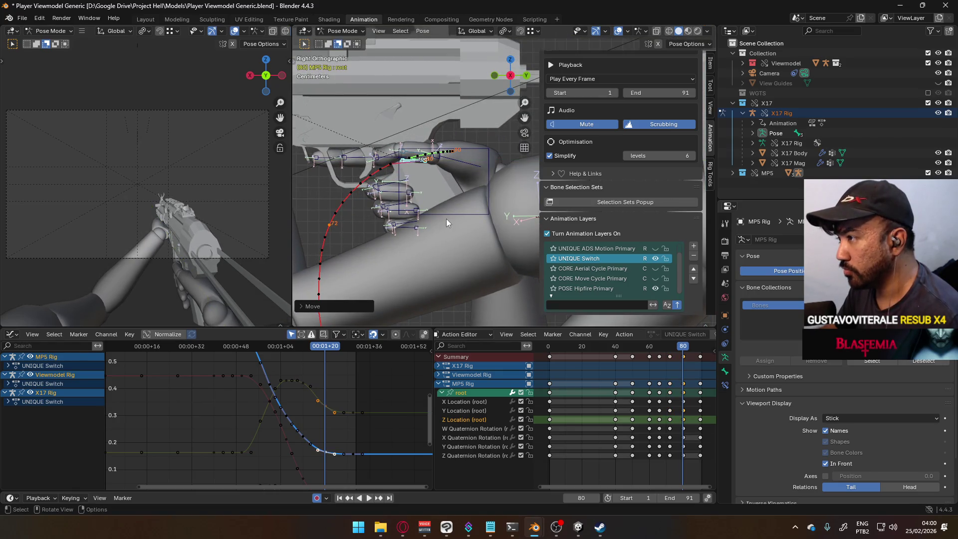
shift+middle_drag(445, 220, 485, 168)
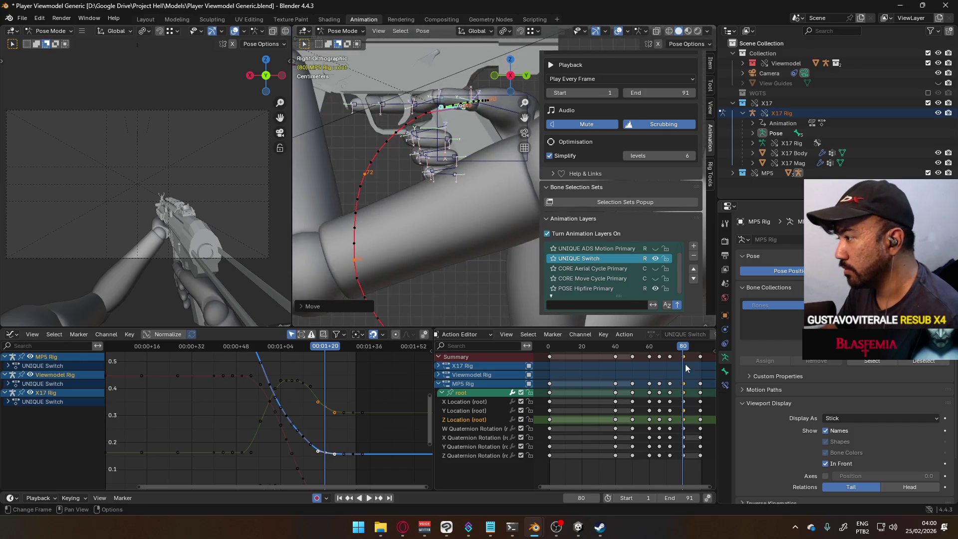
key(Down)
key(g)
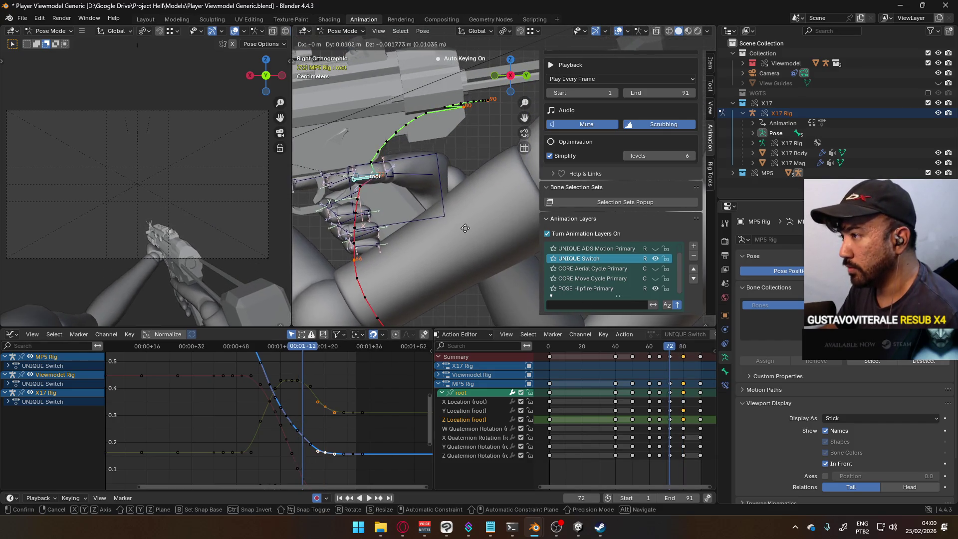
click(472, 224)
Move the root bone at frame 66 and begin recalculating the bone paths.
mouse_move(668, 346)
mouse_down()
mouse_move(681, 358)
mouse_move(658, 355)
mouse_up()
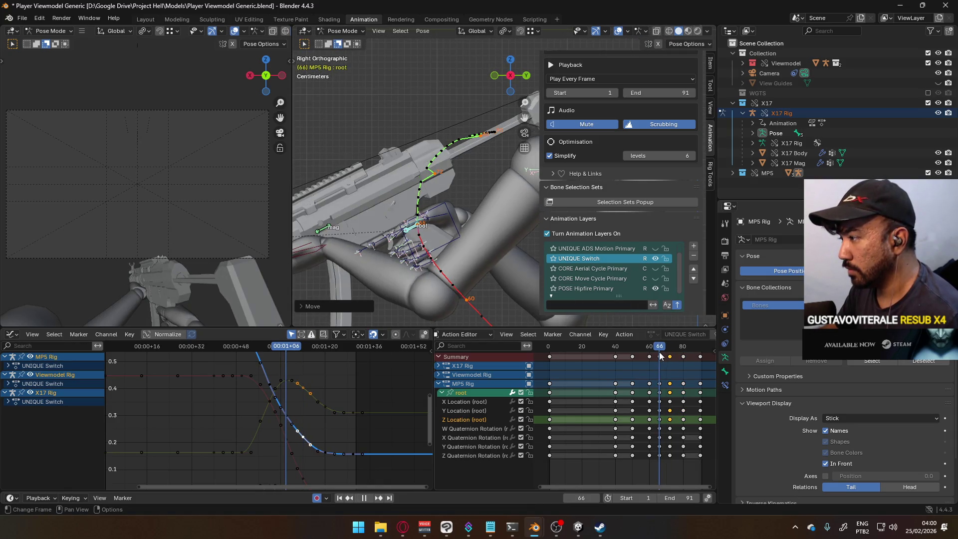
key(space)
key(g)
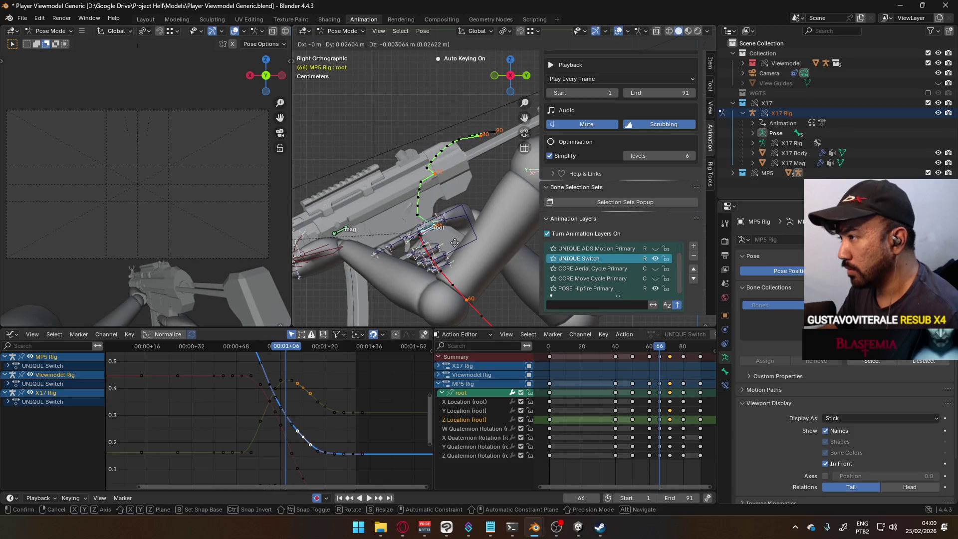
click(449, 247)
key(q)
click(450, 245)
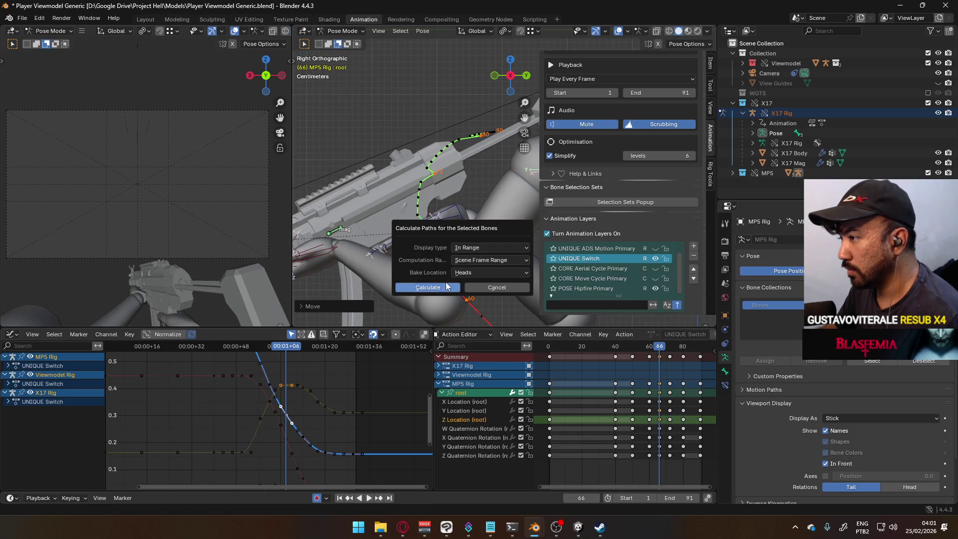
Recalculate the path, then shift the root bone at frame 72 and recalculate again.
click(447, 287)
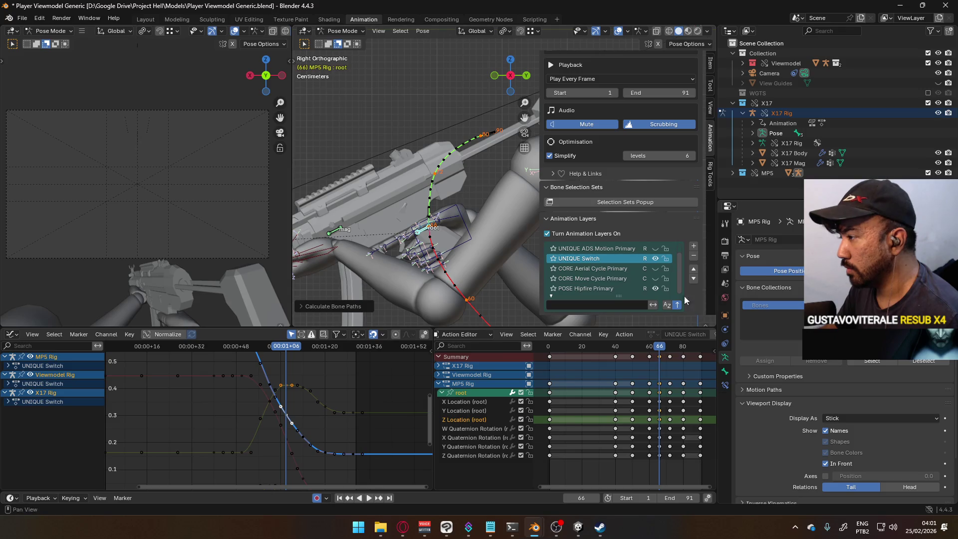
drag(660, 348, 669, 347)
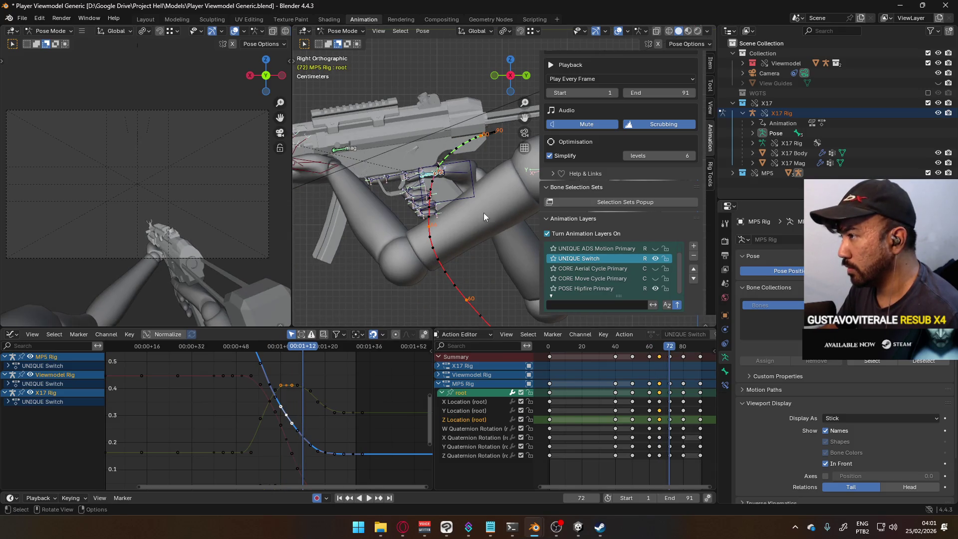
key(g)
click(501, 208)
key(q)
click(501, 209)
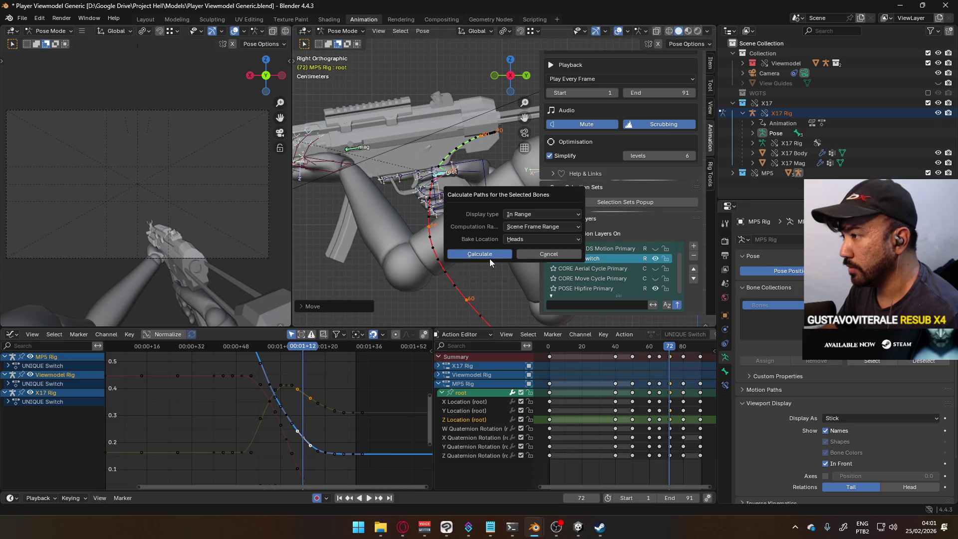
click(489, 258)
Nudge the root bone at frame 67 and recalculate its motion path.
mouse_move(668, 351)
mouse_down()
mouse_move(636, 350)
mouse_move(691, 341)
mouse_move(669, 338)
mouse_up()
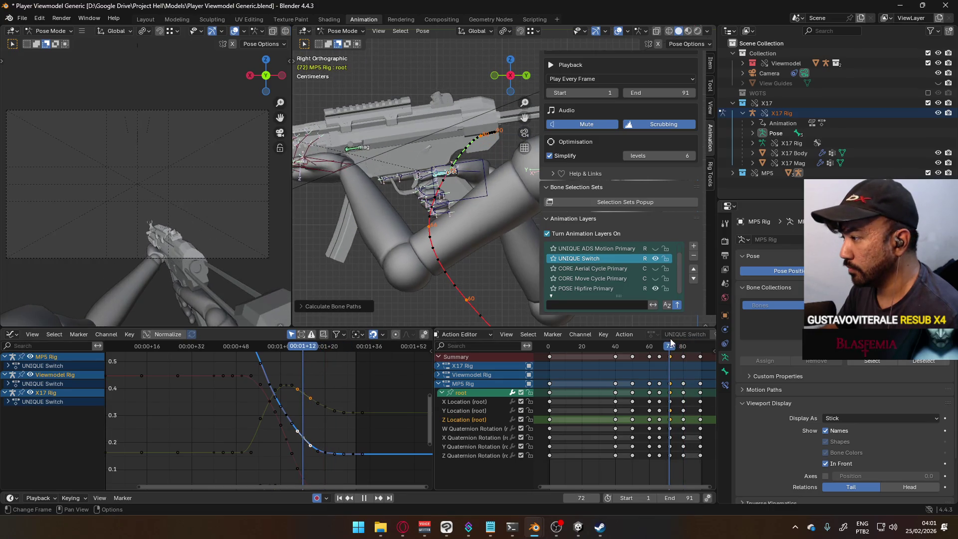
key(g)
click(483, 187)
key(shift+p)
click(463, 233)
Review the arc in front view, scrubbing frames 62 to 75.
mouse_move(660, 349)
mouse_down()
mouse_move(637, 348)
mouse_move(691, 347)
mouse_move(665, 344)
mouse_move(674, 347)
mouse_up()
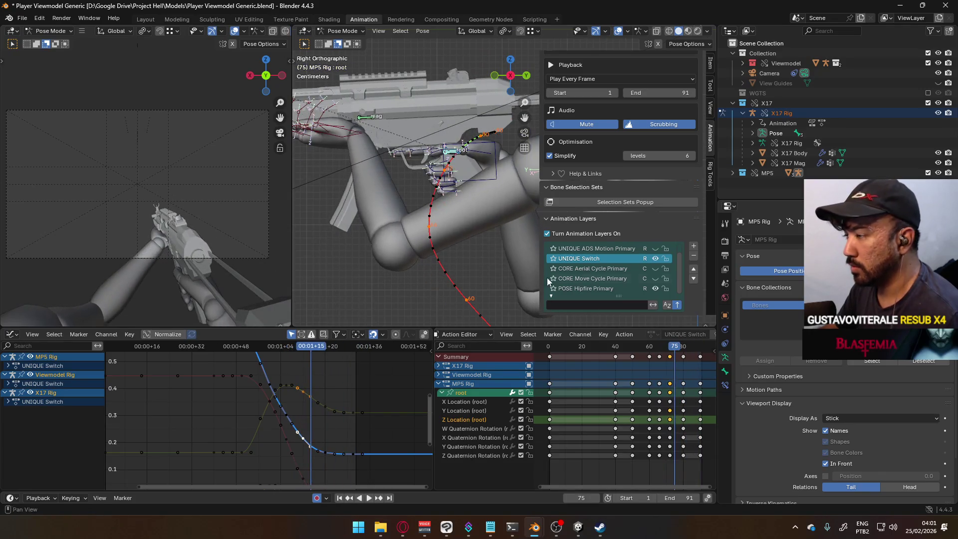
key(KP_1)
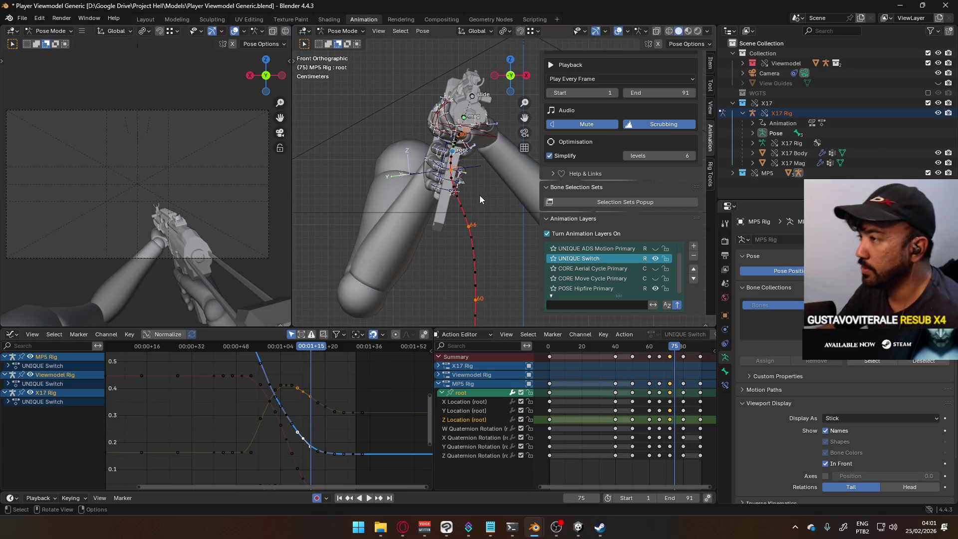
mouse_move(675, 348)
mouse_down()
mouse_move(631, 349)
mouse_move(682, 353)
mouse_up()
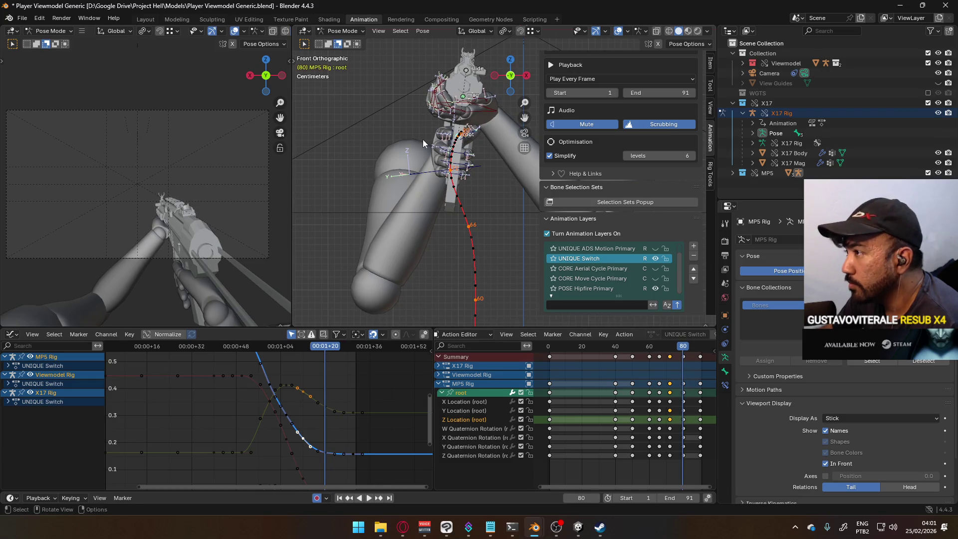
Move the root bone at frame 80.
scroll(459, 205, up, 4)
key(g)
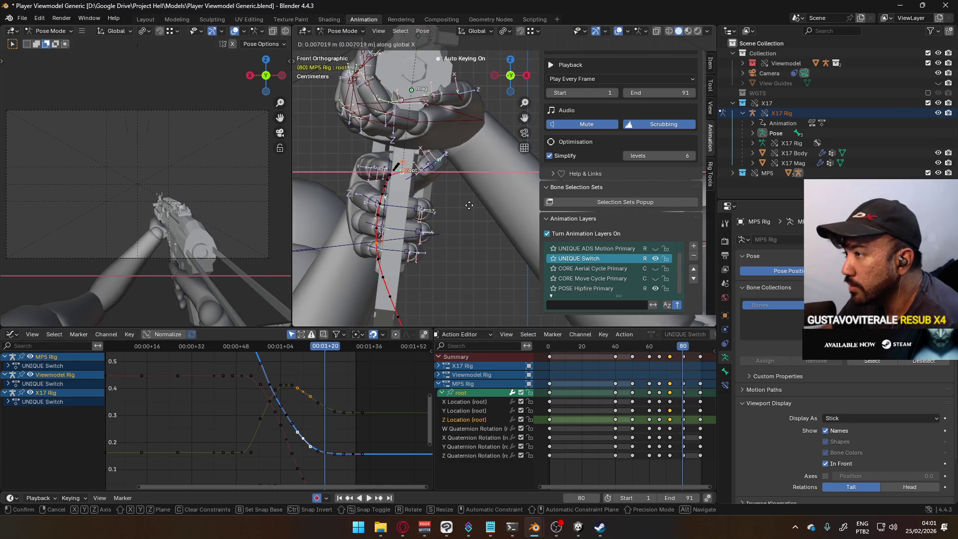
click(469, 205)
scroll(454, 236, down, 4)
Slide the root bone along global X at frame 72.
drag(670, 347, 670, 347)
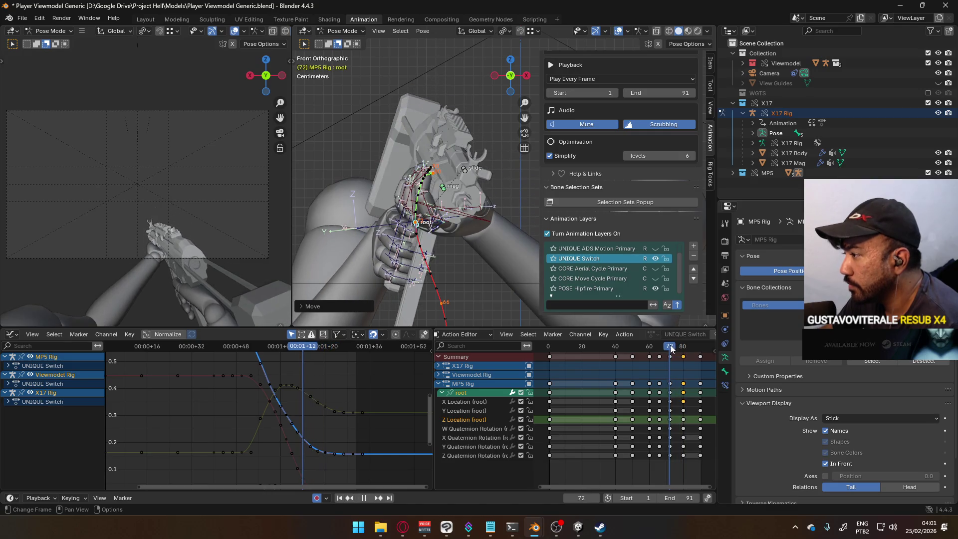
key(g)
key(x)
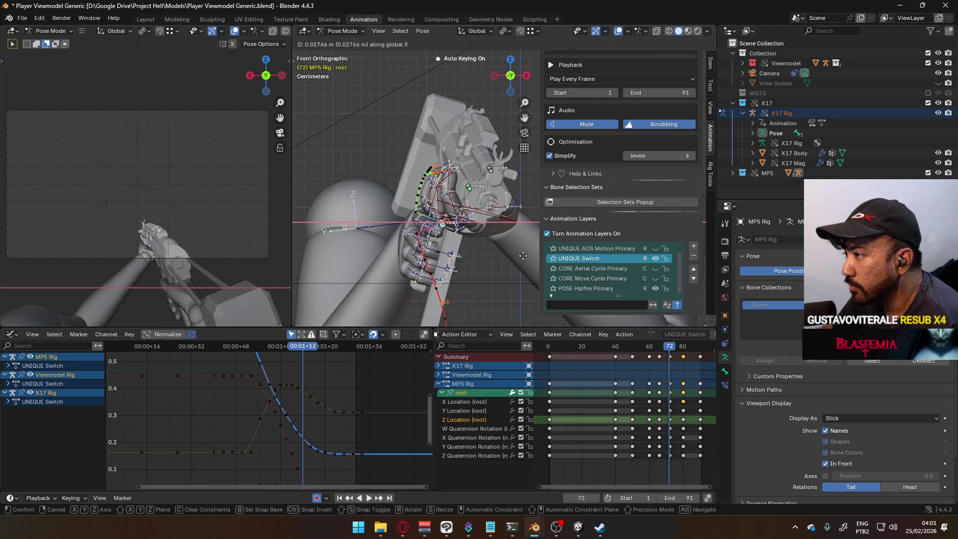
click(522, 256)
mouse_move(522, 255)
shift+middle_down()
mouse_move(501, 262)
mouse_move(663, 293)
shift+middle_up()
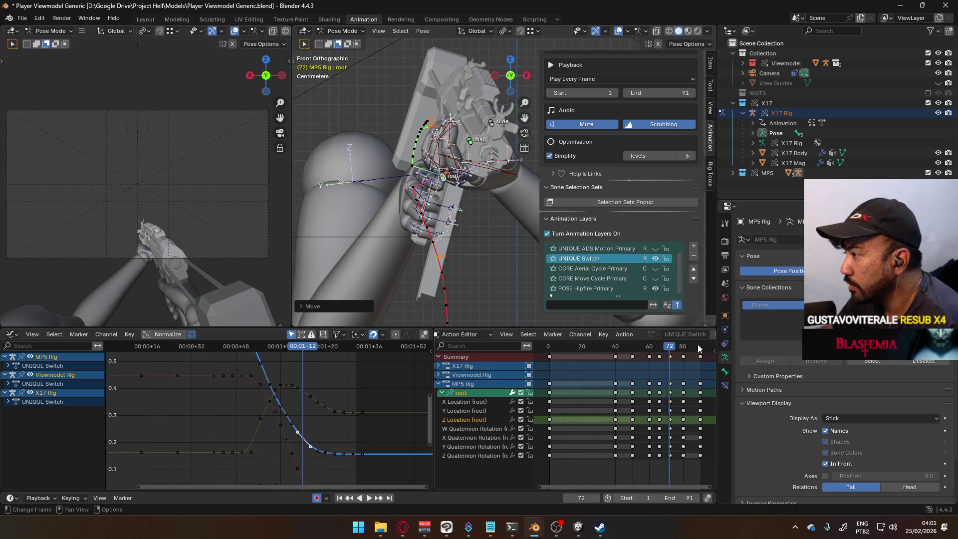
Reposition the root bone at frame 66.
click(659, 346)
scroll(461, 181, up, 3)
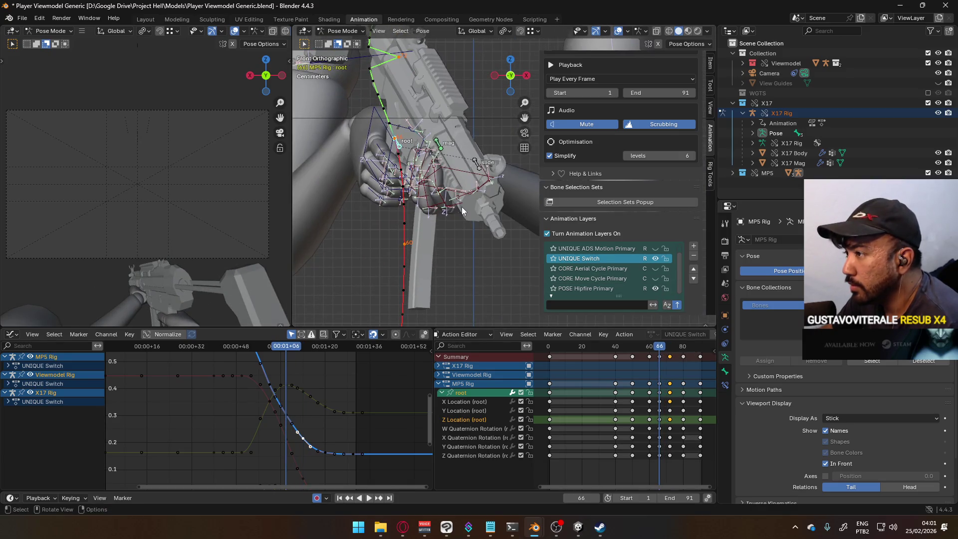
key(g)
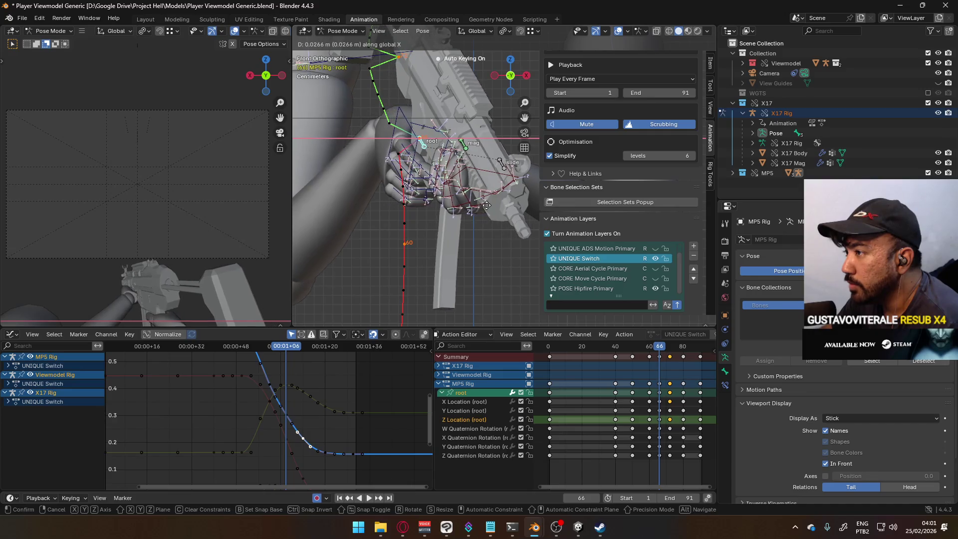
click(474, 221)
Slide the root along X at frame 60 and recalculate the bone path.
drag(663, 352, 649, 347)
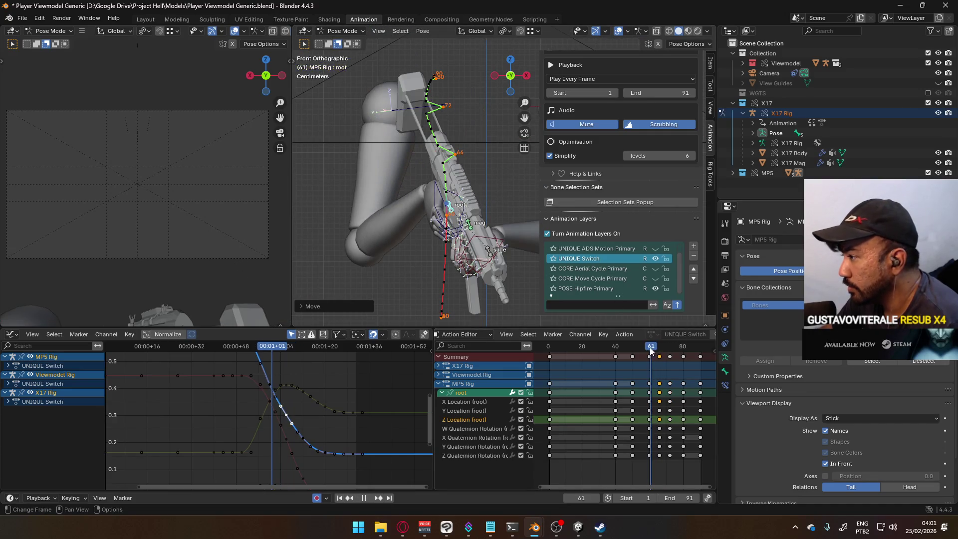
key(g)
key(x)
click(522, 253)
key(q)
click(518, 260)
click(503, 293)
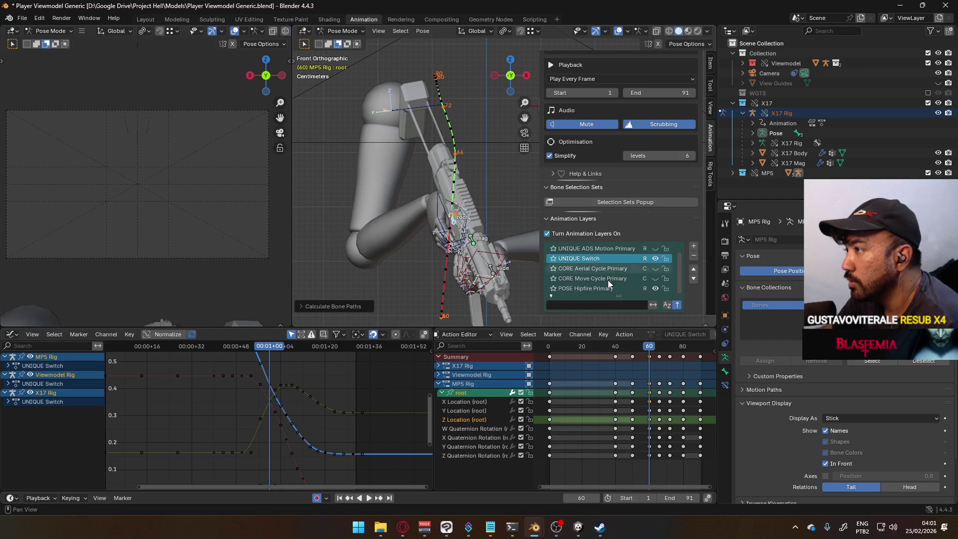
Slide the root along X again at frame 72 and recalculate its path.
key(Up)
key(Up)
scroll(479, 234, up, 4)
shift+middle_drag(499, 70, 479, 234)
key(g)
key(x)
click(481, 234)
key(q)
click(478, 241)
click(462, 277)
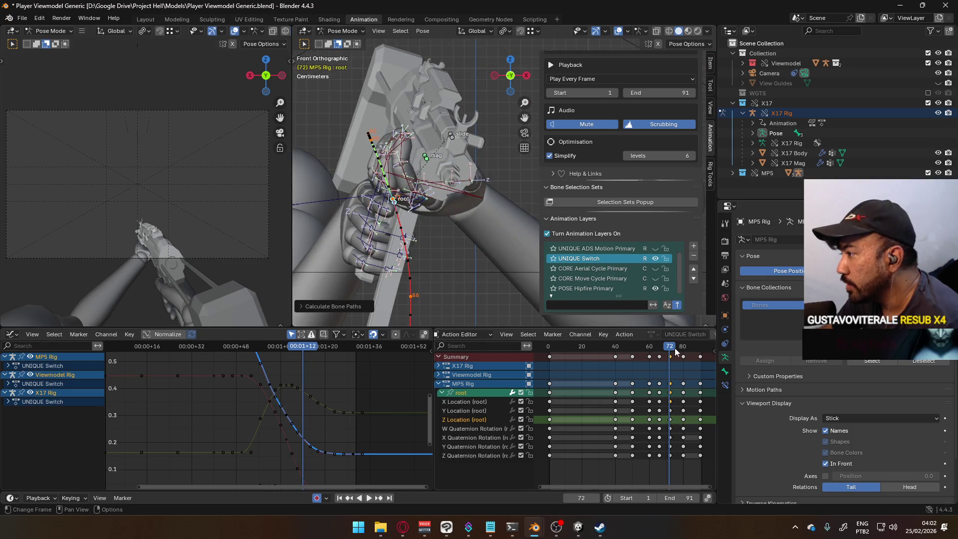
Play back the animation to review it, cancelling a tentative root move.
key(space)
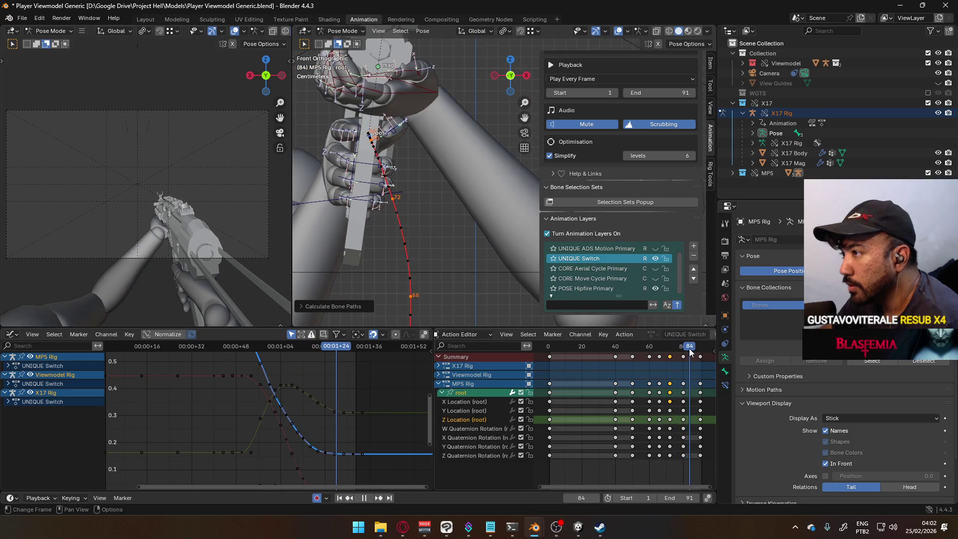
key(space)
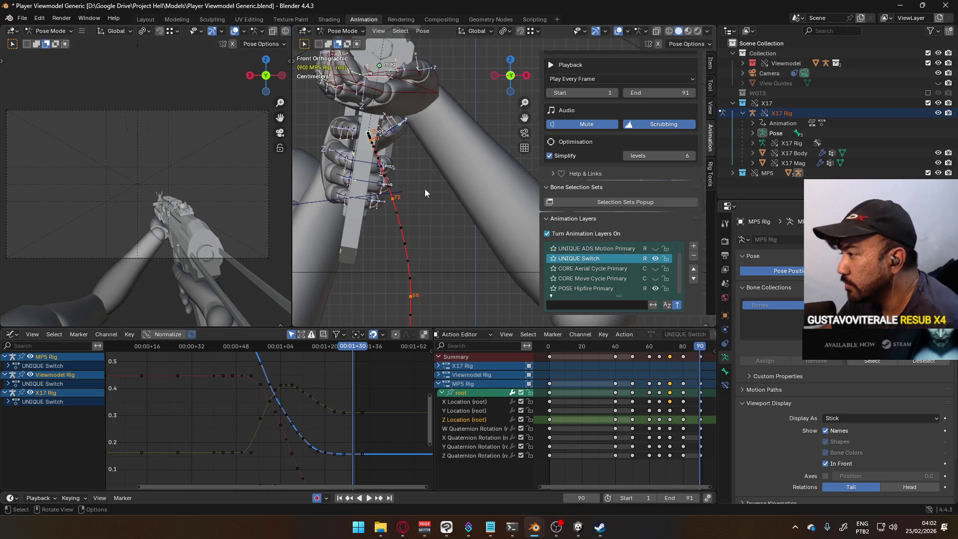
scroll(418, 186, up, 4)
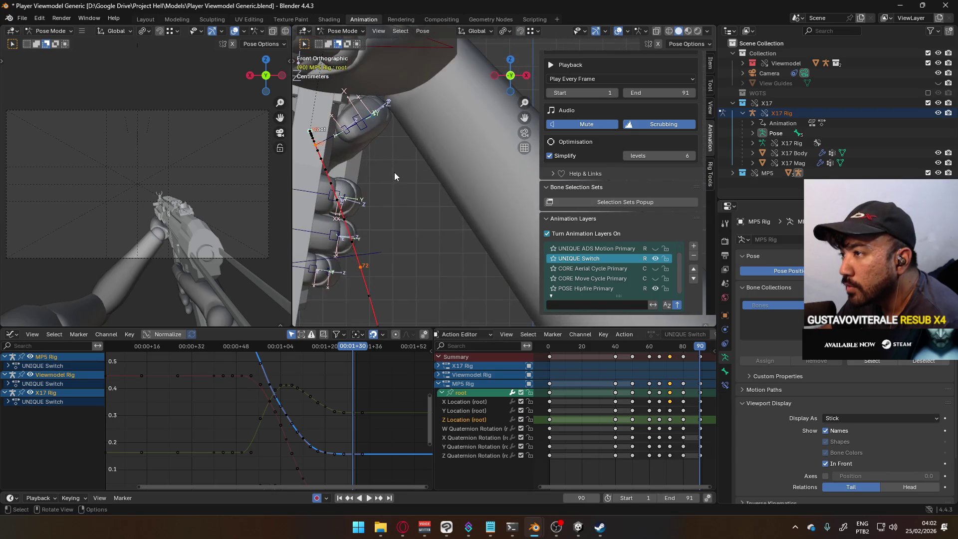
key(g)
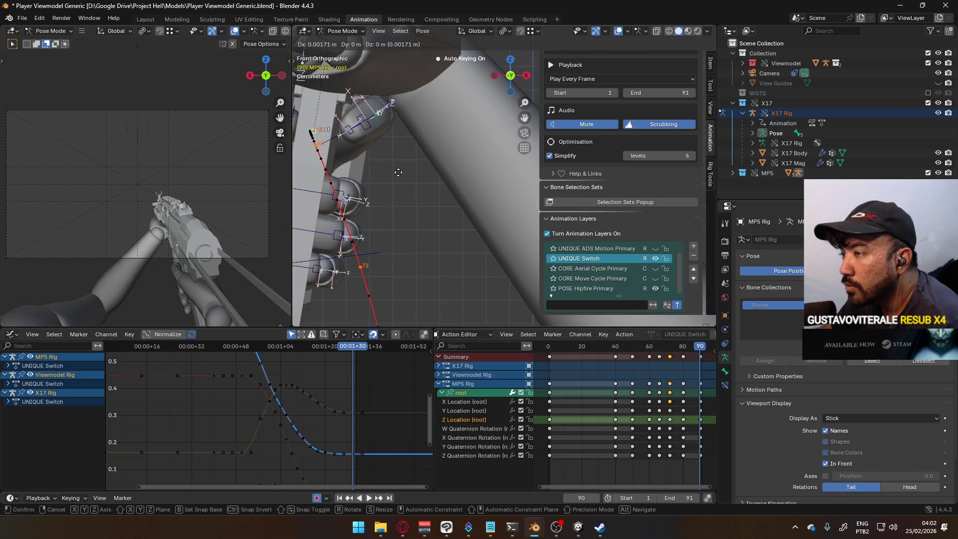
right_click(397, 175)
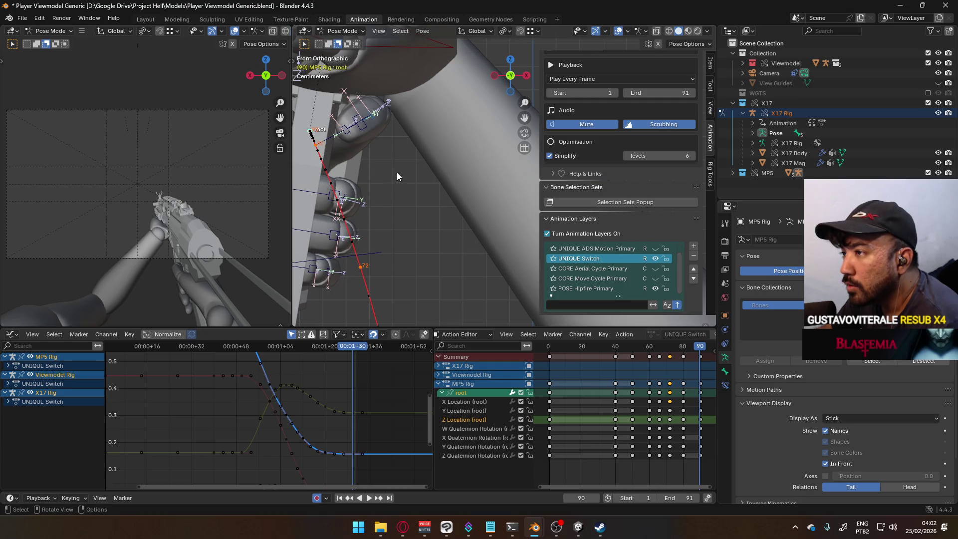
Nudge the root at frame 80, recalculate its path, and play back.
drag(690, 343, 682, 345)
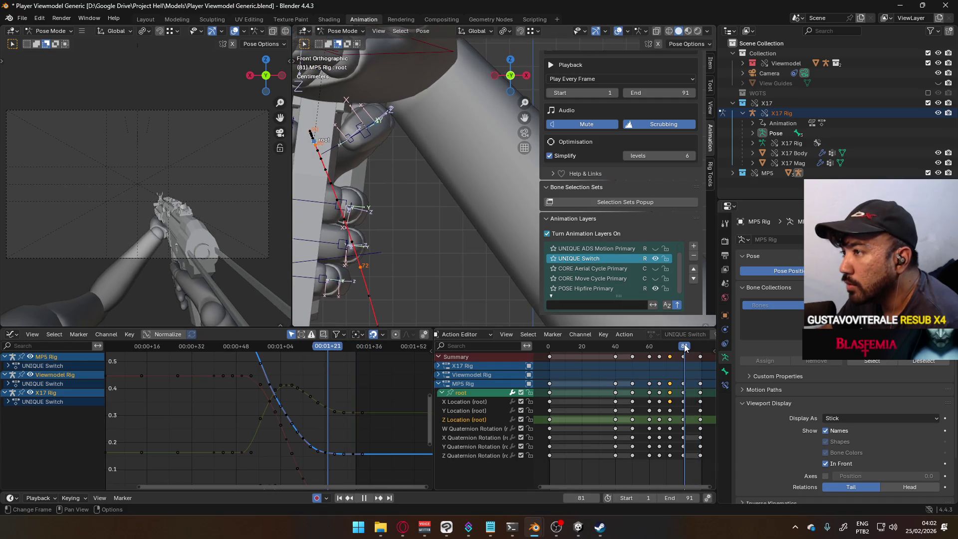
key(g)
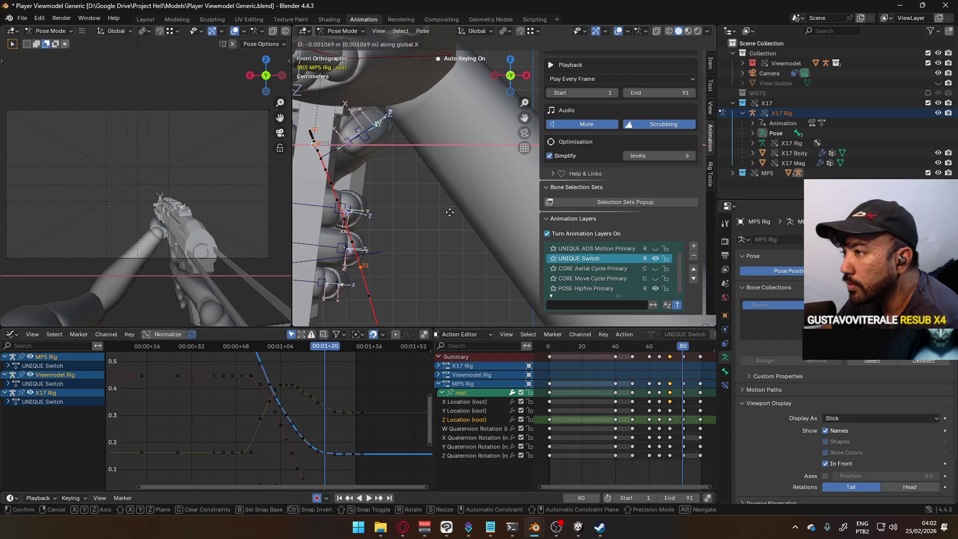
click(449, 211)
key(ctrl+shift+p)
click(437, 258)
scroll(429, 239, down, 5)
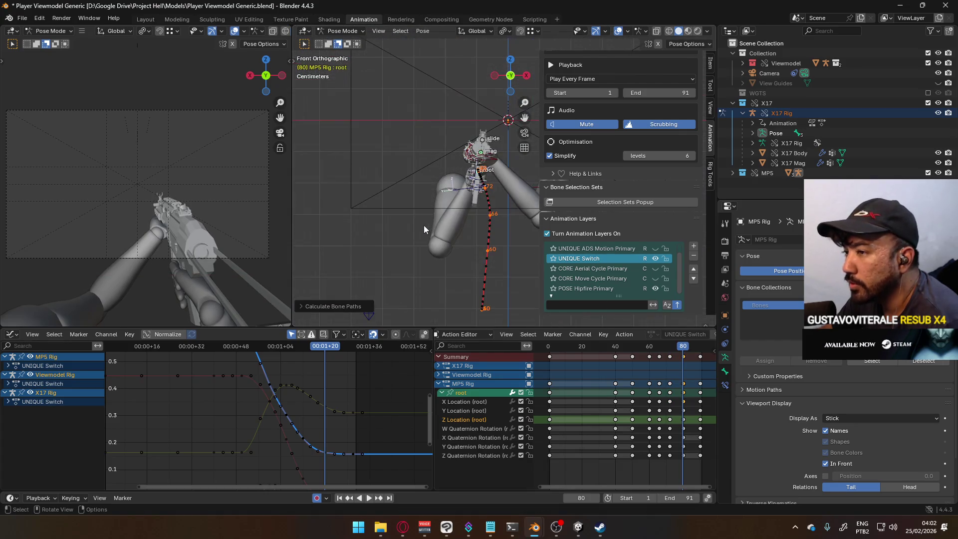
key(space)
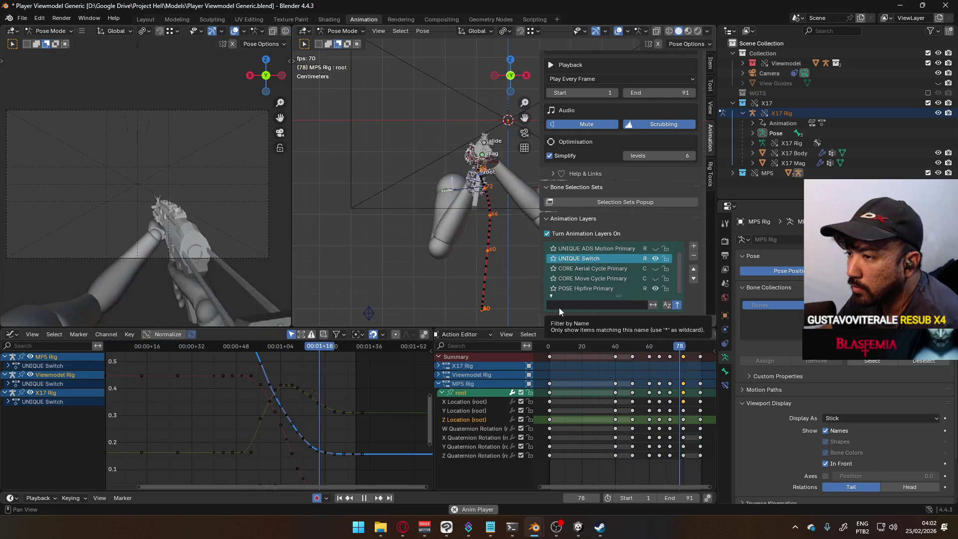
Hide UNIQUE Switch and preview UNIQUE ADS Motion Primary as the active layer.
key(Escape)
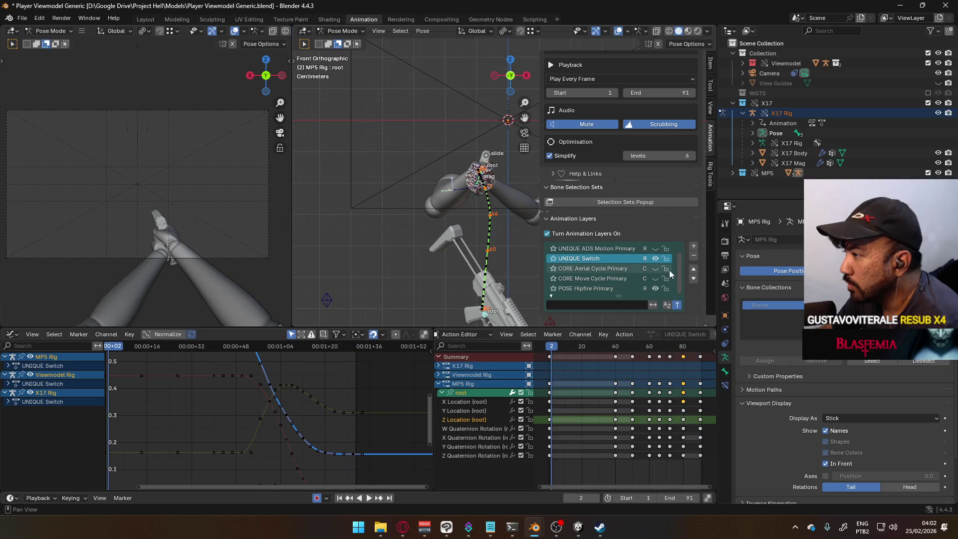
click(654, 259)
scroll(655, 272, up, 1)
click(655, 258)
click(614, 258)
key(space)
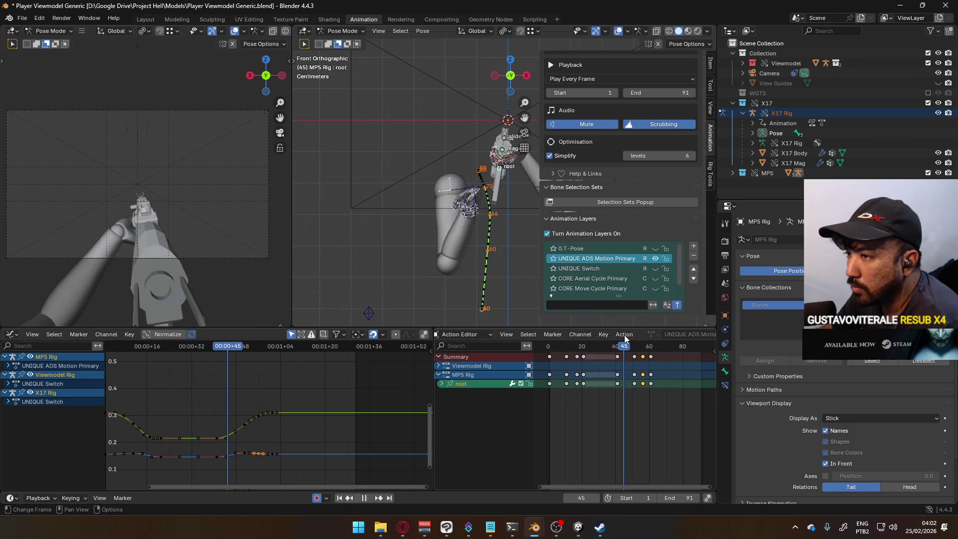
drag(570, 347, 551, 335)
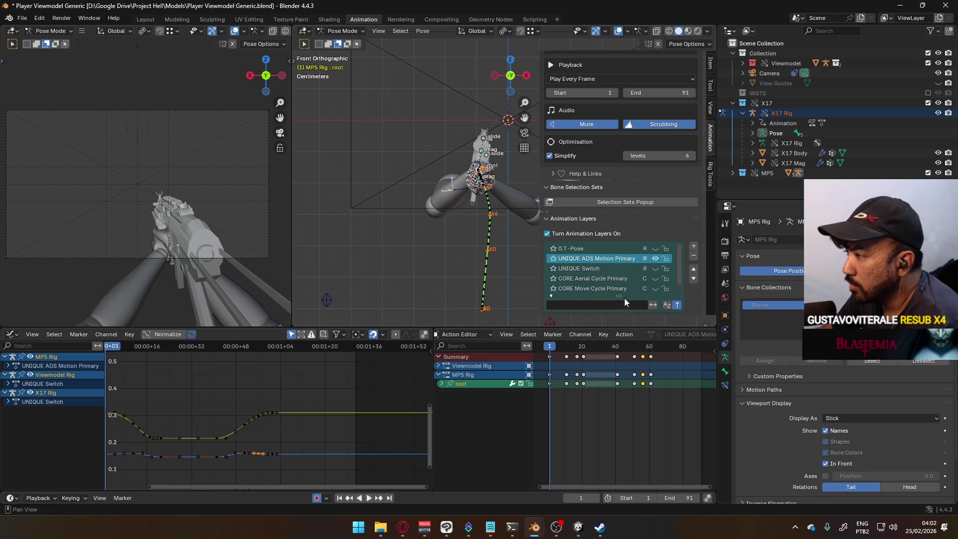
Activate POSE Hipfire Primary, save the file, and clear the root's motion path.
scroll(678, 262, down, 1)
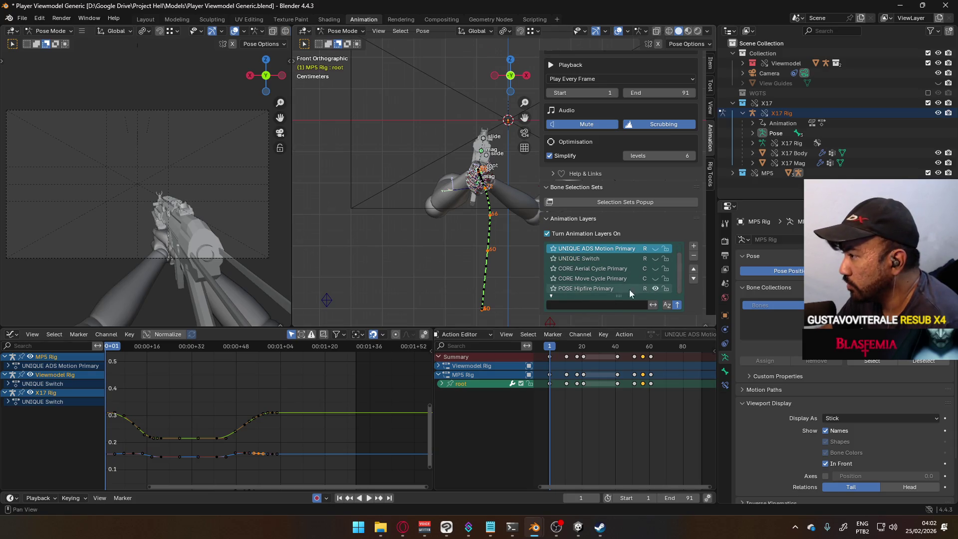
click(599, 289)
middle_drag(455, 190, 491, 190)
key(ctrl+s)
key(q)
click(485, 193)
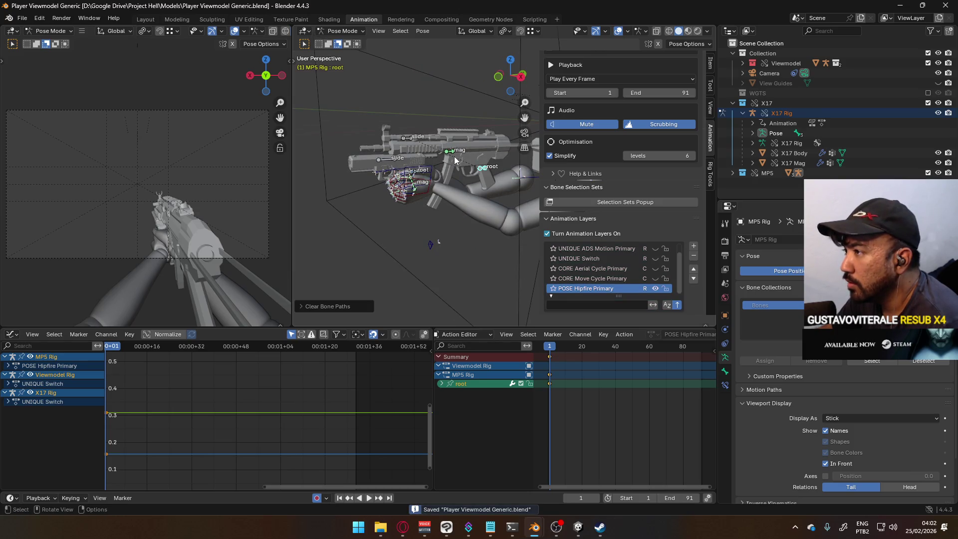
Hide UNIQUE Switch Primary and make CORE Aerial Cycle Sidearm the active layer.
click(397, 158)
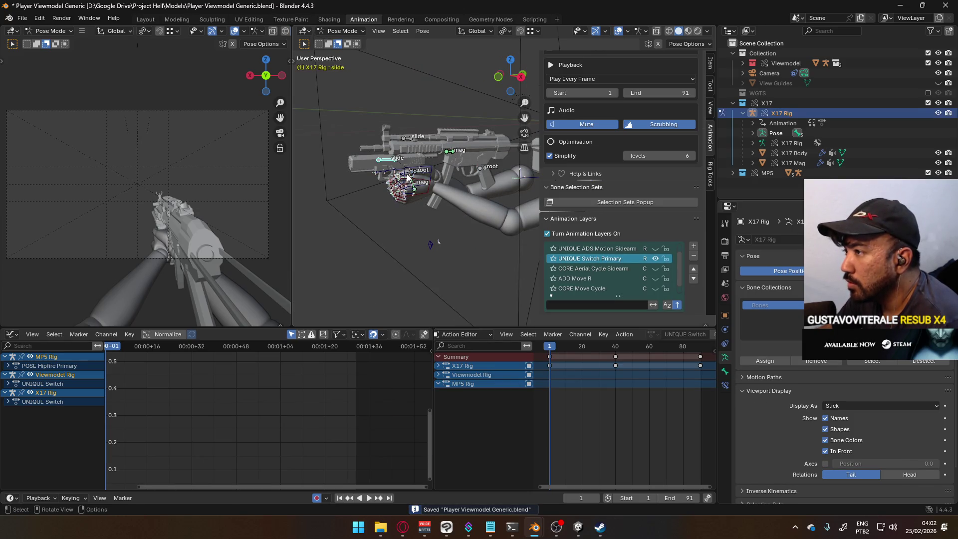
click(657, 259)
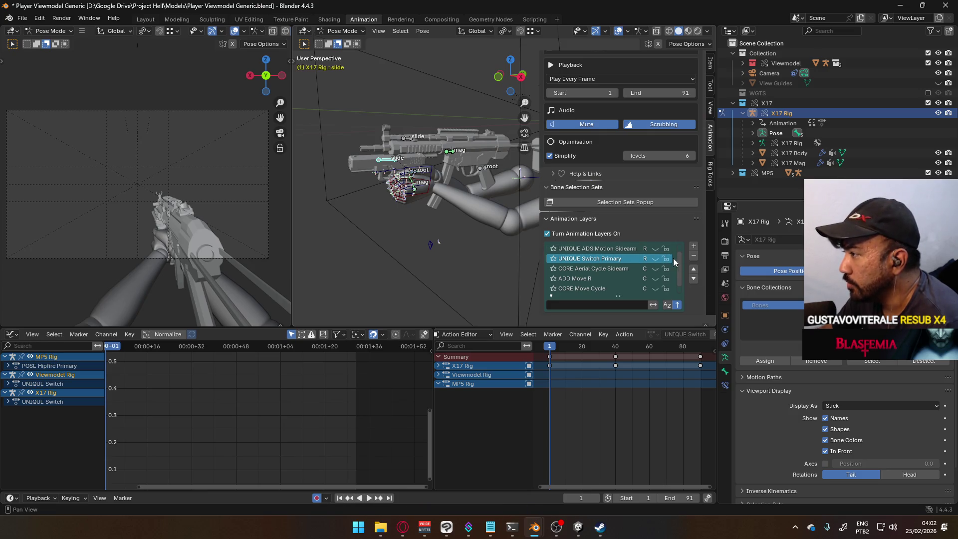
scroll(683, 264, down, 1)
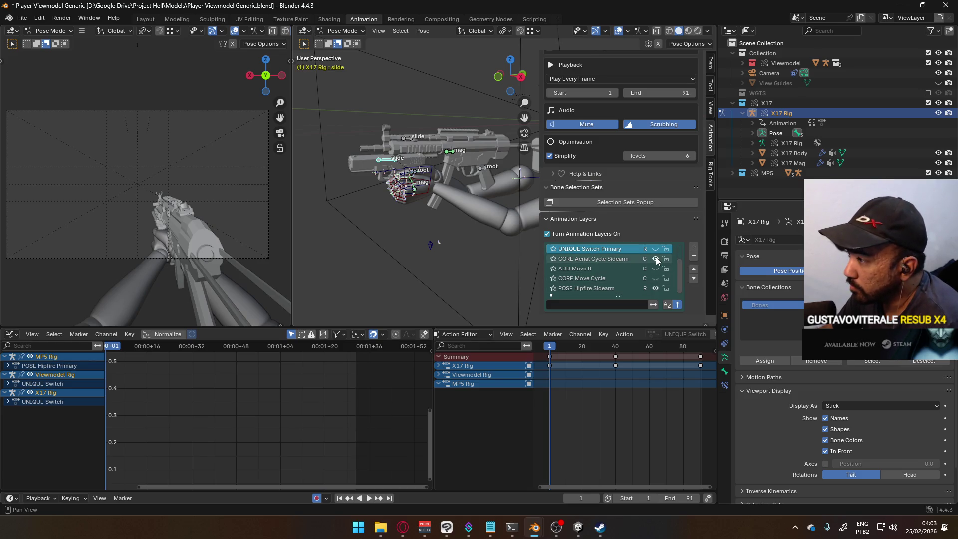
click(609, 258)
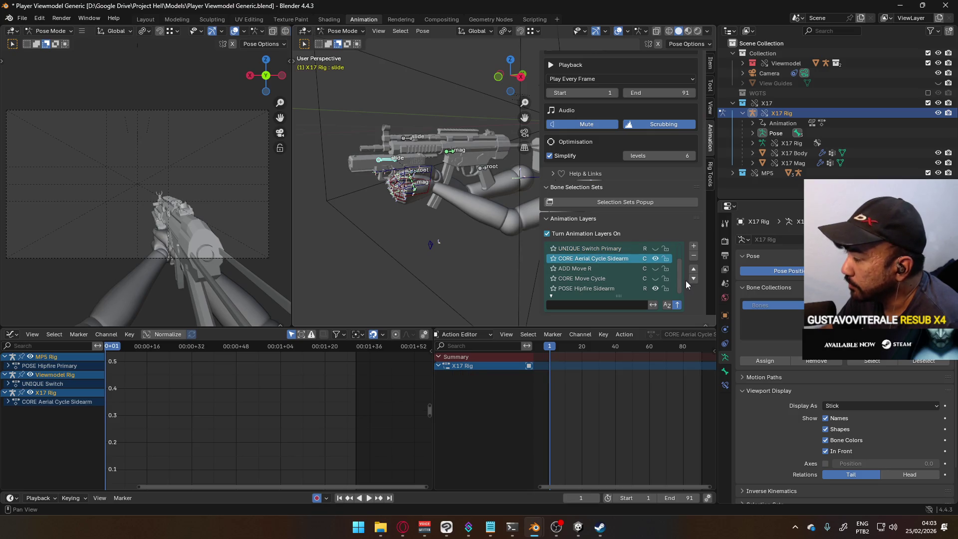
scroll(676, 278, up, 2)
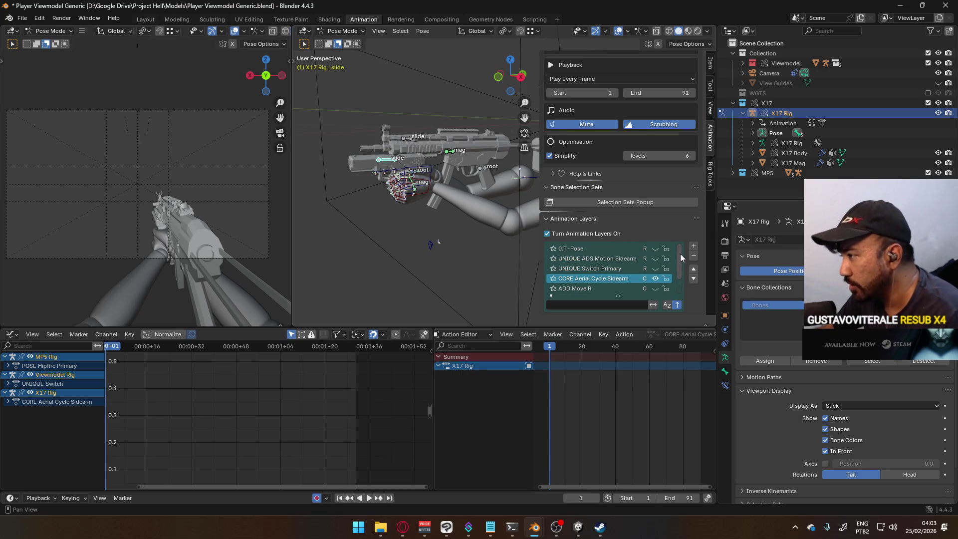
drag(680, 255, 683, 285)
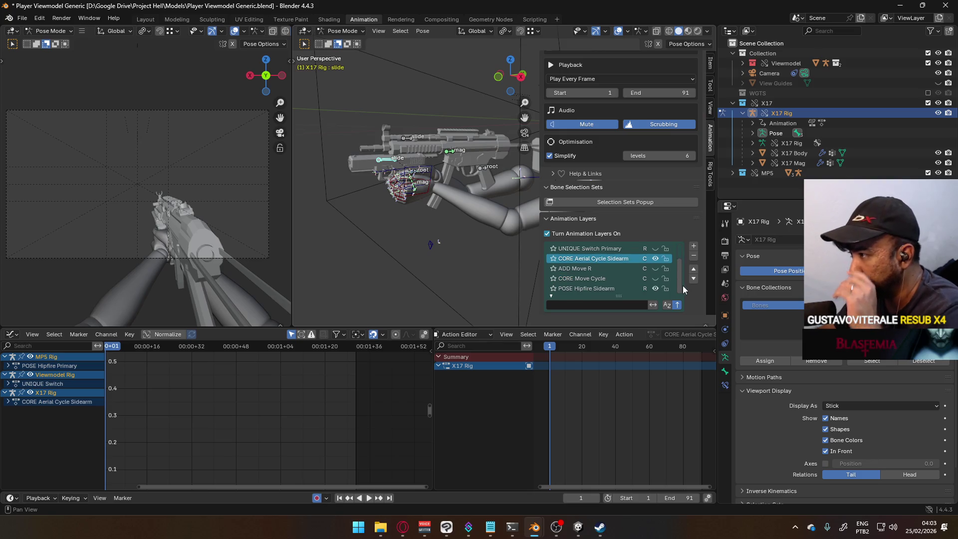
Exclude the MP5 collection from the scene and make X17 Rig active.
click(479, 169)
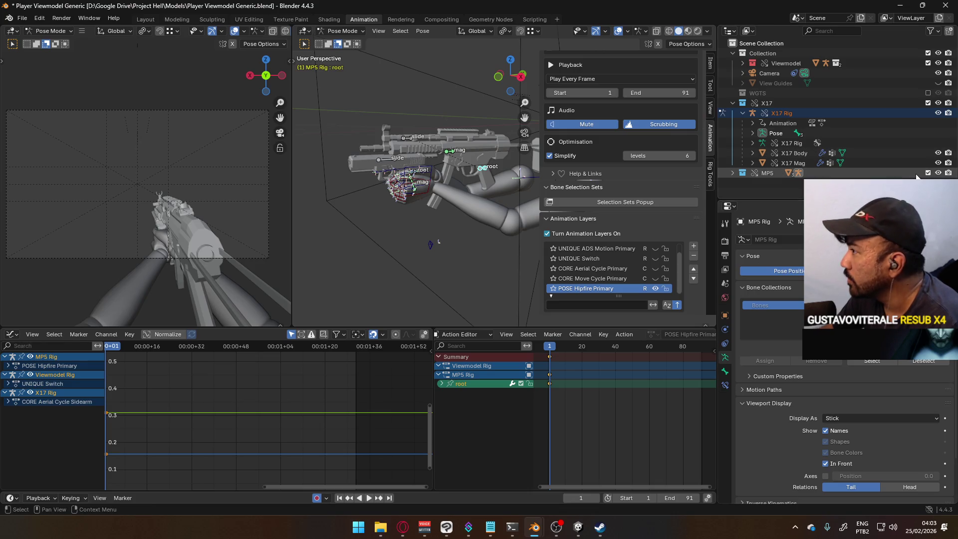
click(927, 173)
click(399, 166)
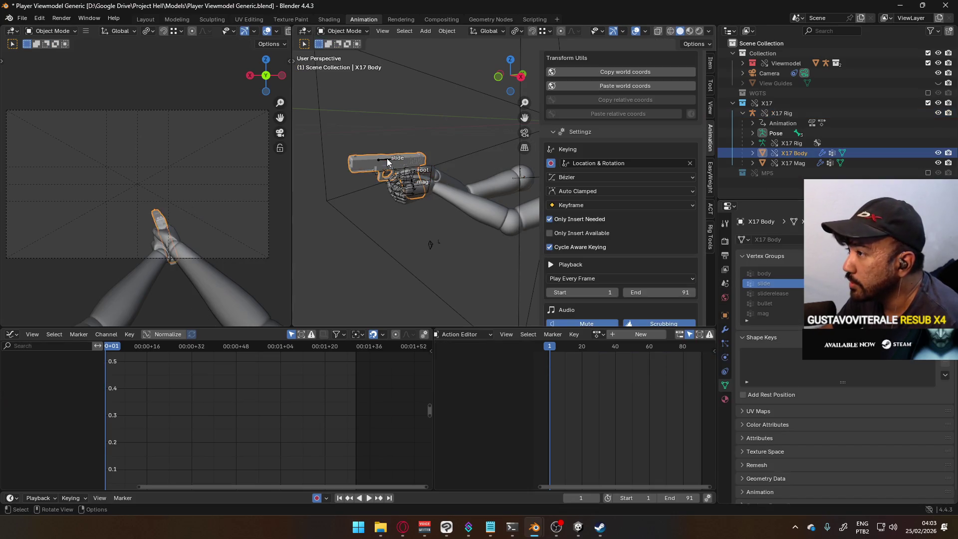
scroll(616, 215, down, 10)
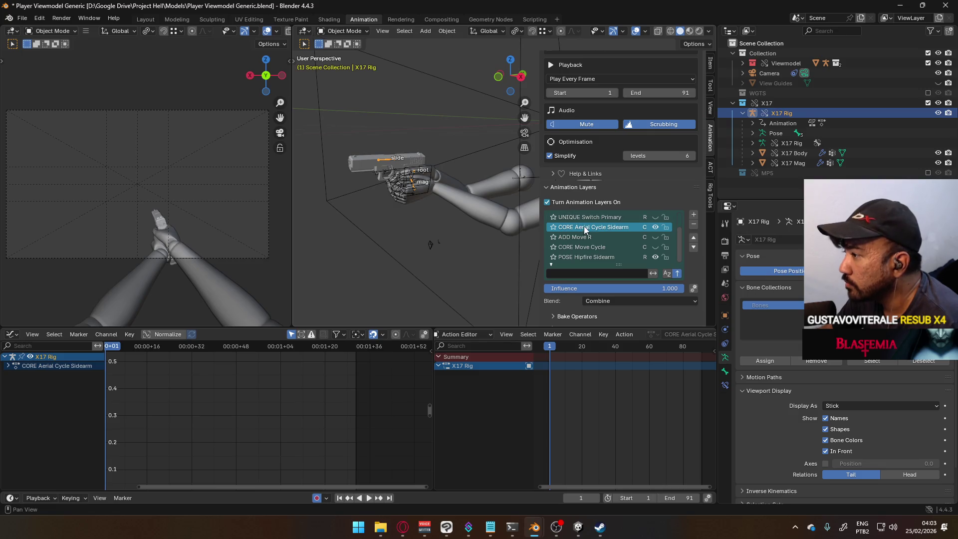
middle_drag(529, 204, 415, 184)
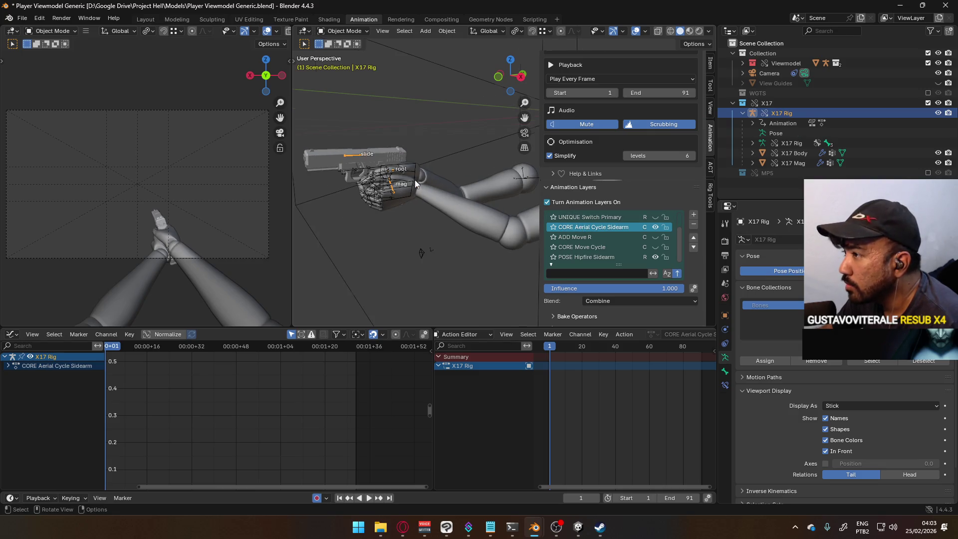
Put X17 Rig in Pose Mode, activate POSE Hipfire Sidearm, and select its root bone.
click(417, 166)
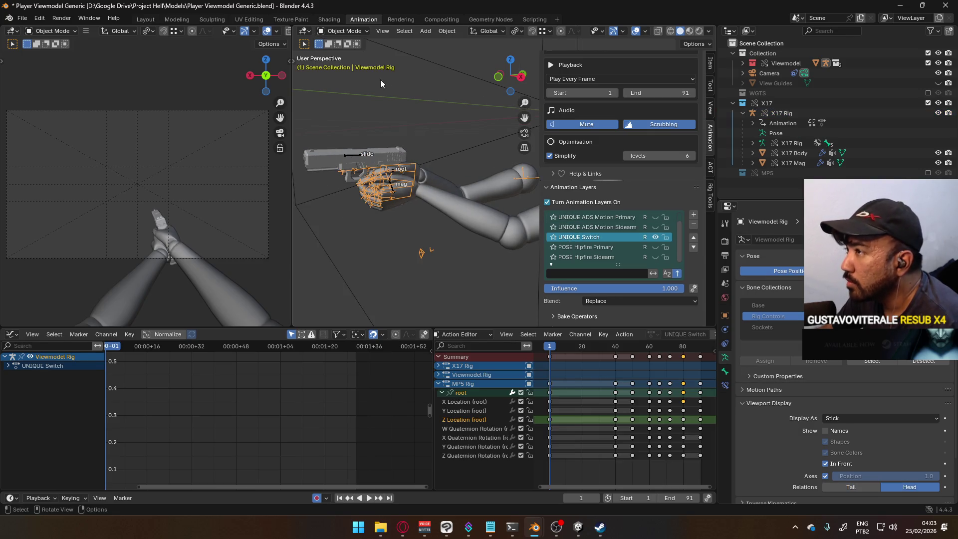
click(352, 155)
click(343, 31)
click(344, 65)
shift+click(417, 173)
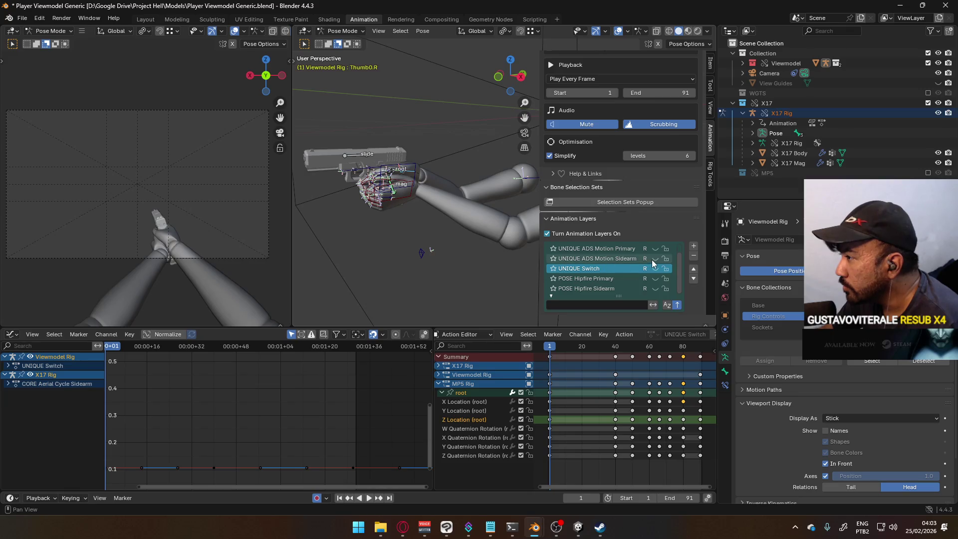
click(655, 289)
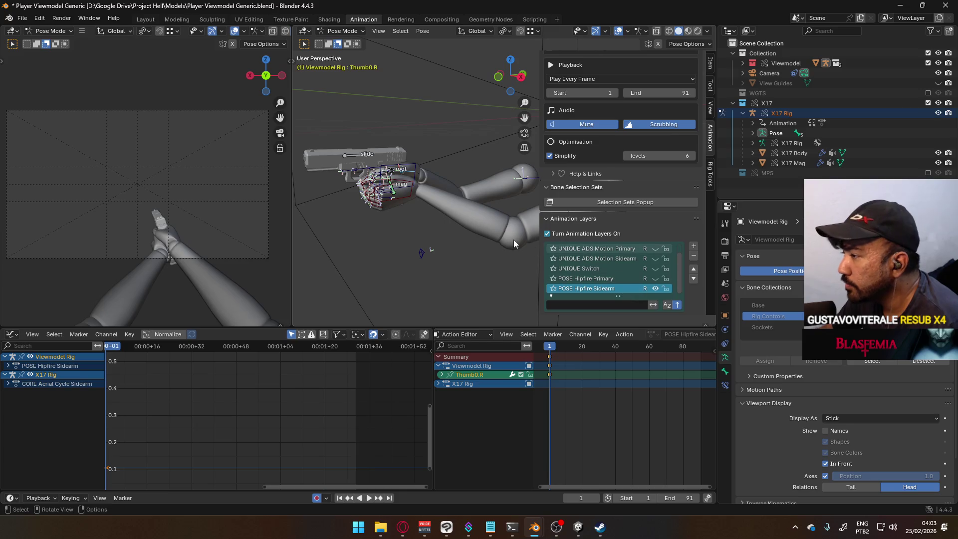
click(393, 172)
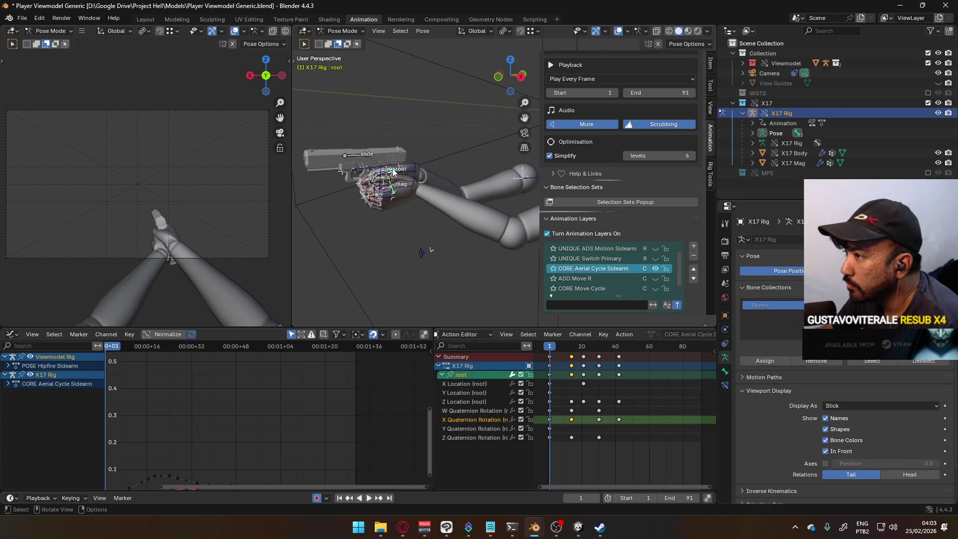
Play back the Aerial Cycle and settle on frame 42.
key(space)
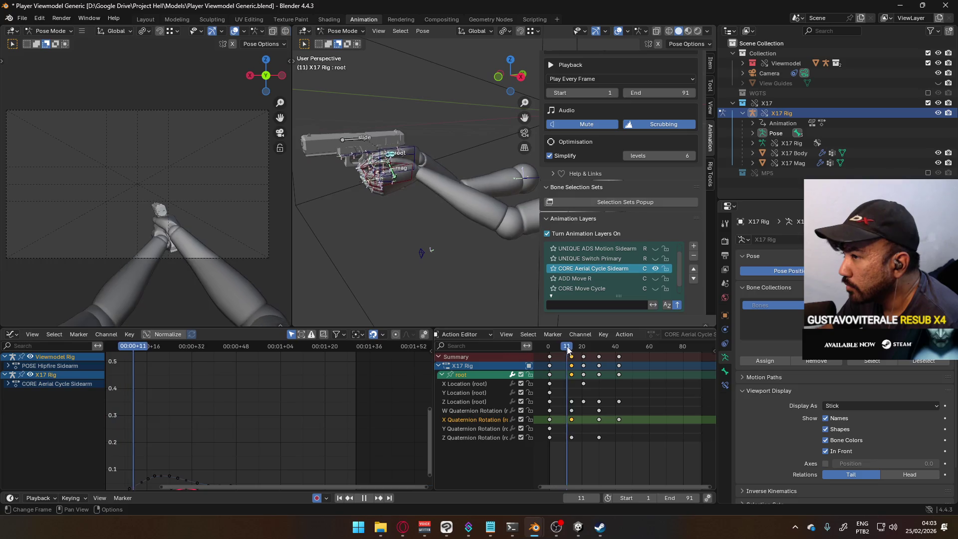
drag(651, 346, 619, 346)
key(space)
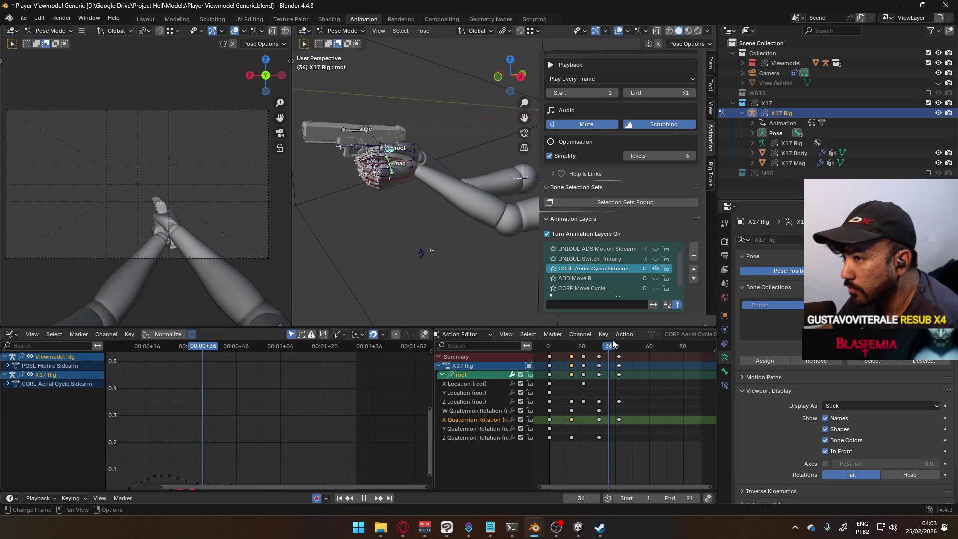
mouse_move(618, 346)
mouse_down()
mouse_move(551, 344)
mouse_move(659, 336)
mouse_move(619, 336)
mouse_up()
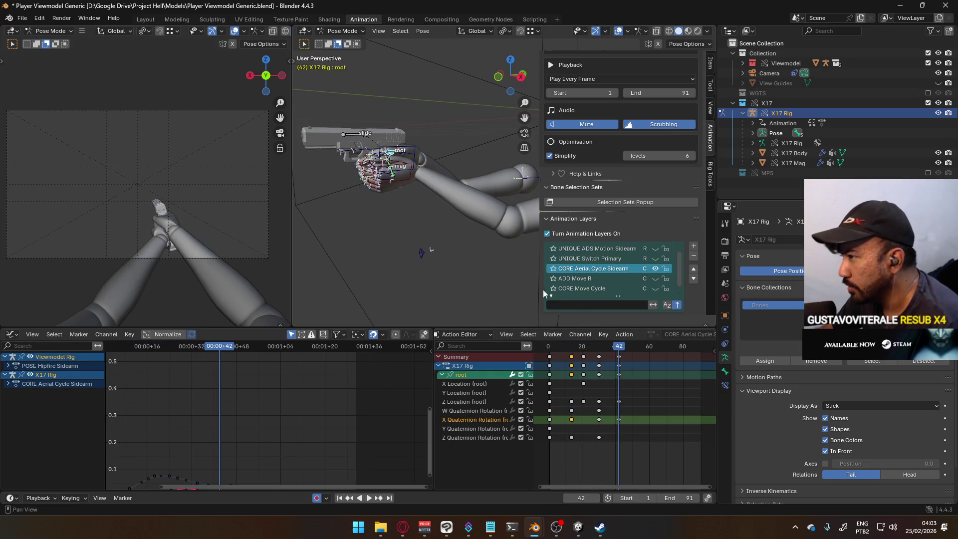
Key the root, slide and mag bones with Location & Rotation at frame 42.
click(352, 134)
mouse_move(411, 175)
middle_down()
mouse_move(390, 154)
mouse_move(349, 209)
middle_up()
shift+click(338, 215)
click(336, 211)
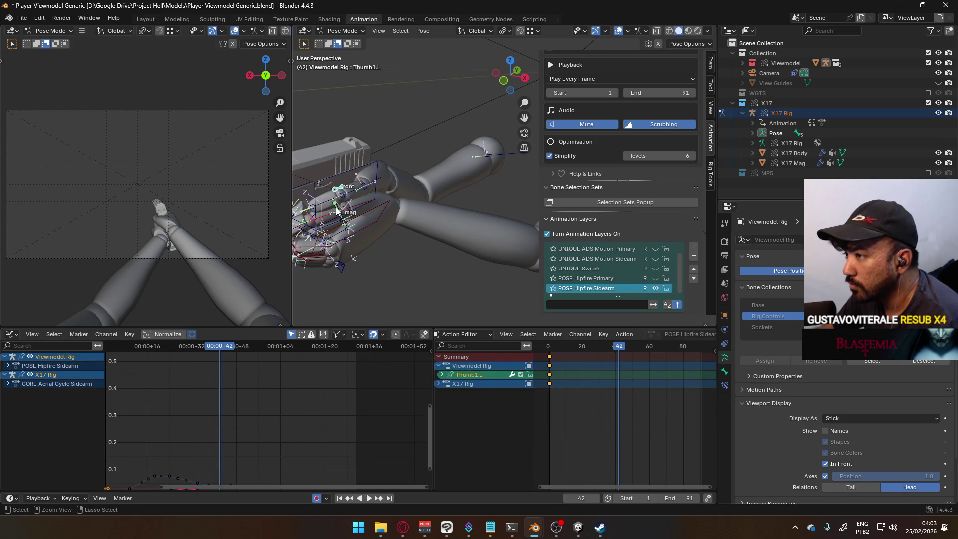
key(i)
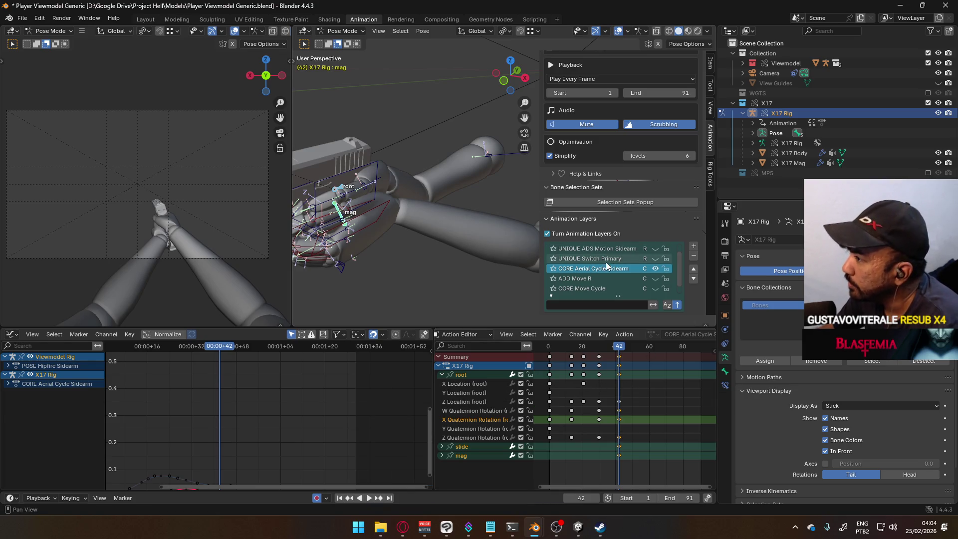
scroll(679, 214, down, 3)
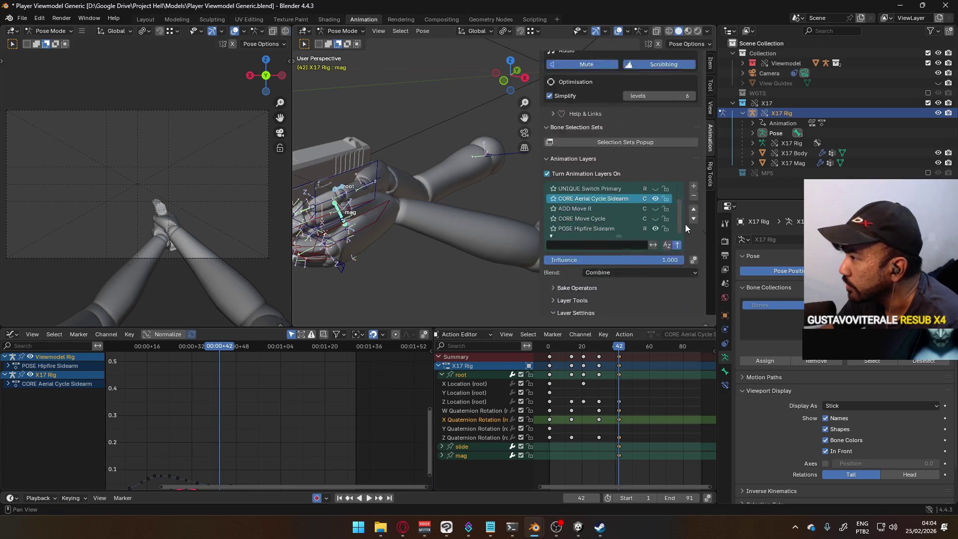
Turn off Only Insert Needed and key all root, slide and mag channels at frame 42.
scroll(656, 292, up, 3)
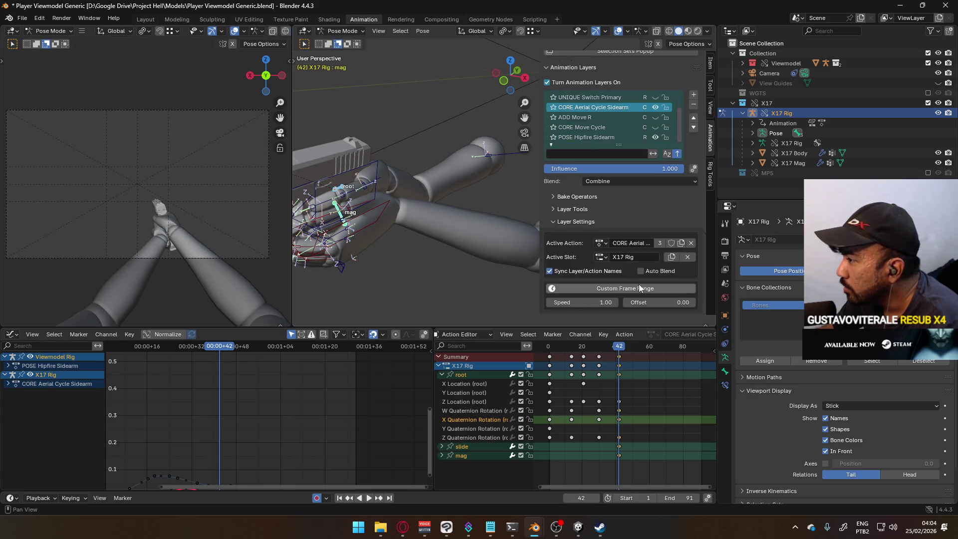
scroll(644, 280, up, 2)
scroll(673, 209, up, 10)
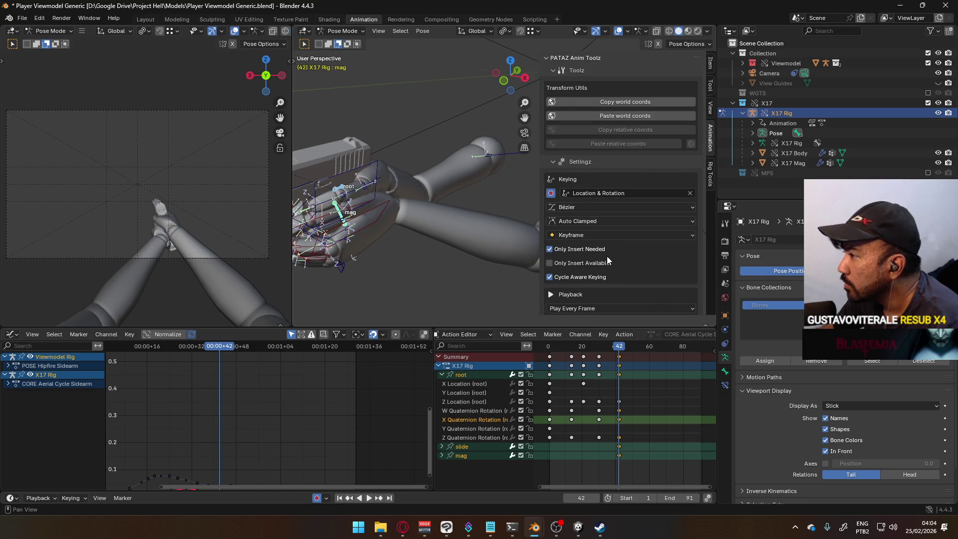
click(591, 250)
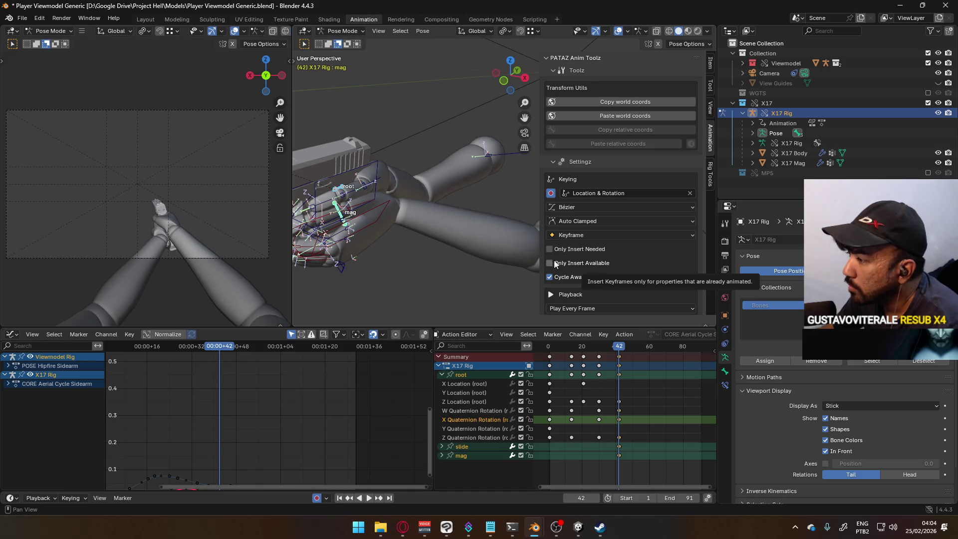
key(i)
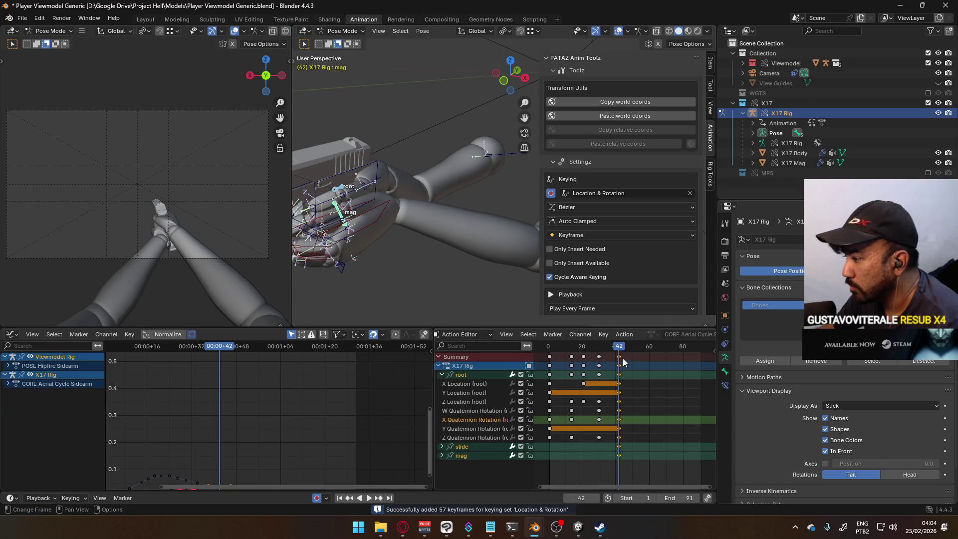
Play back to check the motion, return to frame 42, and frame the gun and arms from the right side.
key(space)
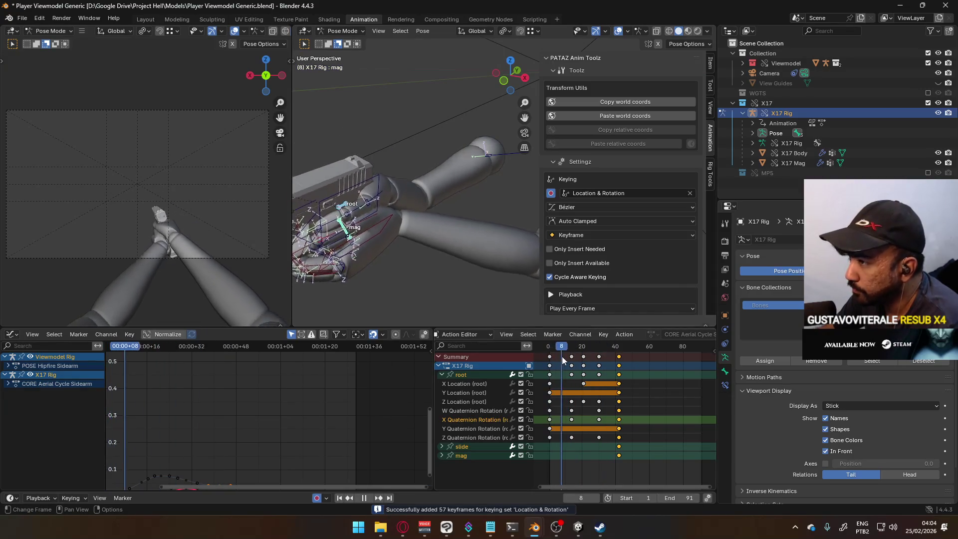
drag(594, 348, 619, 349)
key(space)
scroll(647, 355, down, 1)
key(KP_3)
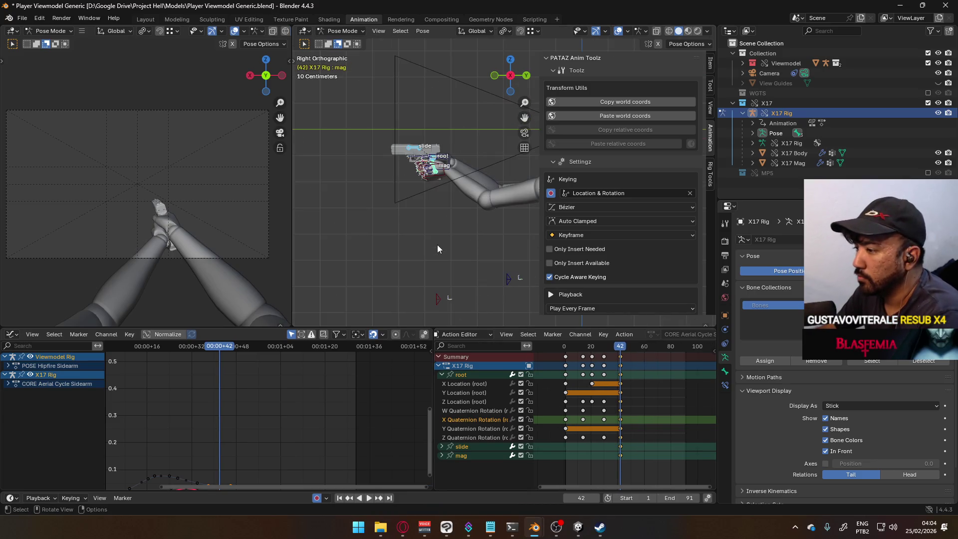
scroll(436, 216, up, 2)
shift+middle_drag(418, 214, 385, 253)
Key the selected bones at frame 60 and extend the scene's end frame from 91 to 101.
drag(621, 351, 644, 352)
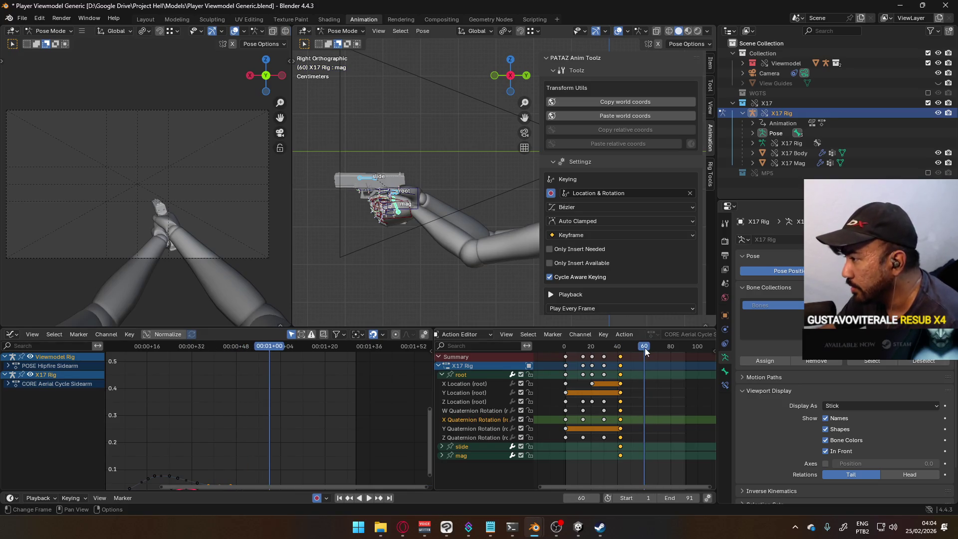
right_click(401, 198)
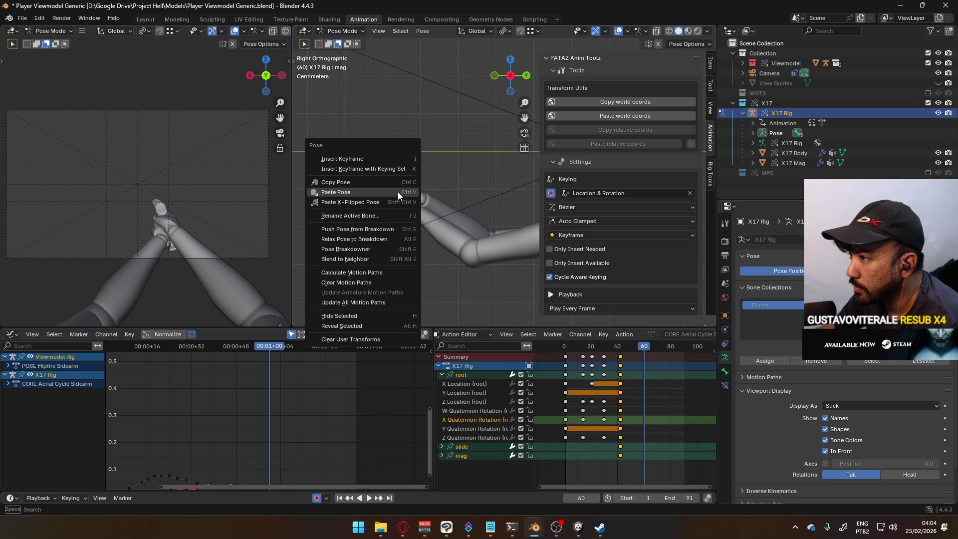
click(381, 157)
drag(649, 350, 697, 358)
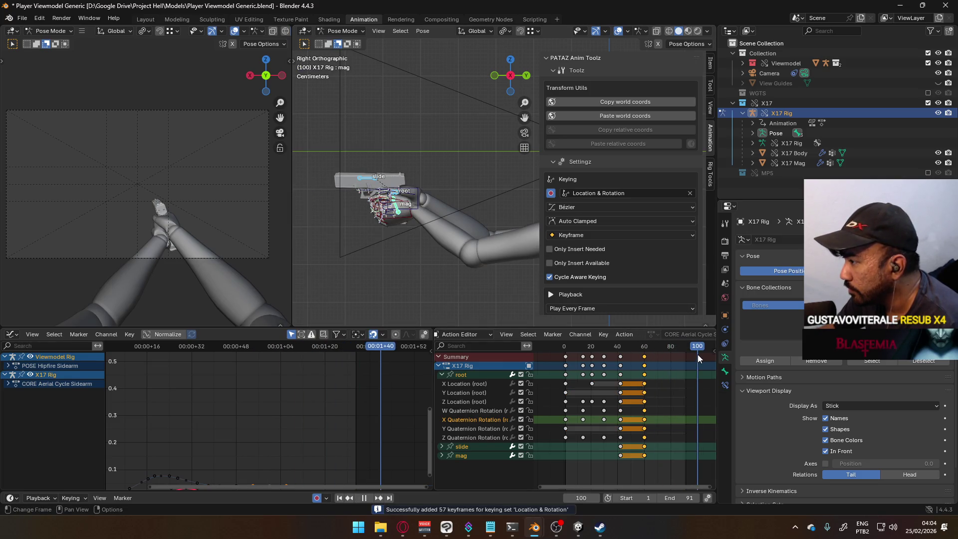
drag(678, 498, 692, 498)
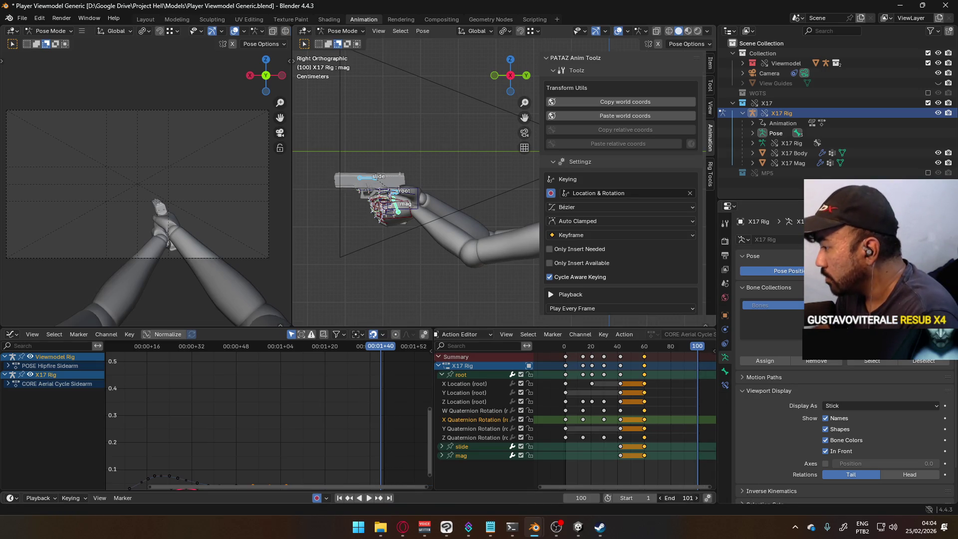
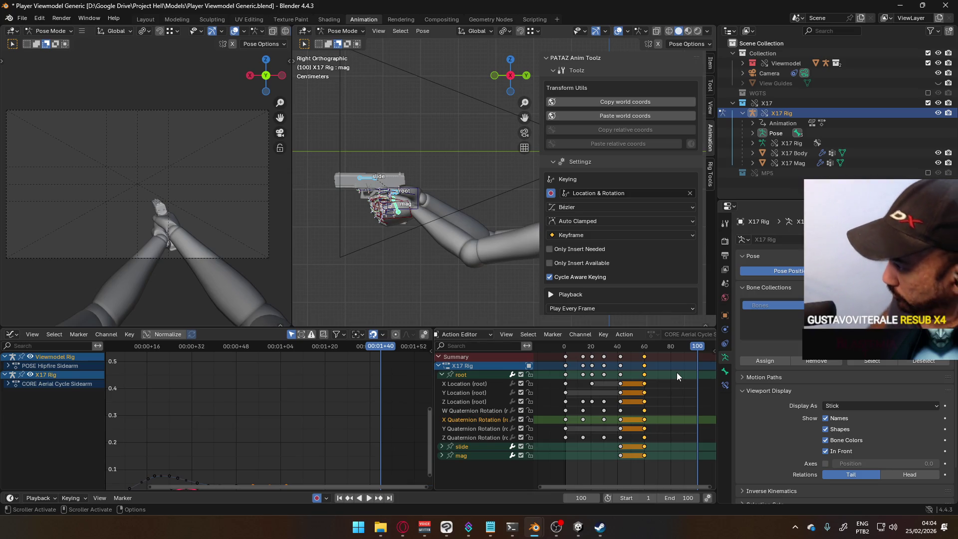
Copy the X17 rig's frame-1 keyframes and paste them at frame 100 to close the loop.
key(space)
drag(572, 348, 566, 351)
click(565, 356)
key(space)
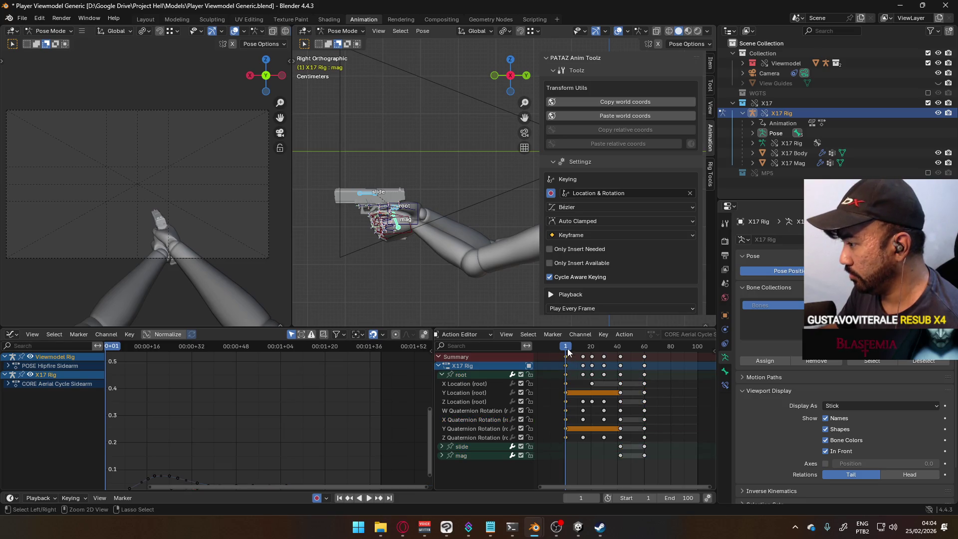
key(space)
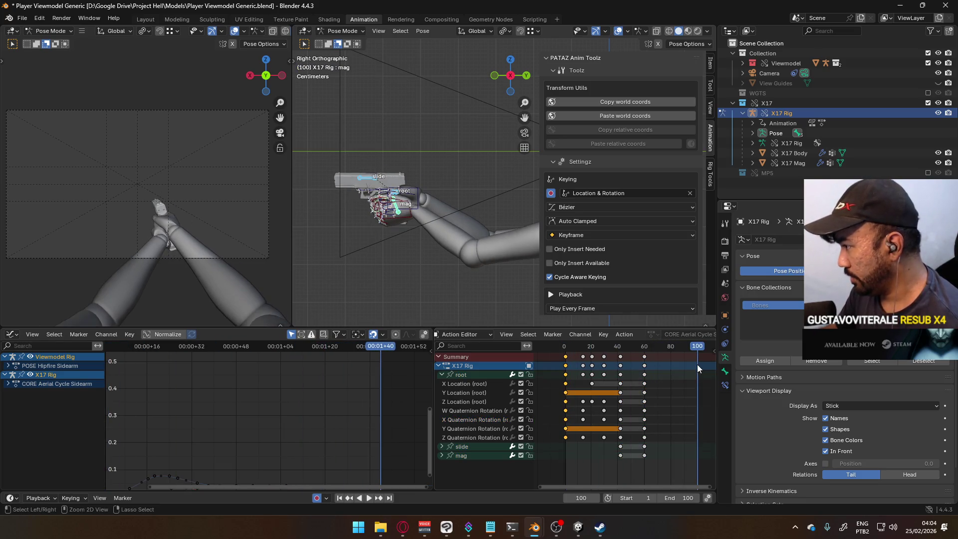
key(ctrl+v)
Play back to check the loop, save the file, and hide the X17 collection.
key(space)
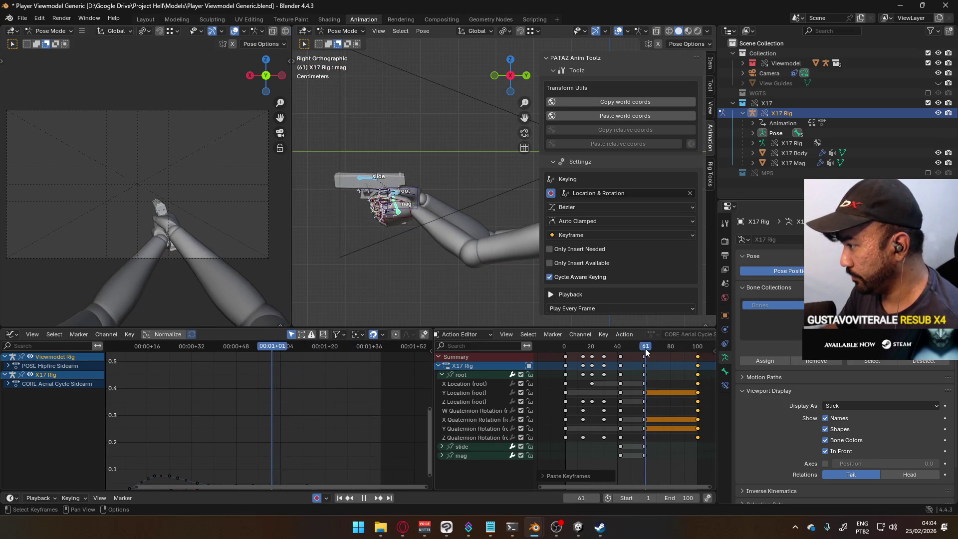
key(ctrl+s)
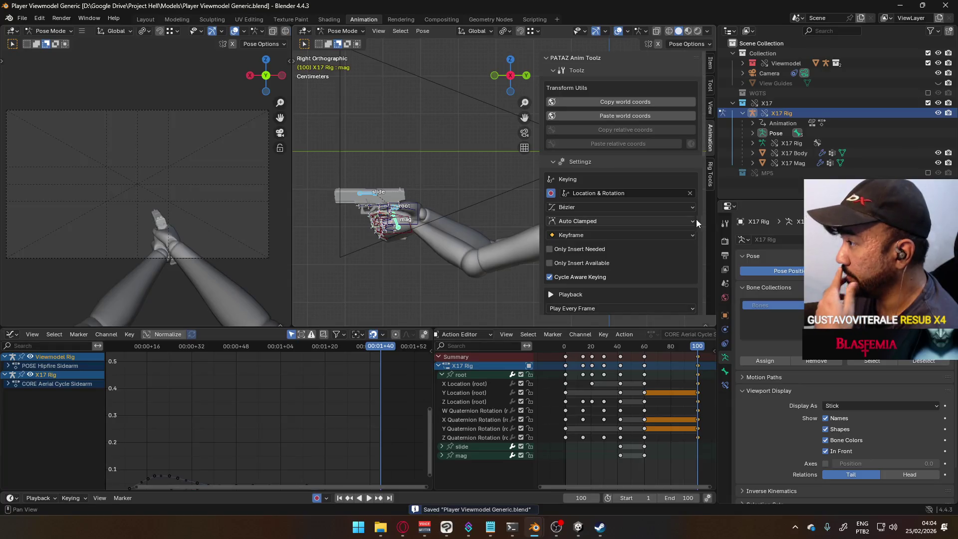
click(927, 103)
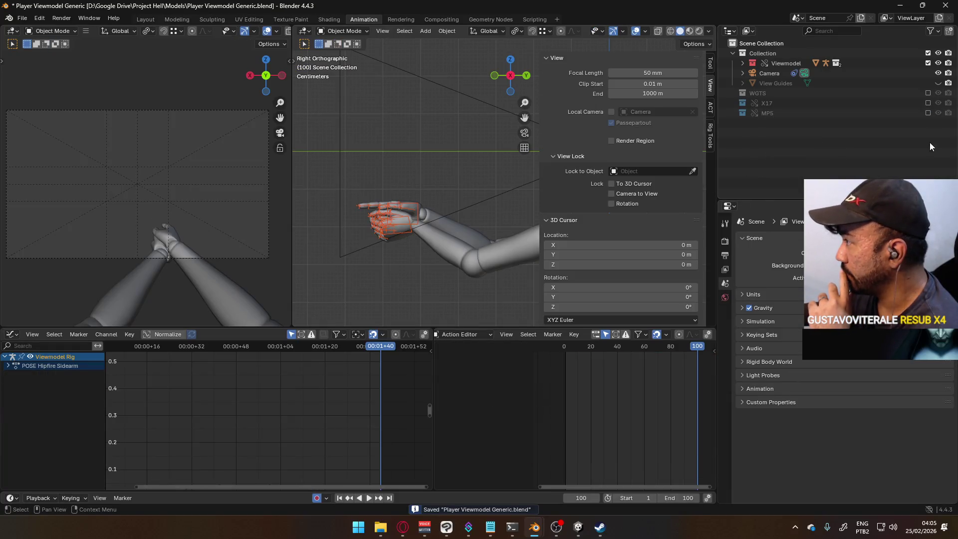
Show the MP5 collection, make MP5 Rig active, and load its CORE Move Cycle Primary layer.
click(928, 113)
click(489, 210)
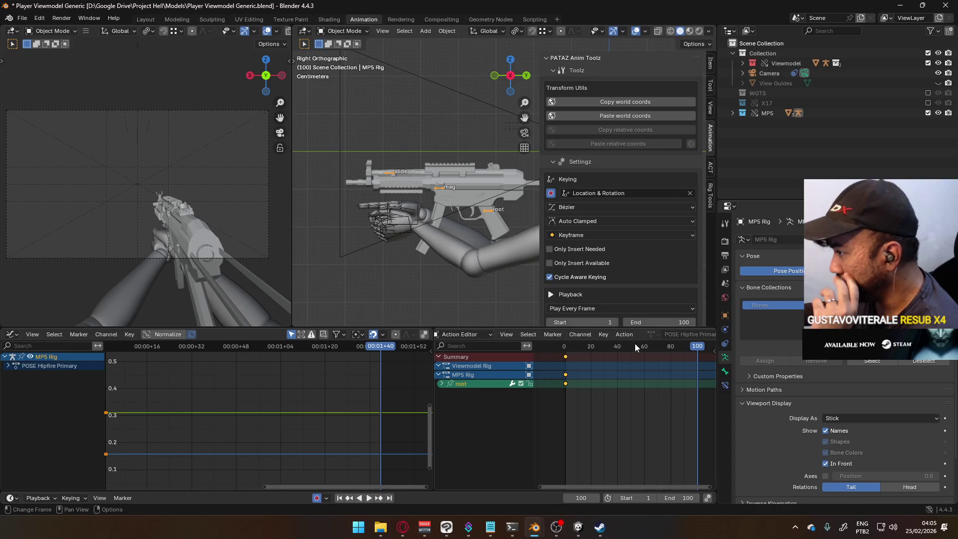
scroll(682, 346, down, 2)
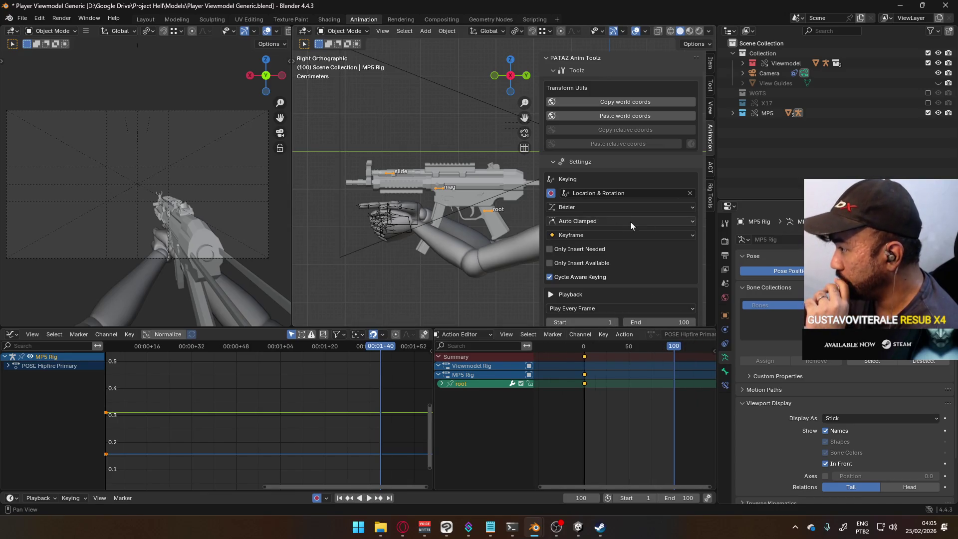
scroll(682, 265, down, 8)
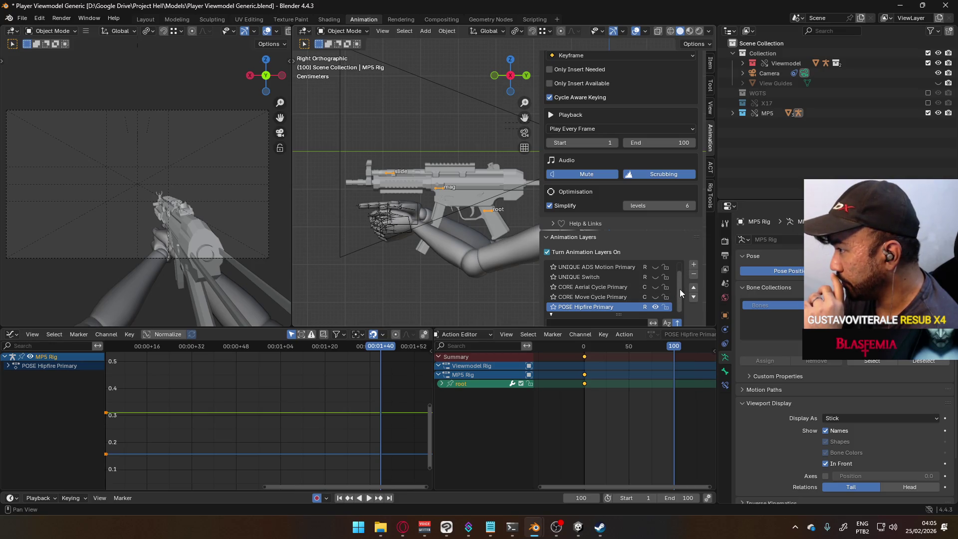
click(654, 297)
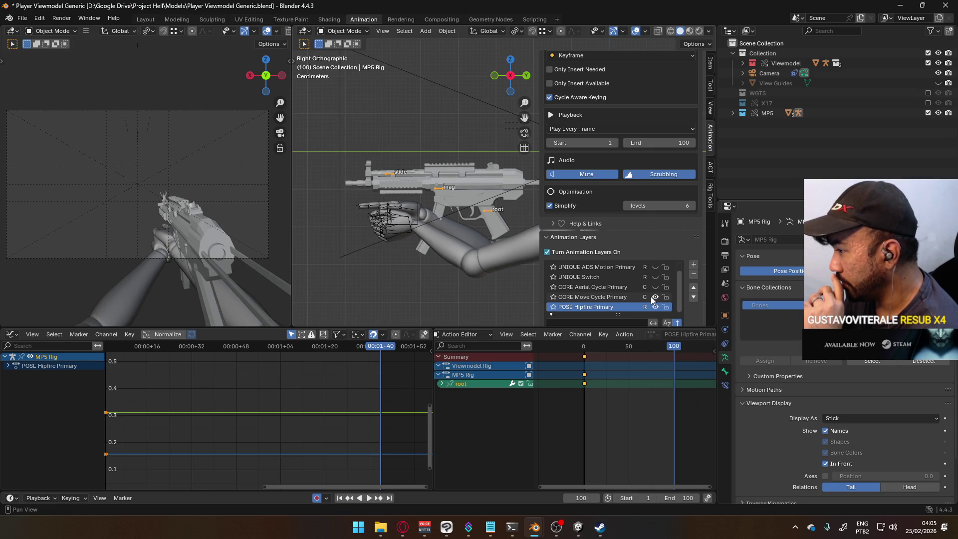
click(600, 298)
drag(662, 352, 643, 355)
scroll(637, 385, up, 3)
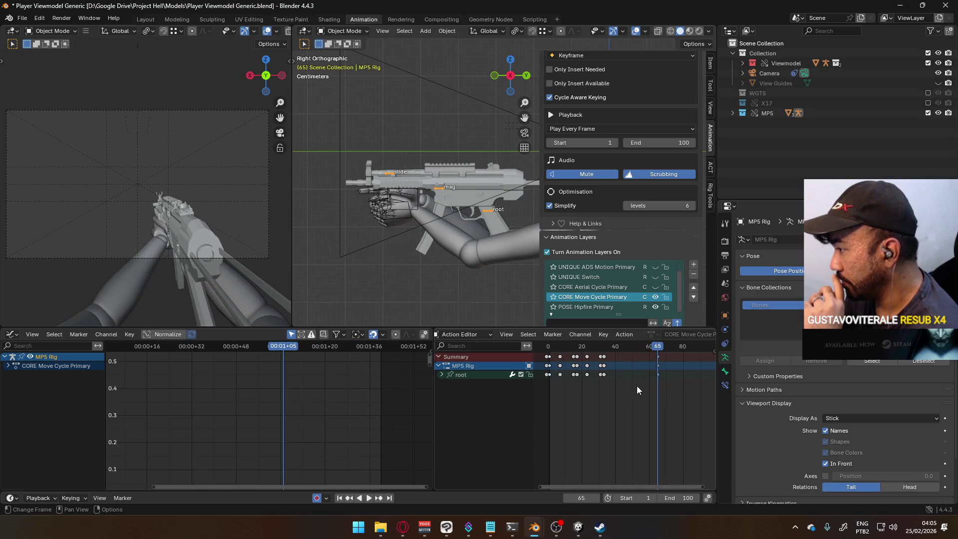
Activate the MP5's CORE Aerial Cycle Primary layer and scrub through it, toggling its visibility.
click(654, 287)
scroll(680, 370, down, 3)
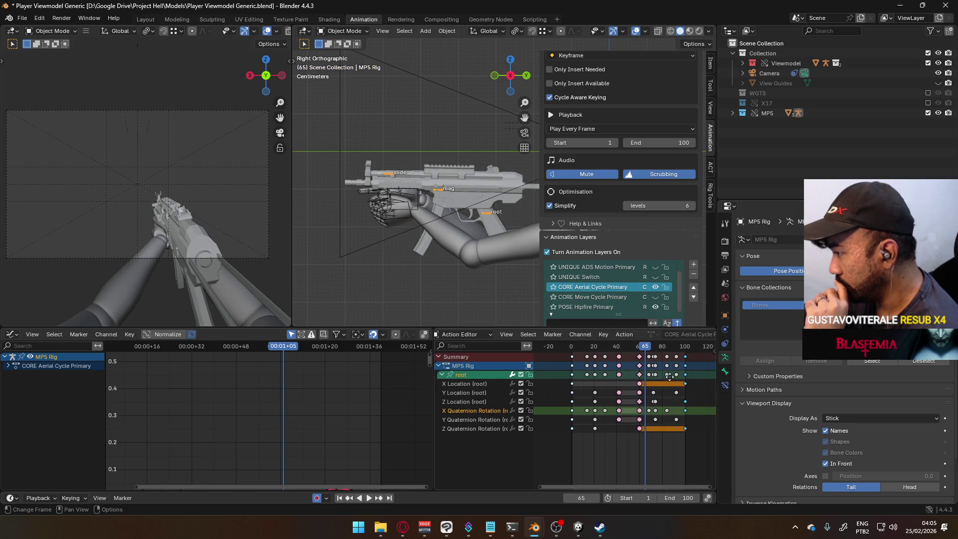
drag(643, 352, 664, 351)
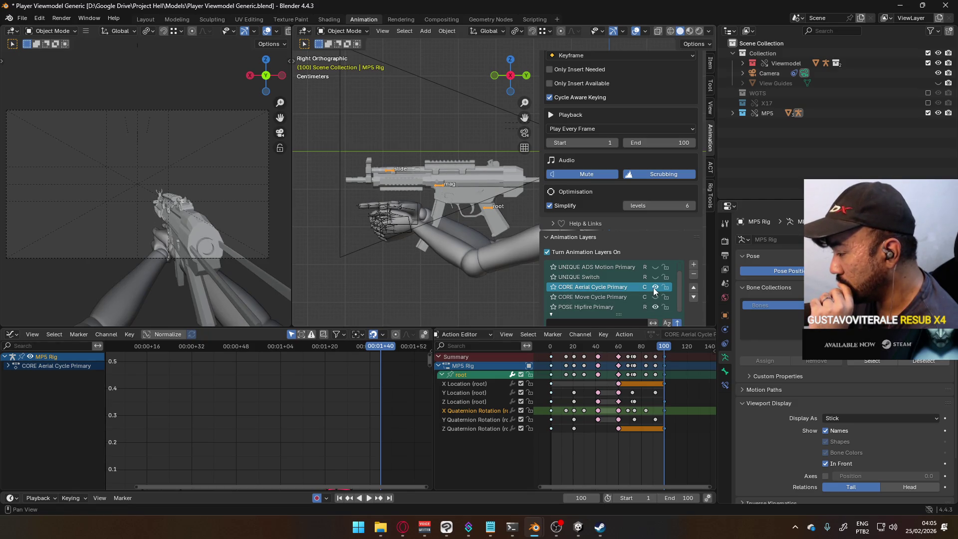
click(654, 287)
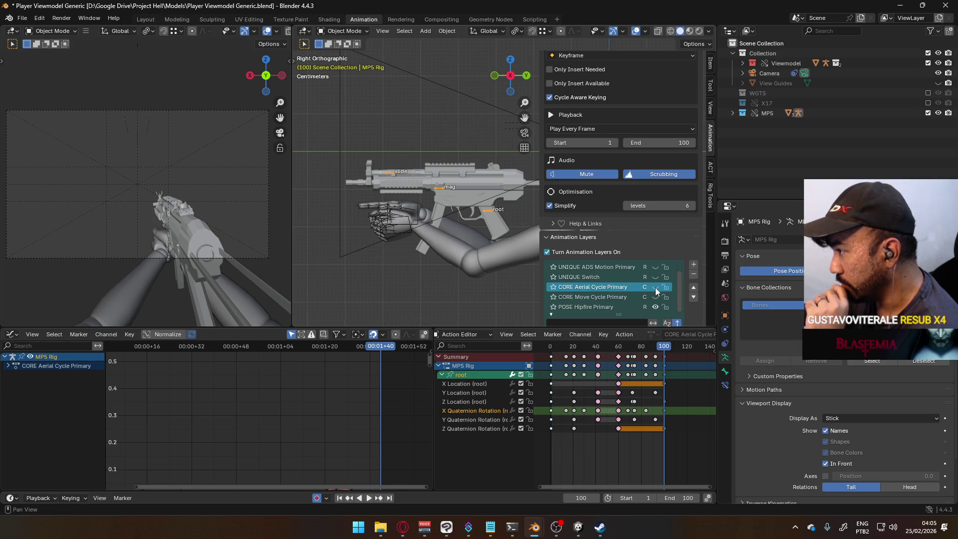
click(655, 288)
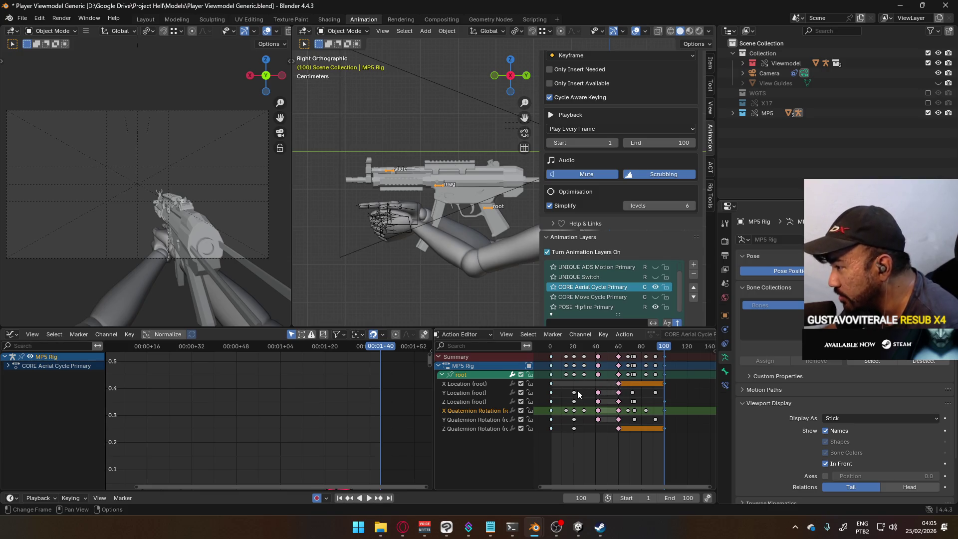
Copy the MP5 root's starting location and rotation keys and paste them at frame 100.
drag(556, 383, 551, 407)
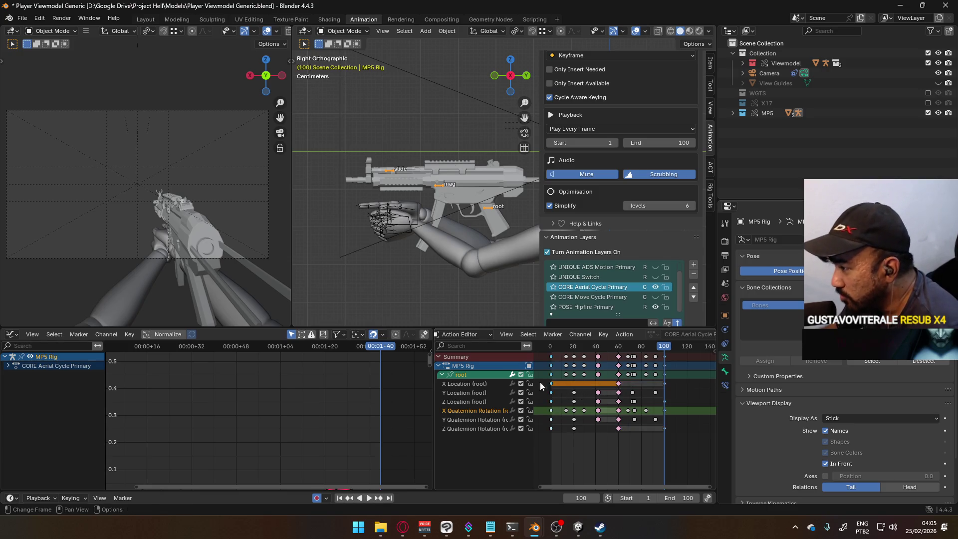
click(483, 403)
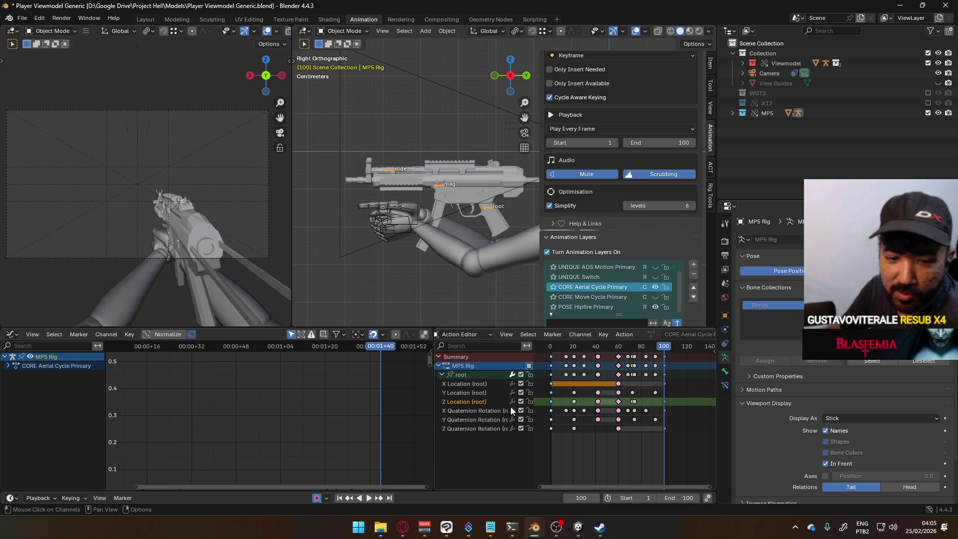
mouse_move(557, 385)
mouse_down()
mouse_move(543, 444)
mouse_move(464, 397)
mouse_move(461, 384)
mouse_up()
key(space)
drag(563, 345, 550, 347)
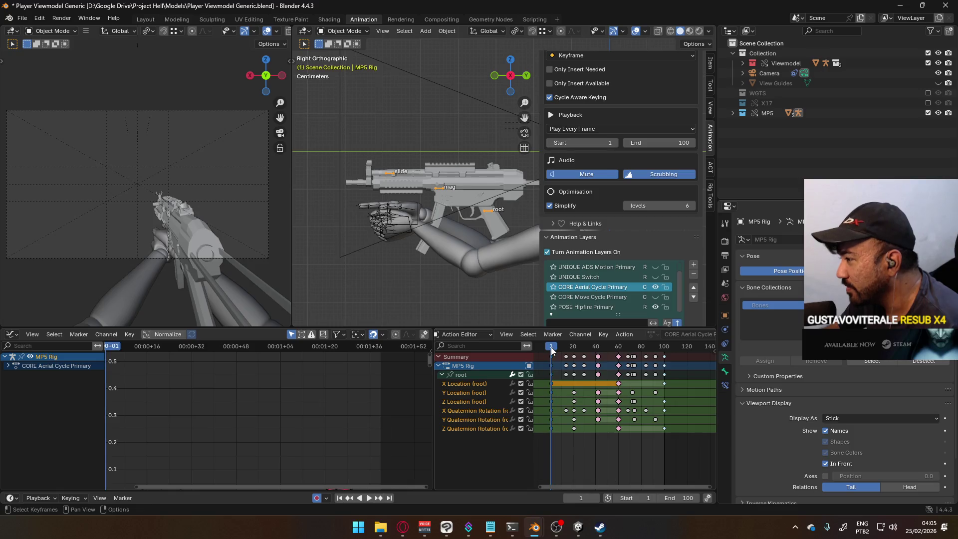
mouse_move(551, 349)
mouse_down()
mouse_move(666, 369)
mouse_move(663, 353)
mouse_up()
key(ctrl+v)
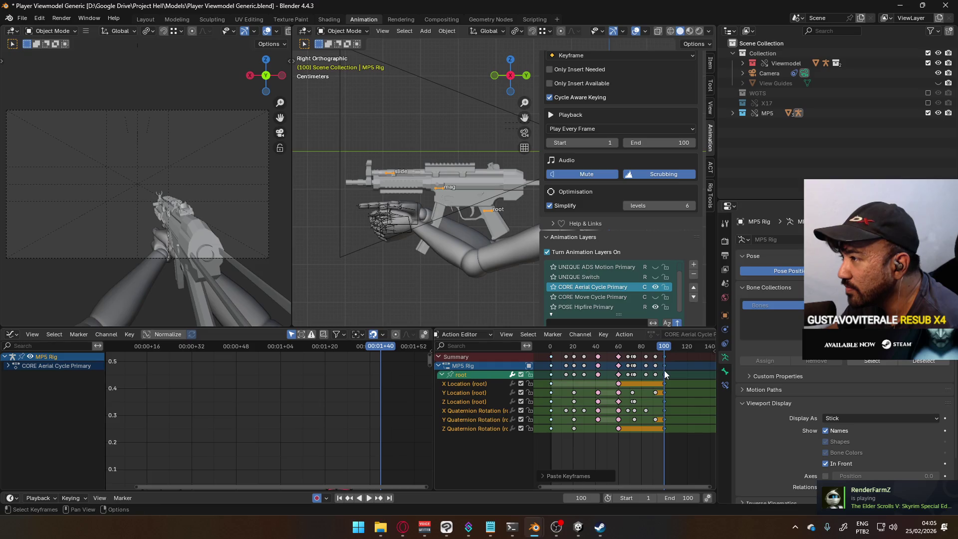
click(416, 235)
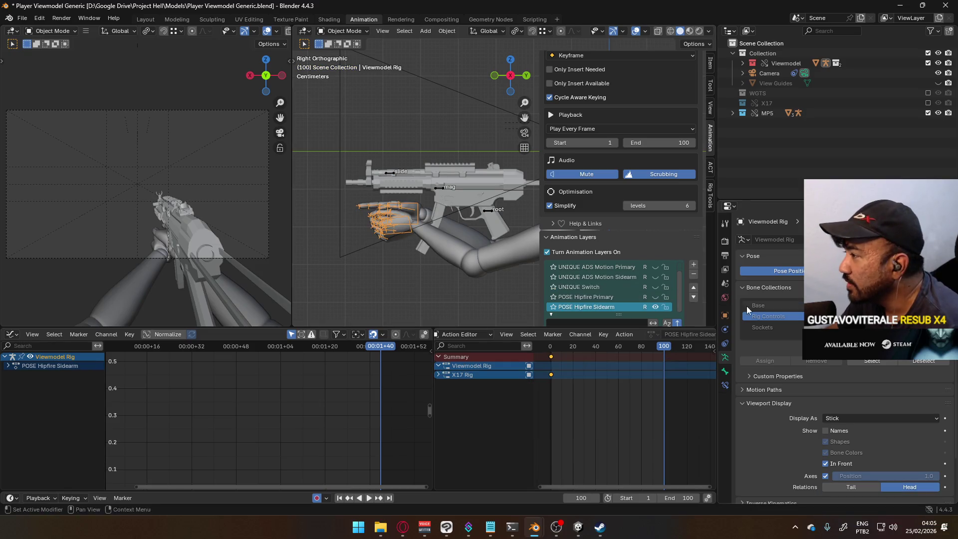
Enable the POSE Hipfire Primary grip and put the MP5 rig and hands into Pose Mode.
click(656, 298)
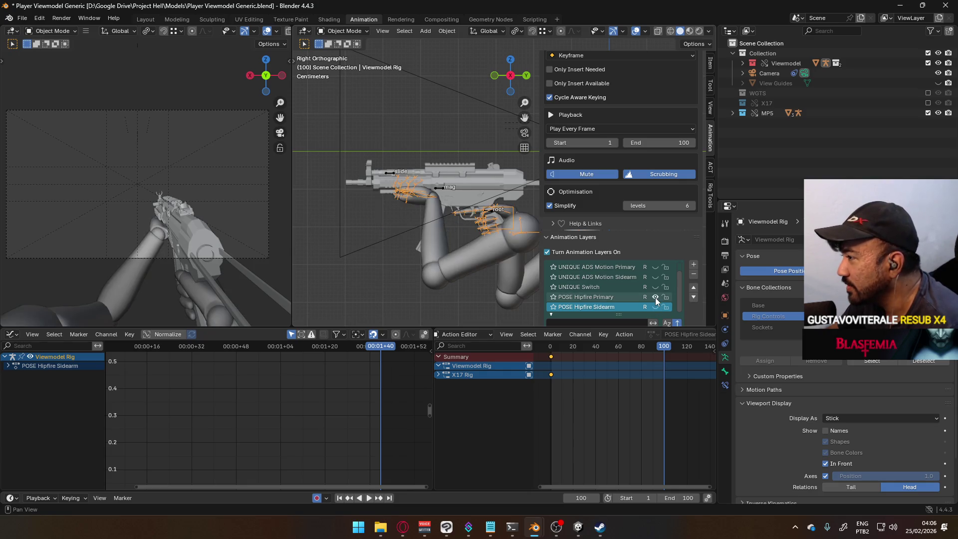
click(439, 188)
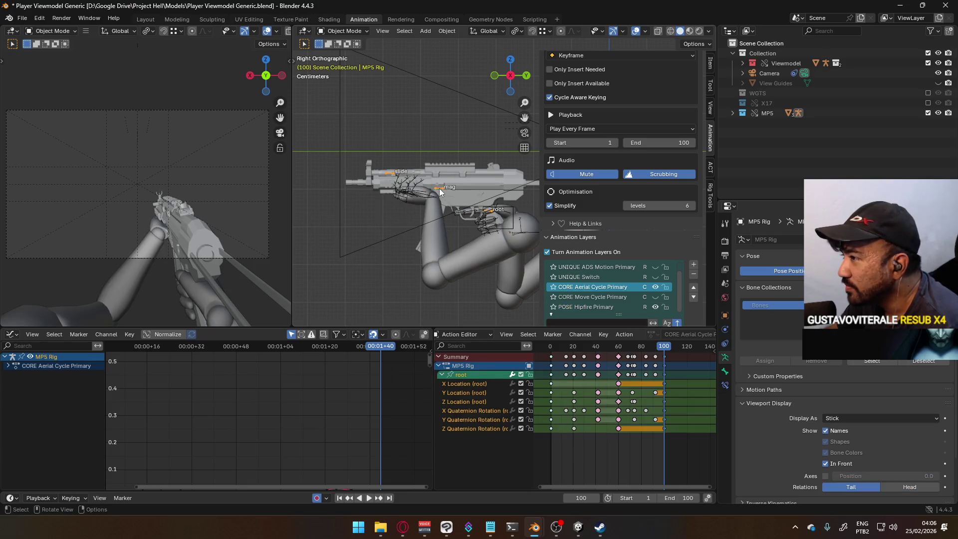
shift+click(498, 215)
click(357, 31)
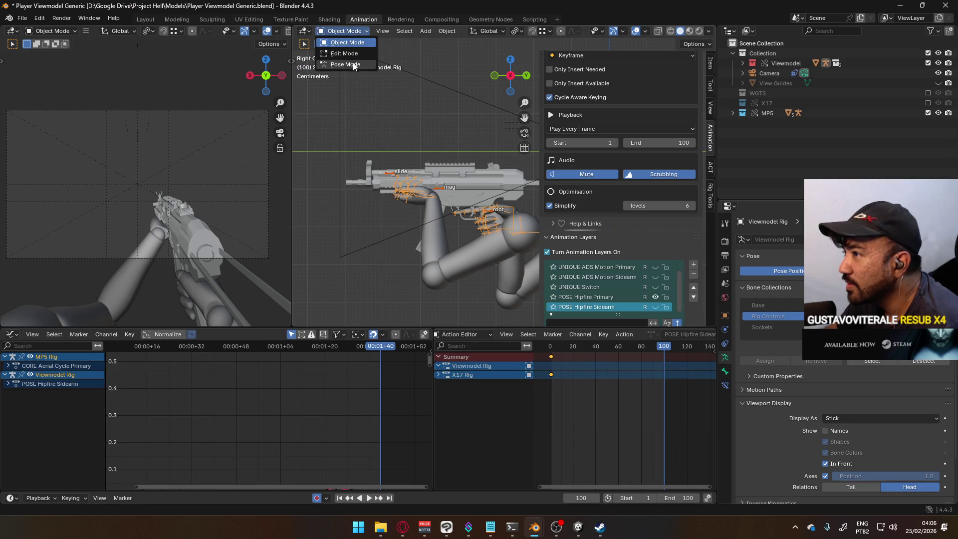
click(345, 64)
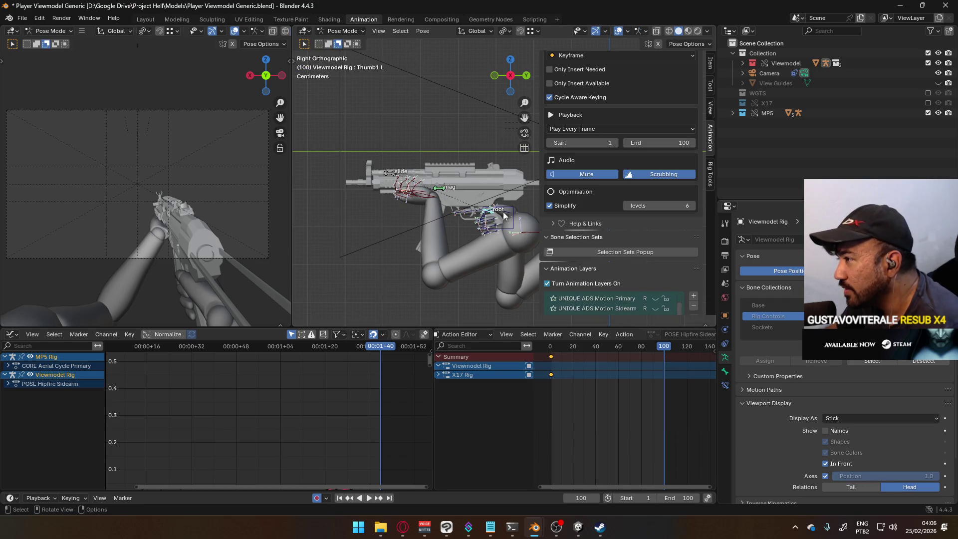
click(510, 213)
click(485, 213)
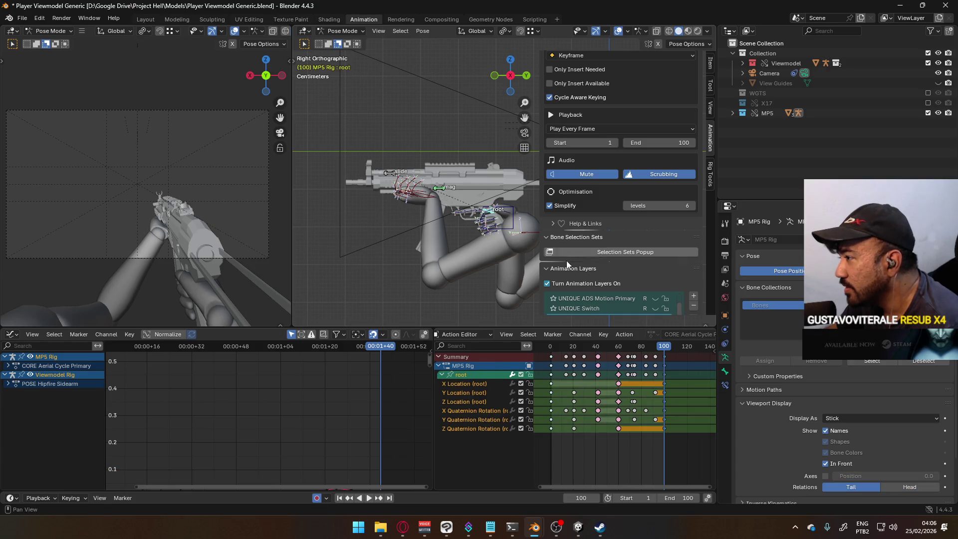
Play and scrub the aerial cycle to check the loop, then save the file.
key(space)
drag(564, 346, 550, 348)
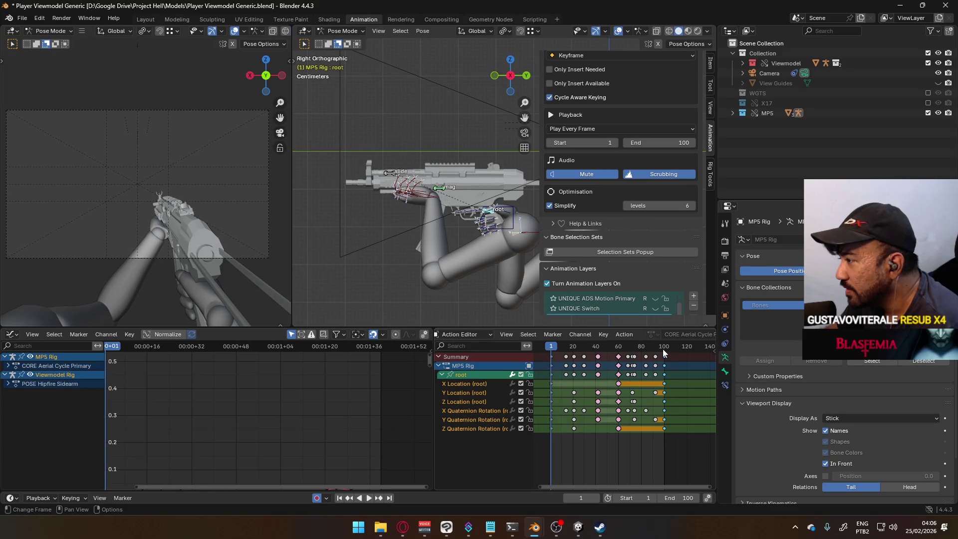
key(shift+ctrl+space)
mouse_move(597, 346)
mouse_down()
mouse_move(678, 347)
mouse_move(567, 343)
mouse_move(663, 343)
mouse_up()
key(ctrl+s)
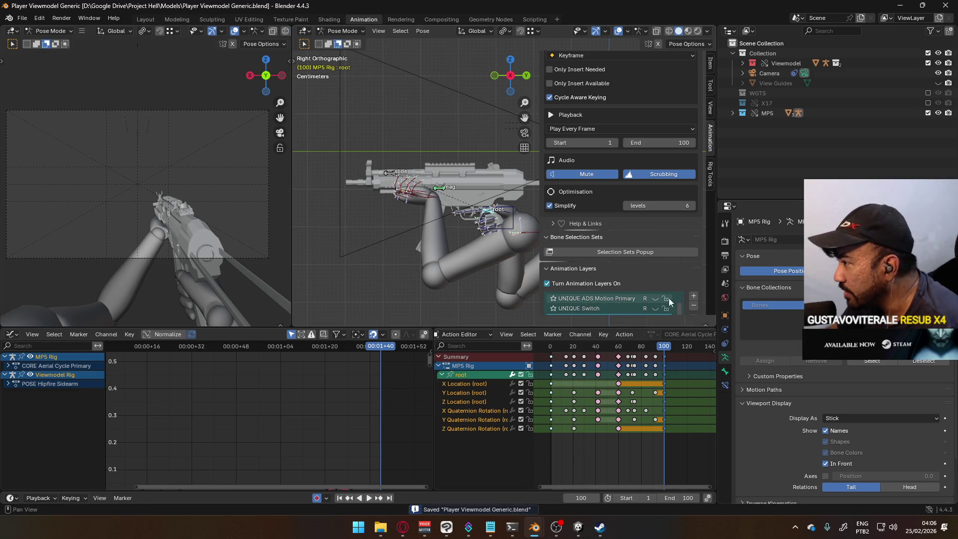
Return to frame 1 and swap the MP5 collection out for the X17 collection.
scroll(681, 286, down, 1)
scroll(689, 257, down, 3)
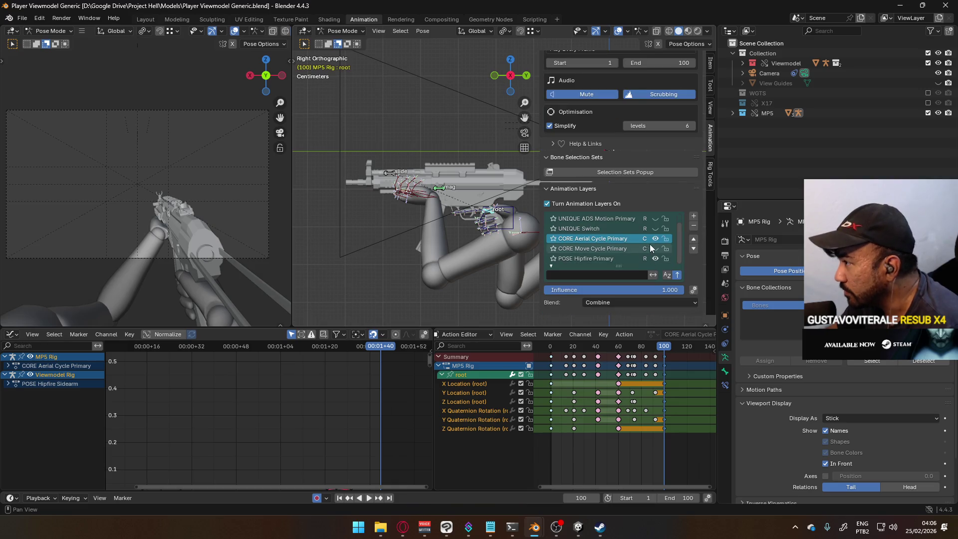
click(655, 238)
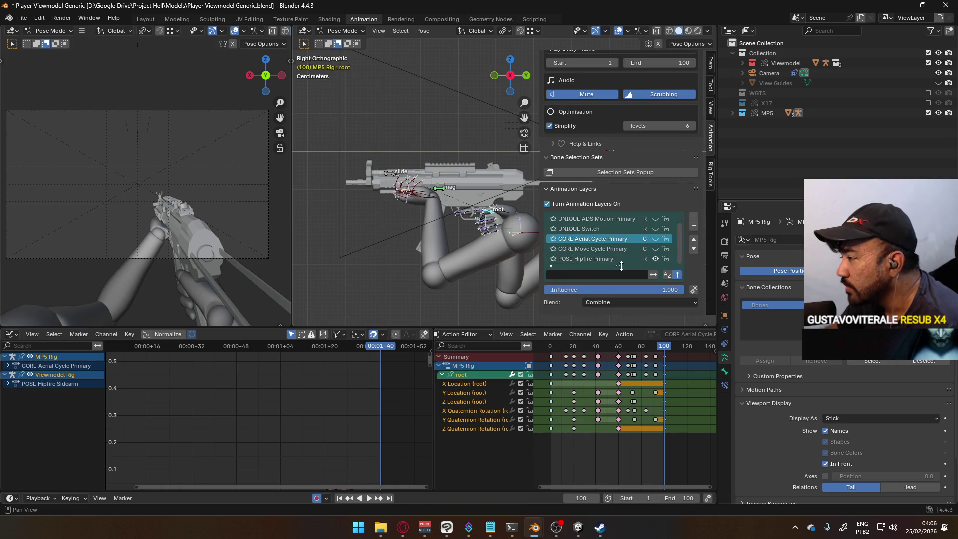
drag(663, 349, 550, 354)
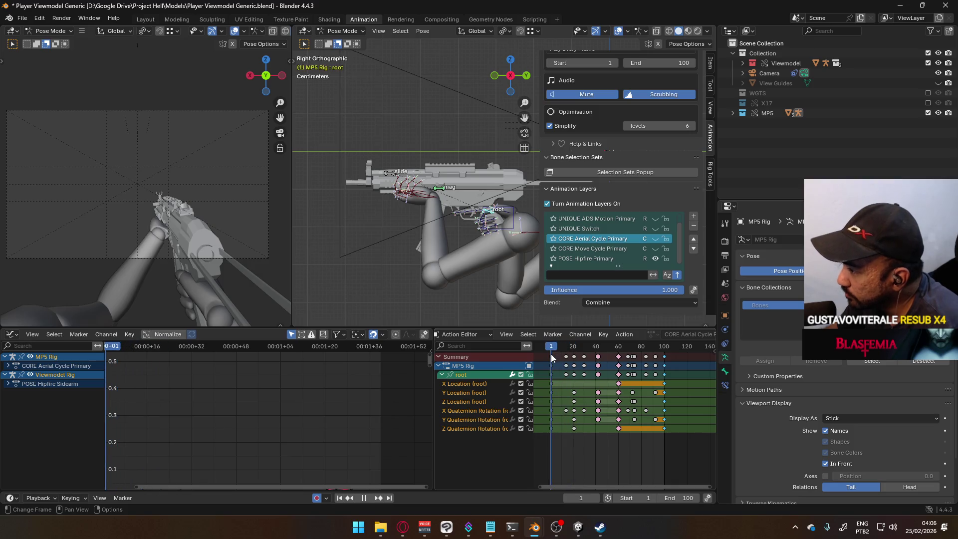
click(928, 112)
click(928, 103)
click(507, 209)
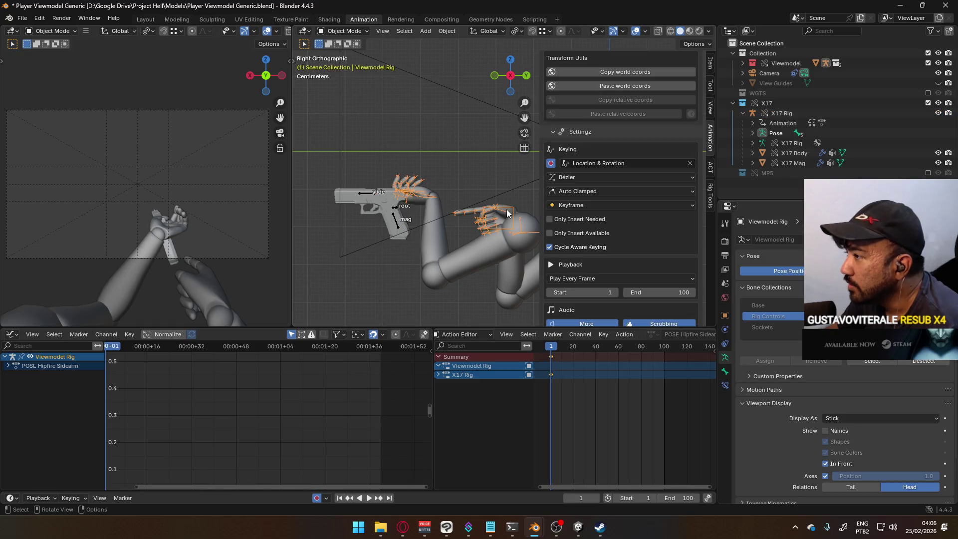
Enable the POSE Hipfire Sidearm layer and put the X17 and Viewmodel rigs into Pose Mode.
scroll(672, 241, down, 5)
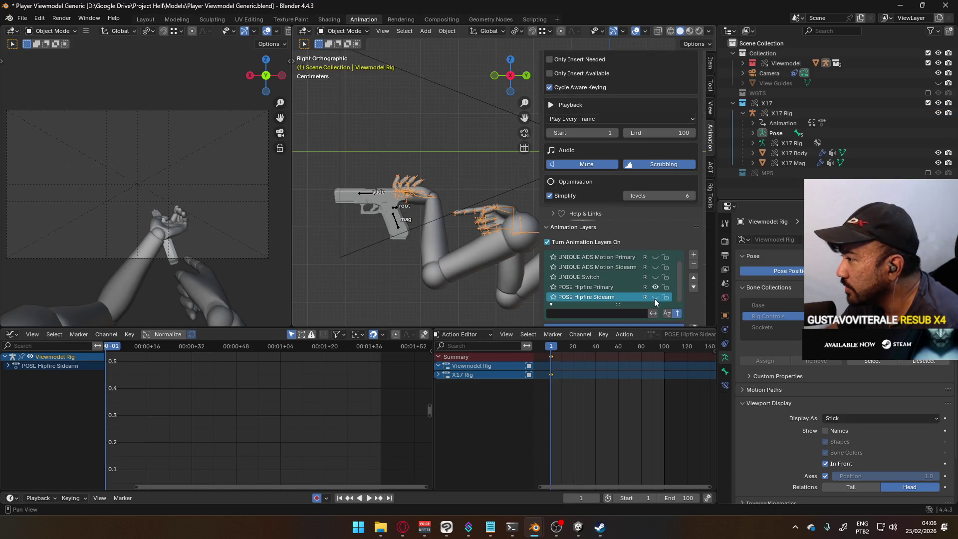
click(655, 297)
click(653, 286)
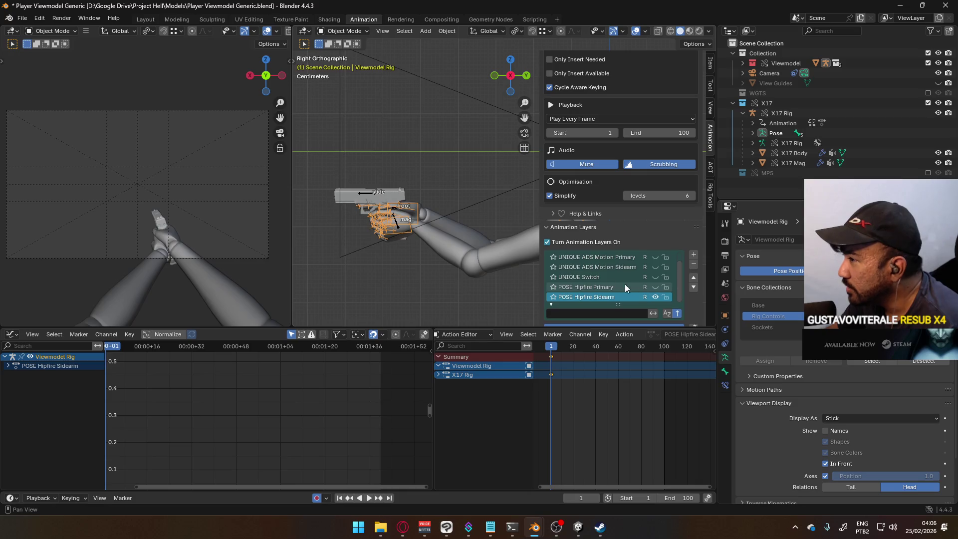
click(366, 194)
shift+click(381, 219)
click(343, 31)
click(358, 75)
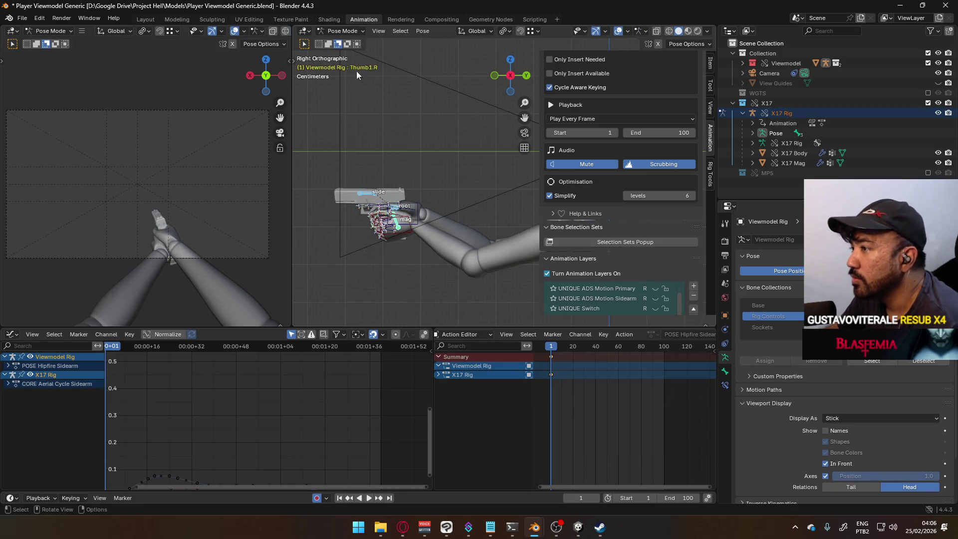
click(399, 205)
Review the X17 aerial cycle, save the file, and show the MP5 collection again.
key(space)
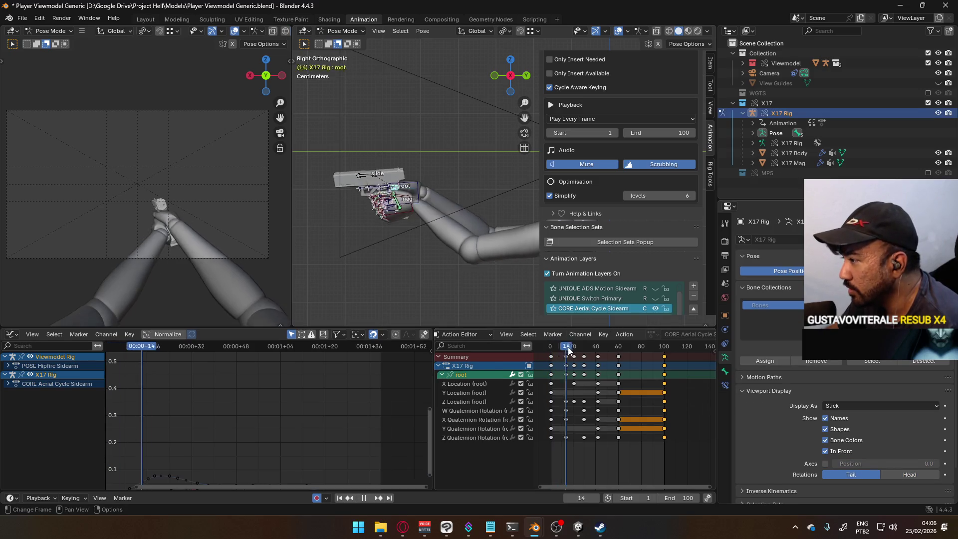
mouse_move(593, 347)
mouse_down()
mouse_move(665, 347)
mouse_move(618, 350)
mouse_up()
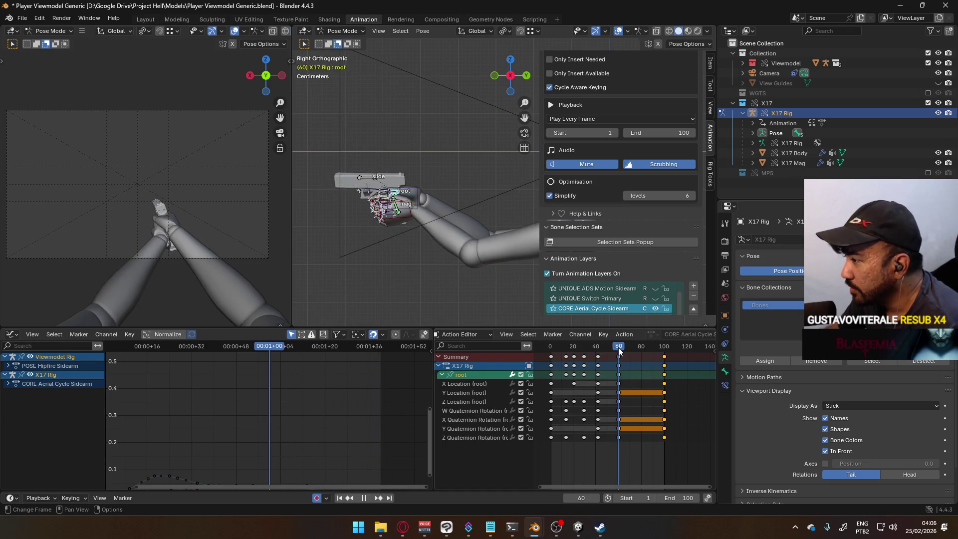
key(ctrl+s)
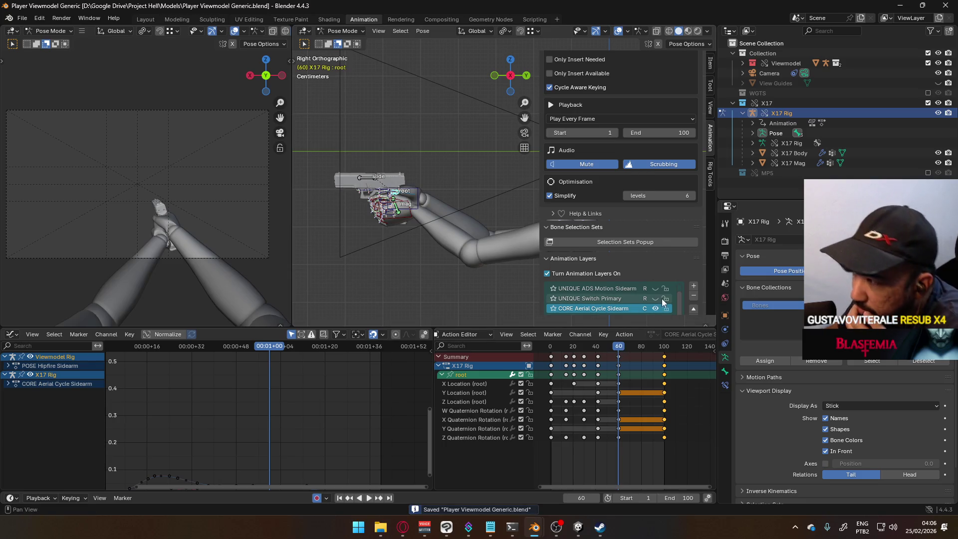
scroll(661, 299, down, 1)
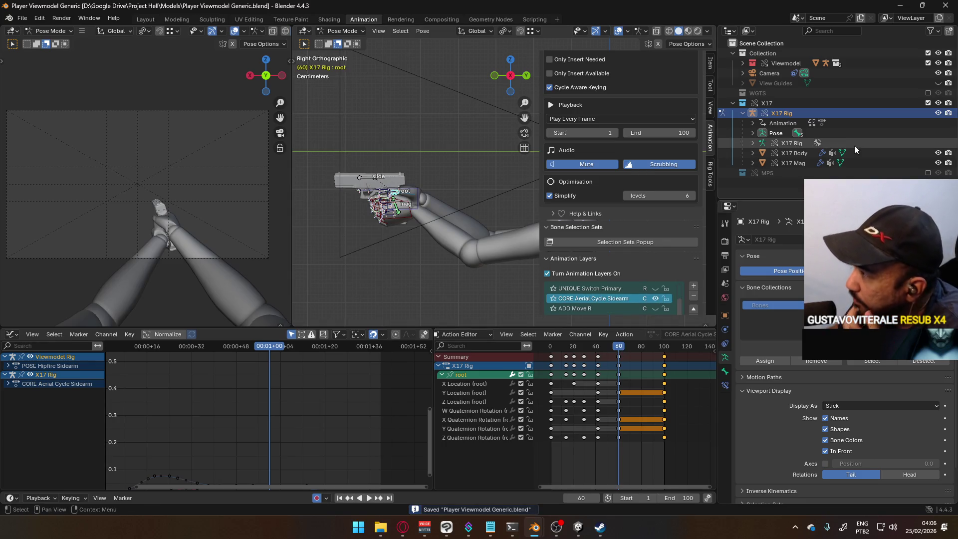
click(927, 172)
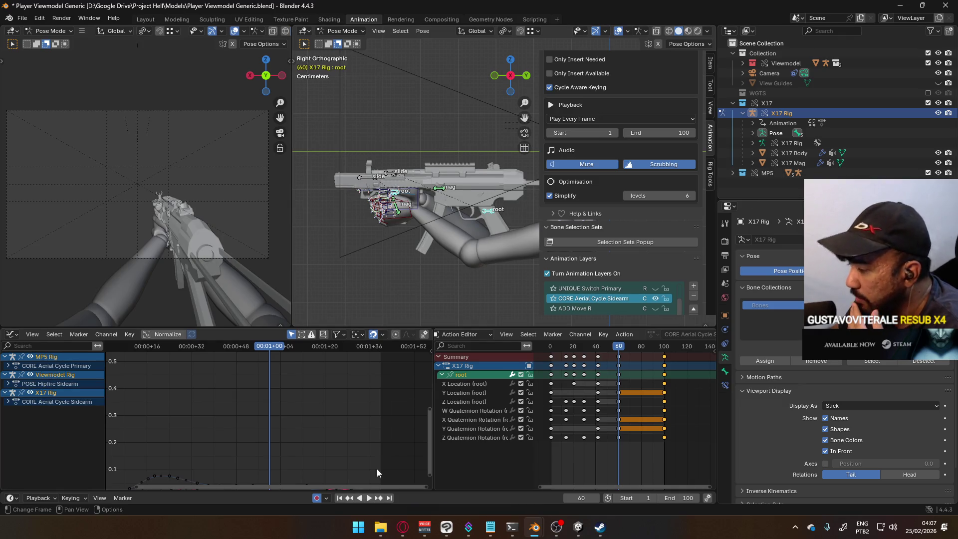
click(399, 528)
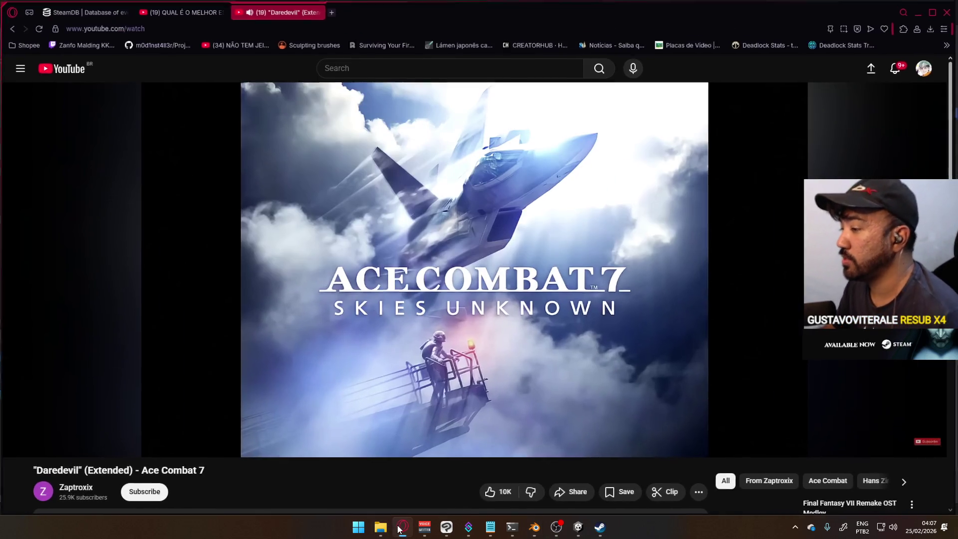
Pause the Ace Combat 7 video and open the first YouTube result for 'ace combat zero zero'.
click(363, 309)
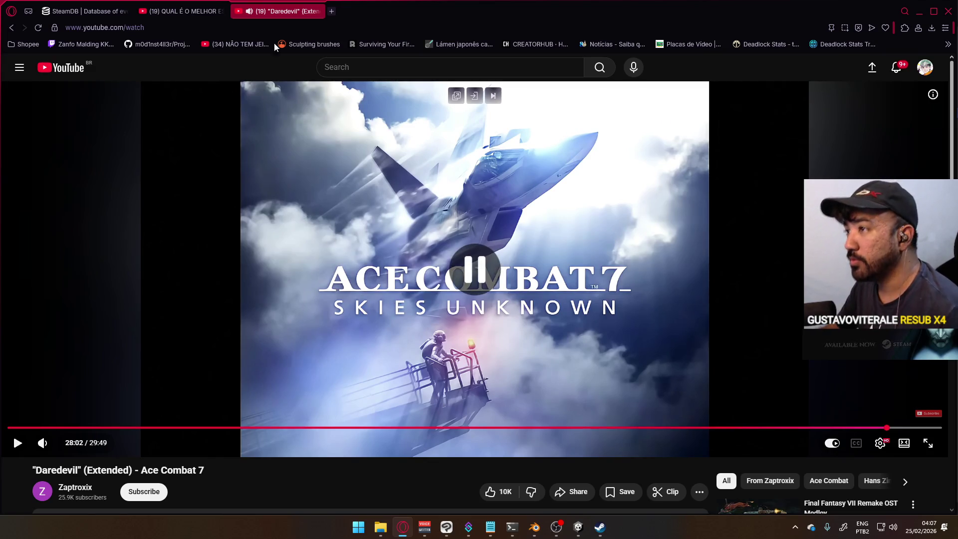
click(366, 69)
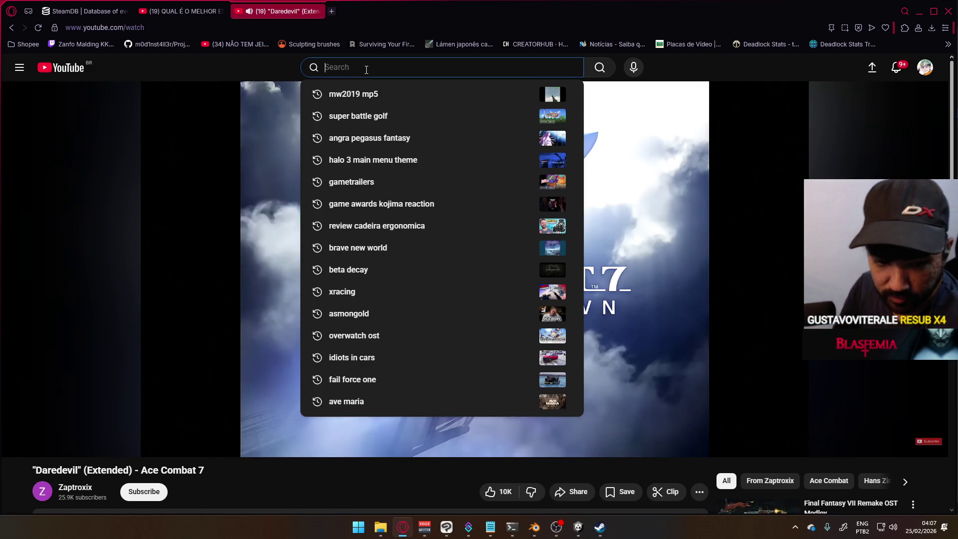
text(ace combat zero zero)
key(Return)
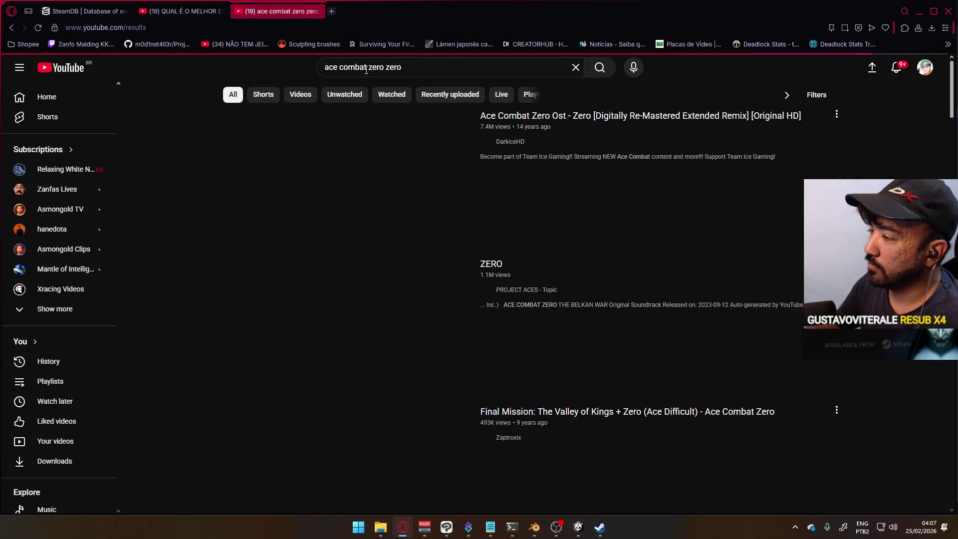
click(376, 203)
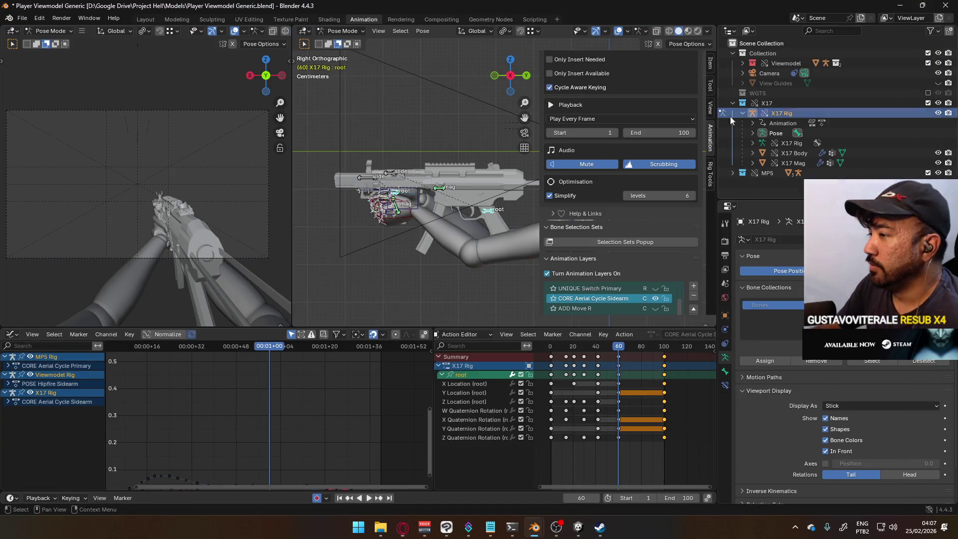
key(alt+Tab)
Compare against the MP5's CORE Aerial Cycle Primary layer near frame 100, then hide the MP5 collection.
drag(619, 348, 665, 355)
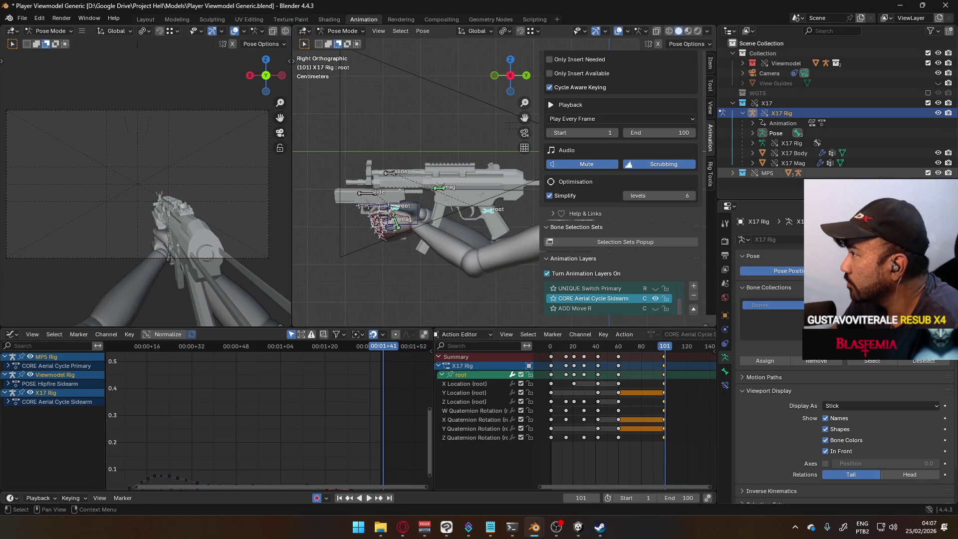
click(488, 210)
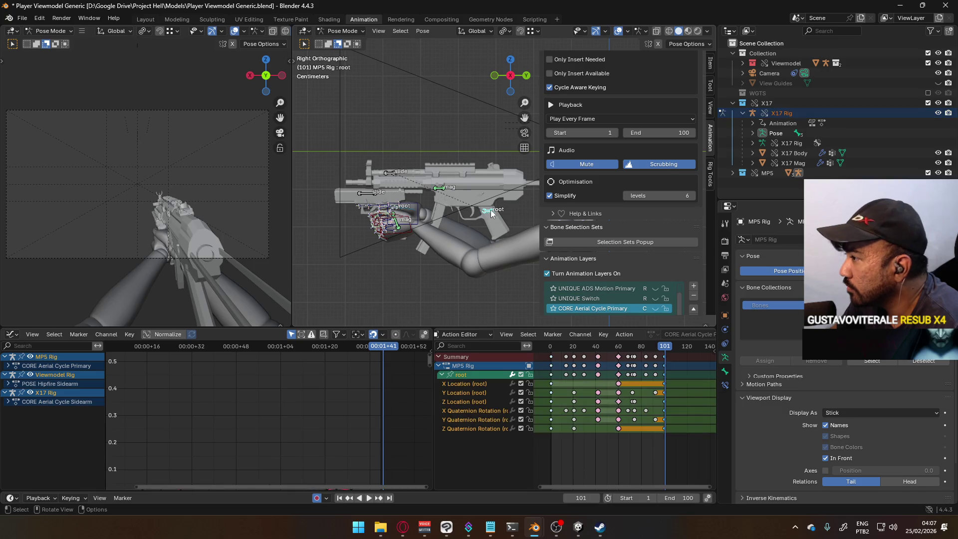
mouse_move(662, 349)
mouse_down()
mouse_move(635, 357)
mouse_move(646, 349)
mouse_move(618, 348)
mouse_move(667, 354)
mouse_move(655, 354)
mouse_up()
click(655, 308)
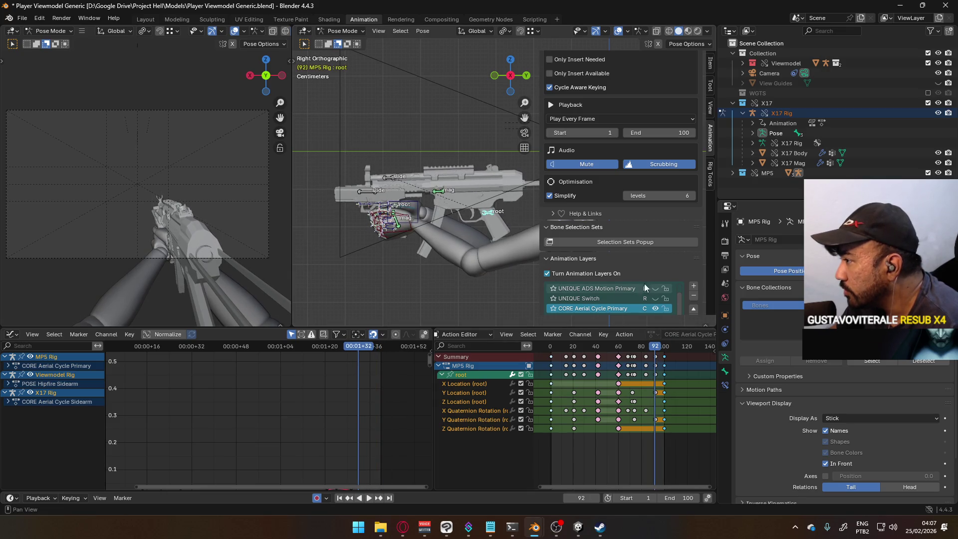
click(655, 308)
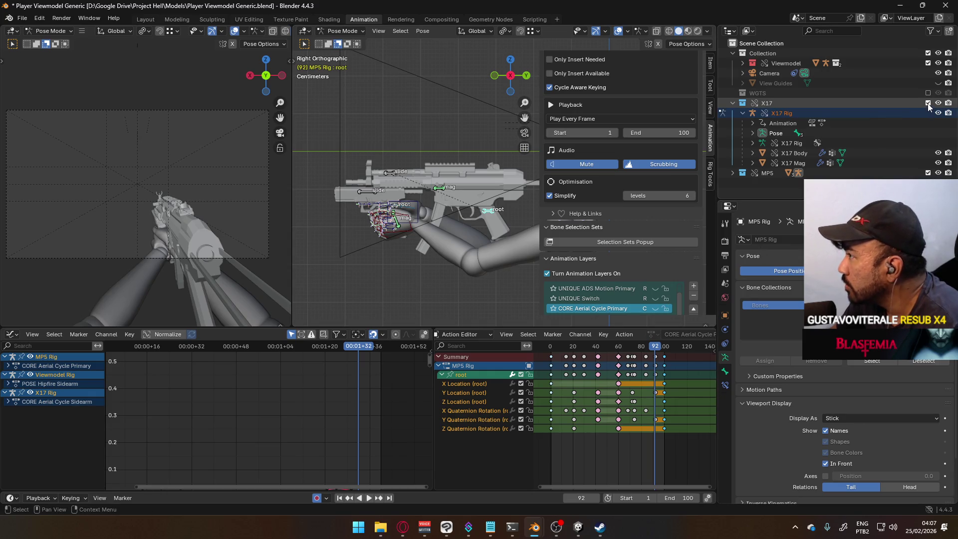
click(927, 173)
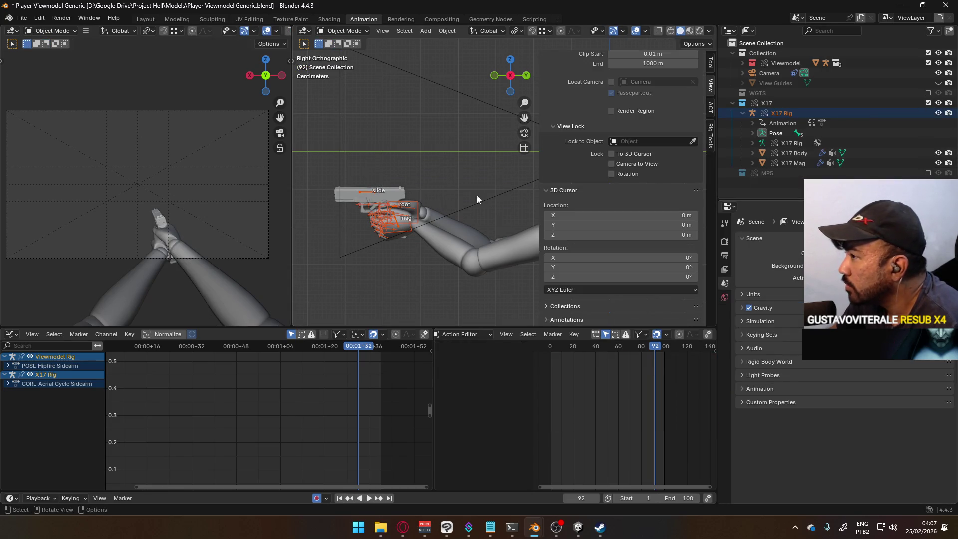
click(383, 193)
Put the X17 Rig in Pose Mode and key the root's location and rotation at frame 92.
click(383, 193)
click(373, 192)
click(367, 195)
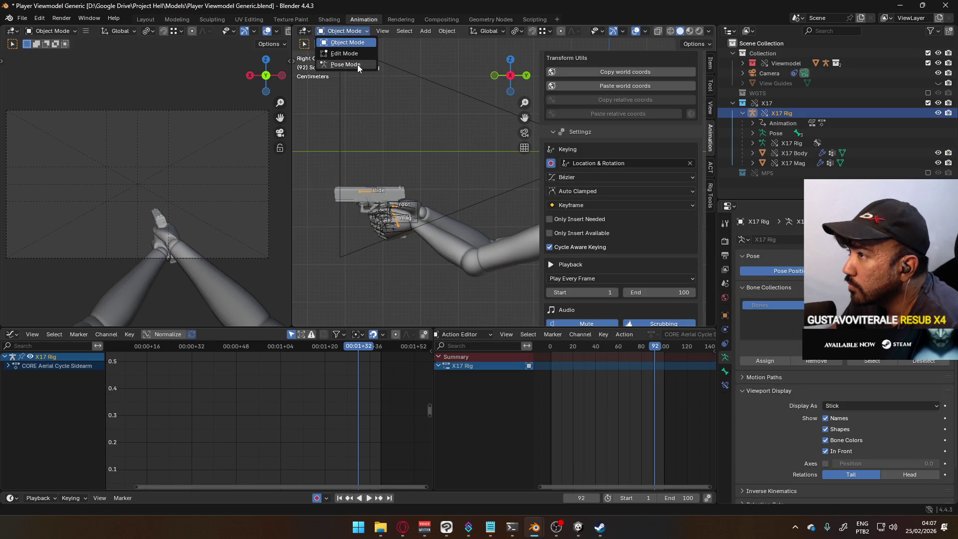
click(357, 65)
click(395, 208)
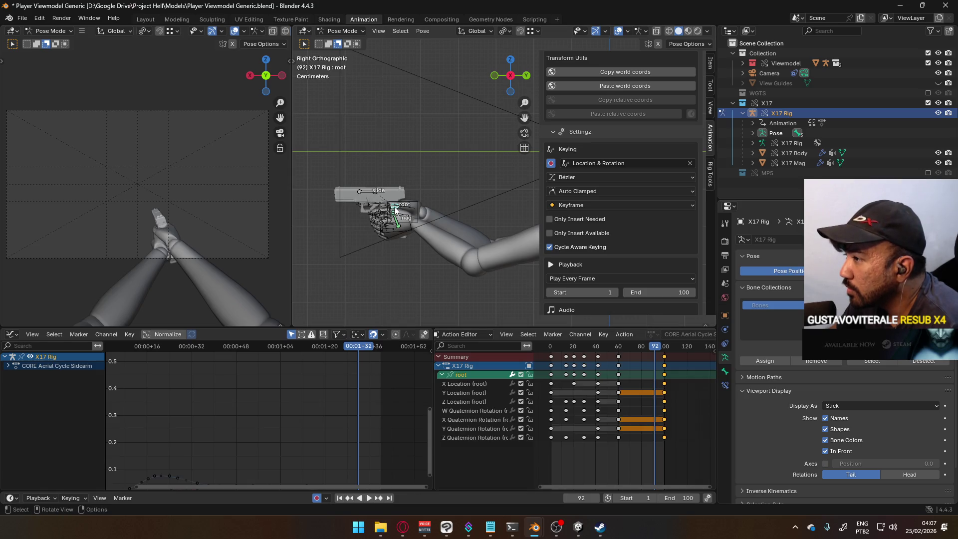
scroll(429, 235, up, 3)
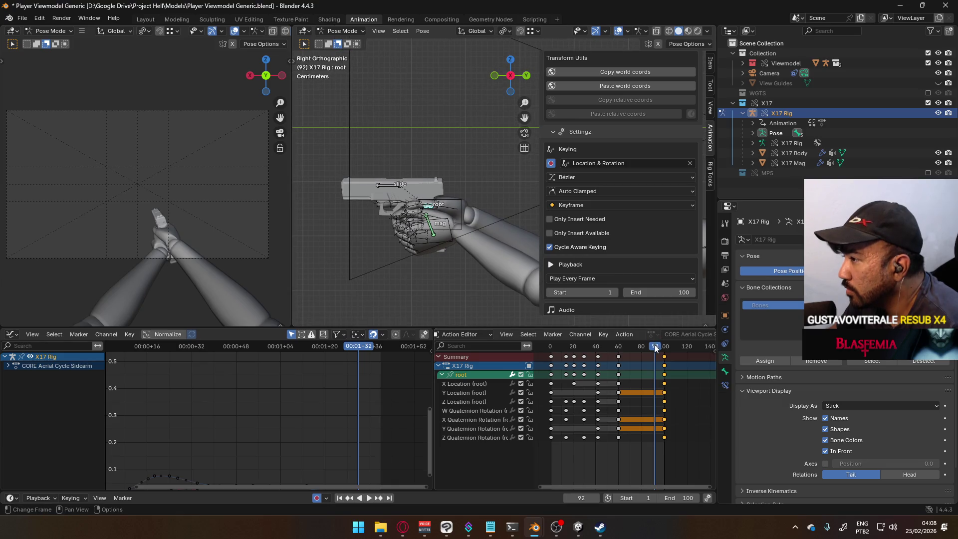
key(space)
key(Escape)
right_click(432, 205)
click(432, 206)
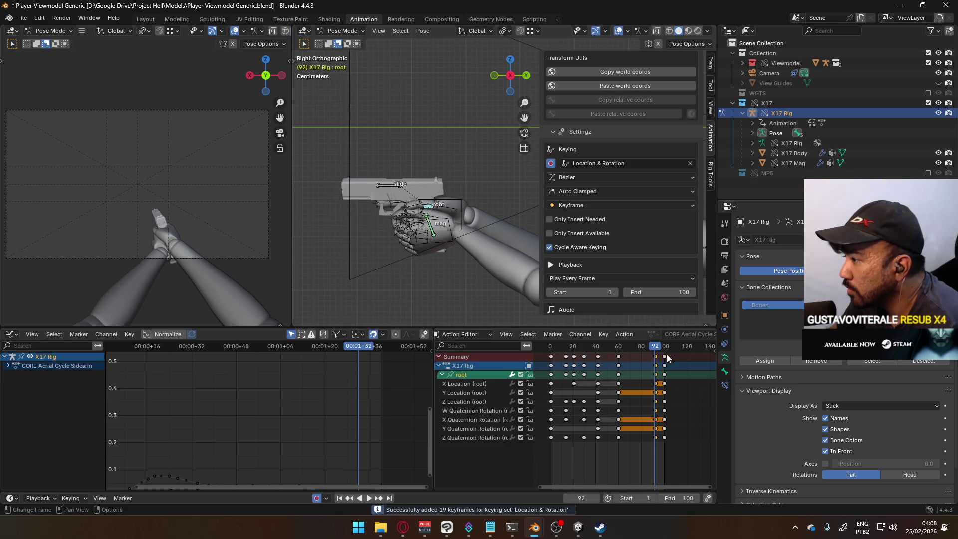
Key the X17 root's location and rotation again at frame 74.
mouse_move(655, 349)
mouse_down()
mouse_move(617, 349)
mouse_move(662, 355)
mouse_move(635, 354)
mouse_up()
key(space)
right_click(425, 198)
click(430, 192)
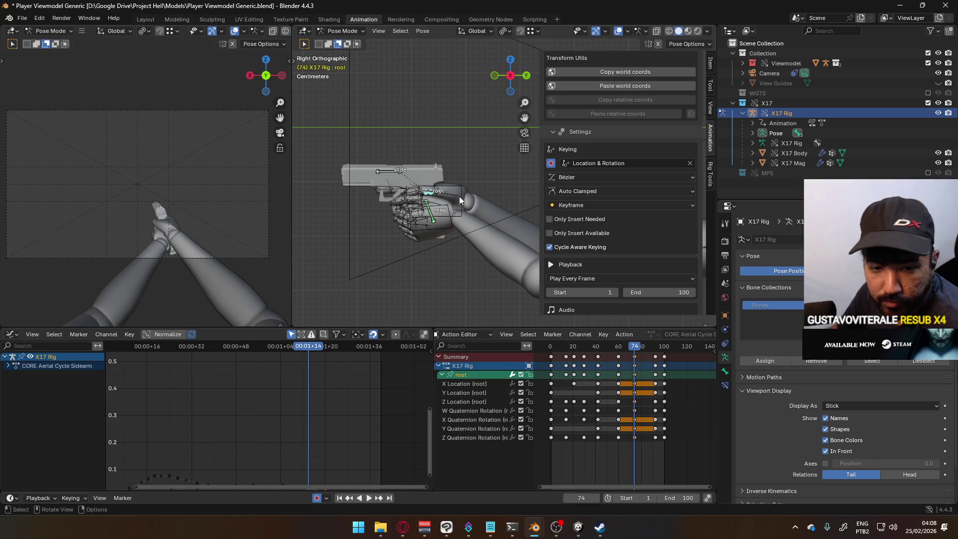
Lower the X17 root bone along Z at frame 74 and scrub around it to check the motion.
key(g)
key(z)
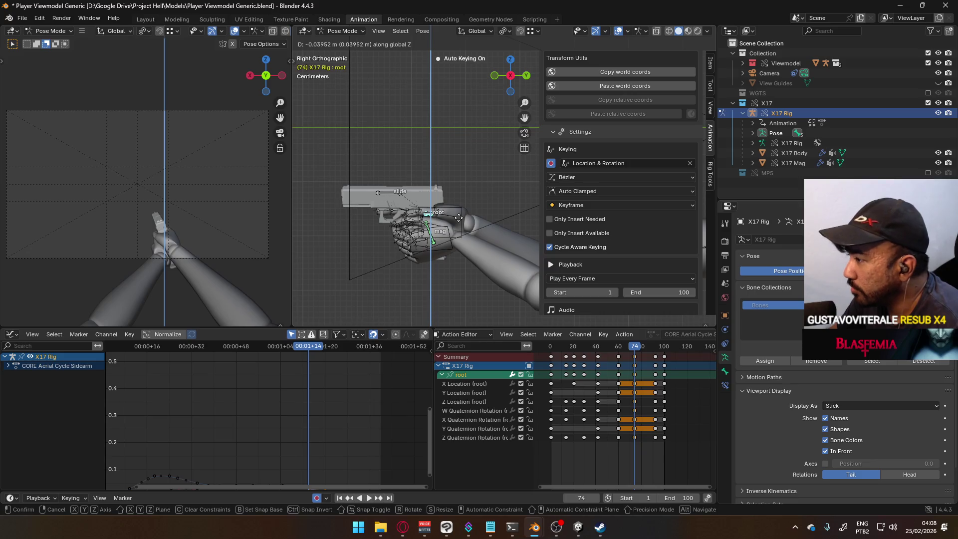
click(459, 219)
mouse_move(639, 348)
mouse_down()
mouse_move(613, 348)
mouse_move(653, 348)
mouse_move(607, 349)
mouse_move(666, 350)
mouse_move(647, 350)
mouse_up()
mouse_move(630, 348)
mouse_down()
mouse_move(616, 348)
mouse_move(643, 348)
mouse_move(634, 347)
mouse_up()
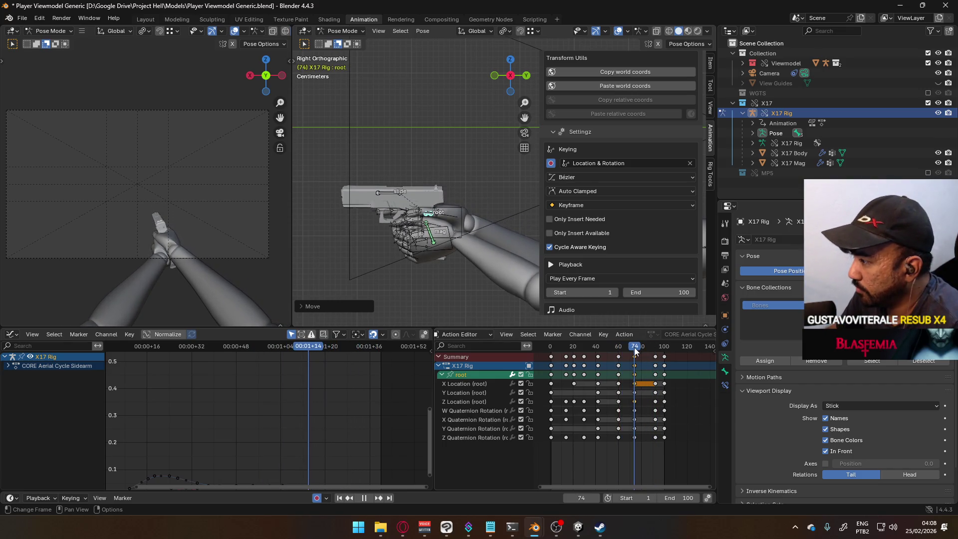
click(928, 173)
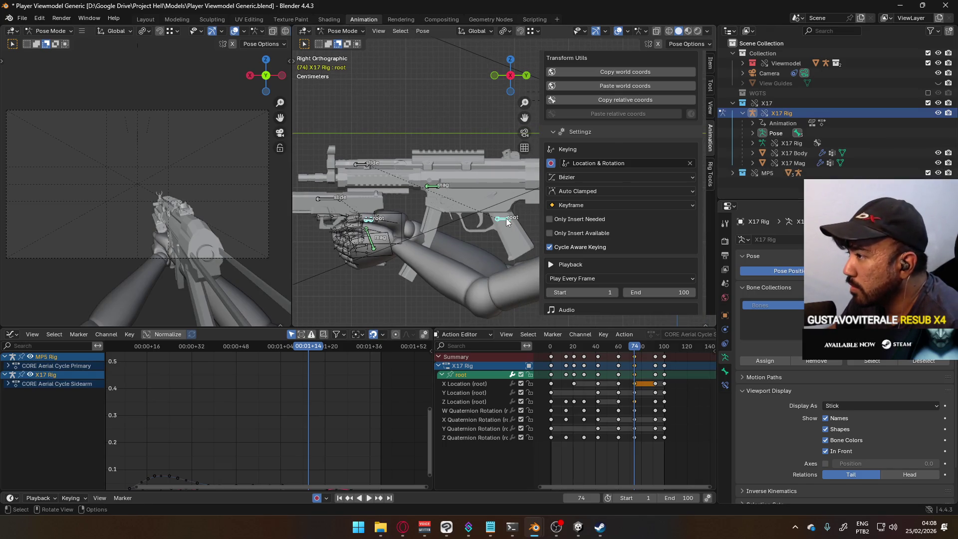
Isolate the MP5 root's Z Location channel at frame 72 and fit its curves in the Graph Editor.
click(505, 219)
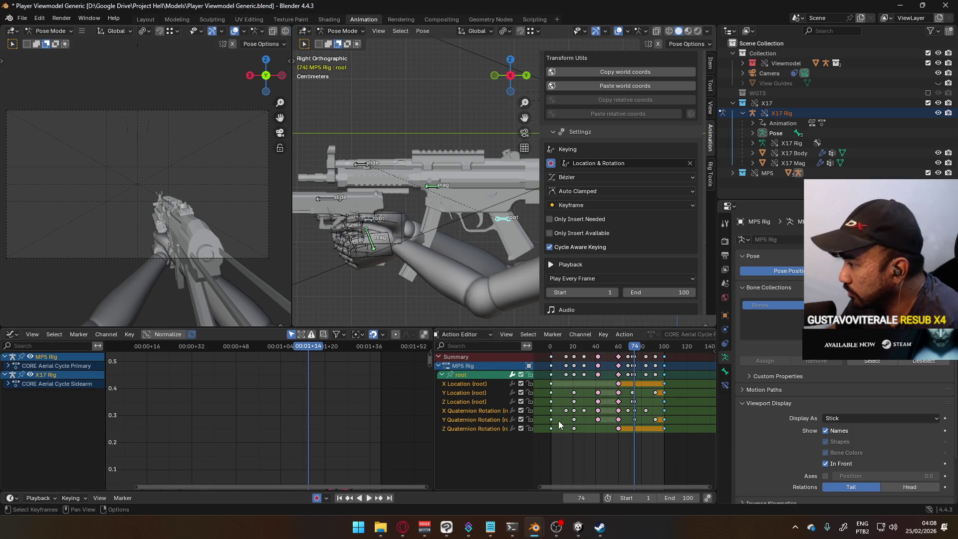
click(464, 402)
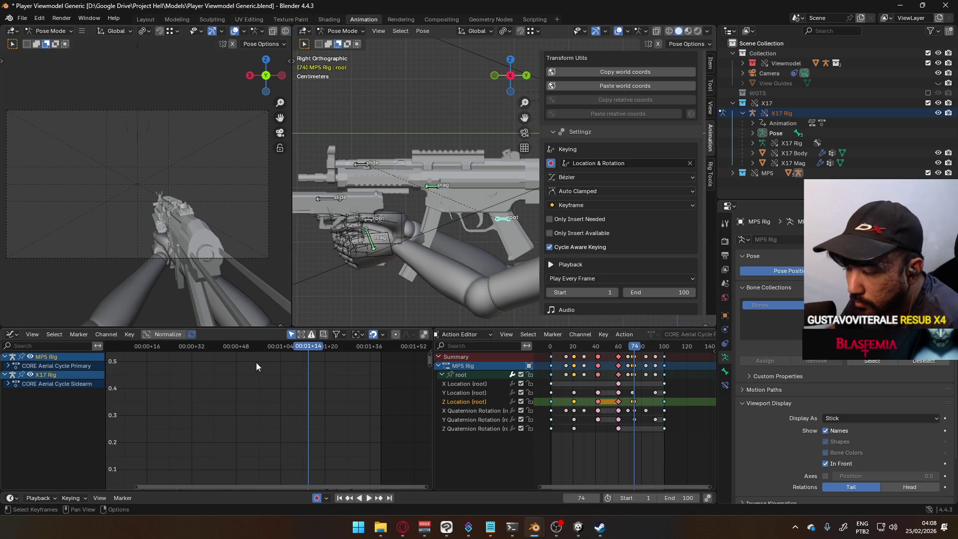
scroll(649, 401, up, 4)
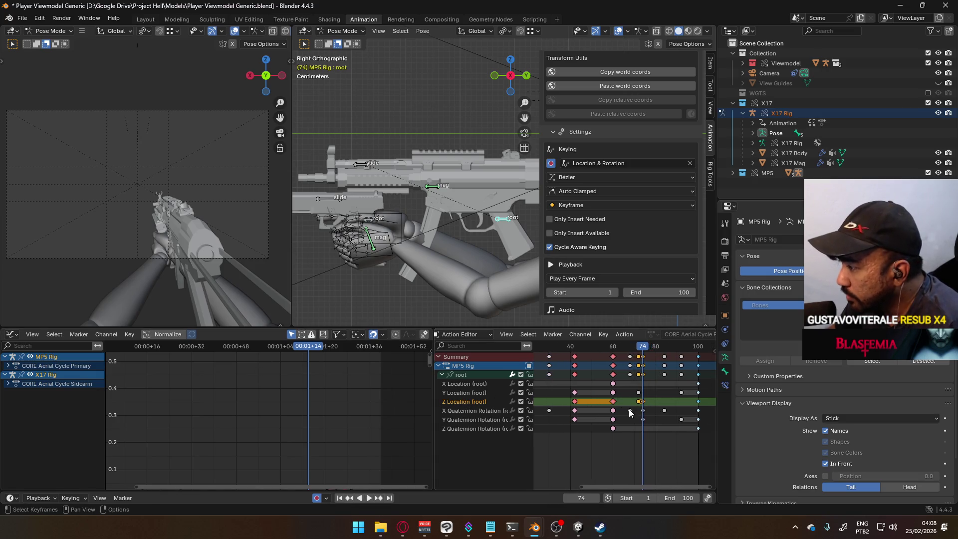
click(644, 350)
key(Escape)
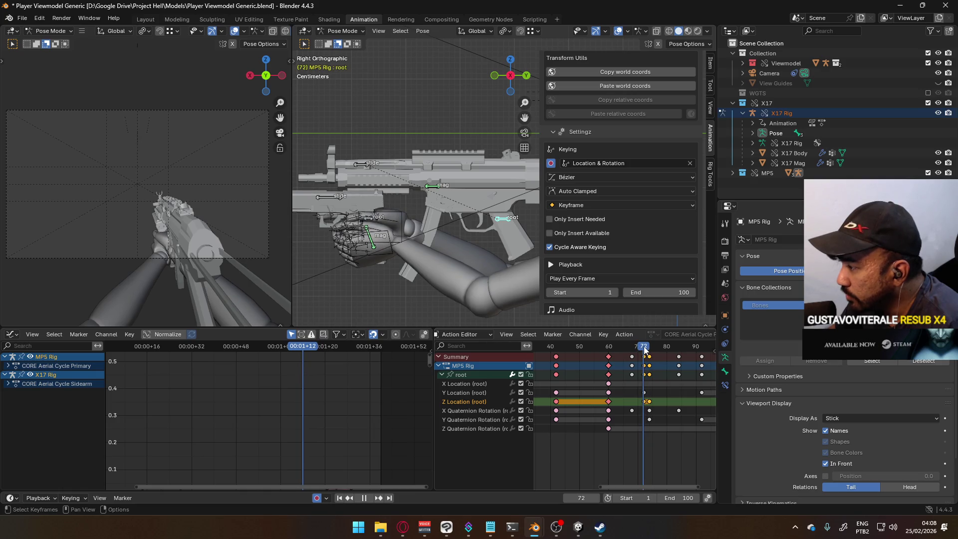
key(Home)
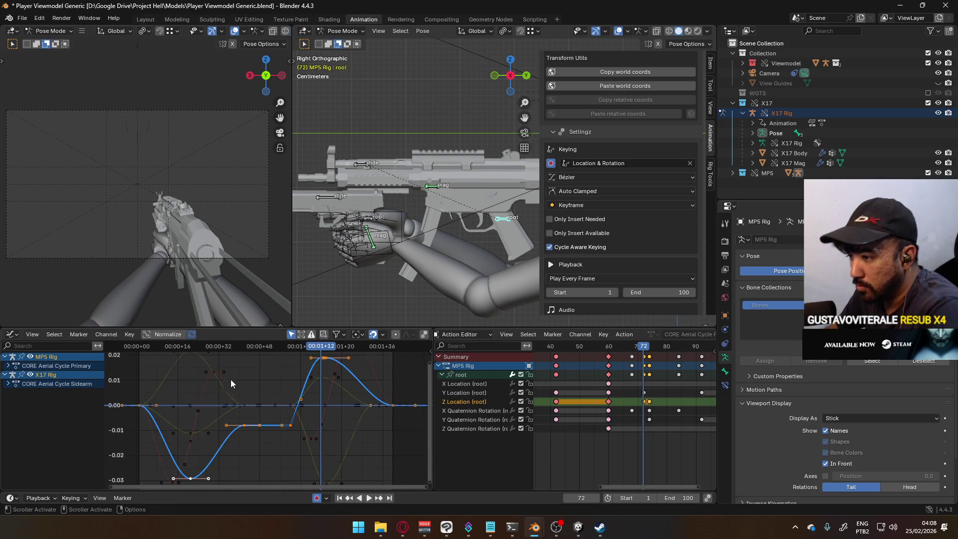
scroll(272, 425, down, 2)
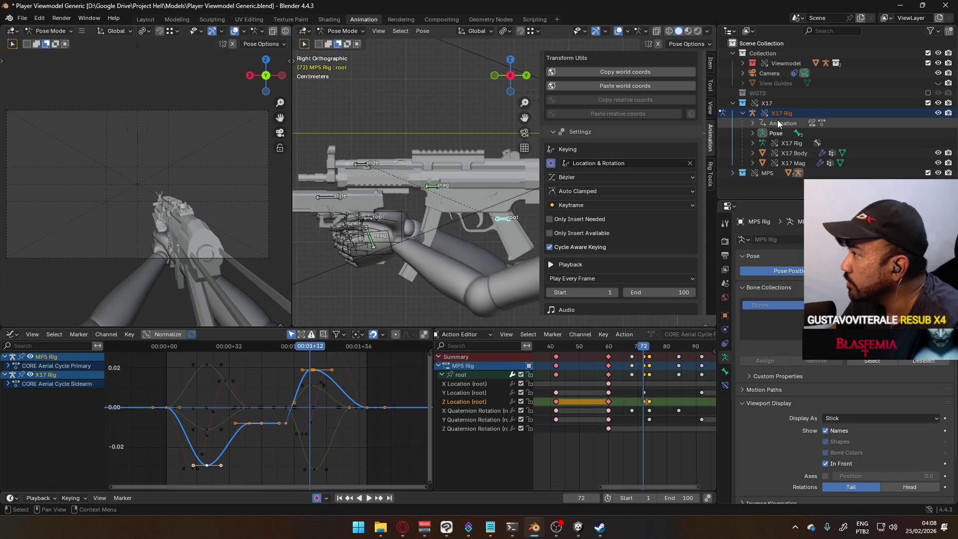
click(368, 223)
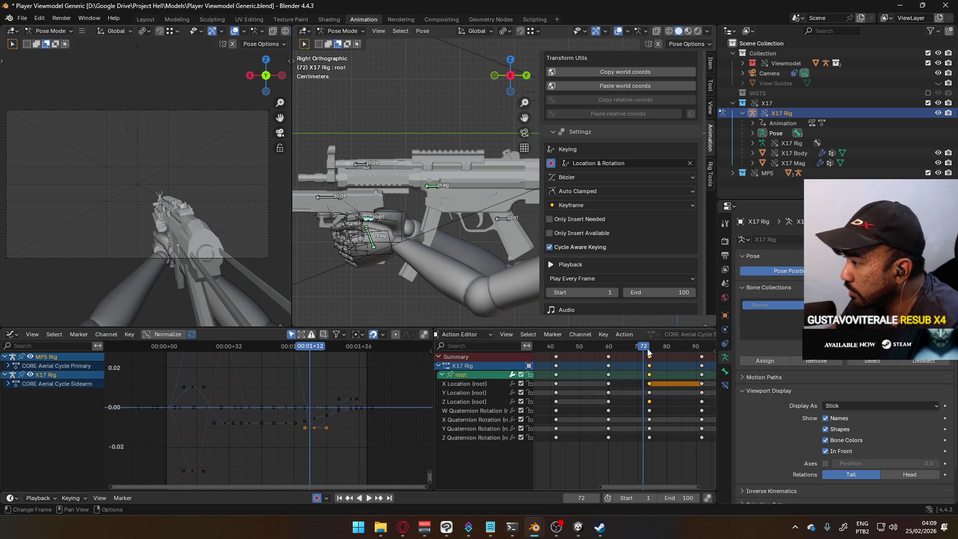
Paste the copied root keys onto the X17 Z Location at frame 72 and play to check.
key(space)
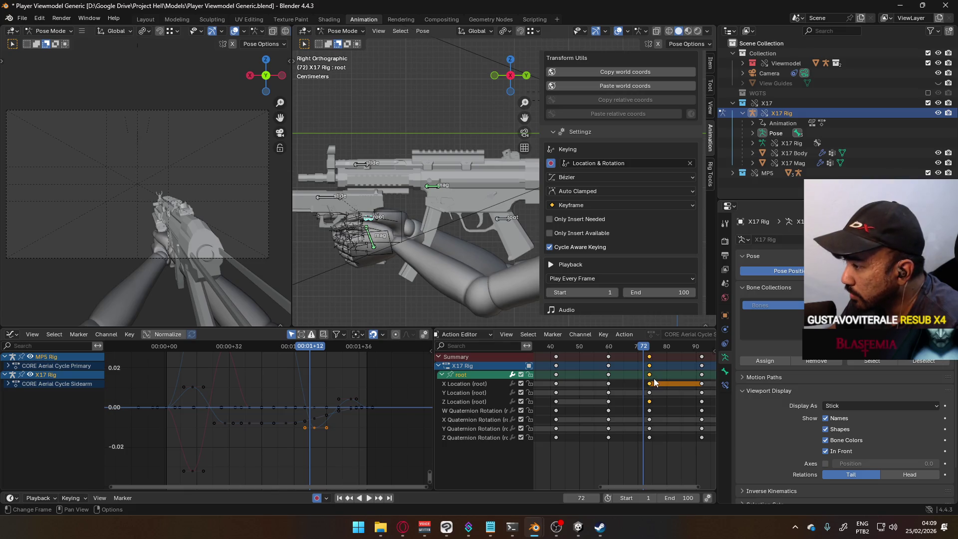
click(649, 403)
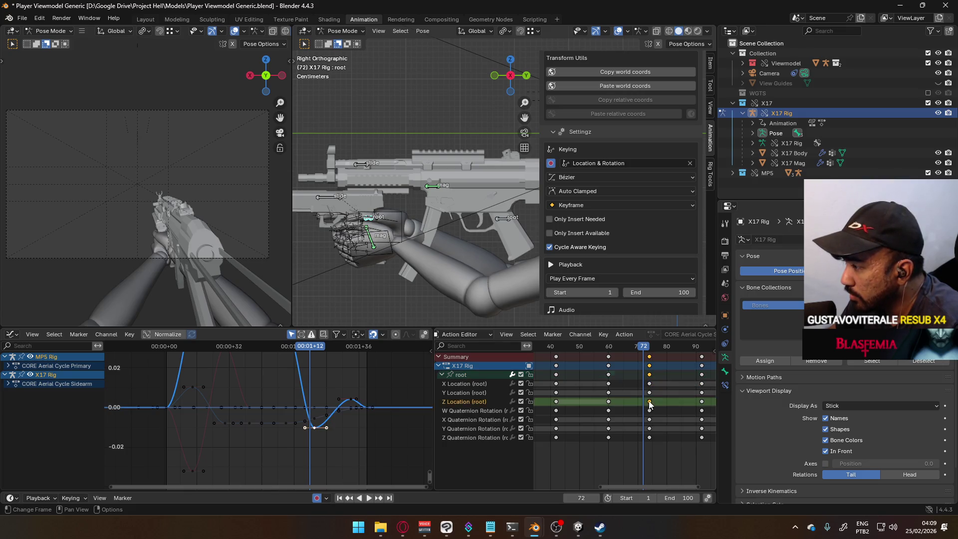
key(ctrl+v)
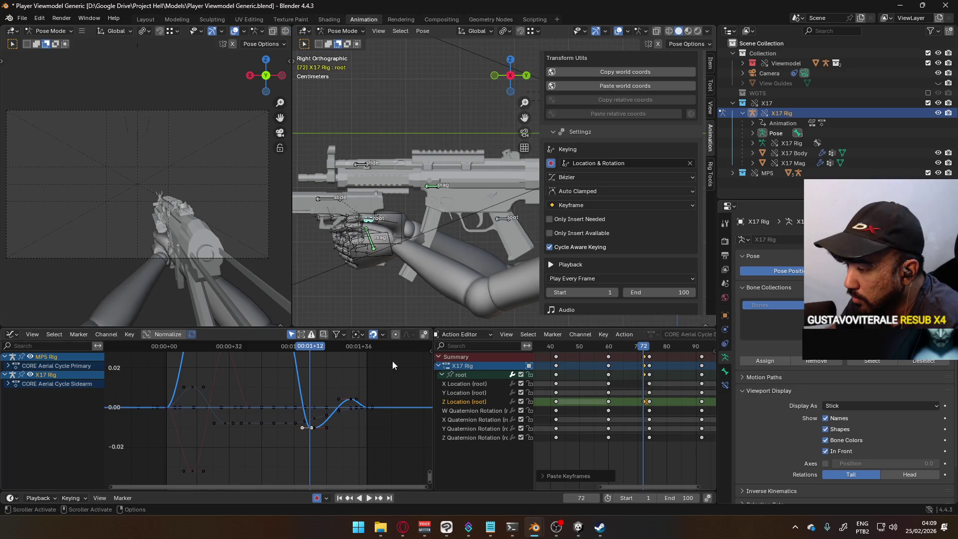
key(space)
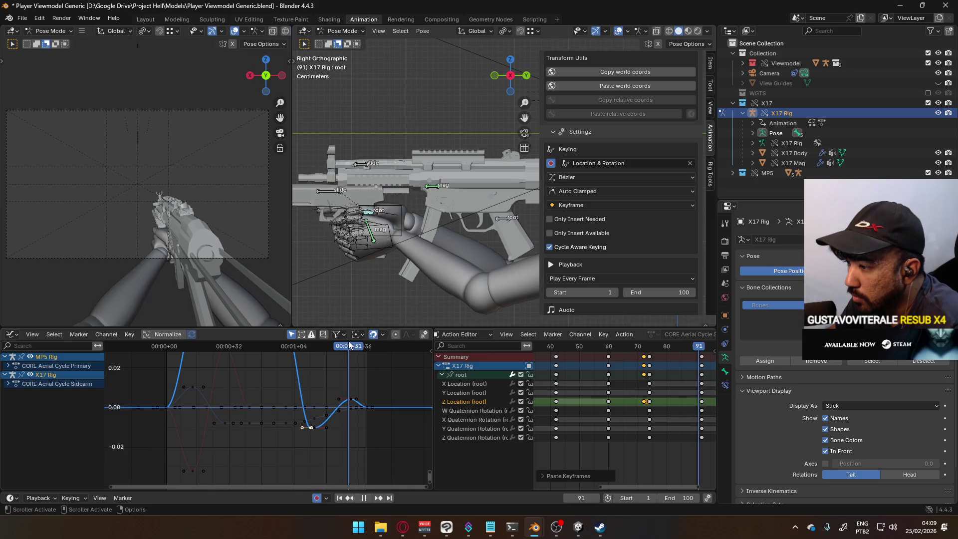
key(Escape)
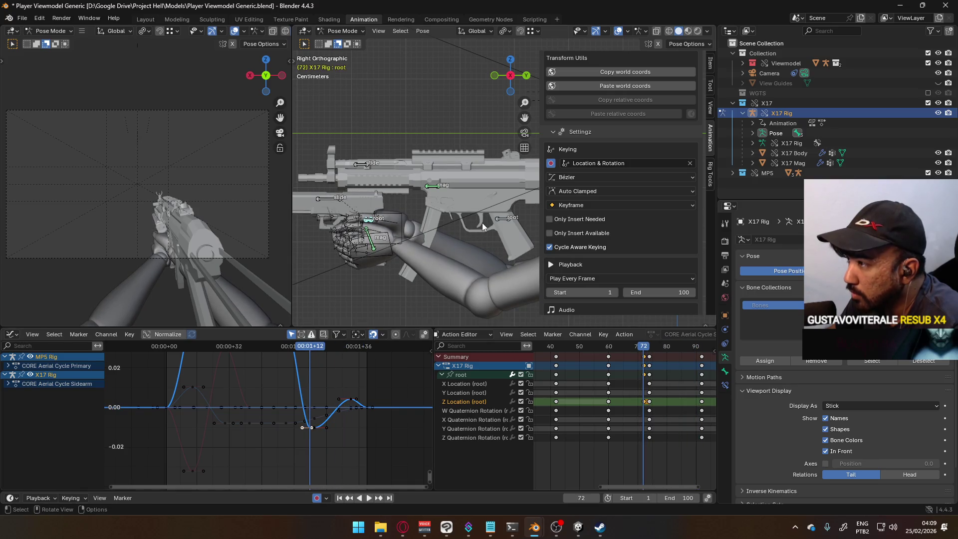
Make the MP5 rig's root bone active and play its cycle to compare the motion.
click(504, 219)
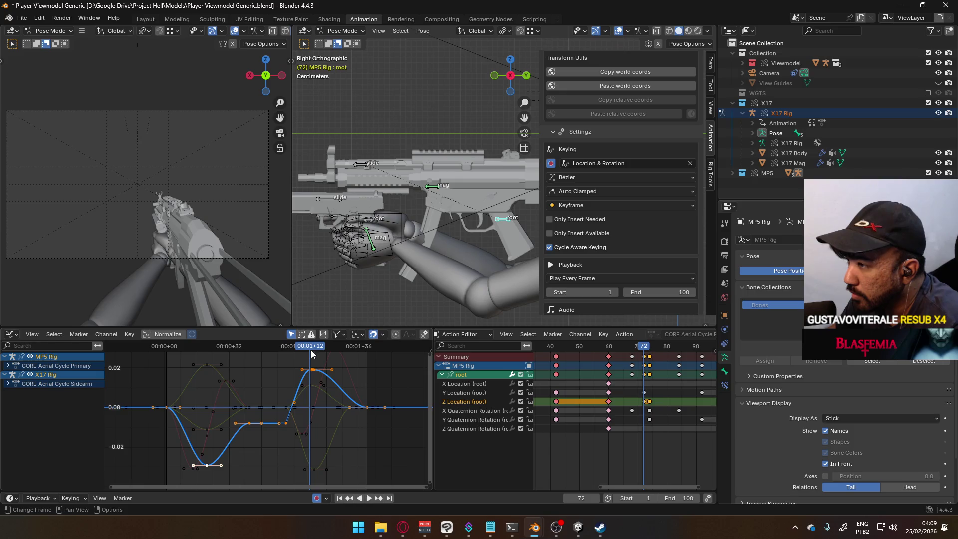
key(space)
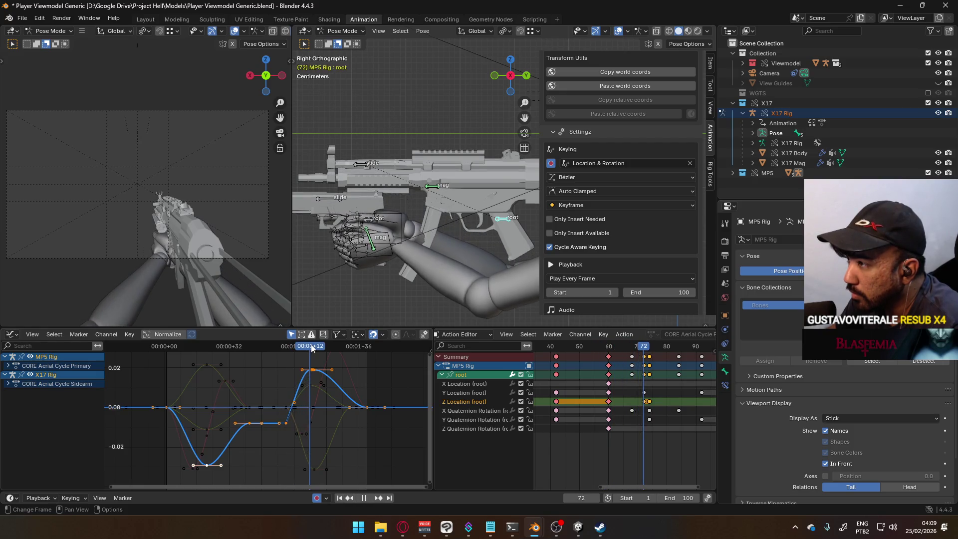
key(Escape)
scroll(657, 288, down, 8)
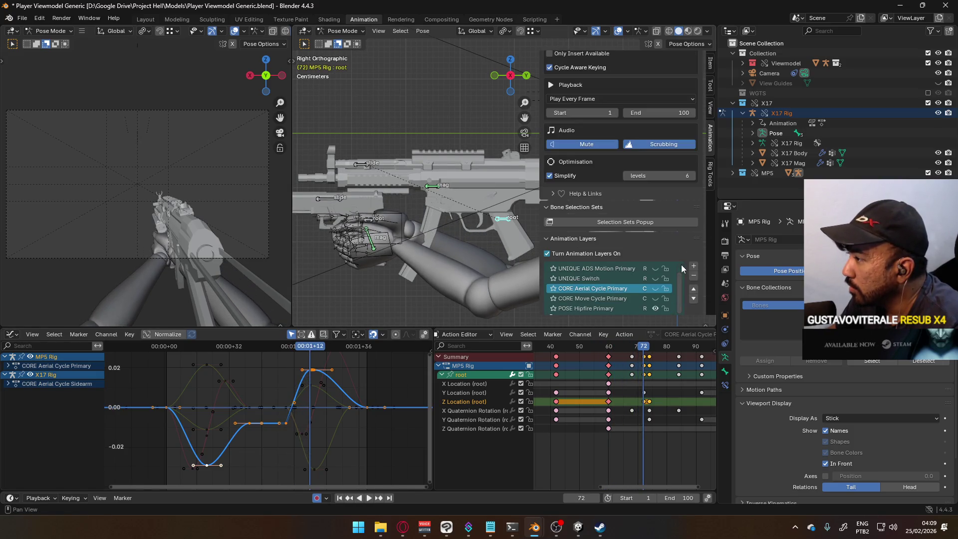
Enable the CORE Aerial Cycle Primary layer and preview it, then activate the X17 root and hide the MP5.
click(656, 288)
click(297, 346)
key(space)
mouse_move(297, 351)
mouse_down()
mouse_move(168, 349)
mouse_move(310, 339)
mouse_up()
click(369, 220)
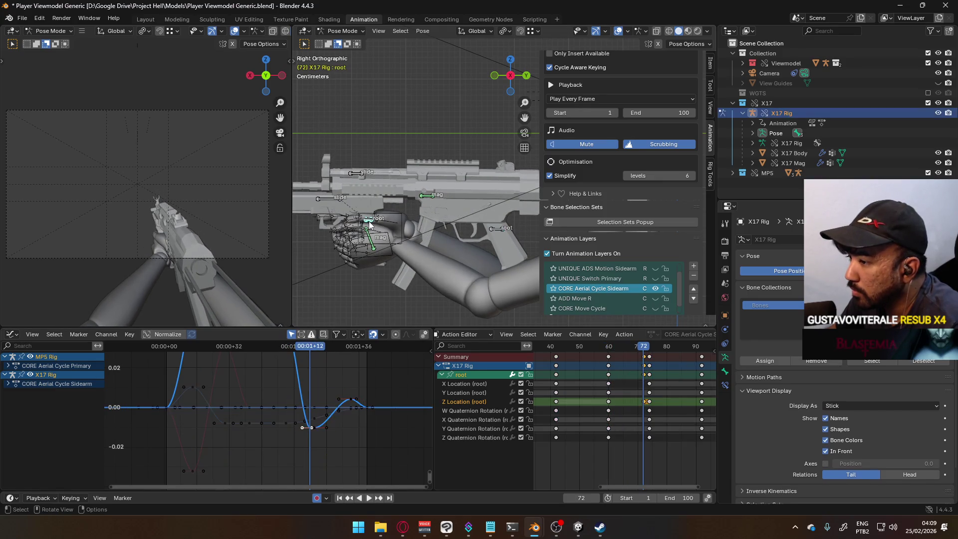
key(ctrl+z)
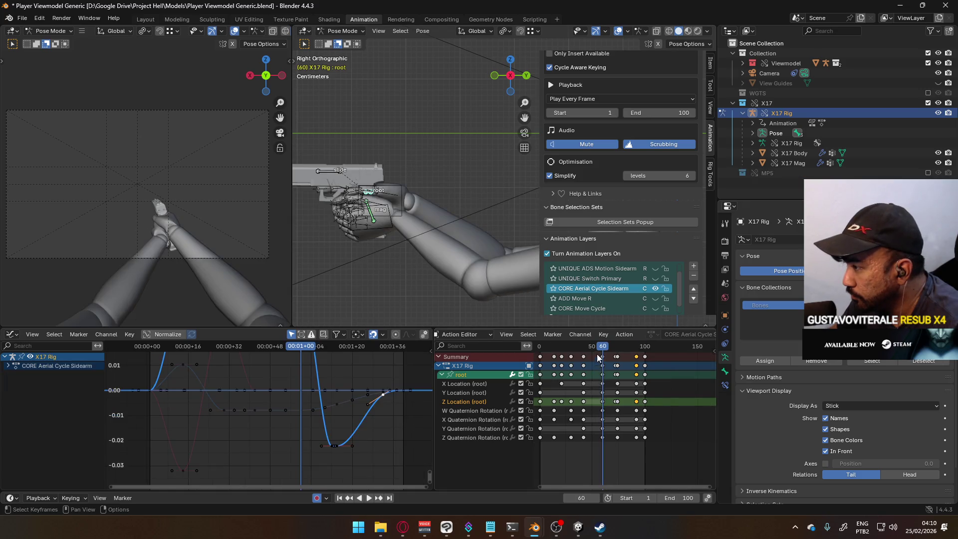
Set the scene start frame to 60 and play the cycle from there.
key(Home)
key(ctrl+Home)
ctrl+middle_drag(389, 399, 288, 352)
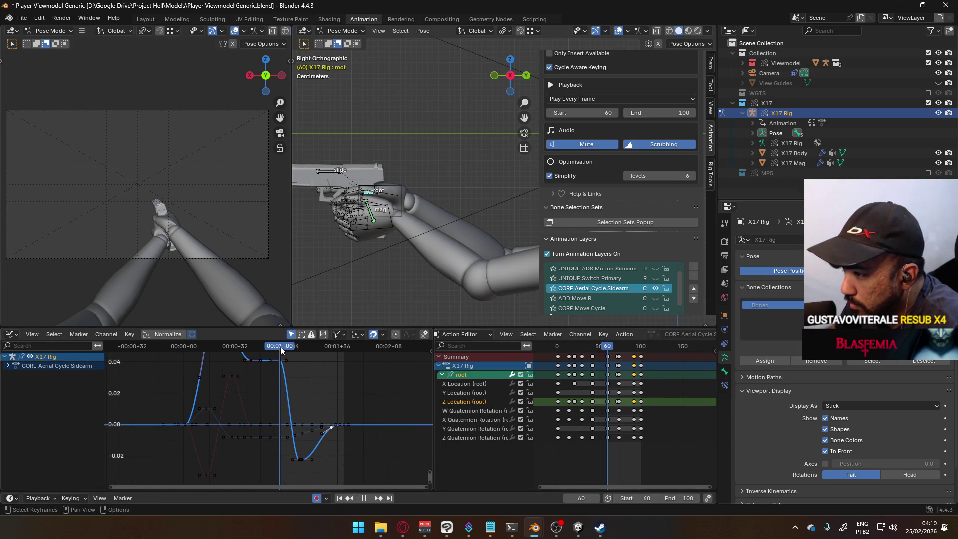
key(space)
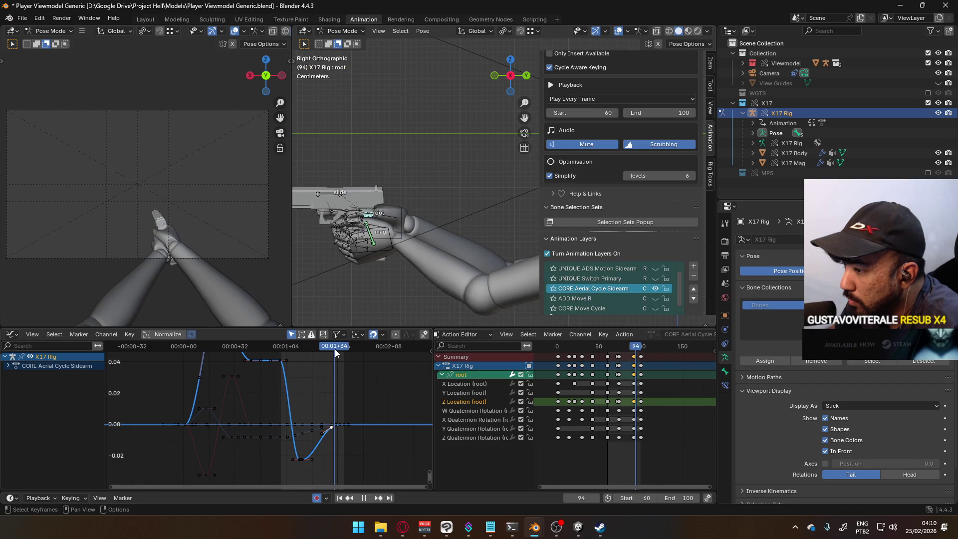
click(281, 347)
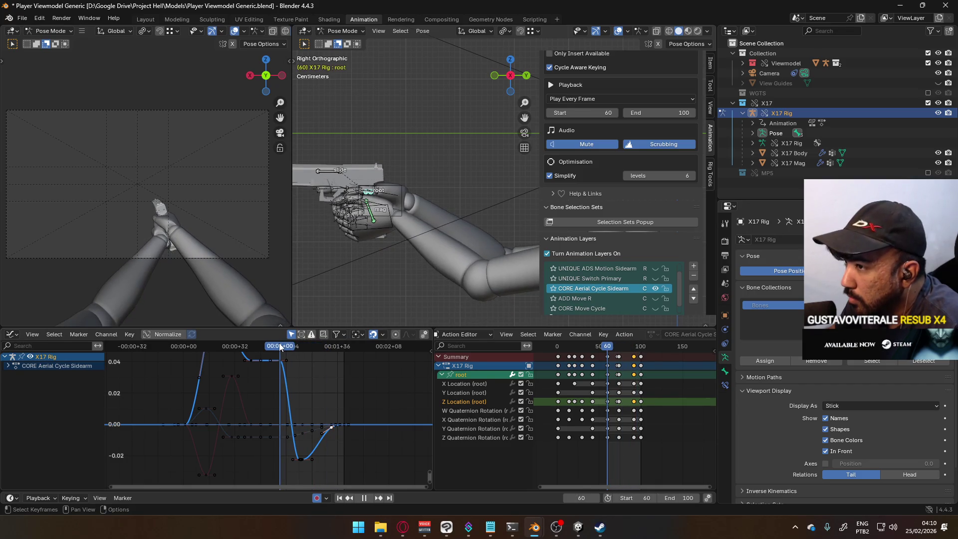
Lower the flat Z Location plateau keys from about 0.04 to 0.02.
middle_drag(314, 391, 354, 425)
drag(357, 388, 265, 418)
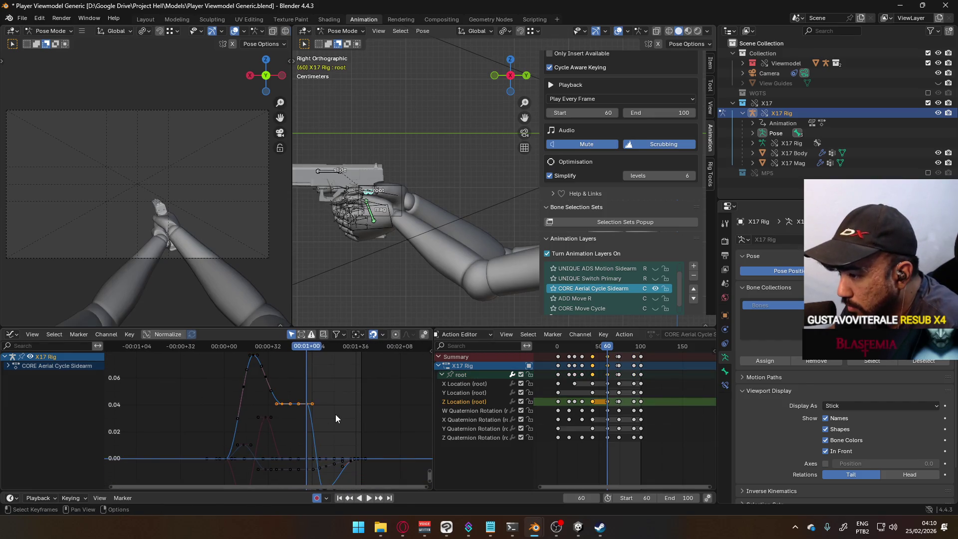
key(g)
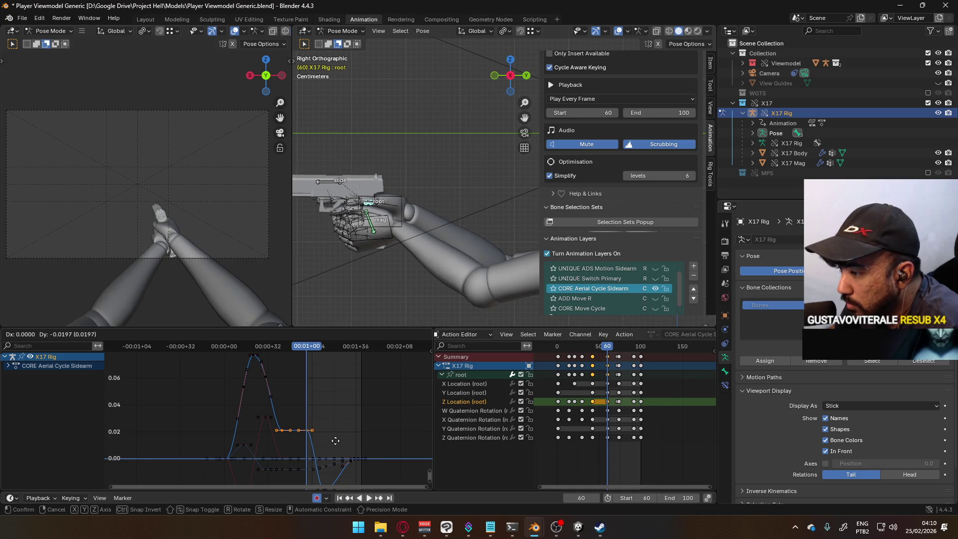
click(335, 442)
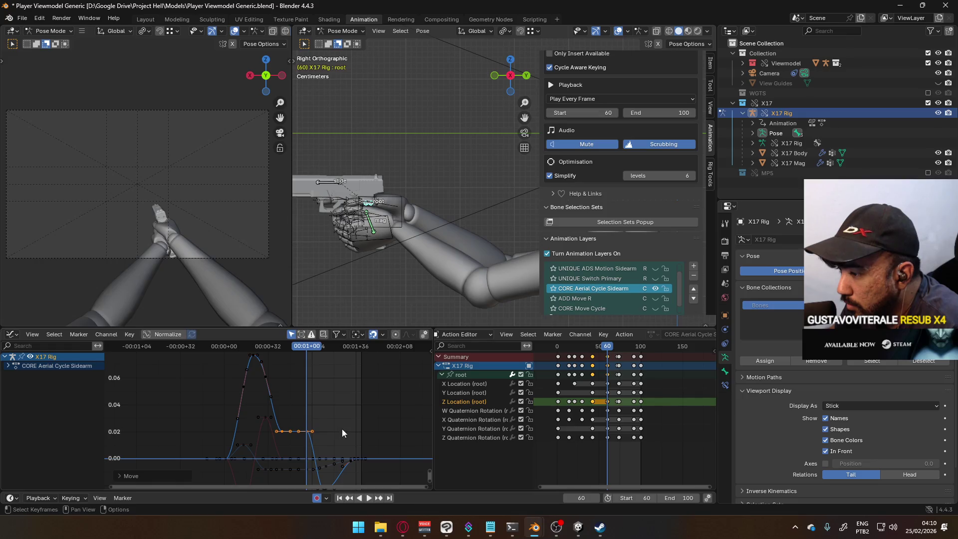
middle_drag(342, 428, 324, 380)
Review the lowered plateau, stopping at frame 68, and delete the selected Z Location keys.
key(space)
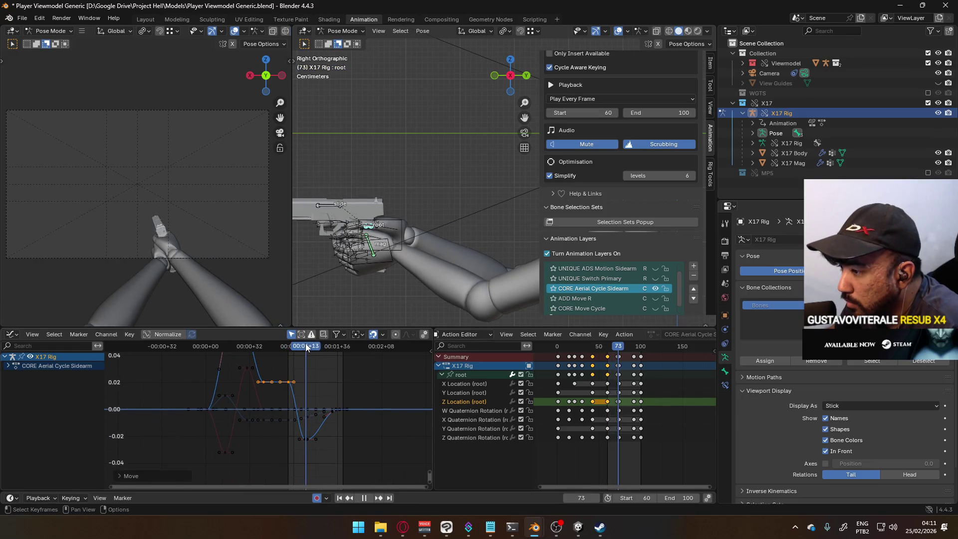
mouse_move(338, 344)
mouse_down()
mouse_move(304, 350)
mouse_move(328, 352)
mouse_move(220, 341)
mouse_move(344, 344)
mouse_up()
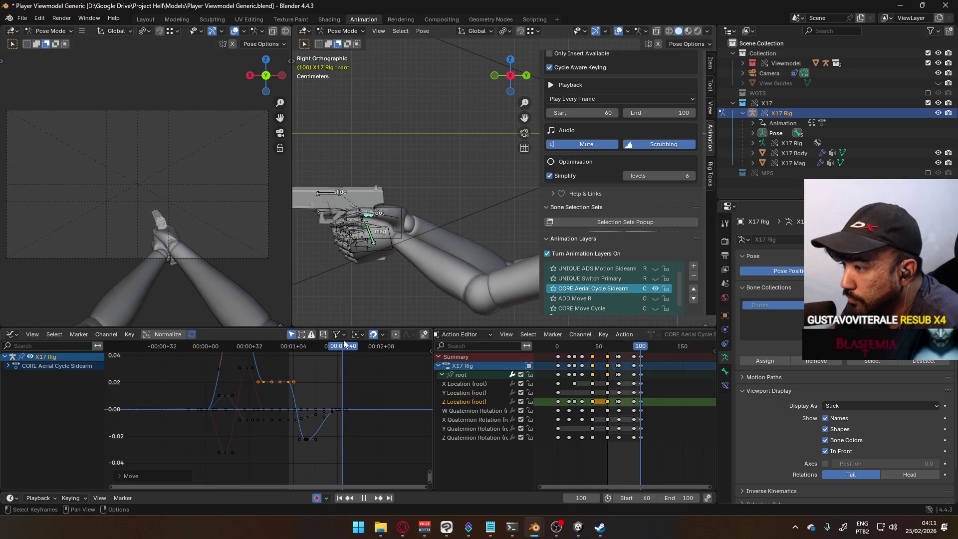
click(288, 349)
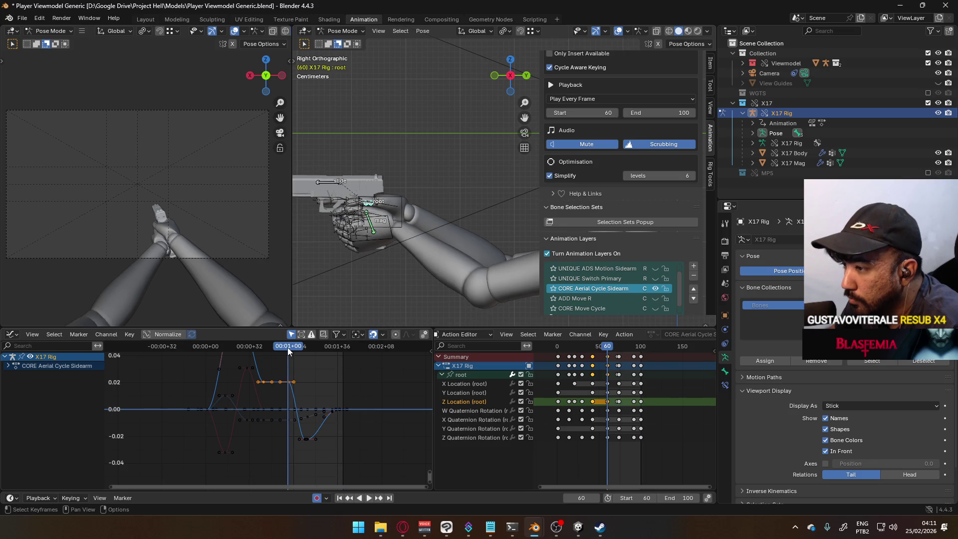
click(344, 349)
mouse_move(343, 348)
mouse_down()
mouse_move(286, 357)
mouse_move(306, 357)
mouse_move(289, 358)
mouse_move(297, 357)
mouse_up()
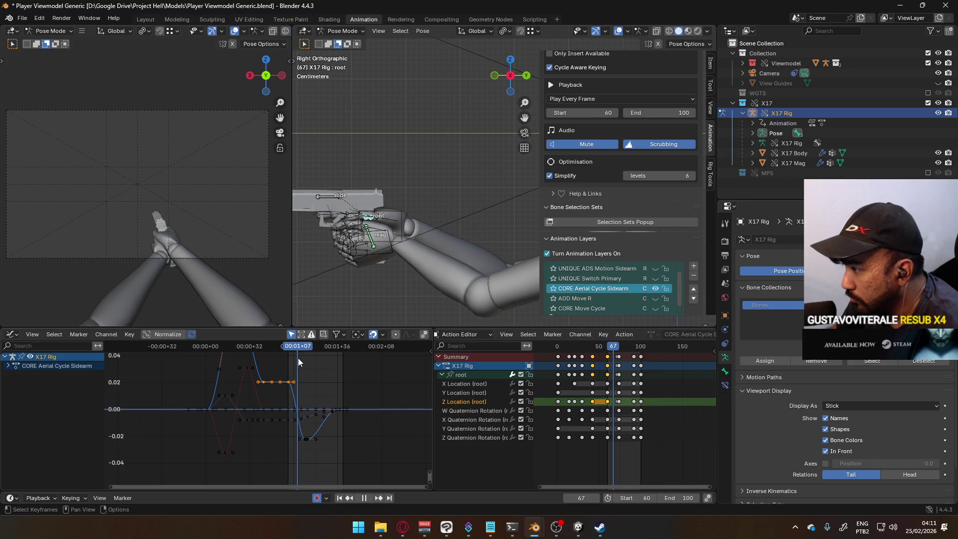
key(space)
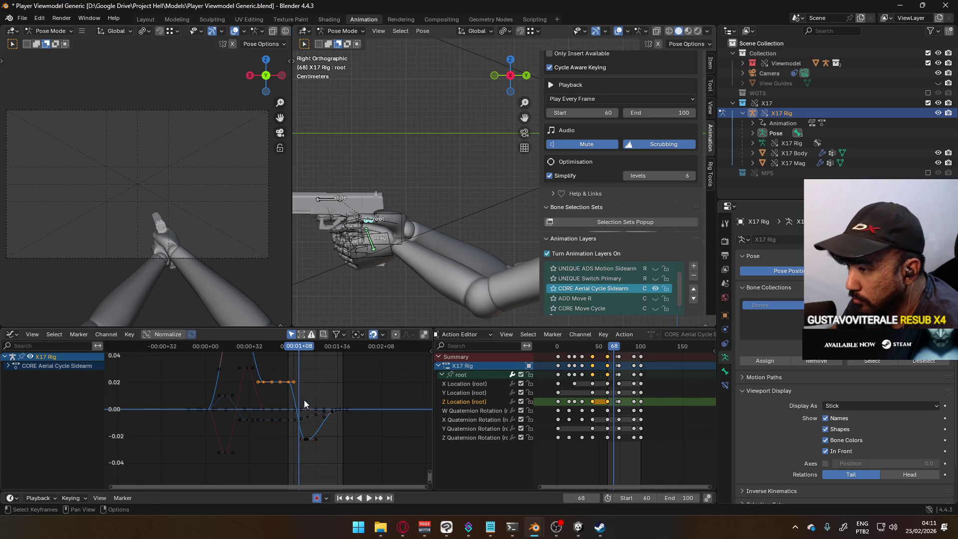
key(Delete)
click(608, 419)
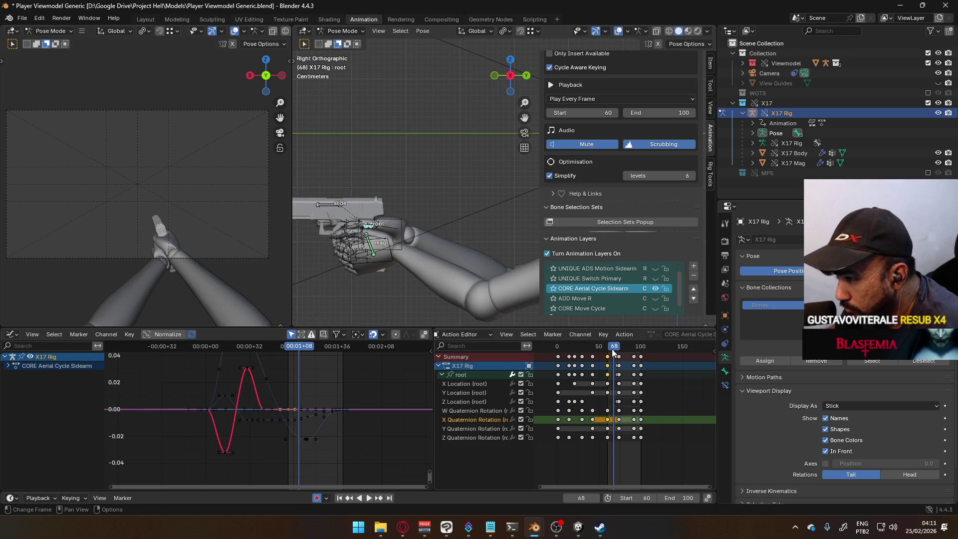
Paste the copied keys at frame 67 and lower them to about -0.02.
key(shift+ctrl+space)
key(space)
key(ctrl+v)
scroll(264, 429, up, 3)
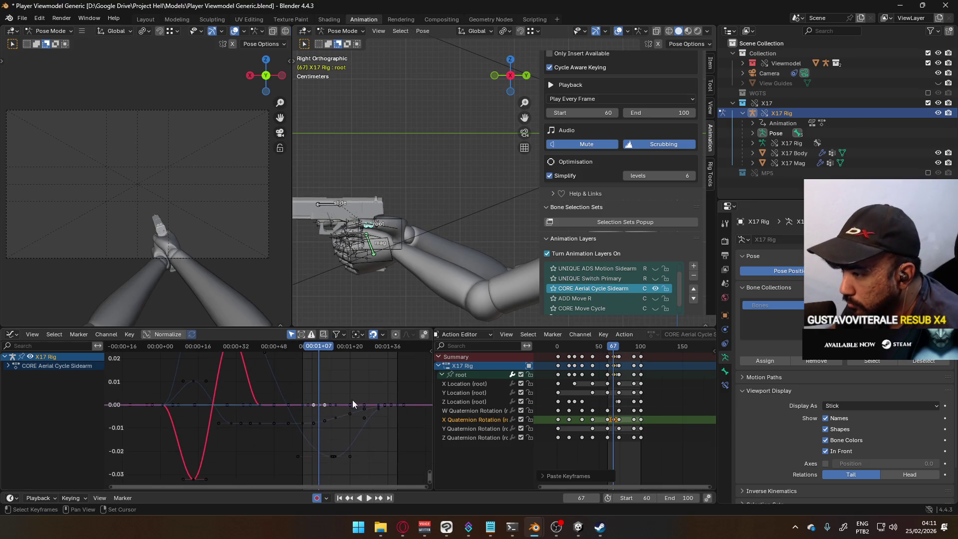
middle_drag(352, 399, 331, 396)
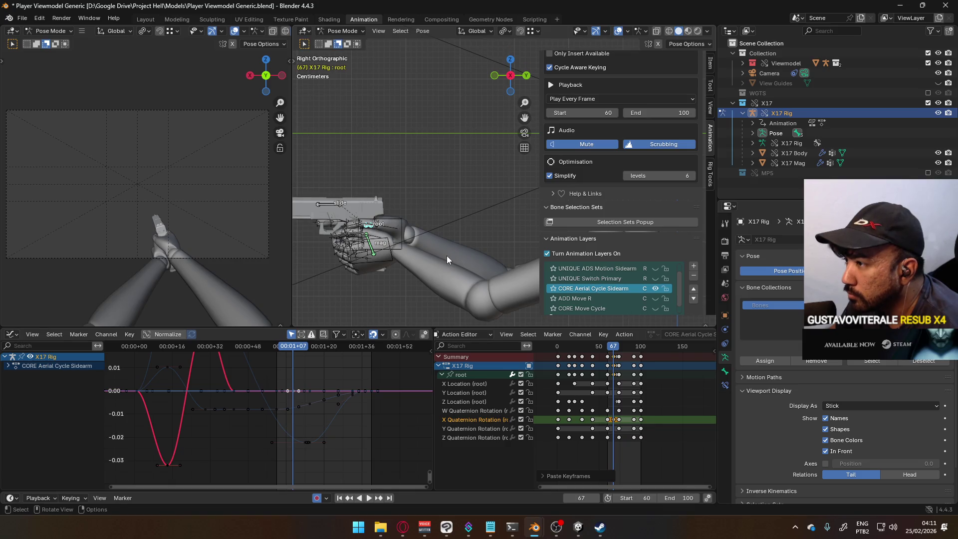
key(g)
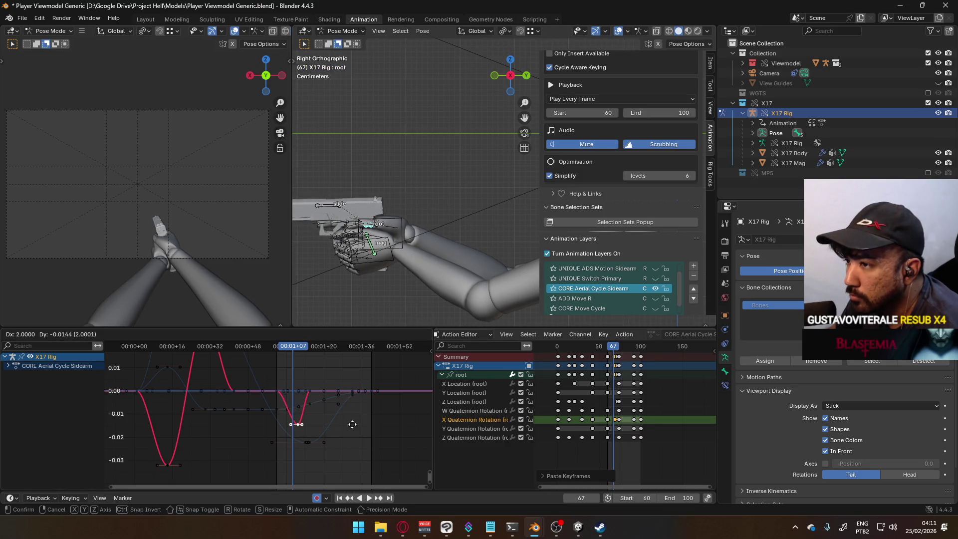
key(y)
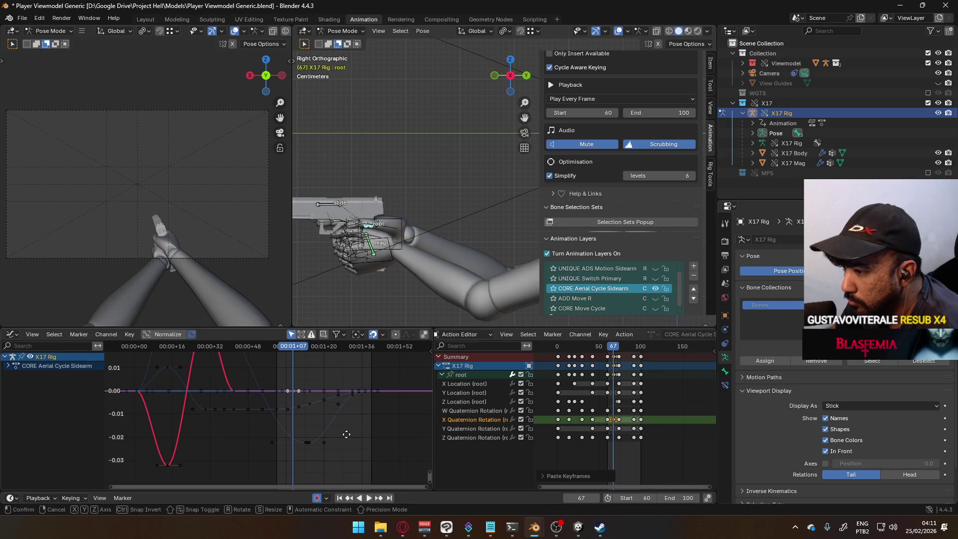
click(343, 448)
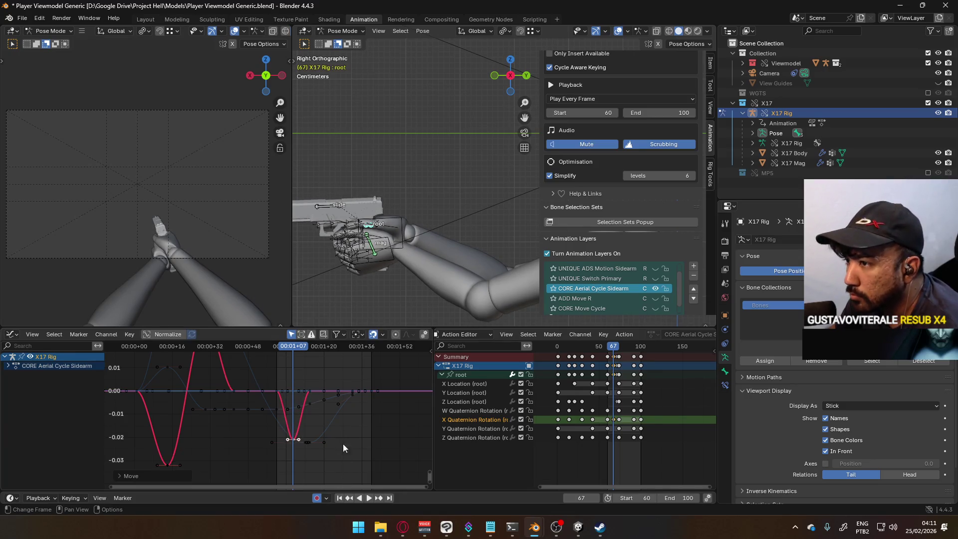
key(space)
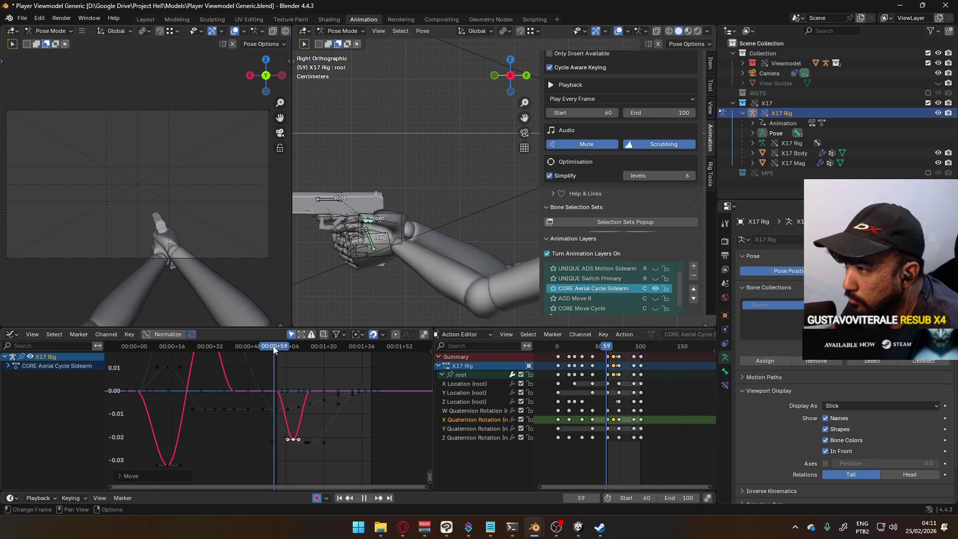
key(space)
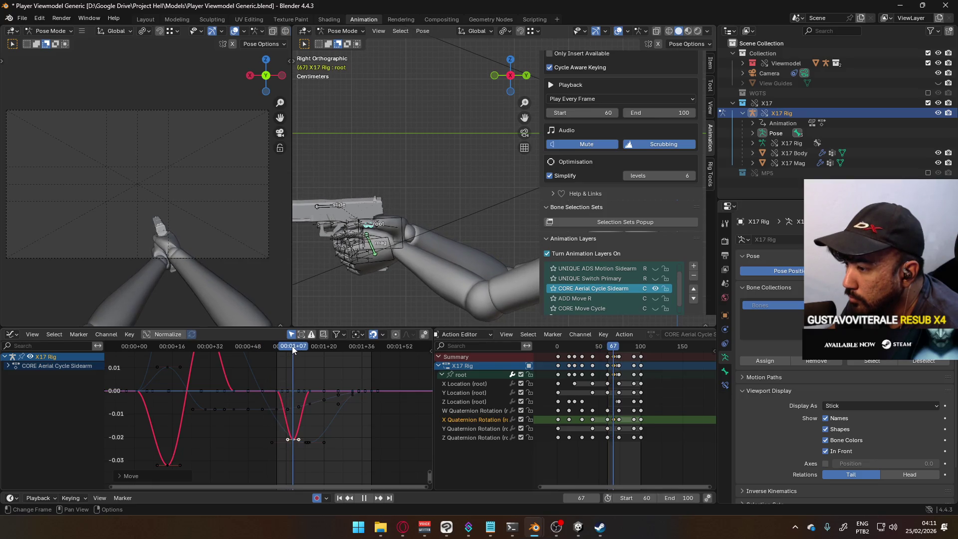
Readjust the pasted X Quaternion Rotation keys, finally lifting them just above zero.
key(g)
key(Escape)
key(g)
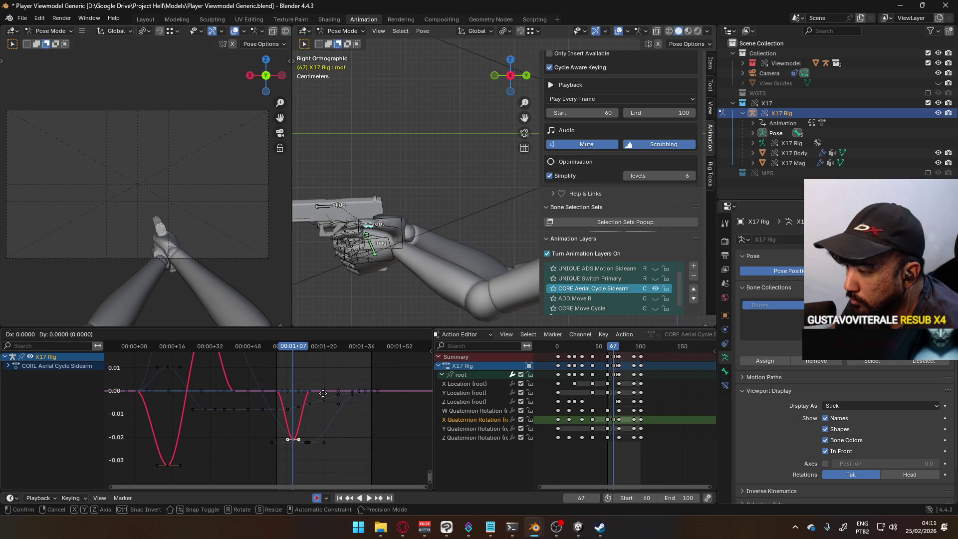
click(325, 476)
scroll(308, 372, down, 2)
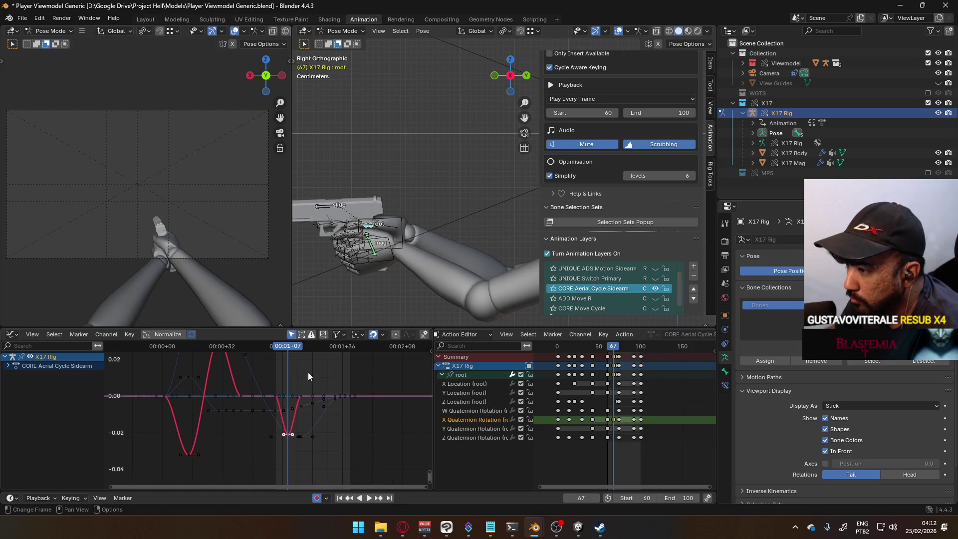
key(space)
key(space)
key(g)
key(y)
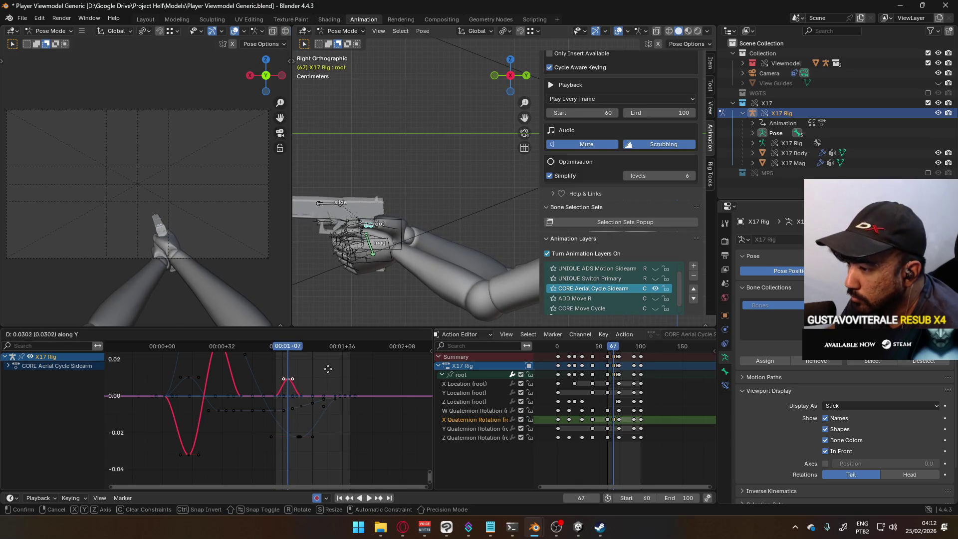
click(329, 351)
key(space)
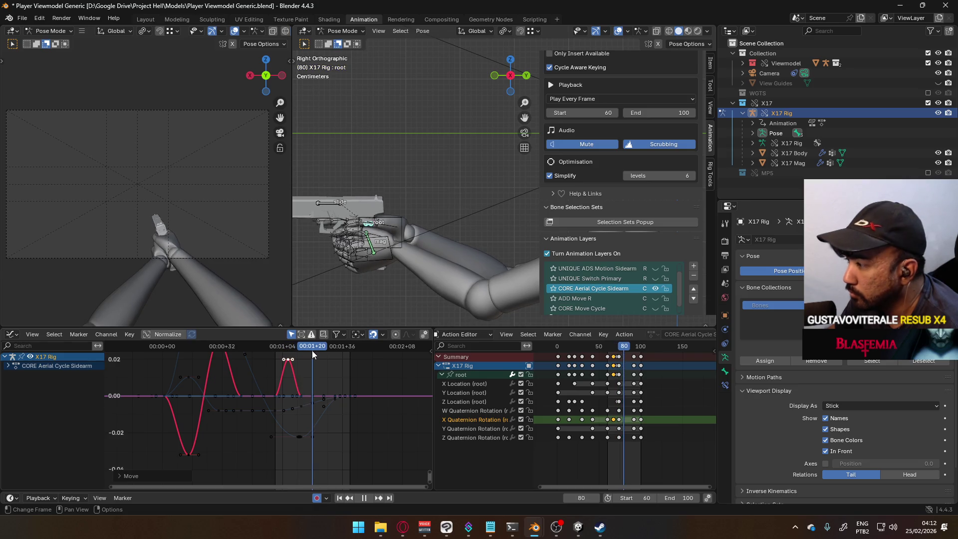
key(space)
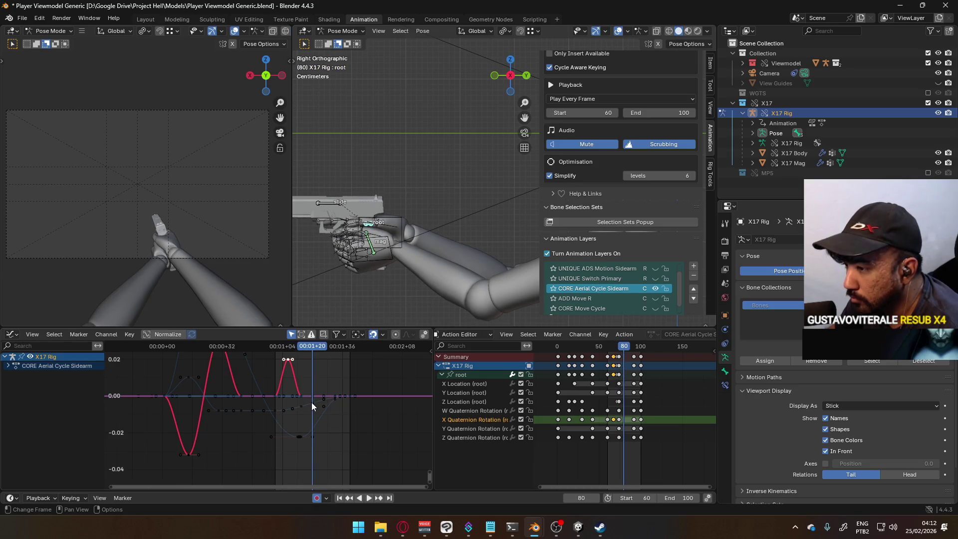
Paste the copied keys at frame 80 and lower them below zero.
key(ctrl+v)
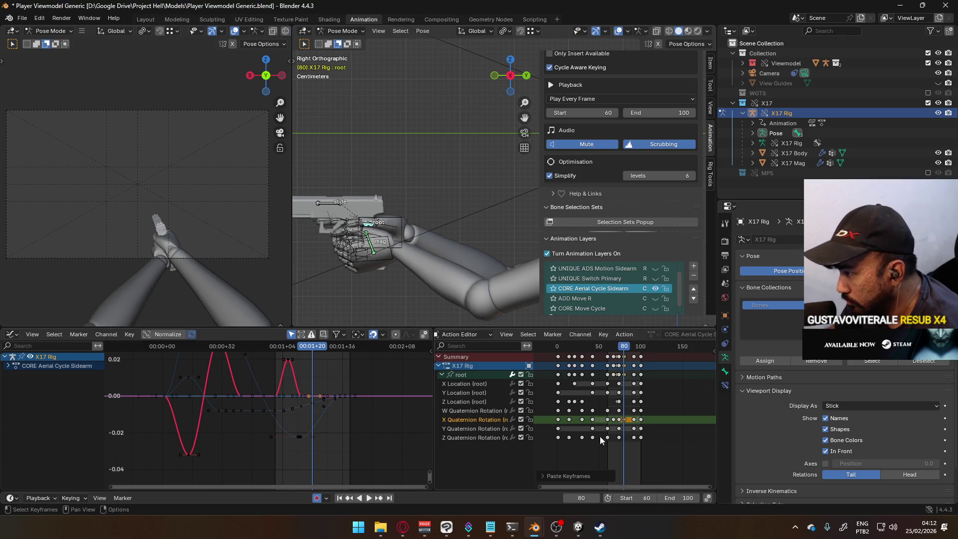
key(g)
key(y)
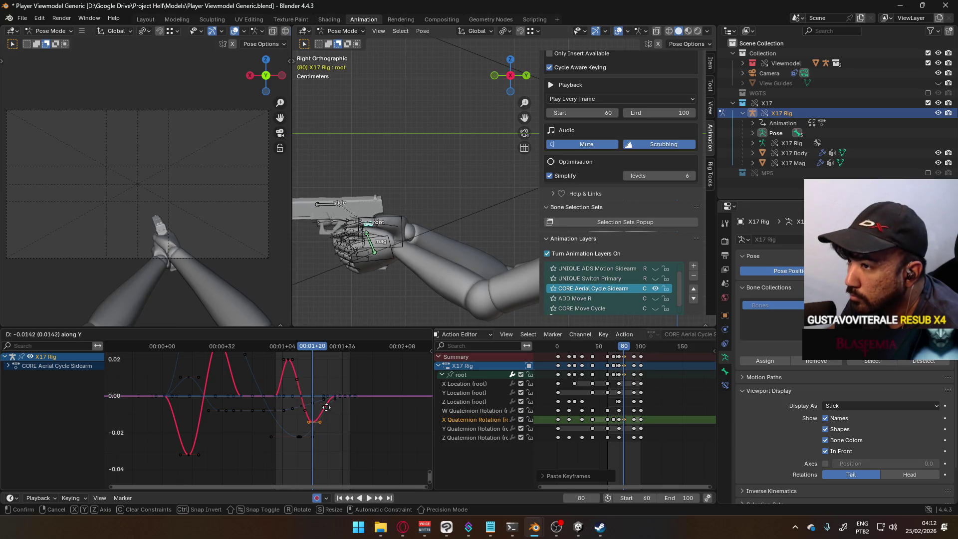
click(326, 417)
key(space)
mouse_move(287, 352)
mouse_down()
mouse_move(333, 345)
mouse_move(313, 346)
mouse_move(309, 371)
mouse_move(312, 348)
mouse_move(301, 349)
mouse_move(312, 357)
mouse_up()
Move the key near frame 80 down to deepen the second dip, then replay from frame 59.
scroll(331, 435, up, 1)
key(g)
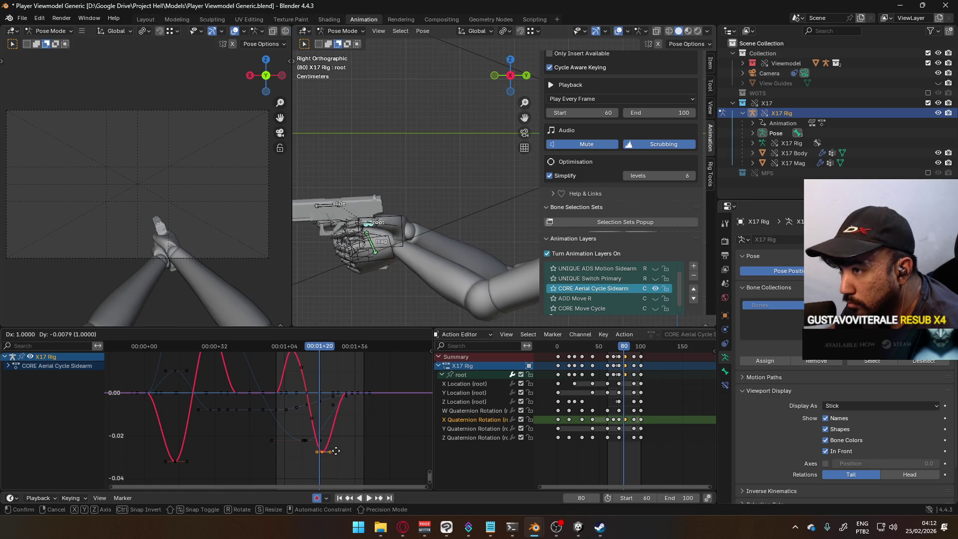
click(337, 452)
key(space)
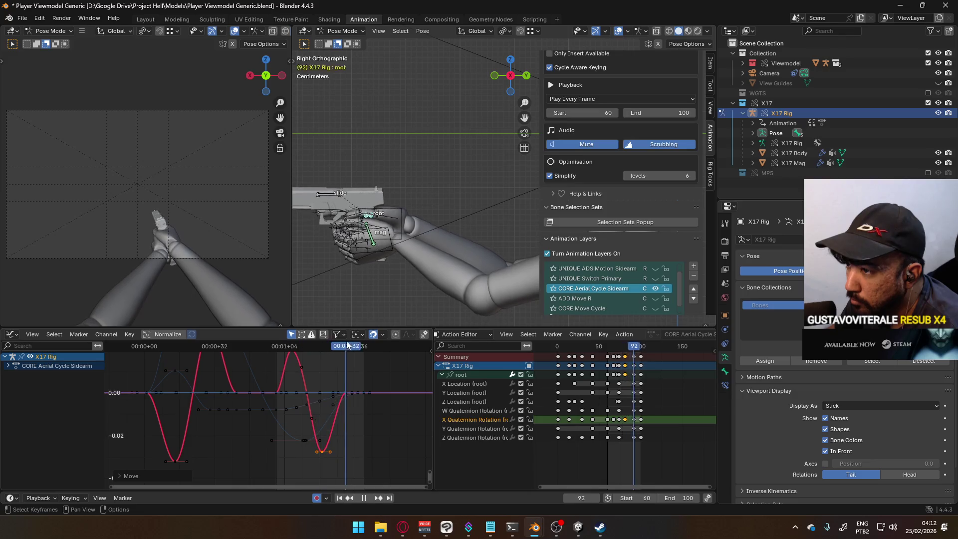
drag(310, 348, 273, 348)
key(space)
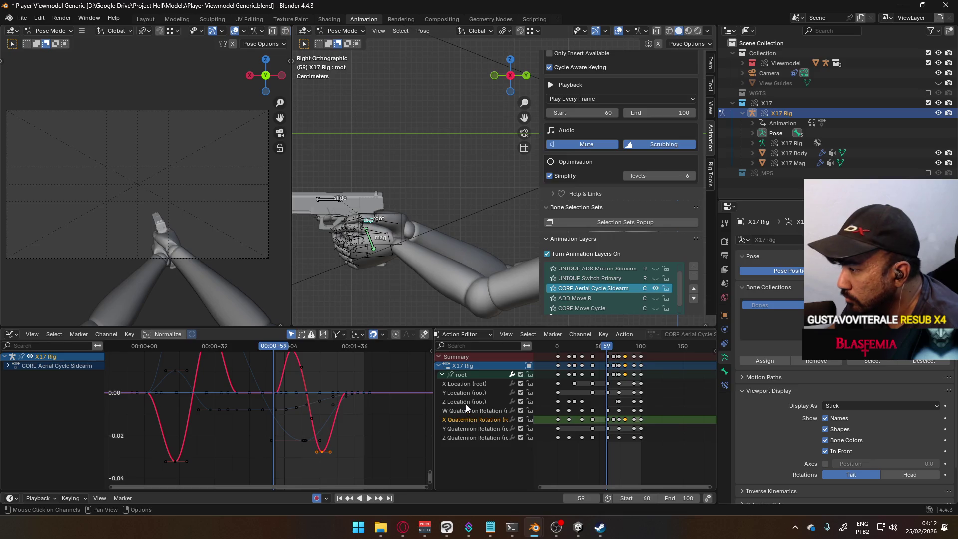
Show the root's Z Location curve and paste the copied keys at frame 42.
click(465, 402)
mouse_move(300, 442)
ctrl+middle_down()
mouse_move(280, 378)
mouse_move(280, 413)
mouse_move(282, 404)
ctrl+middle_up()
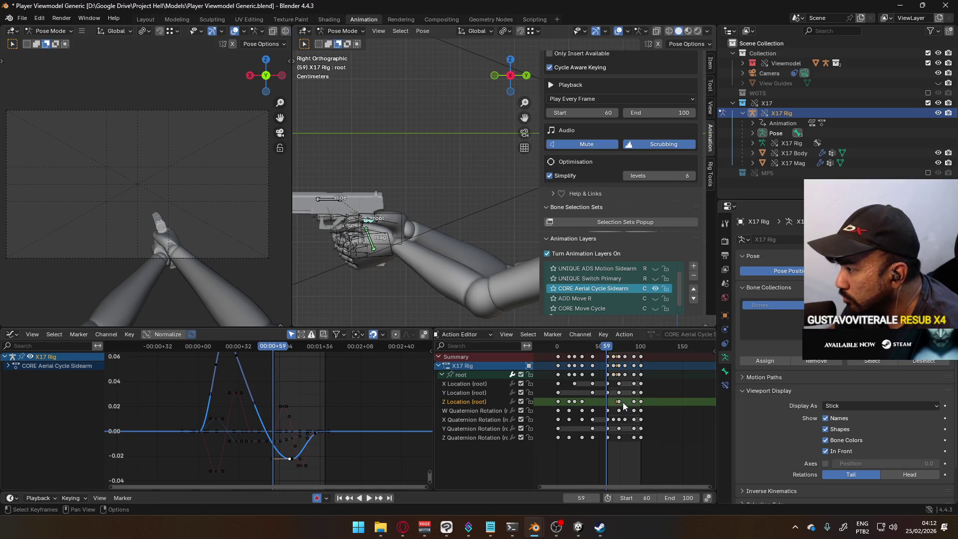
key(space)
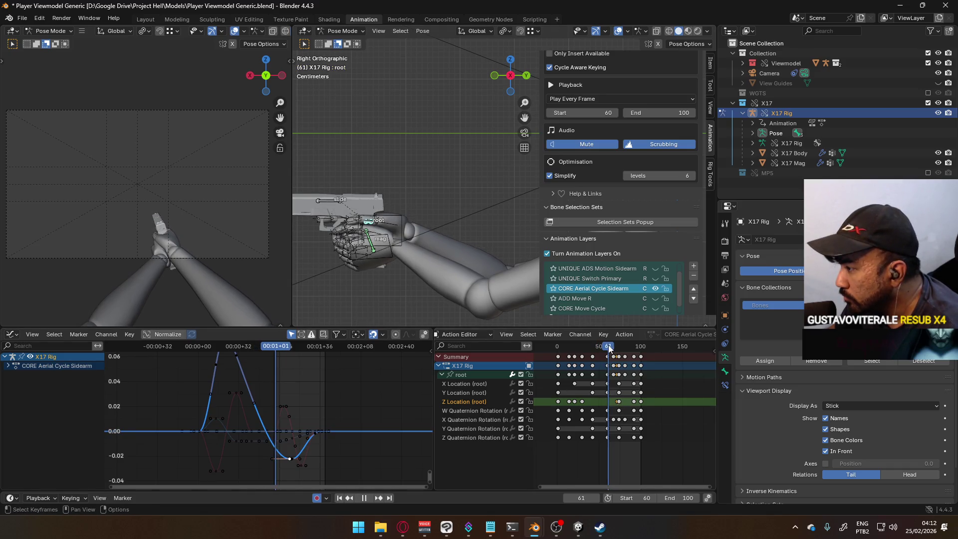
mouse_move(598, 347)
mouse_down()
mouse_move(555, 348)
mouse_move(641, 346)
mouse_move(558, 355)
mouse_up()
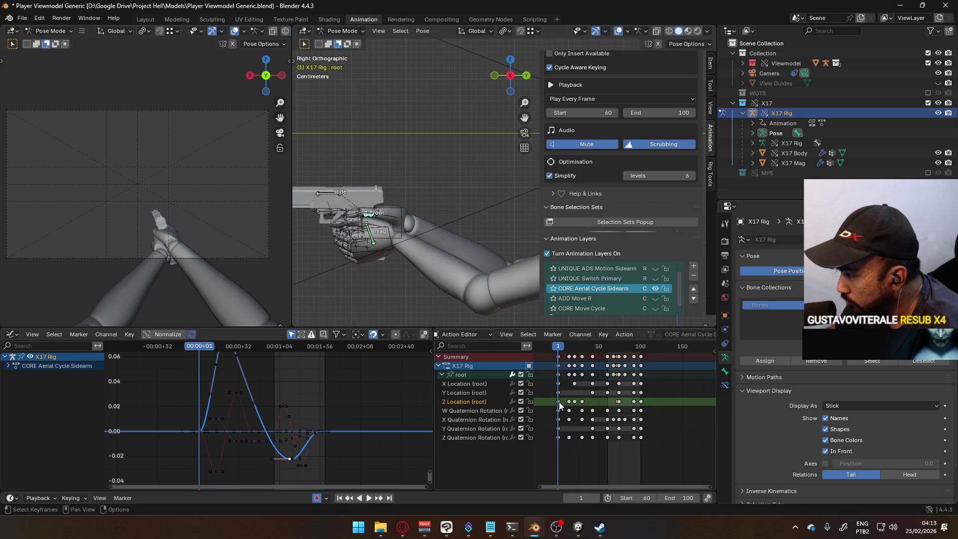
key(space)
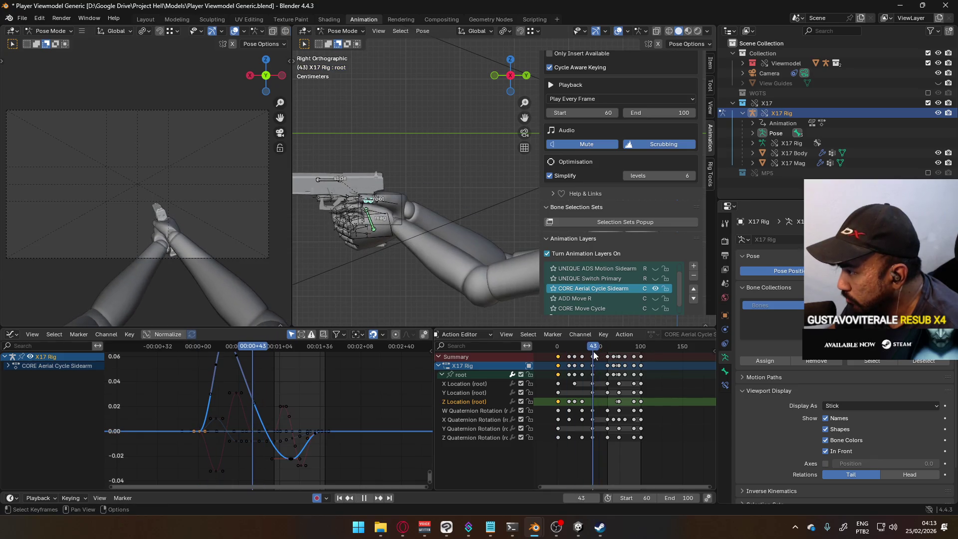
key(Left)
key(ctrl+v)
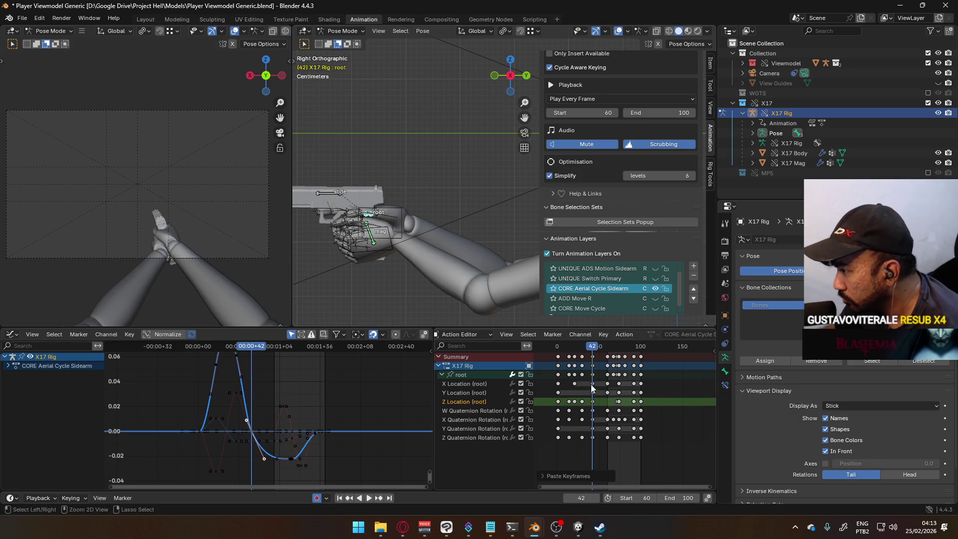
Raise the pasted Z Location keys into a flat hold and preview it.
click(607, 346)
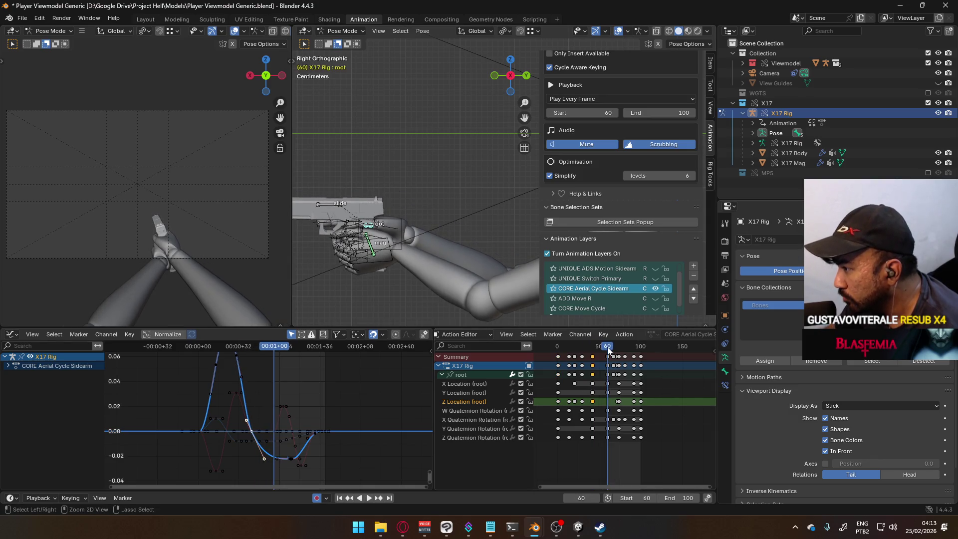
drag(608, 346, 595, 348)
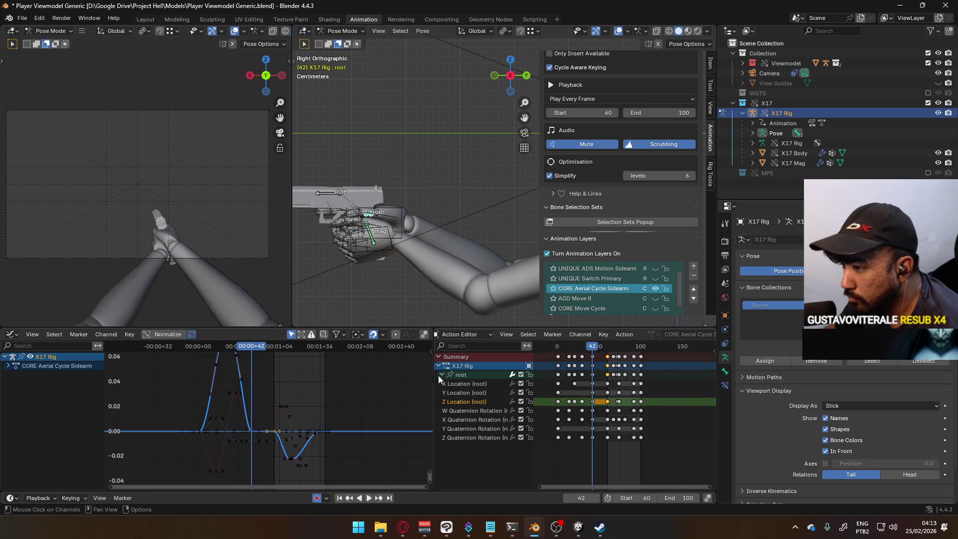
scroll(252, 439, up, 1)
scroll(262, 435, up, 2)
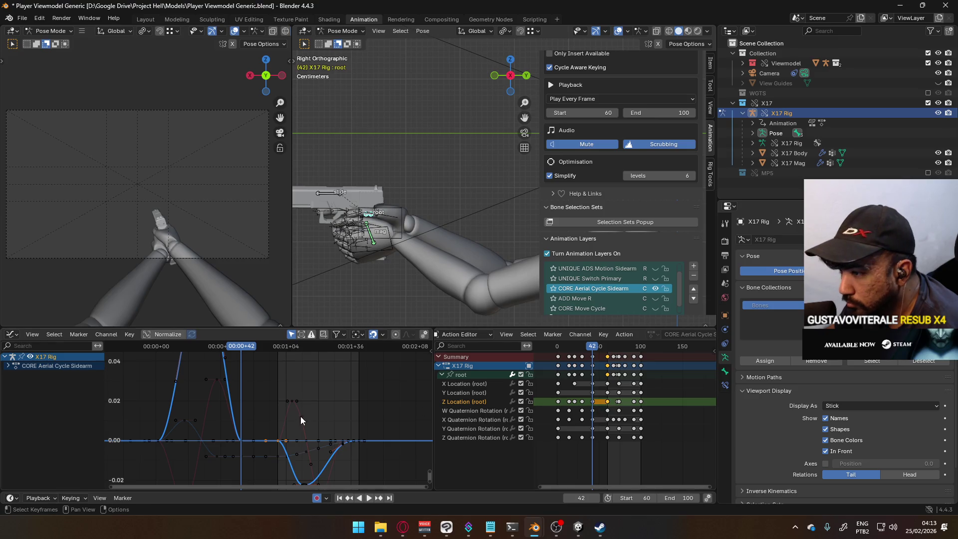
key(g)
key(y)
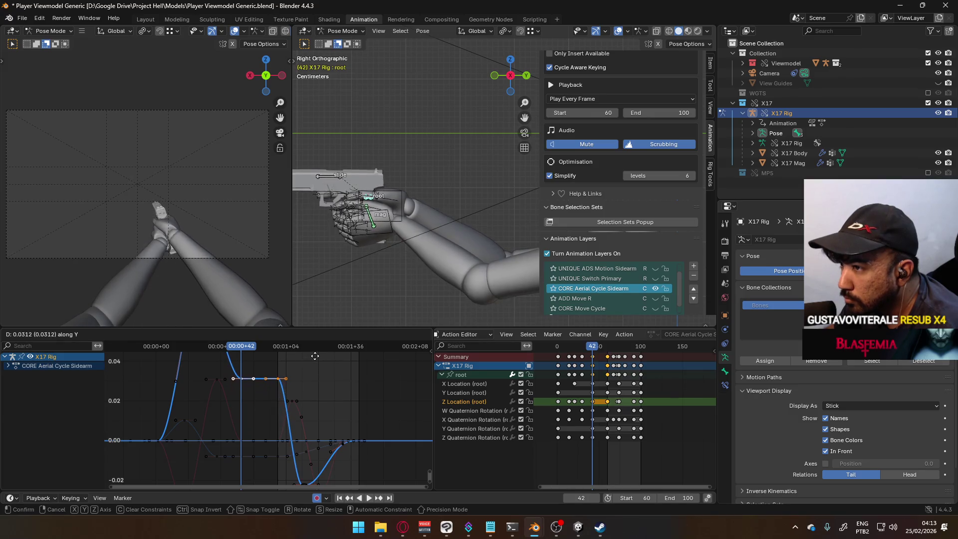
click(314, 349)
scroll(312, 370, down, 2)
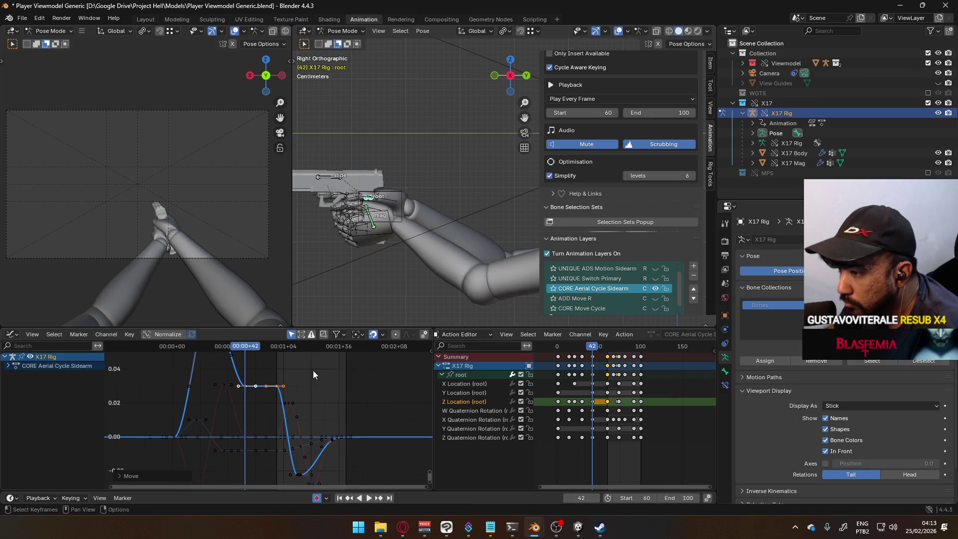
key(space)
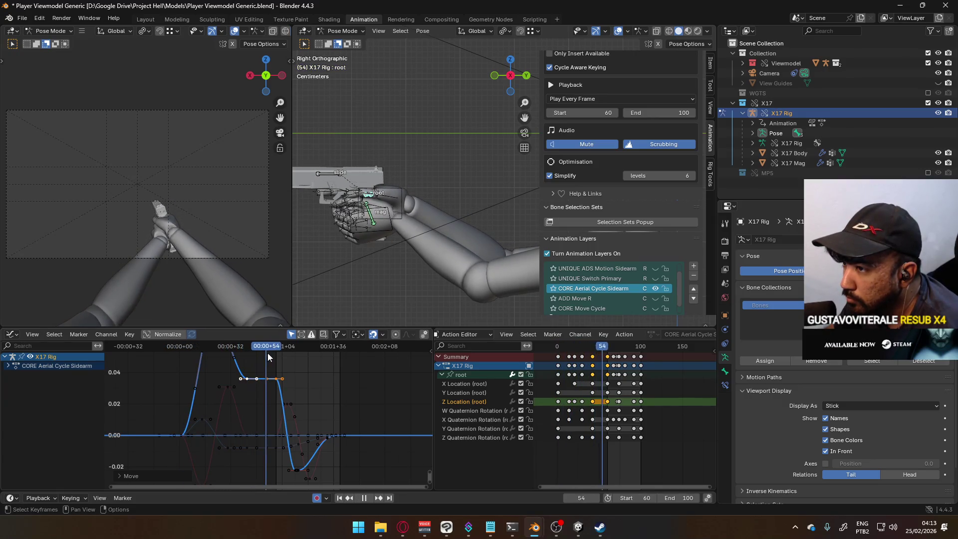
mouse_move(293, 358)
mouse_down()
mouse_move(271, 360)
mouse_move(309, 358)
mouse_move(276, 361)
mouse_move(286, 360)
mouse_up()
click(287, 406)
Raise the selected X Quaternion Rotation key about 0.004 and shift it 2 frames earlier.
key(g)
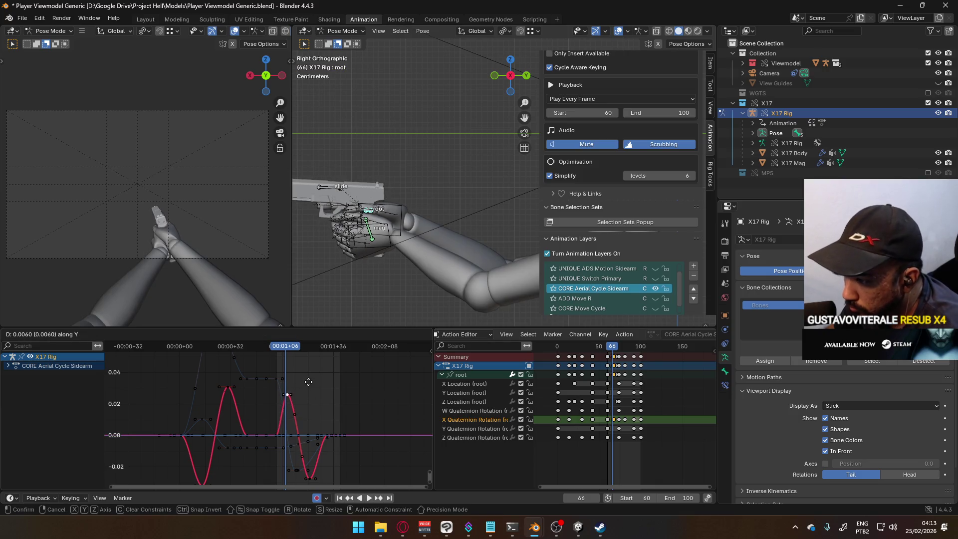
click(310, 369)
mouse_move(279, 349)
mouse_down()
mouse_move(325, 348)
mouse_move(283, 358)
mouse_move(334, 349)
mouse_move(246, 353)
mouse_up()
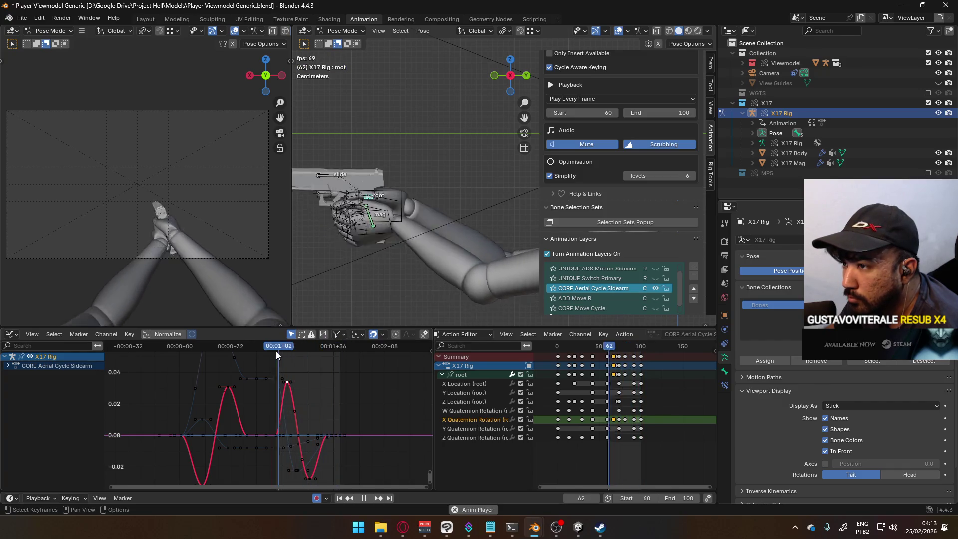
scroll(274, 419, up, 2)
Open the keyframe context menu and select, then deselect, keys on the Y Quaternion Rotation curve.
right_click(279, 442)
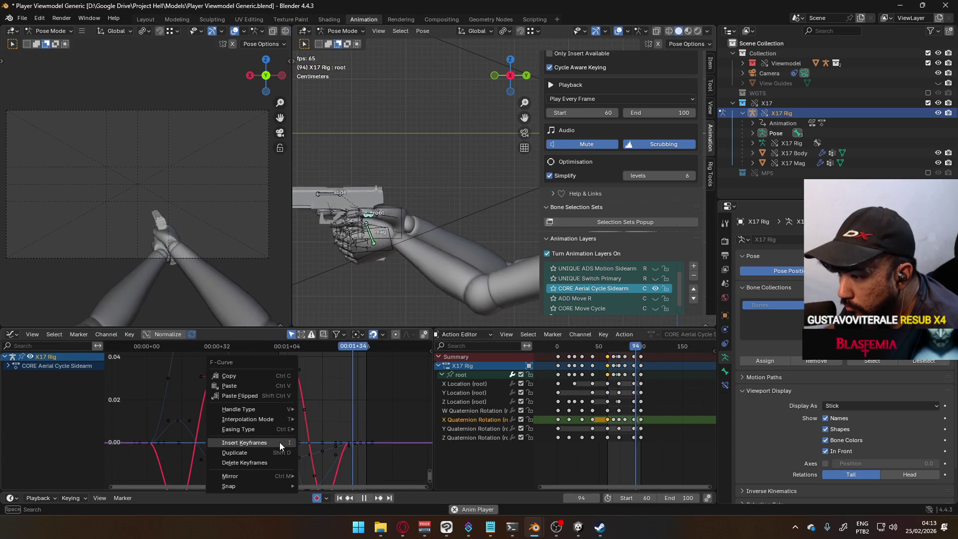
mouse_move(282, 420)
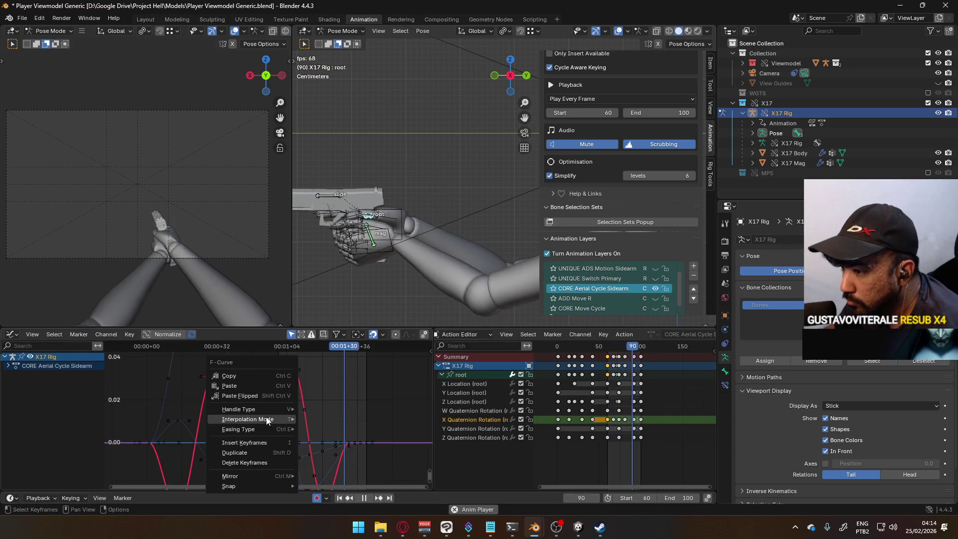
click(340, 408)
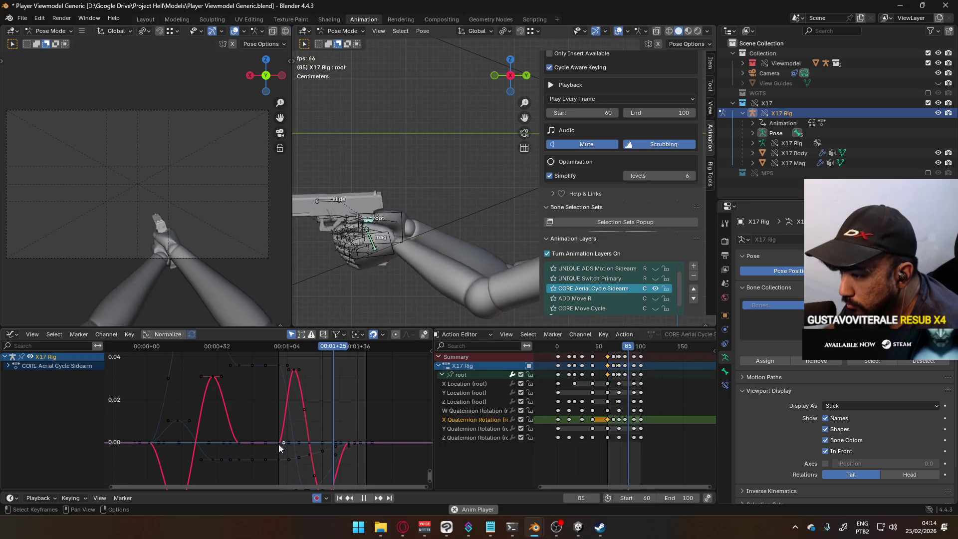
click(278, 443)
click(277, 445)
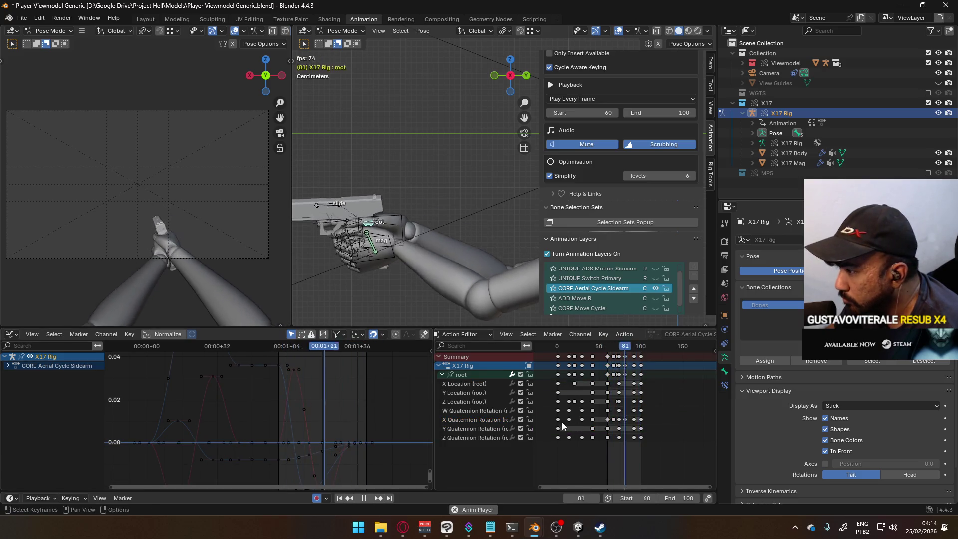
Remove the W Quaternion Rotation channel and select the X Quaternion keys near frames 75 and 61.
click(473, 419)
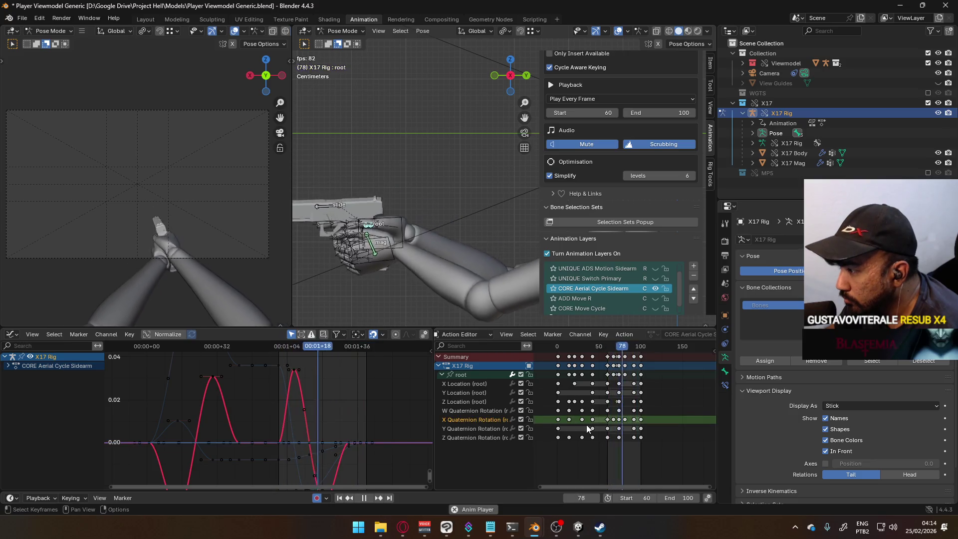
click(475, 410)
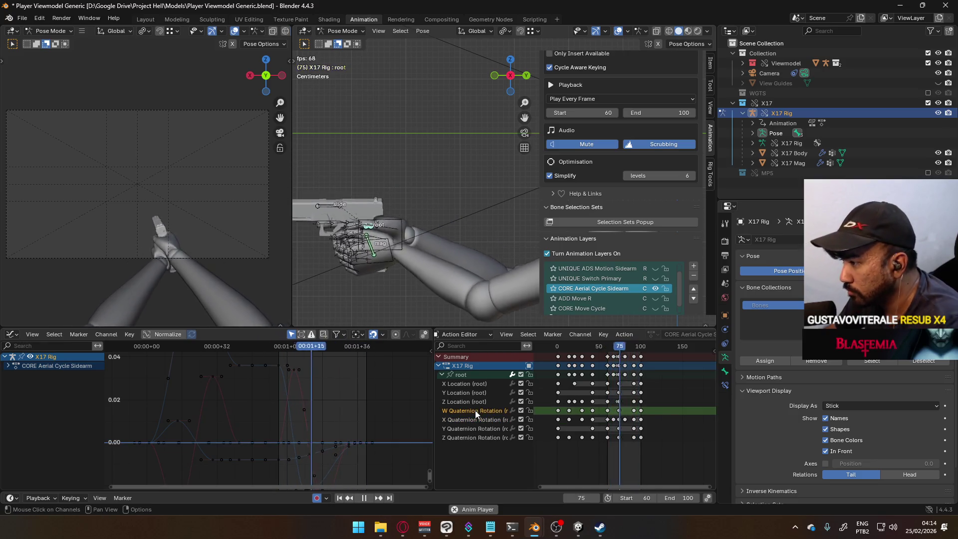
key(x)
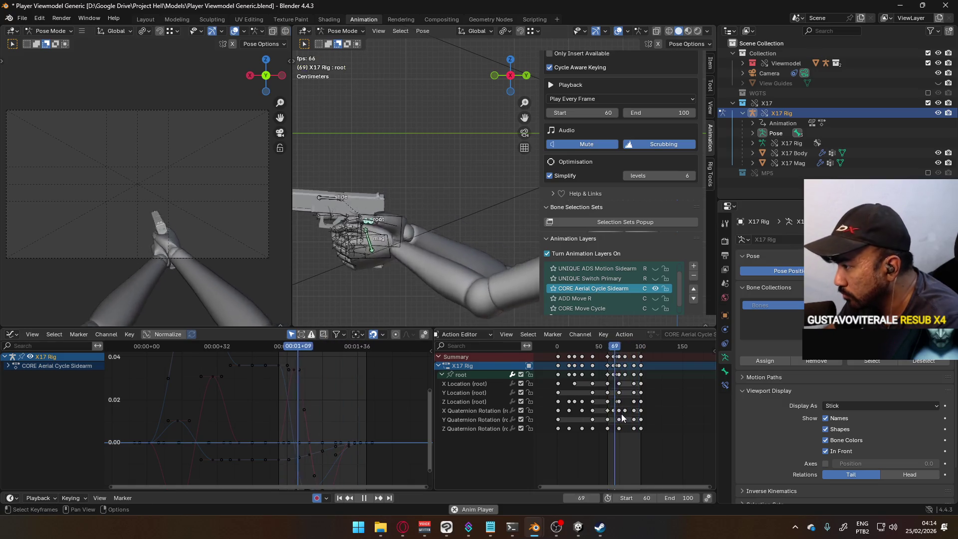
click(613, 410)
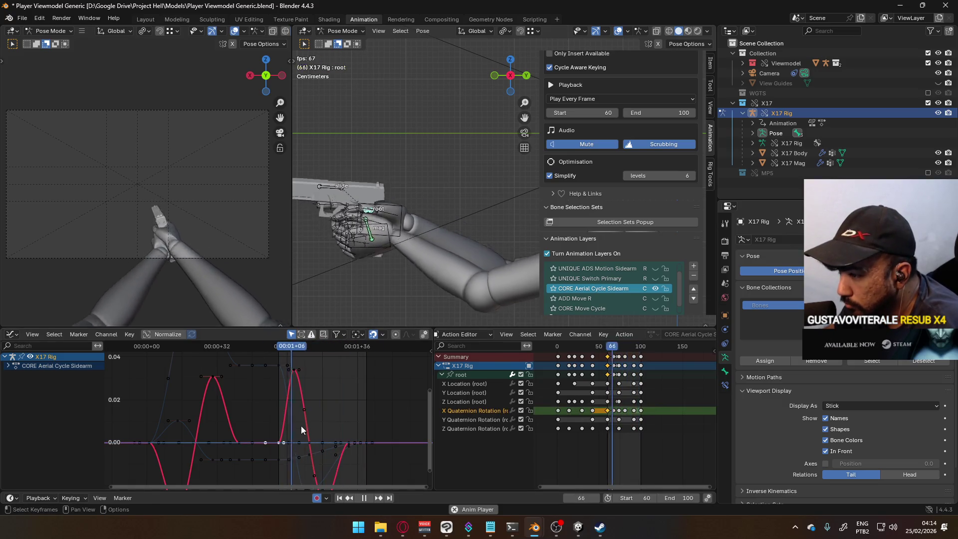
scroll(300, 426, up, 1)
click(305, 409)
Nudge the flat X Quaternion Rotation key slightly up and earlier.
scroll(333, 407, up, 2)
drag(339, 410, 330, 387)
scroll(360, 389, down, 2)
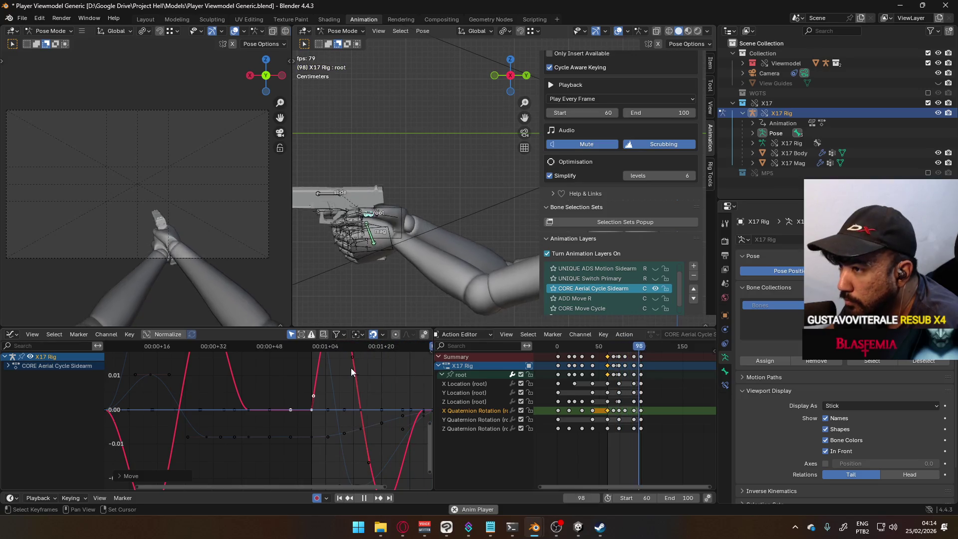
scroll(351, 367, down, 2)
Scale up the peak key of the X Quaternion Rotation curve.
click(279, 362)
key(s)
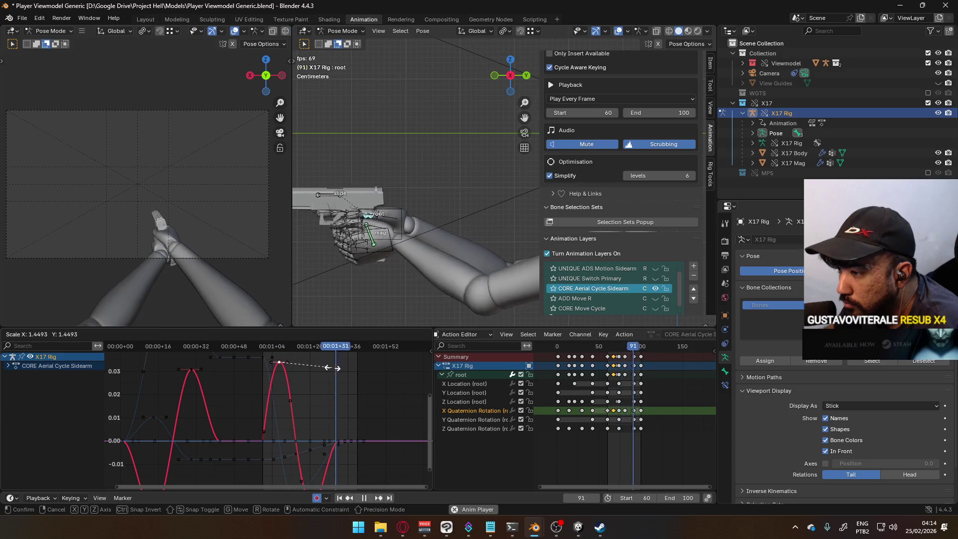
click(332, 373)
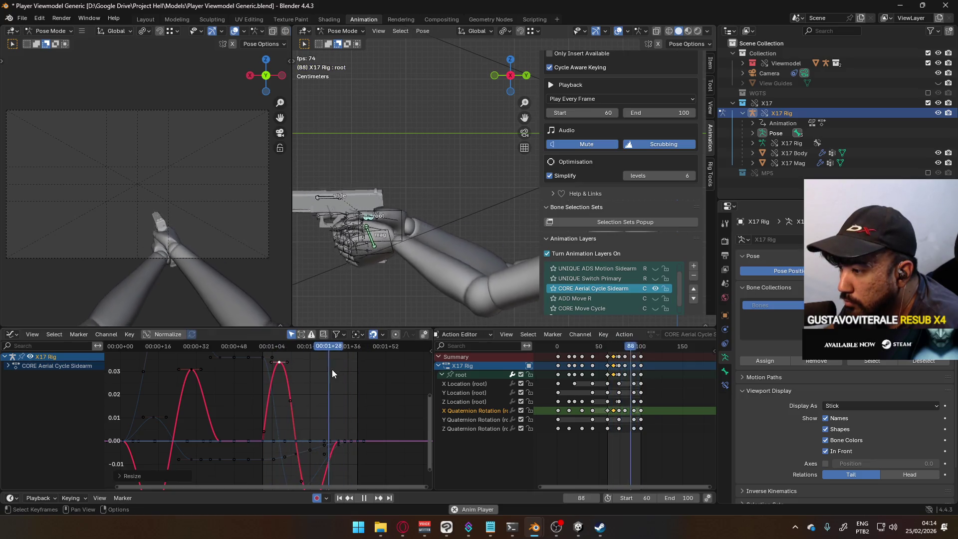
middle_drag(337, 466, 316, 433)
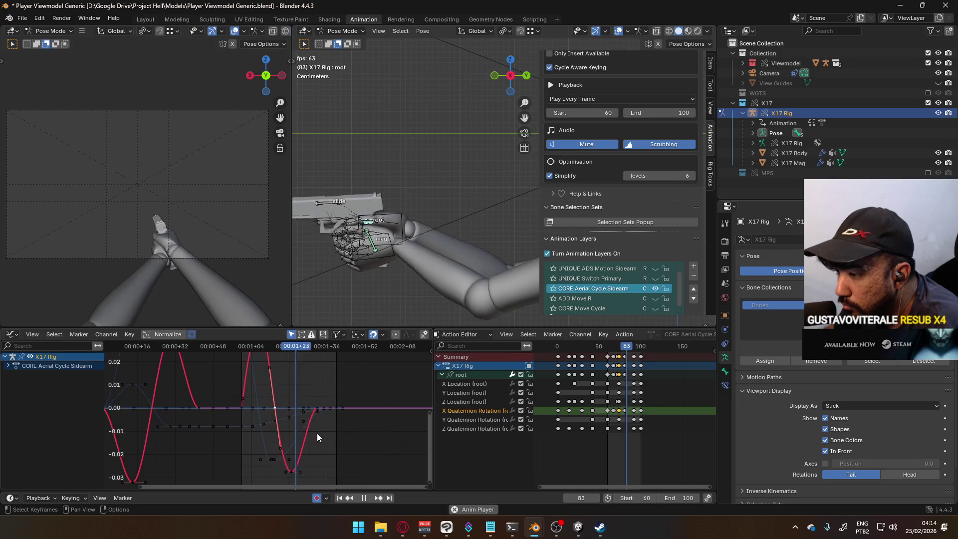
Drop the bottom key of the dip to about -0.04.
click(321, 471)
key(g)
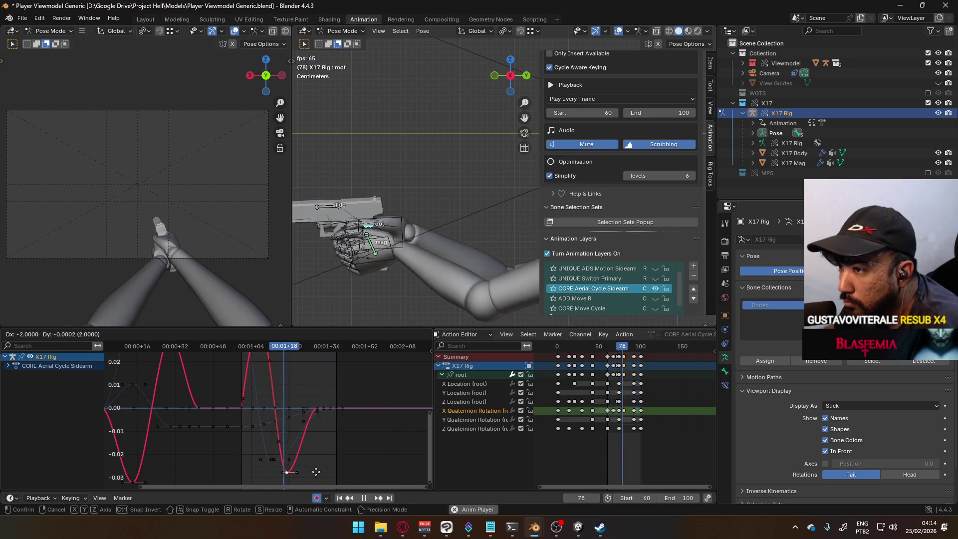
click(314, 461)
scroll(324, 416, down, 3)
key(g)
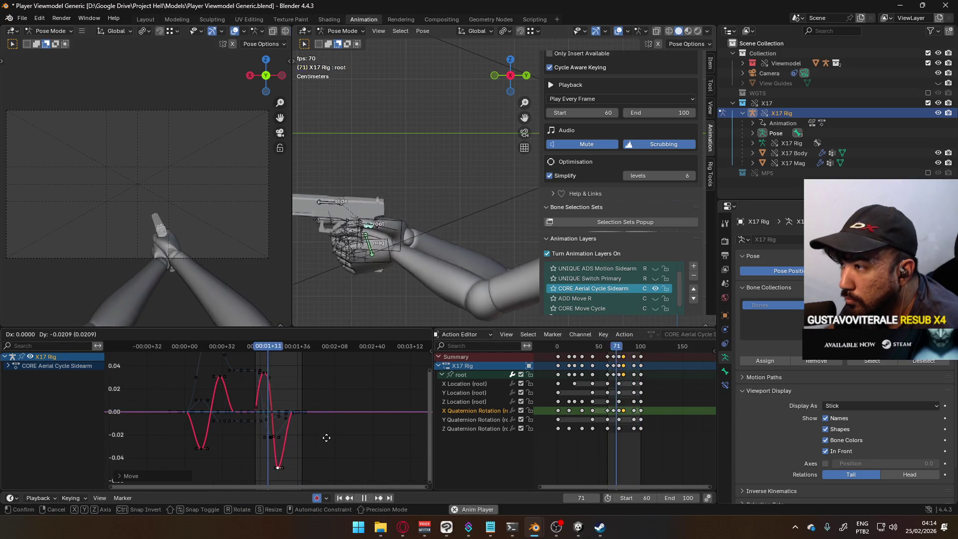
right_click(326, 437)
key(g)
key(y)
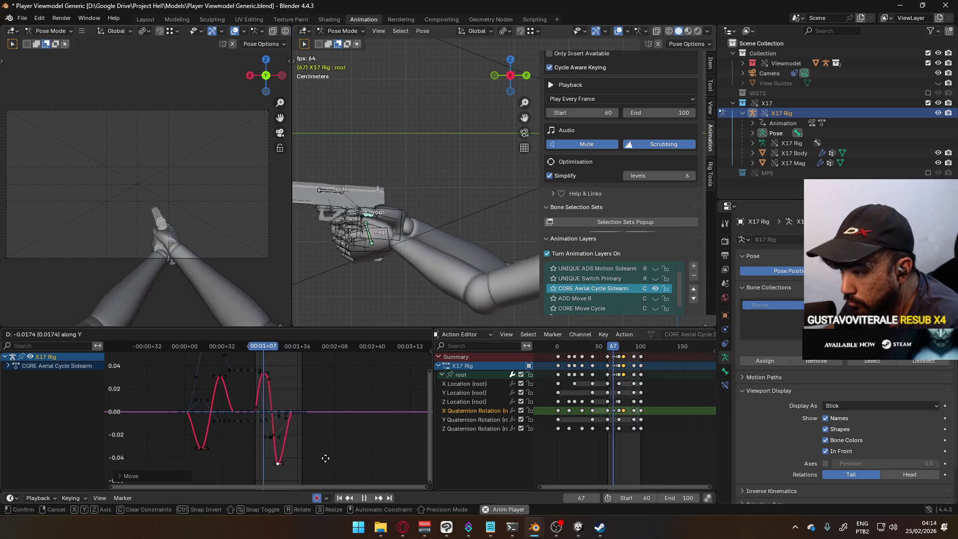
click(325, 454)
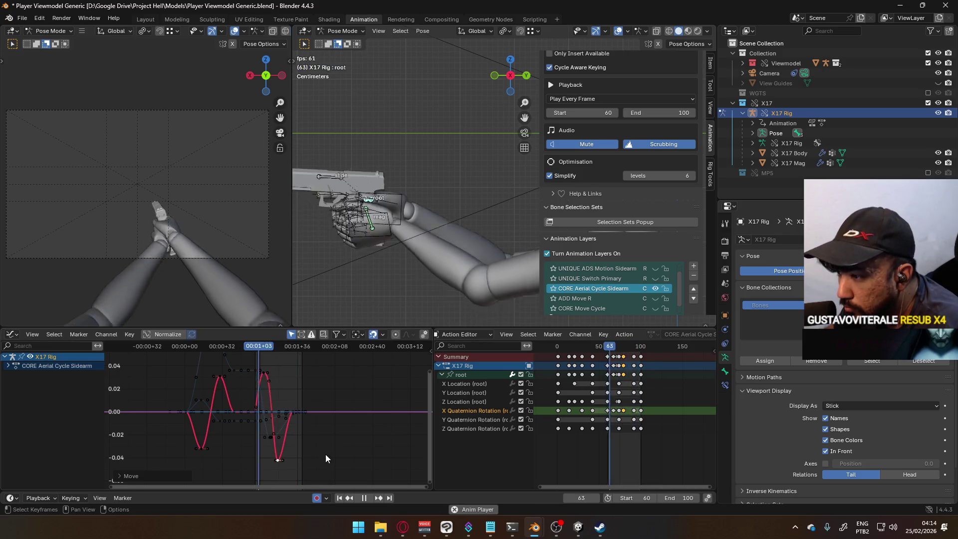
click(292, 451)
click(277, 461)
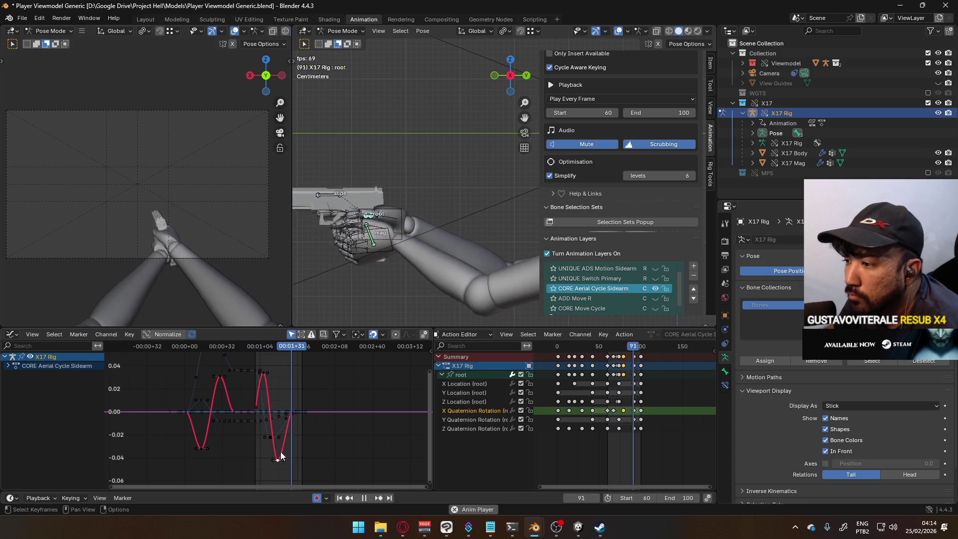
scroll(293, 419, up, 6)
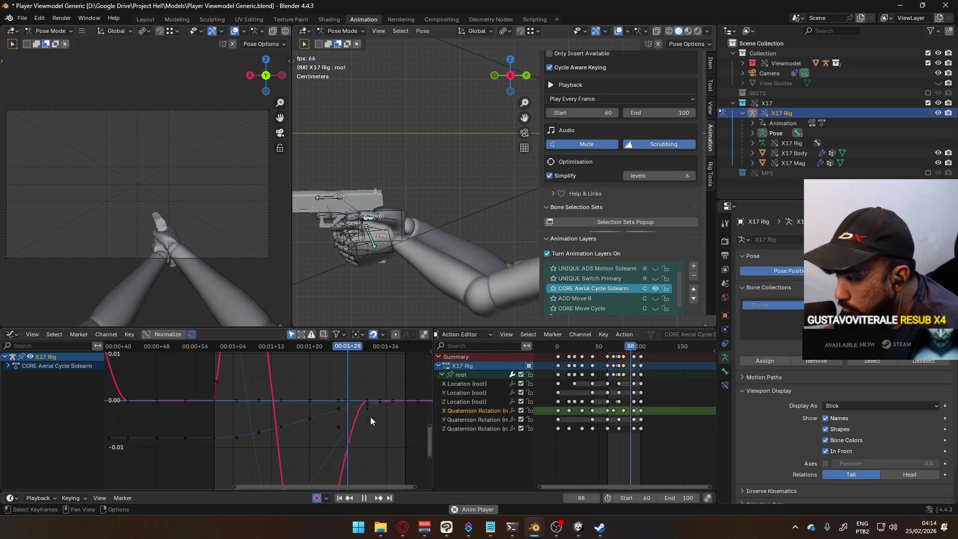
Adjust the value of the X Quaternion Rotation key near frame 96.
click(634, 410)
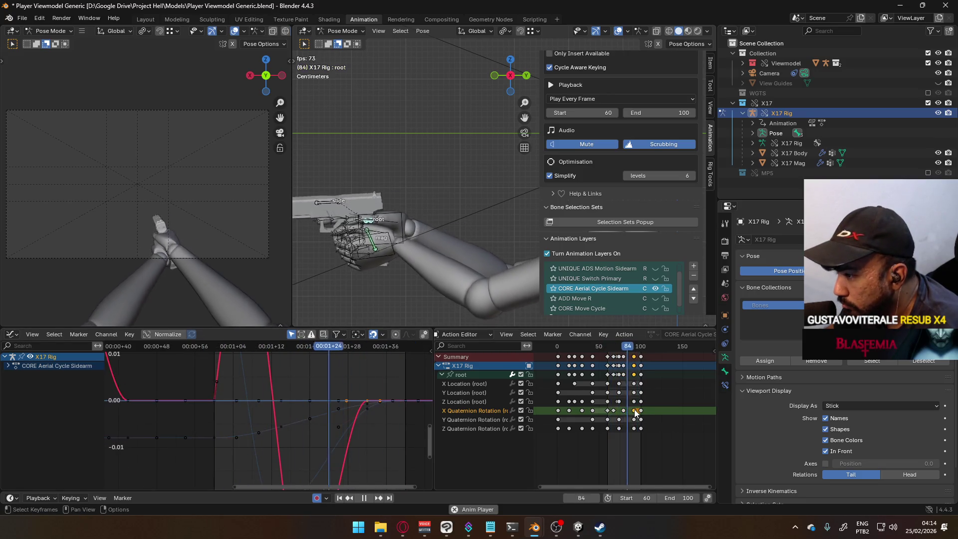
key(g)
key(y)
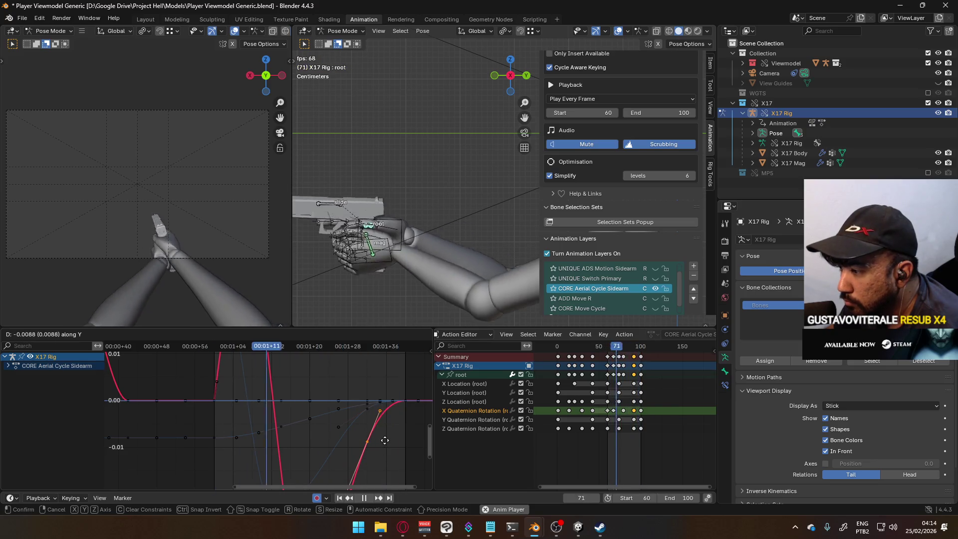
click(385, 440)
scroll(381, 420, down, 3)
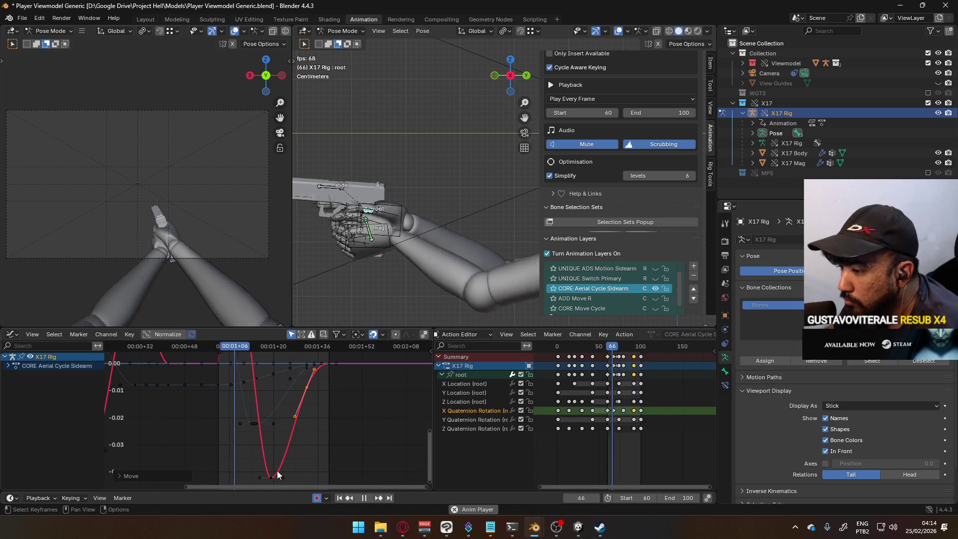
key(g)
key(y)
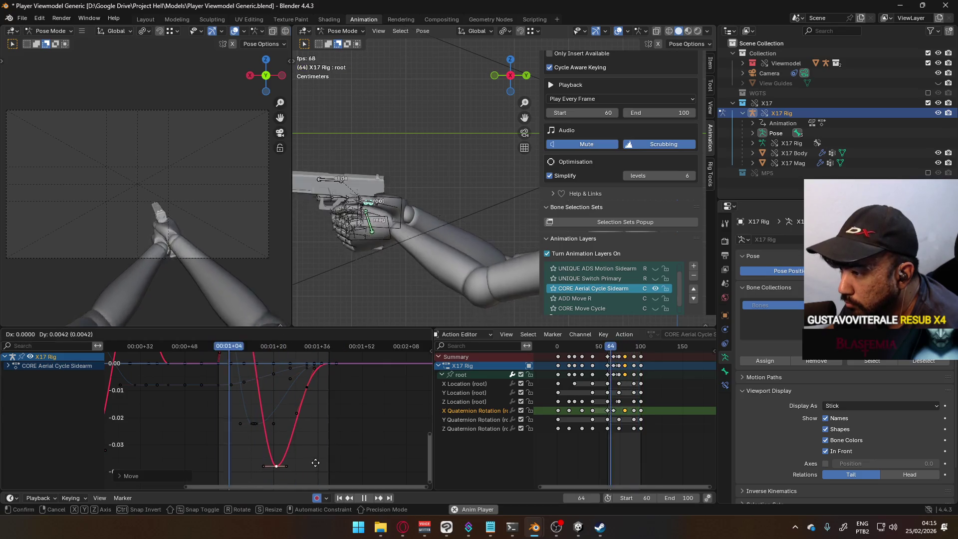
key(y)
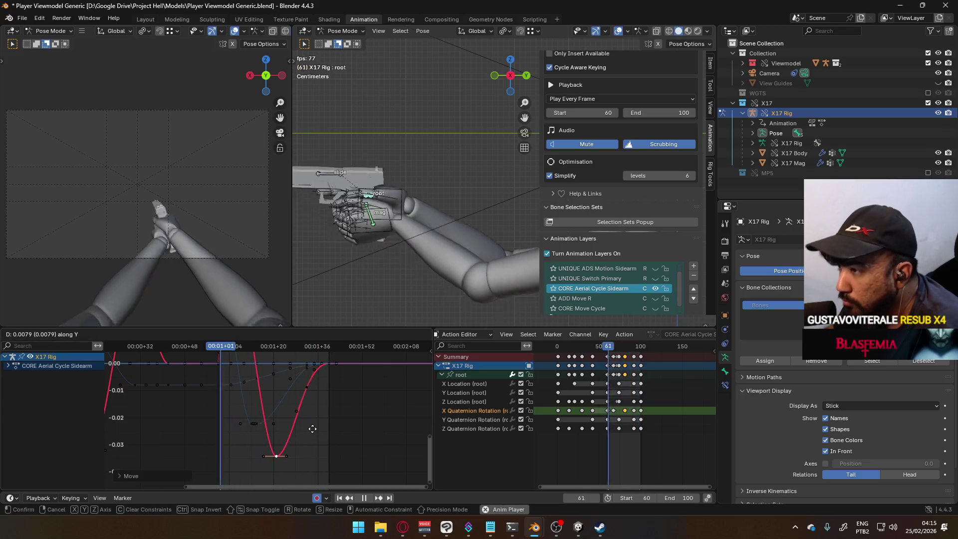
click(312, 429)
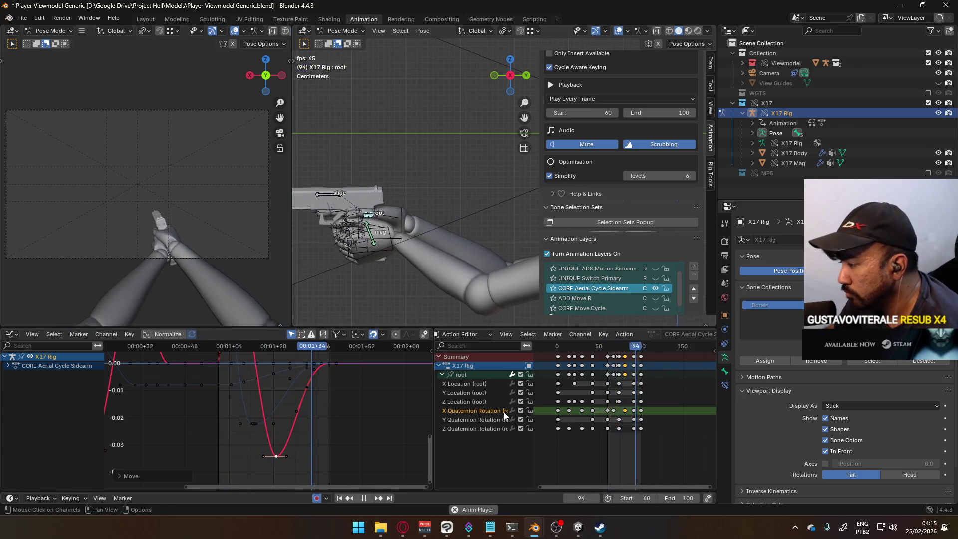
Save the blend file, then select the Y Location key near frame 77.
key(ctrl+s)
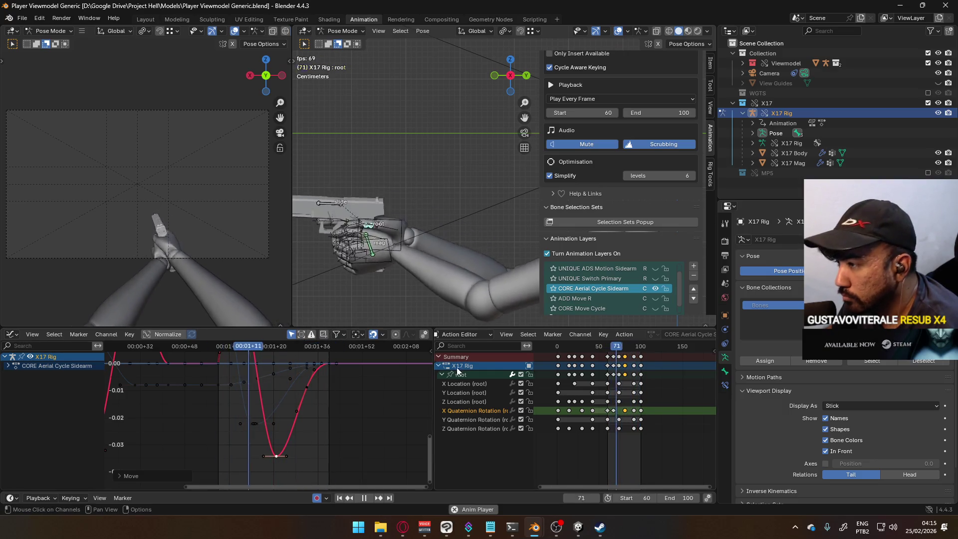
click(463, 392)
click(619, 392)
Slide the Y Location key earlier to frame 74, then raise the keys into a bump.
mouse_move(635, 394)
mouse_down()
mouse_move(618, 396)
mouse_move(628, 392)
mouse_up()
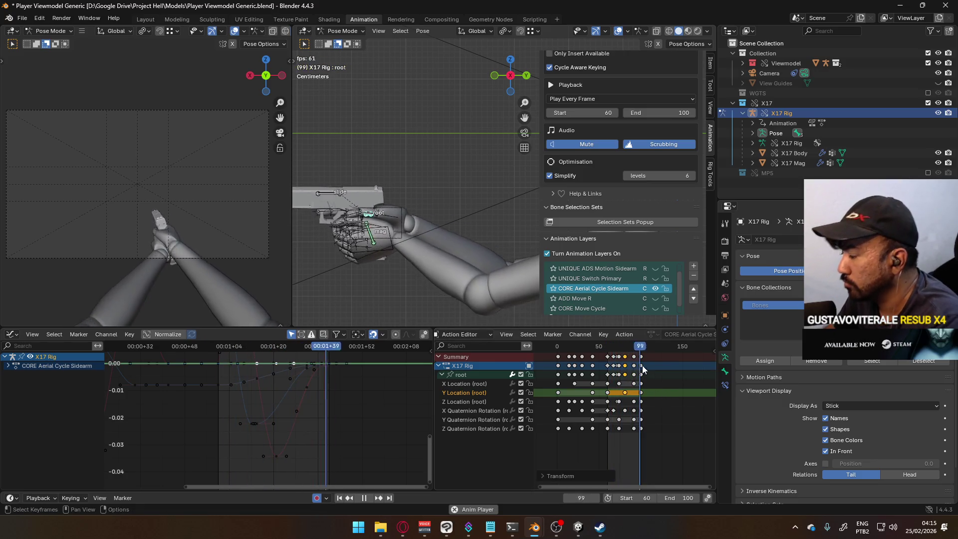
key(space)
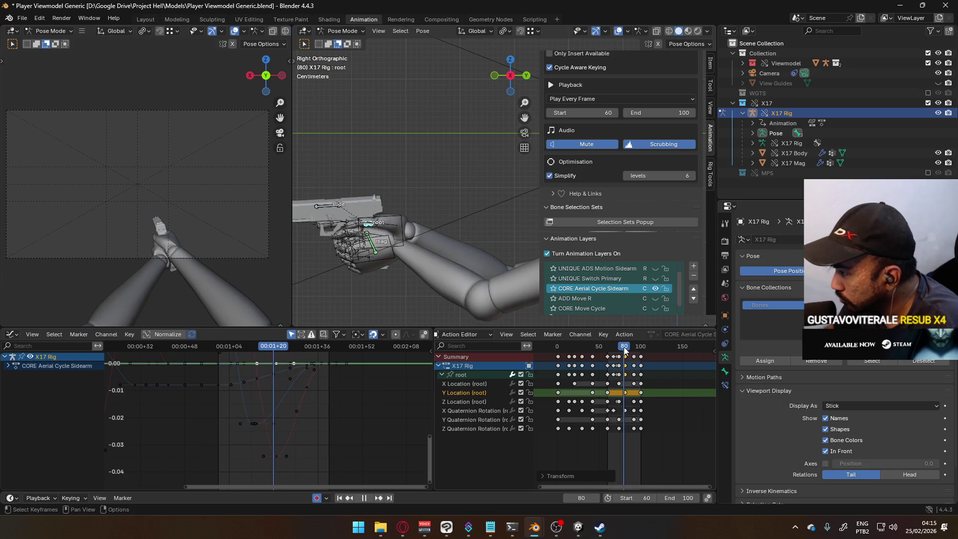
ctrl+middle_drag(324, 388, 307, 409)
key(g)
key(y)
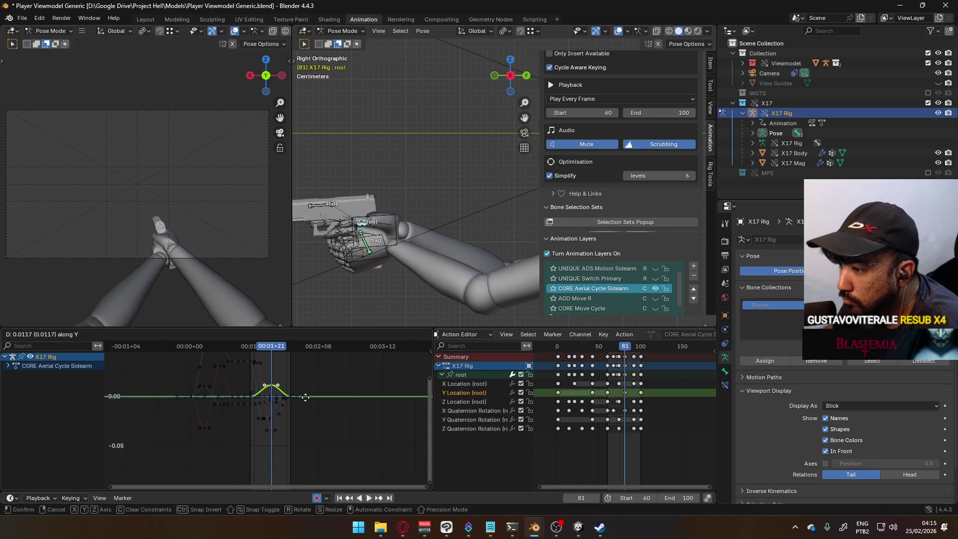
click(305, 396)
mouse_move(256, 348)
mouse_down()
mouse_move(297, 347)
mouse_move(249, 345)
mouse_move(278, 347)
mouse_move(270, 348)
mouse_up()
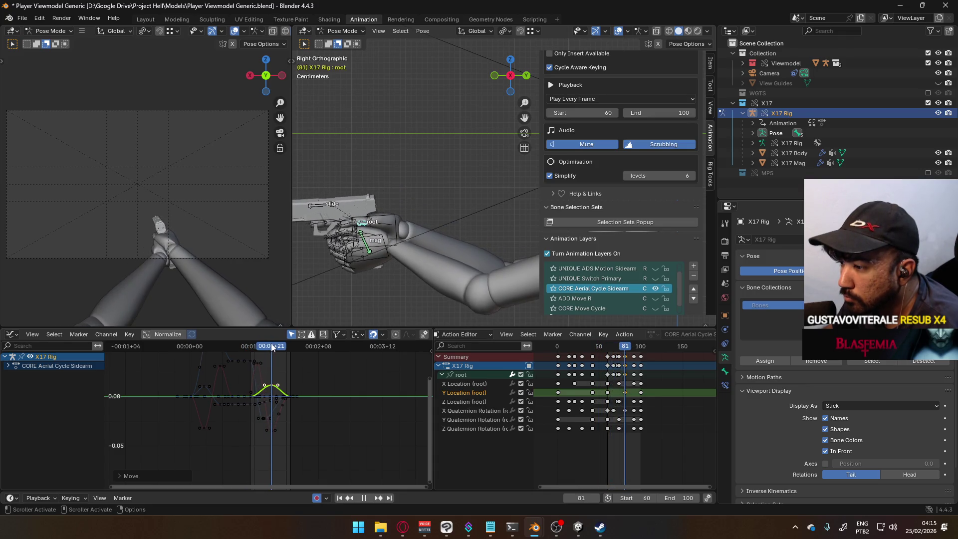
Nudge the bump keys up and earlier, then lower them slightly and review playback.
key(g)
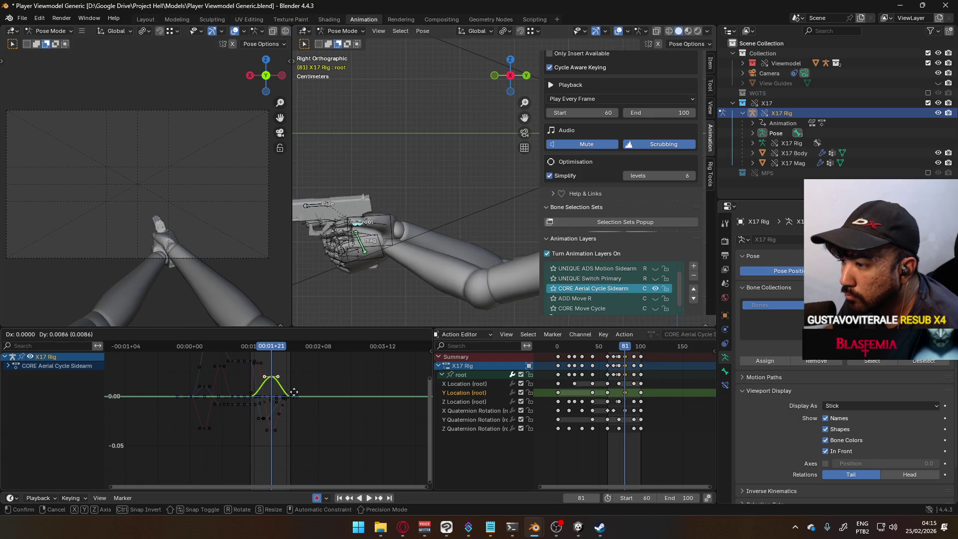
click(294, 392)
key(g)
click(295, 399)
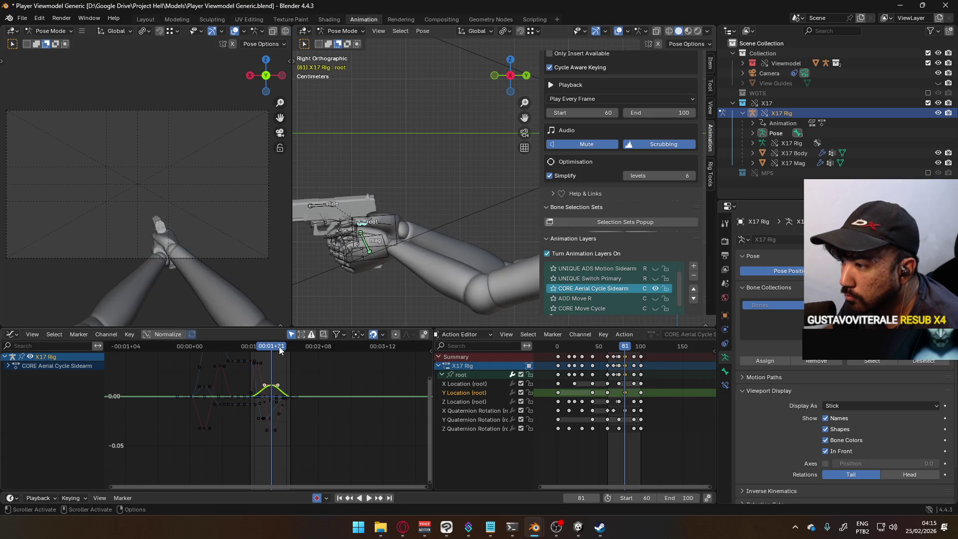
key(space)
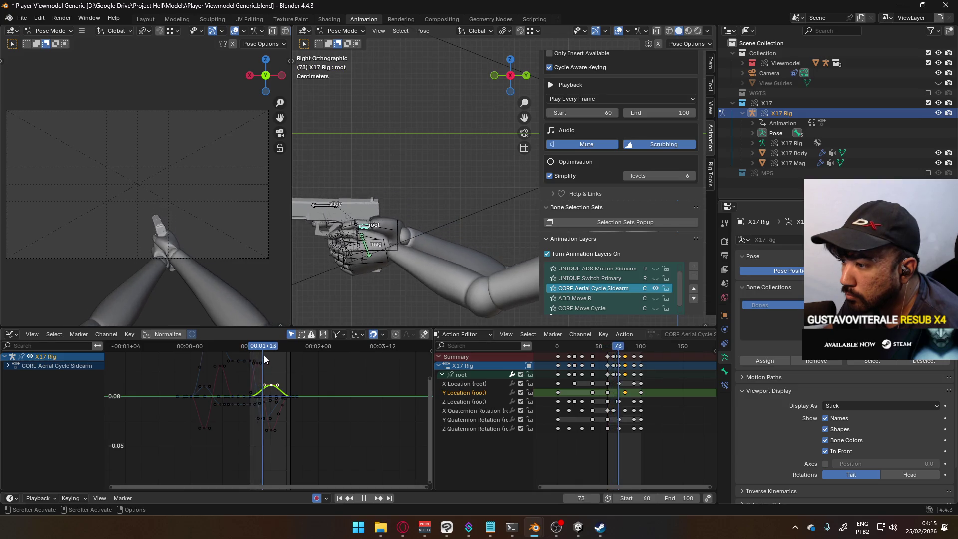
key(space)
Drop the frame-81 keys into a shallow dip below zero and review the motion.
key(g)
key(y)
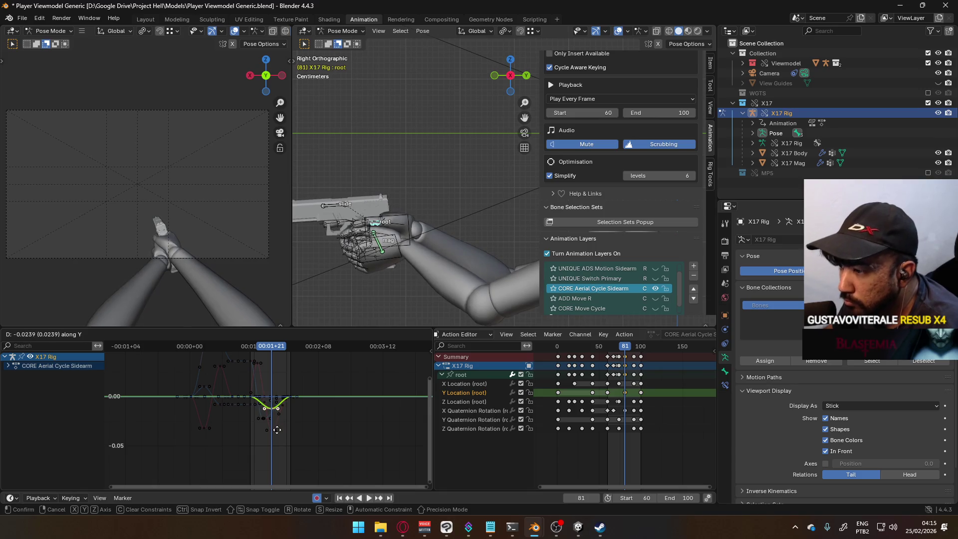
click(277, 429)
key(space)
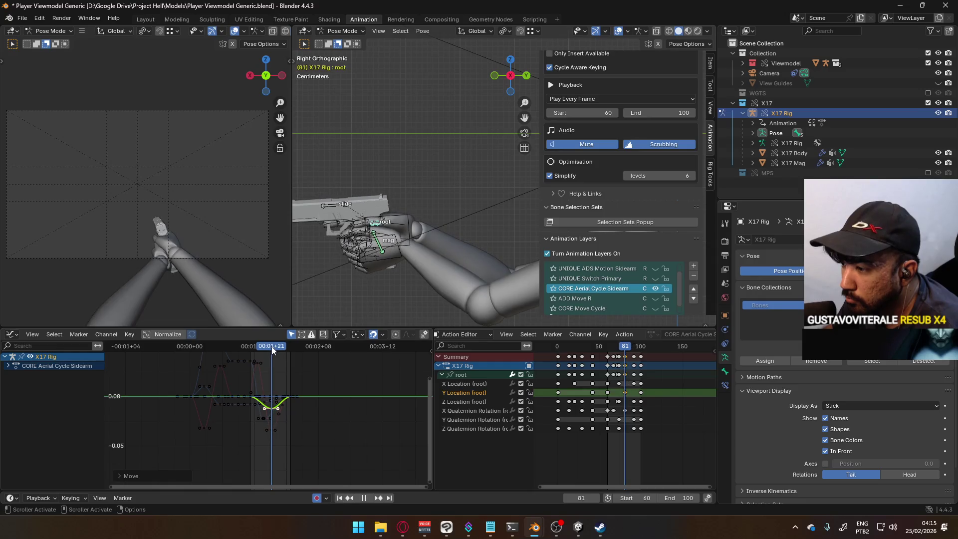
key(space)
key(g)
click(314, 395)
key(space)
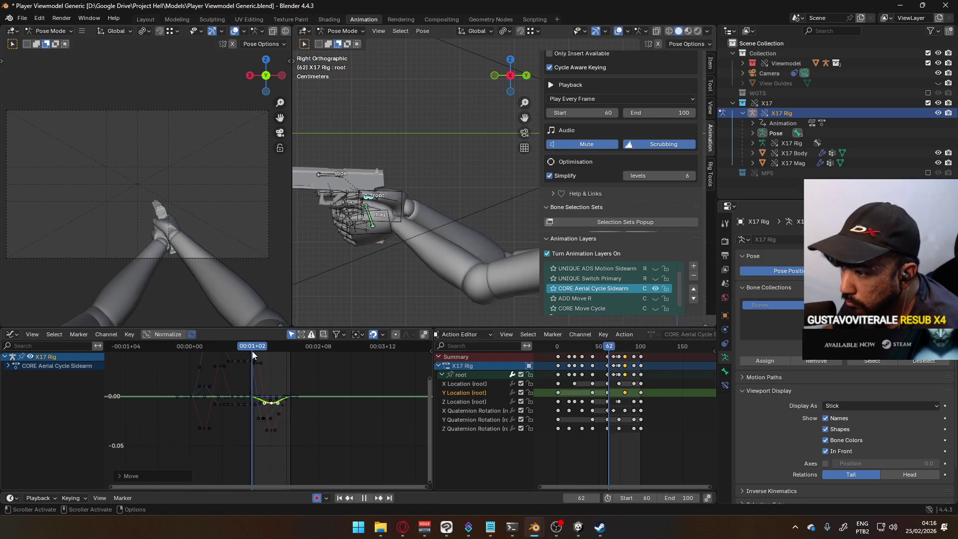
At frame 81, shift the selected curve keys 7 frames earlier.
mouse_move(259, 352)
mouse_down()
mouse_move(288, 348)
mouse_move(271, 351)
mouse_up()
key(space)
scroll(309, 384, up, 3)
key(g)
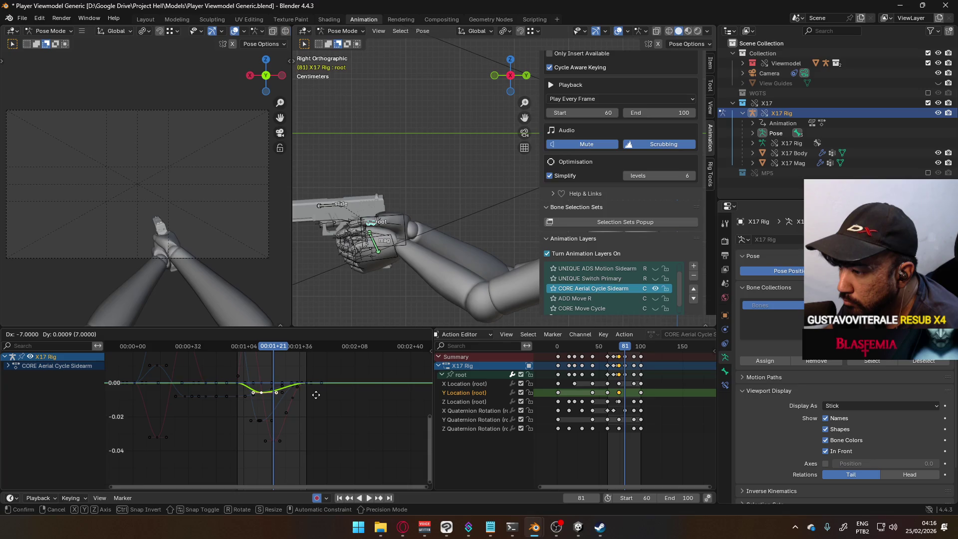
click(316, 396)
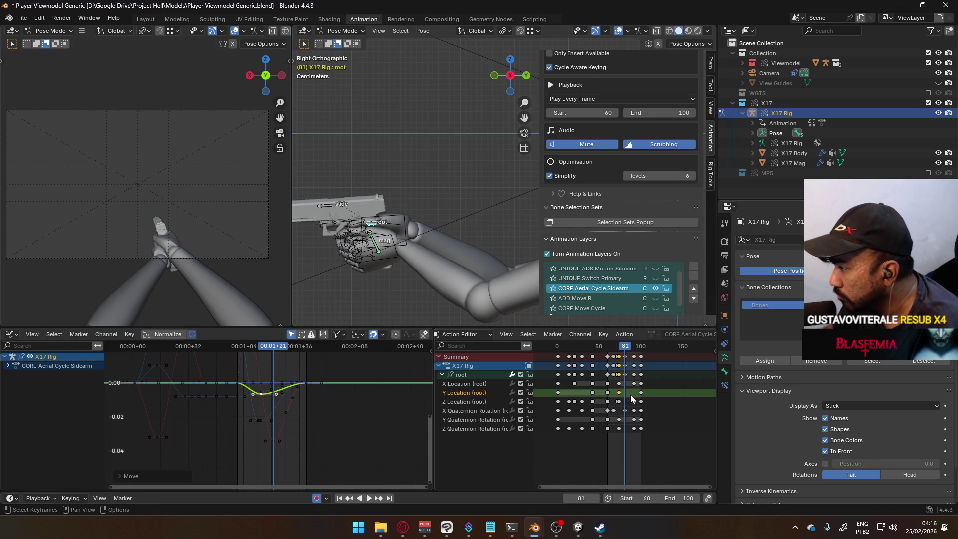
Move the last keyframe column a few frames earlier and check the timing.
drag(641, 396, 634, 393)
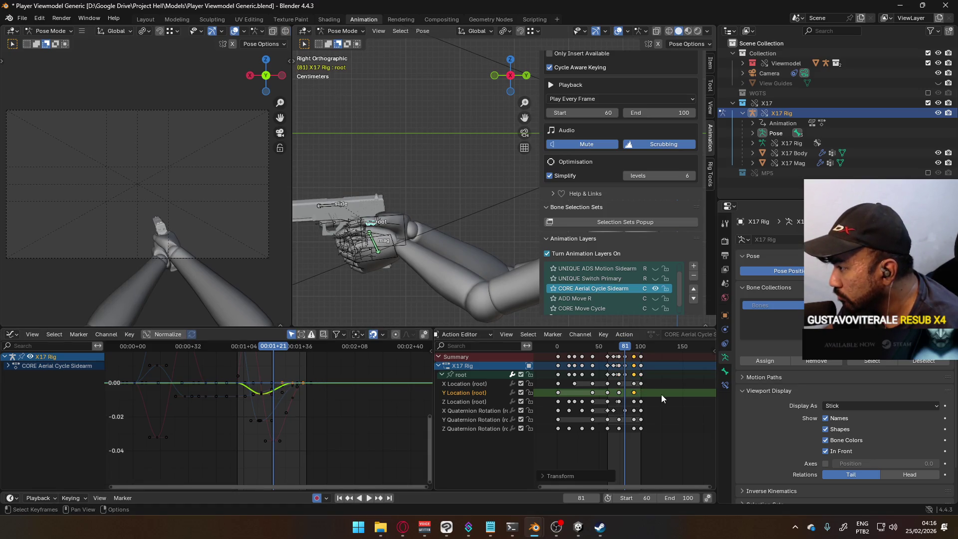
scroll(634, 394, up, 2)
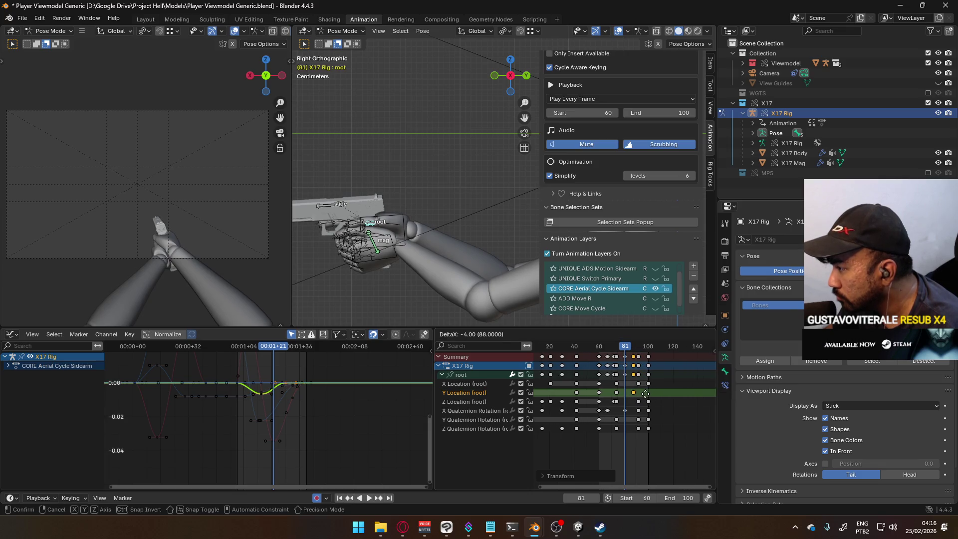
click(645, 394)
key(space)
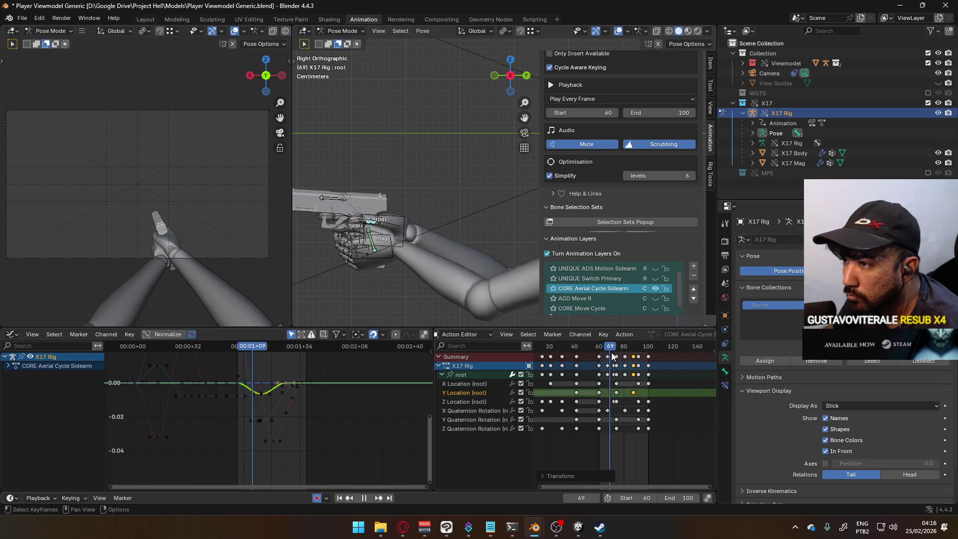
Shift the selected curve keys around frame 88 one frame earlier.
drag(643, 351, 633, 351)
scroll(271, 390, up, 3)
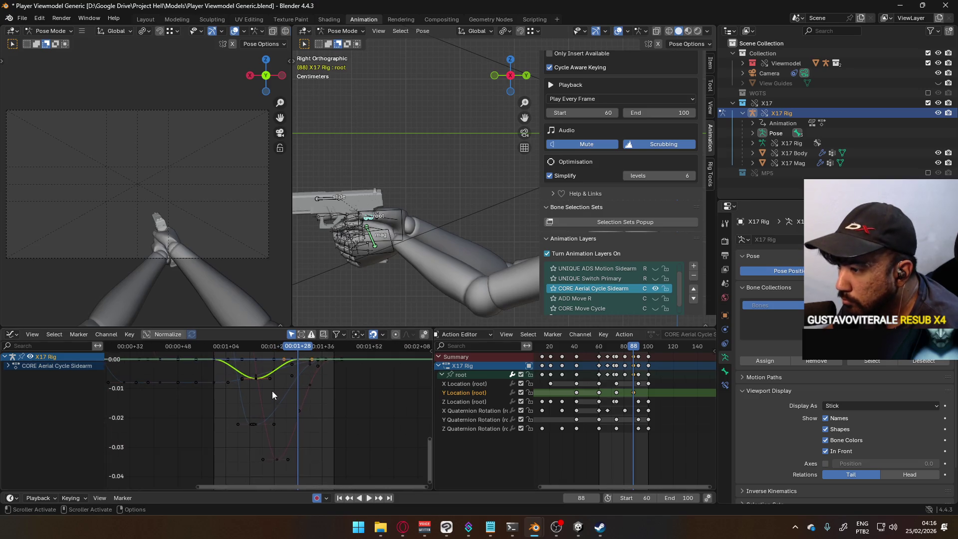
scroll(271, 390, up, 1)
key(g)
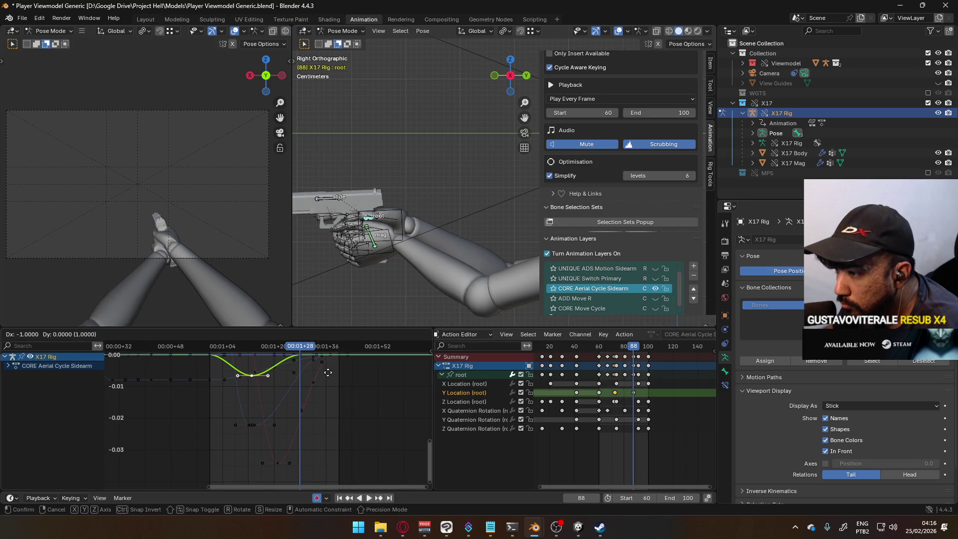
click(328, 372)
key(space)
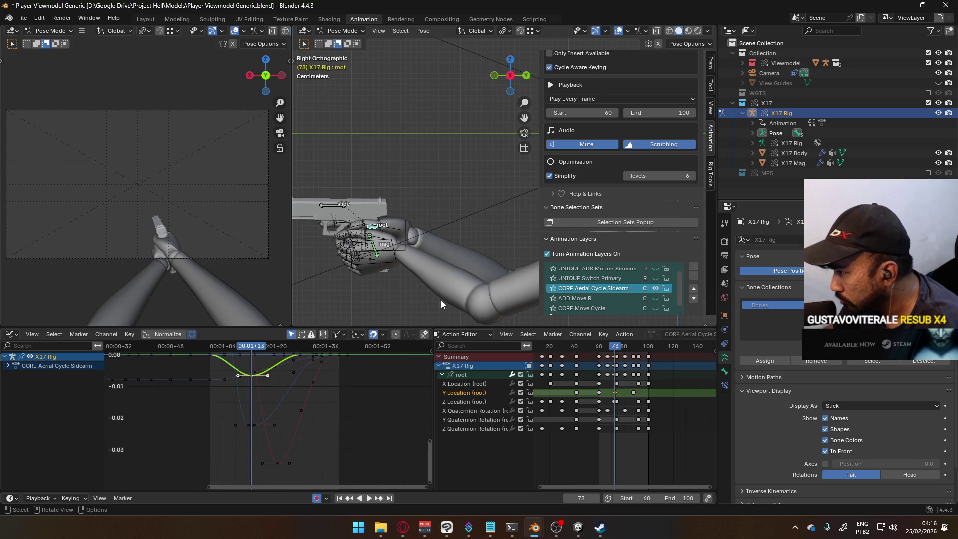
Move the Y Location key from frame 73 to frame 74.
scroll(620, 394, up, 5)
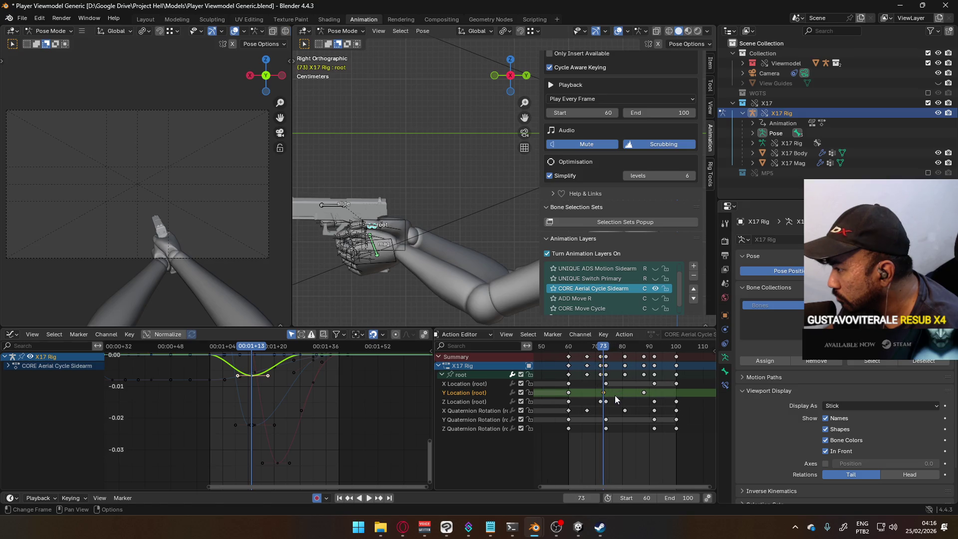
key(g)
click(616, 395)
key(space)
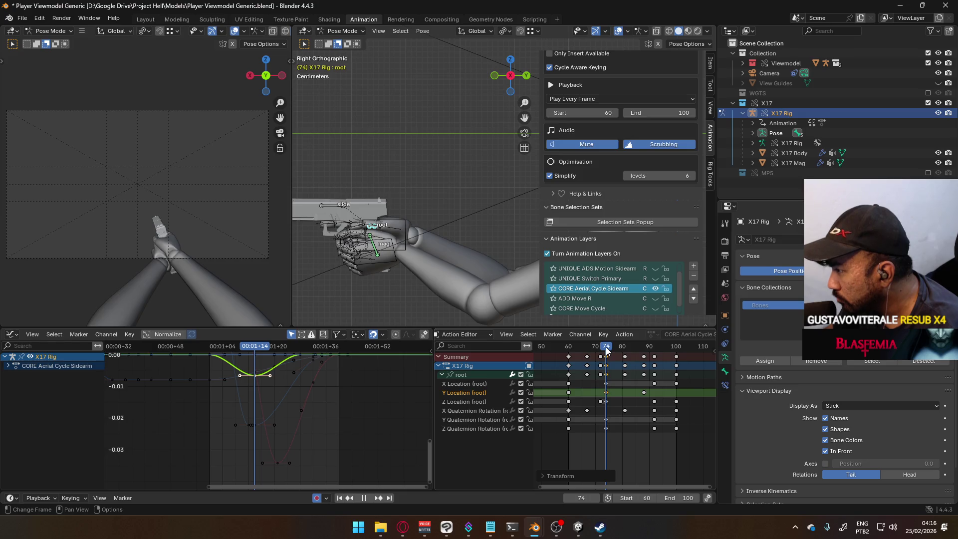
key(space)
Settle the frame-74 keys at frame 72 and move the Y Location key from 88 to 87.
key(g)
click(620, 397)
click(643, 392)
key(g)
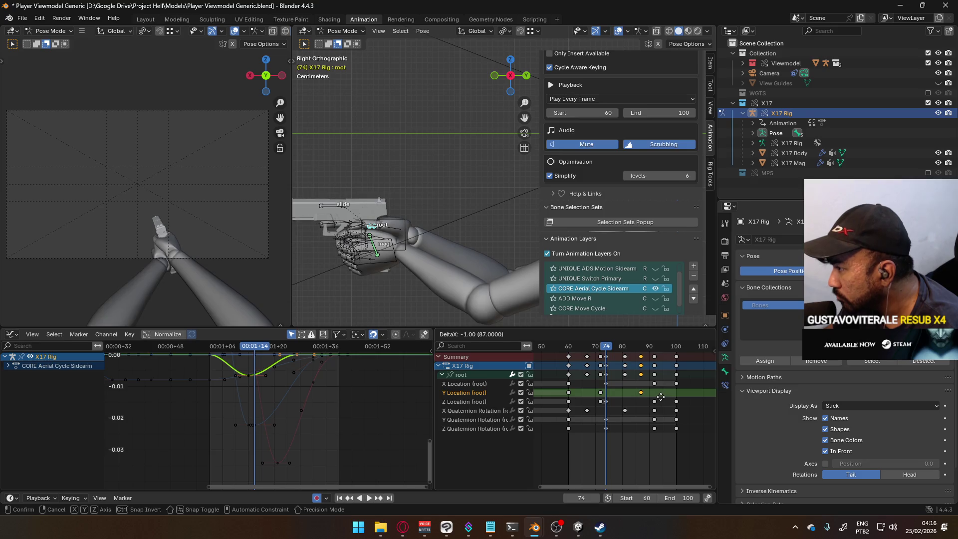
click(662, 397)
key(space)
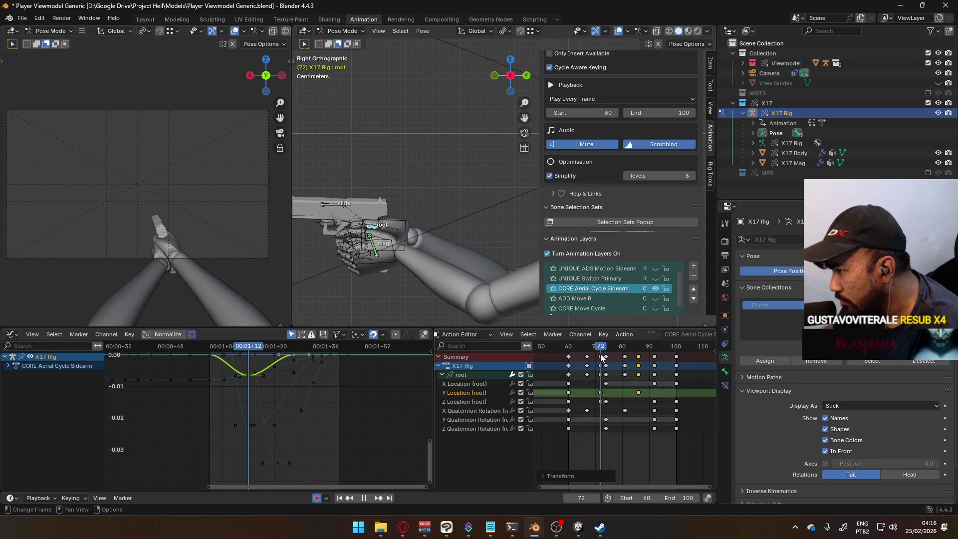
click(606, 420)
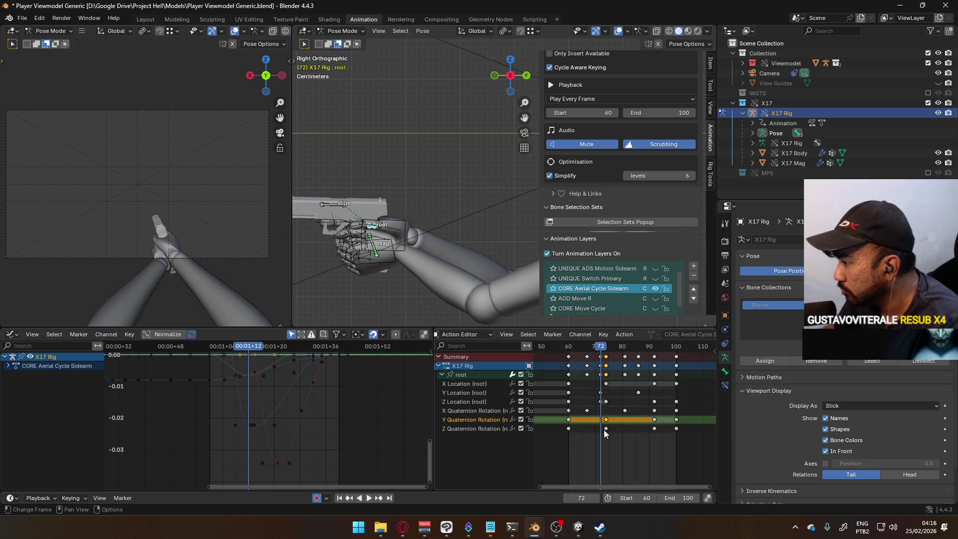
click(606, 429)
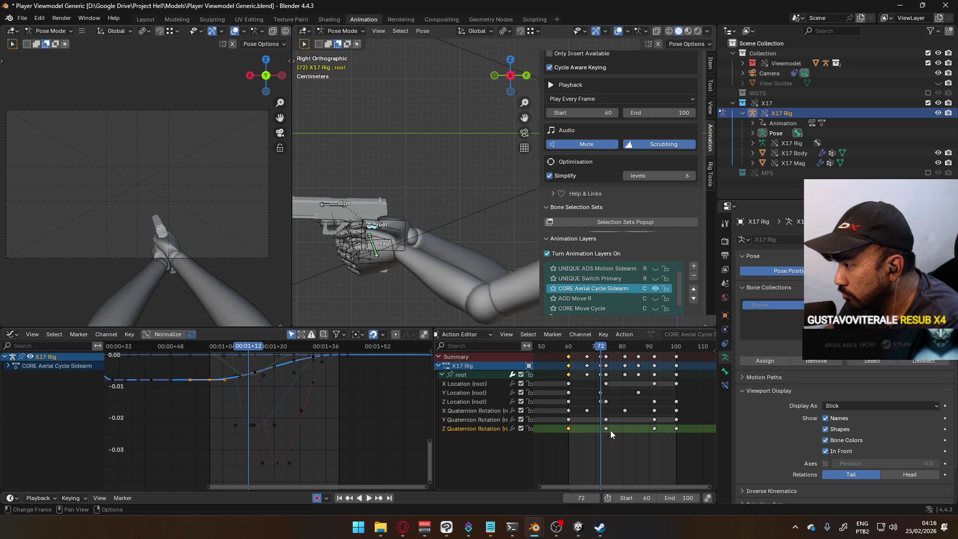
click(676, 428)
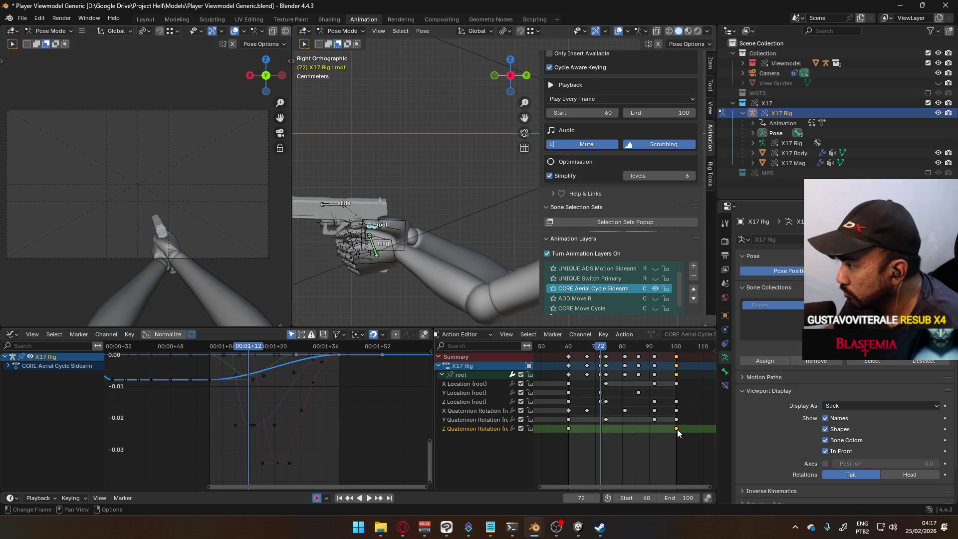
key(space)
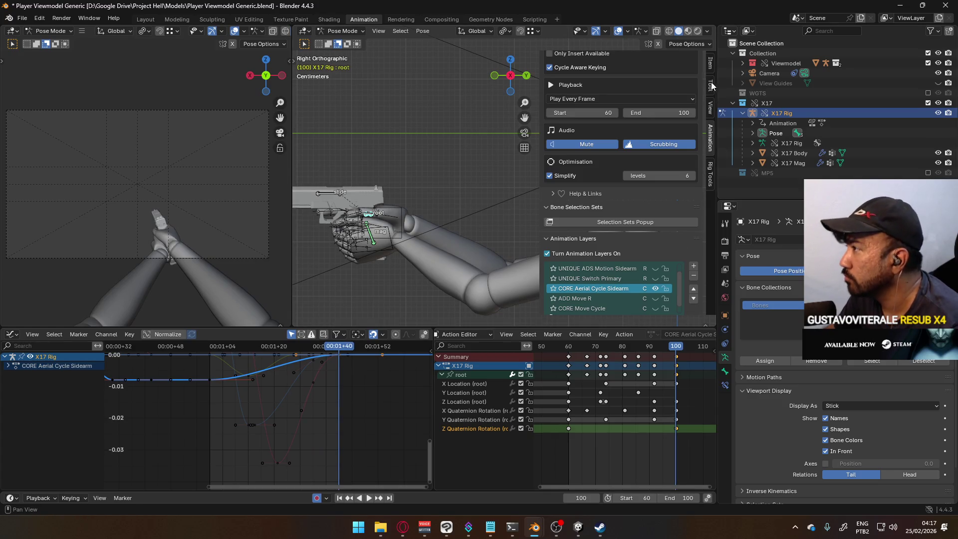
click(710, 64)
Undo the stray W rotation key and paste zero Z rotation keys at frame 60.
key(i)
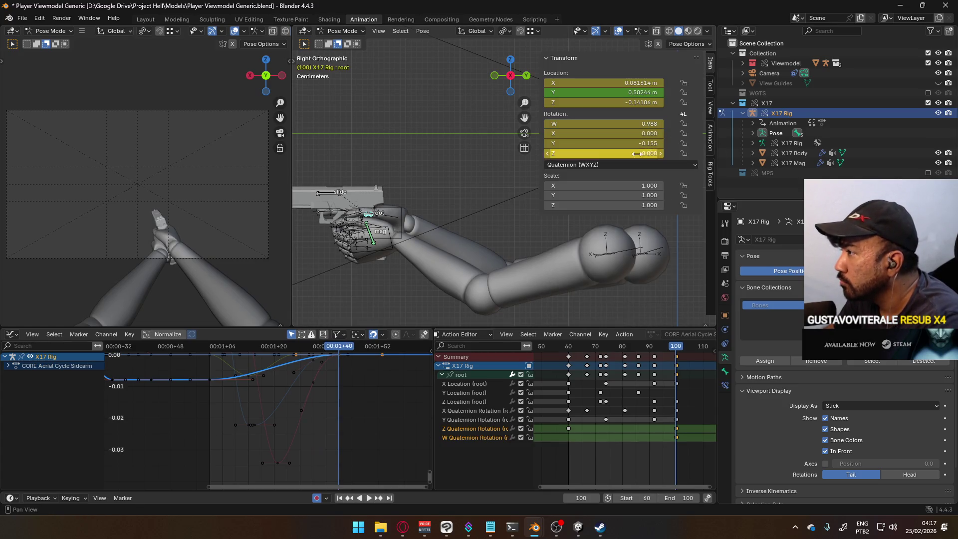
key(ctrl+z)
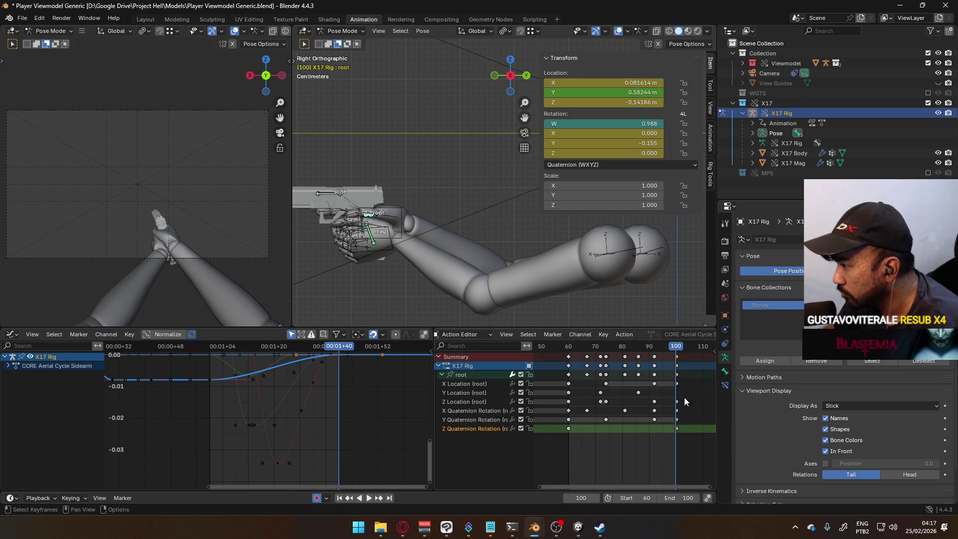
drag(669, 346, 569, 357)
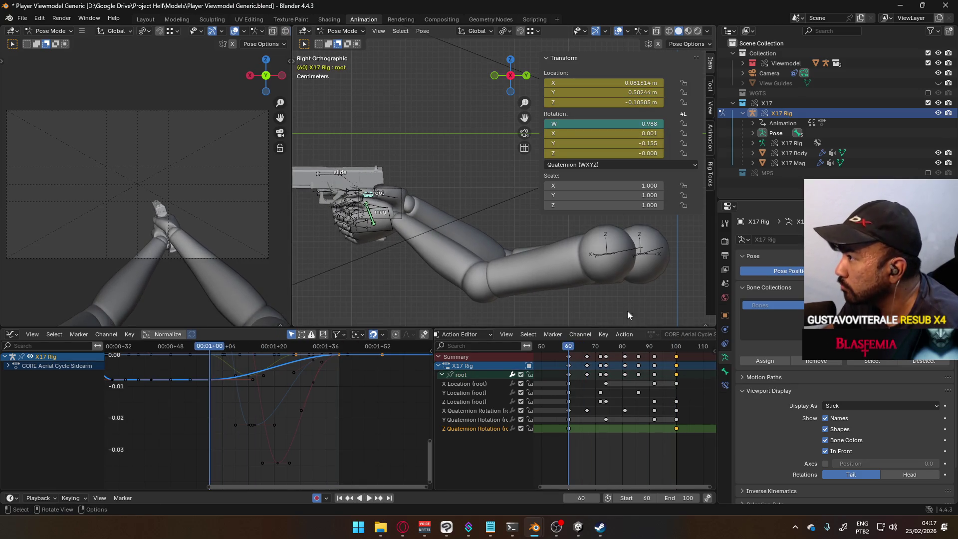
key(ctrl+v)
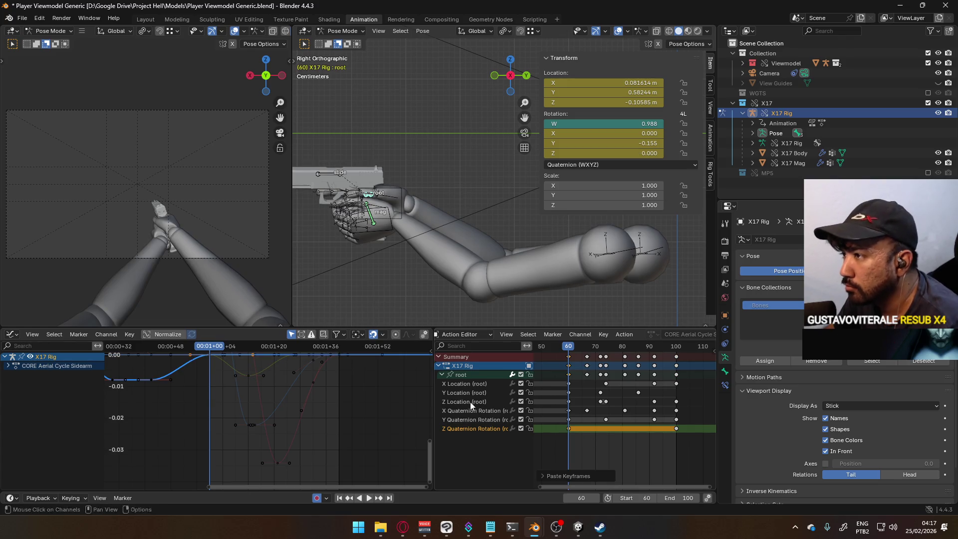
Box-select and delete the extra Z Quaternion Rotation keyframes.
key(Home)
middle_drag(265, 390, 345, 410)
key(Left)
key(Left)
mouse_move(570, 420)
ctrl+middle_down()
mouse_move(581, 406)
mouse_move(635, 393)
ctrl+middle_up()
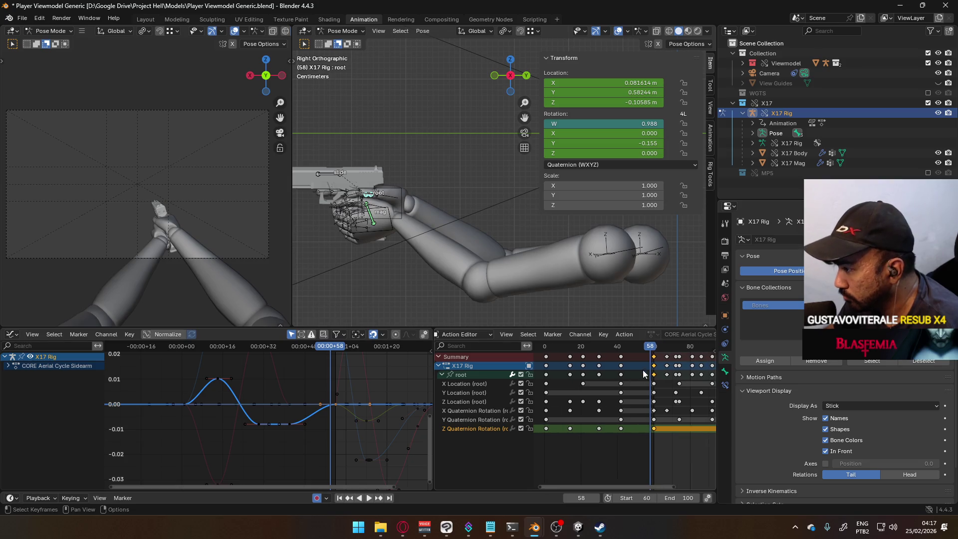
click(546, 345)
key(ctrl+v)
drag(630, 440, 562, 432)
key(Delete)
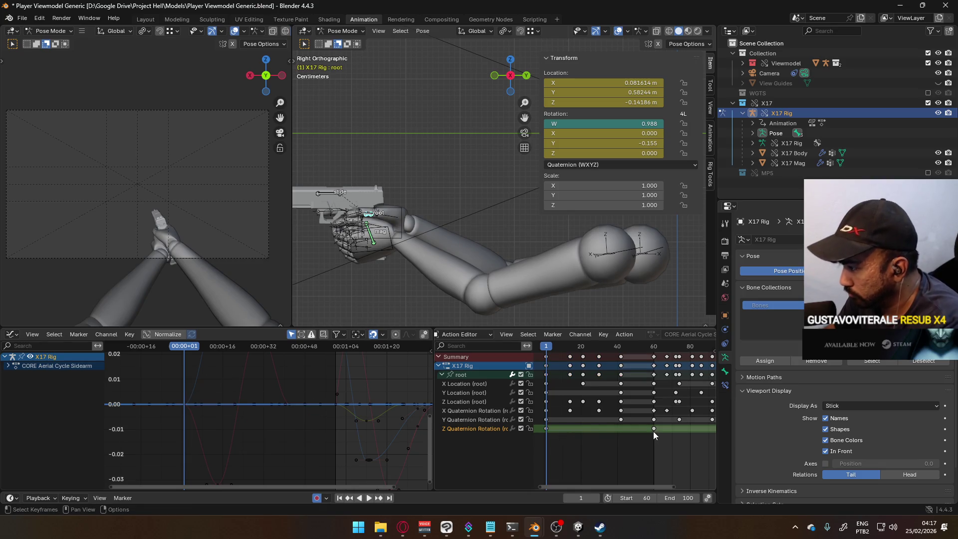
Paste the zero keys into Z Quaternion Rotation at frame 42, then check frames 72–74.
key(space)
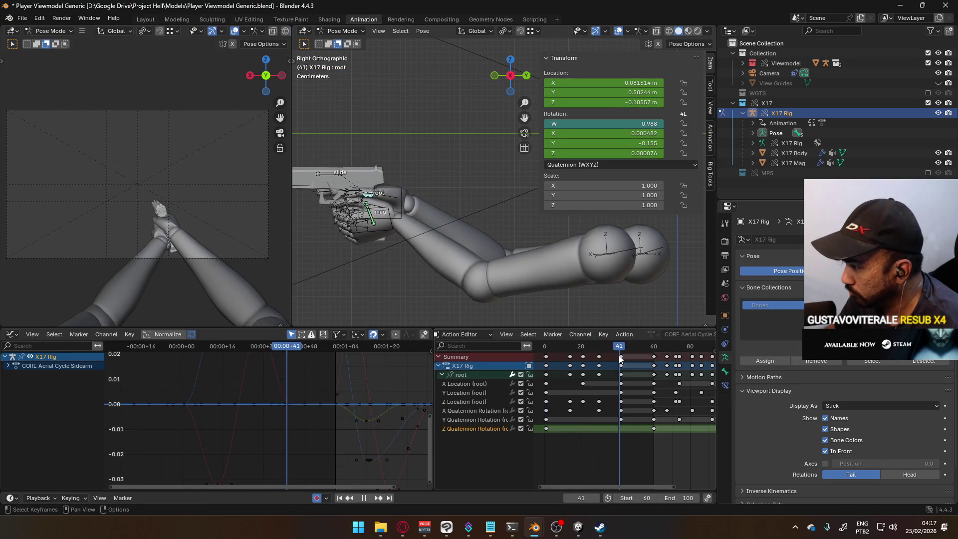
key(space)
key(ctrl+v)
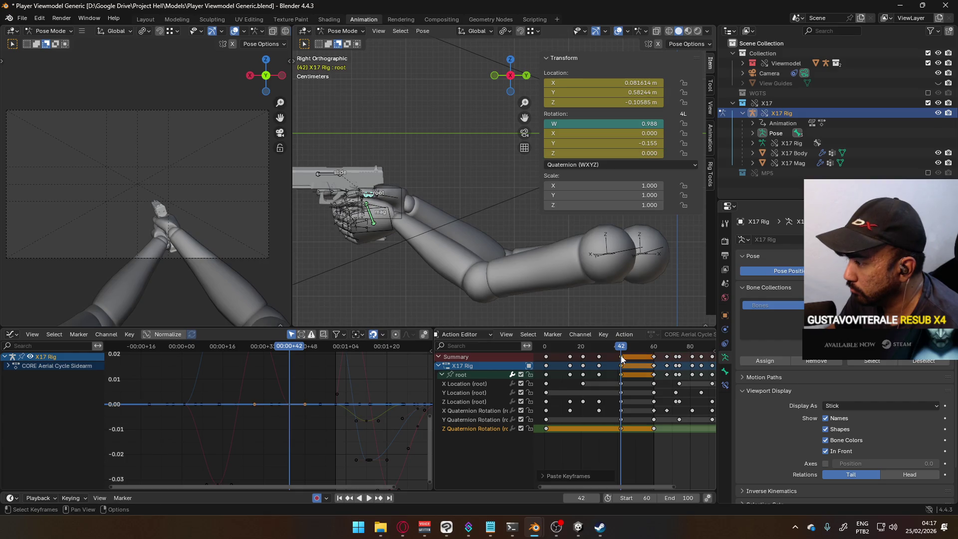
key(space)
mouse_move(701, 346)
mouse_down()
mouse_move(539, 334)
mouse_move(654, 360)
mouse_up()
middle_drag(653, 360, 548, 348)
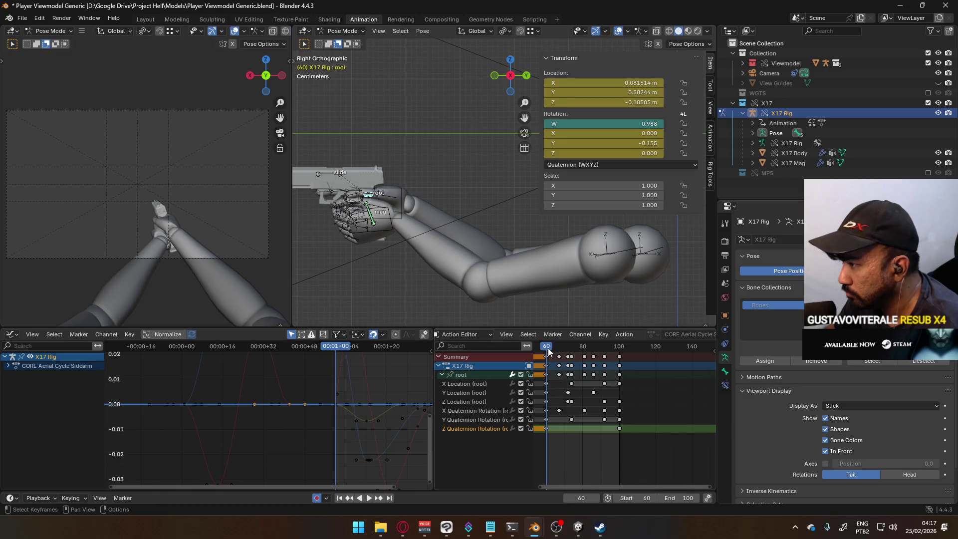
drag(548, 348, 568, 350)
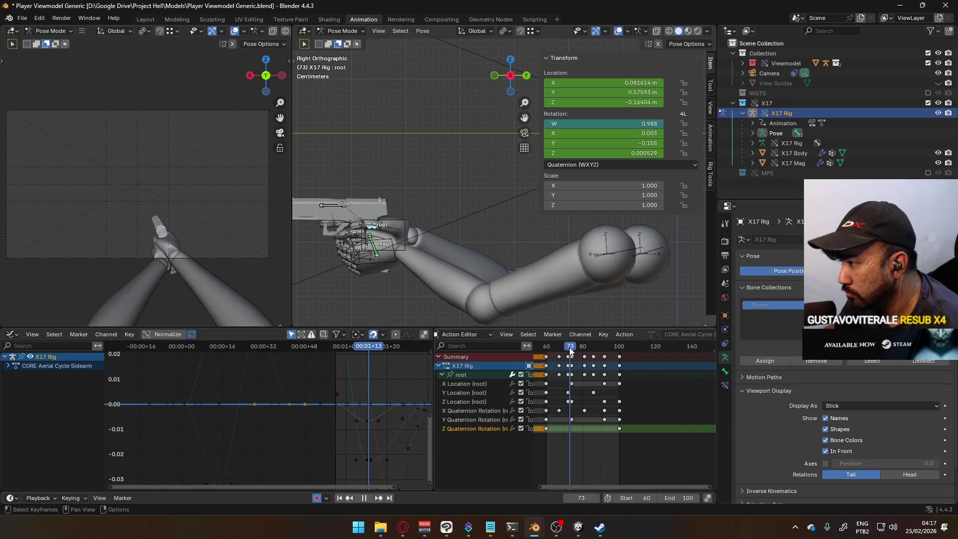
drag(568, 347, 570, 347)
Adjust the value of the Y Quaternion Rotation keys.
key(space)
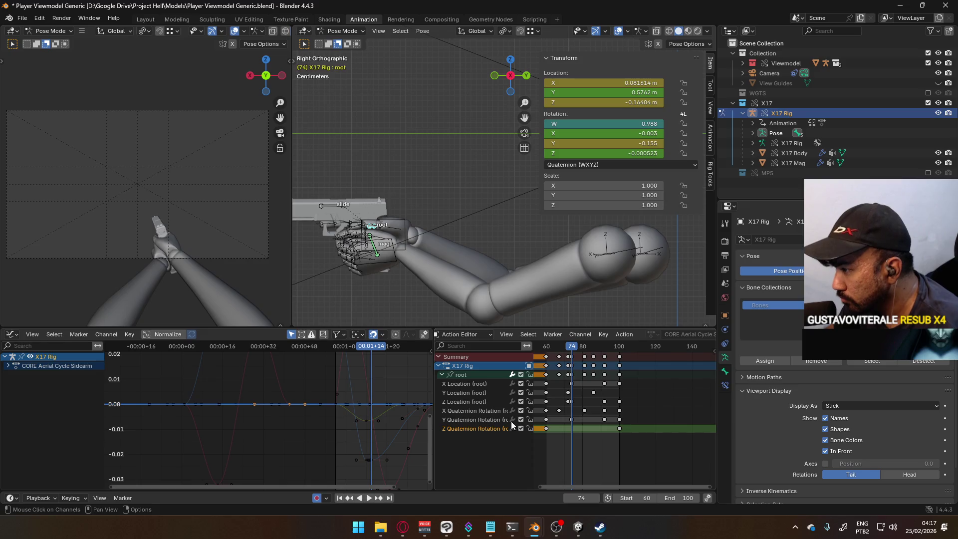
click(571, 420)
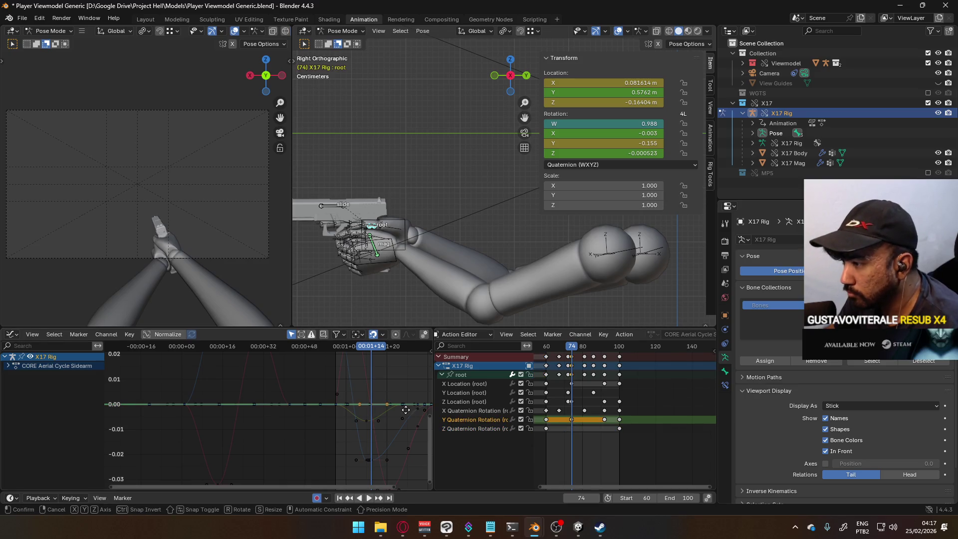
key(g)
key(y)
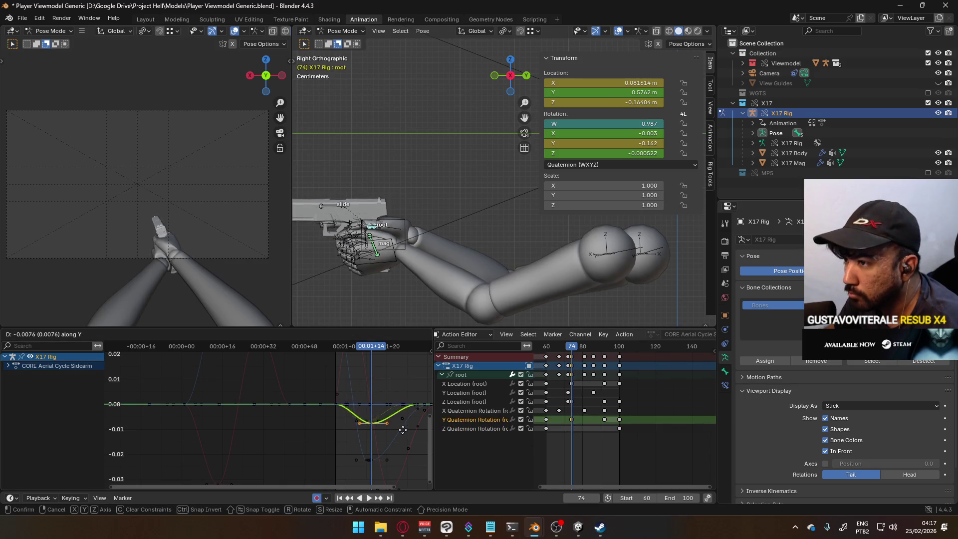
scroll(400, 429, down, 3)
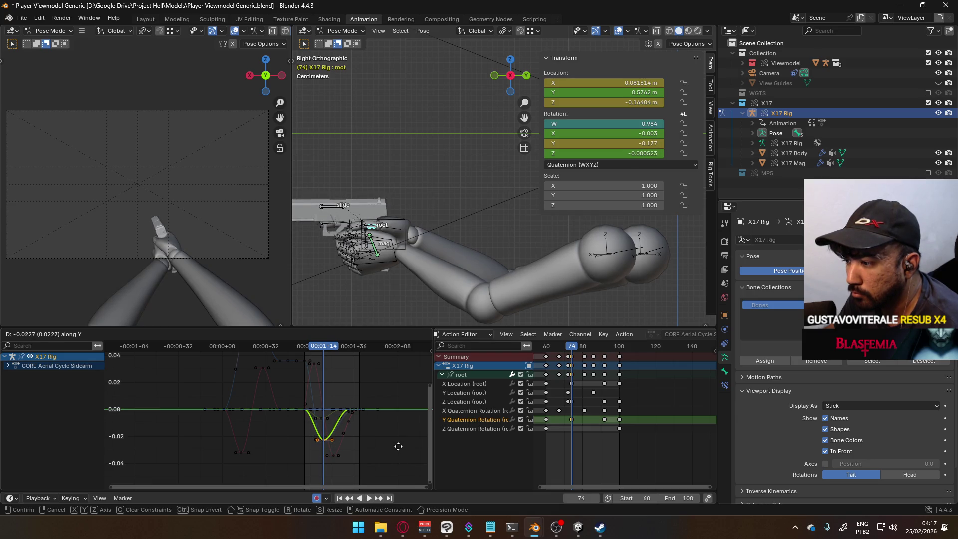
click(398, 446)
key(space)
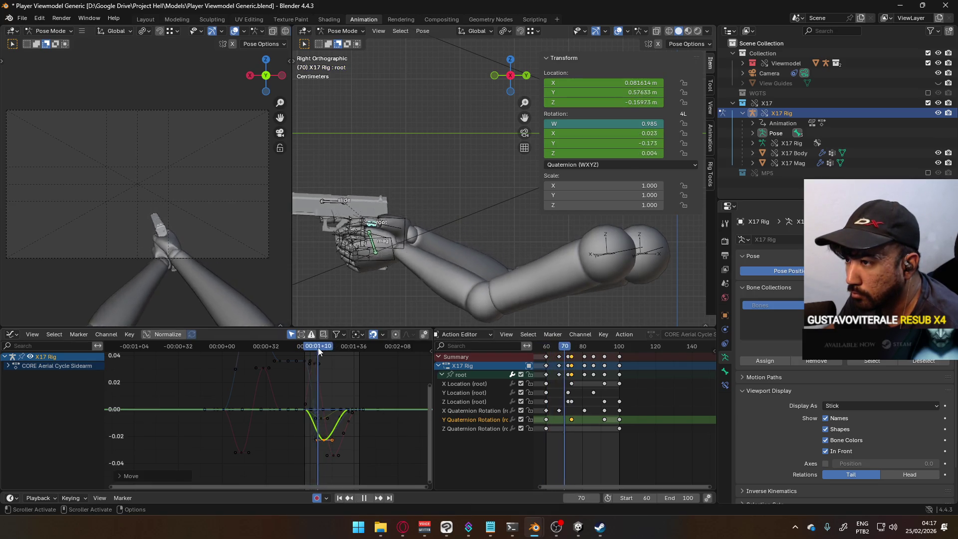
Preview frames 60–100, save the file, and replay the cycle from frame 1.
mouse_move(344, 347)
mouse_down()
mouse_move(361, 337)
mouse_move(305, 339)
mouse_up()
key(space)
key(ctrl+s)
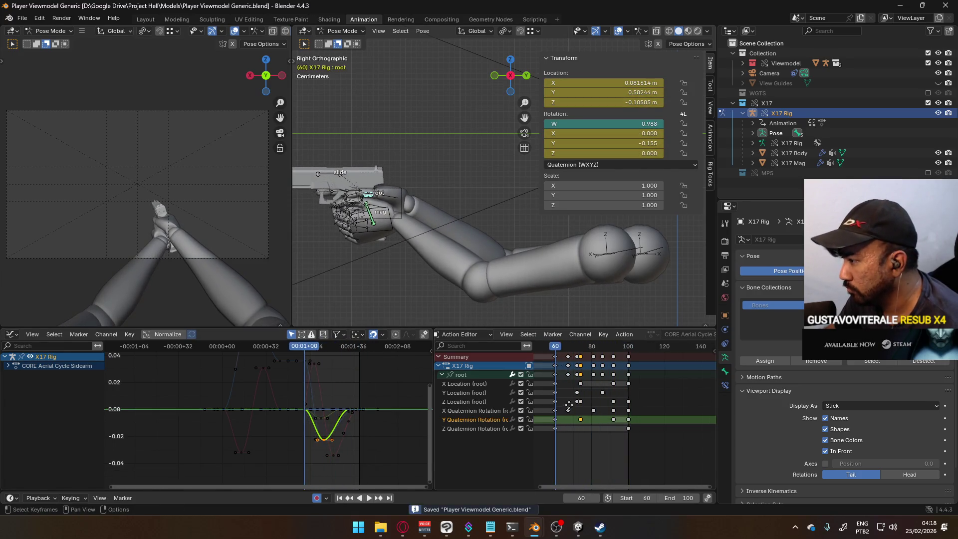
middle_drag(557, 405, 683, 405)
mouse_move(671, 348)
mouse_down()
mouse_move(566, 348)
mouse_move(602, 346)
mouse_up()
key(space)
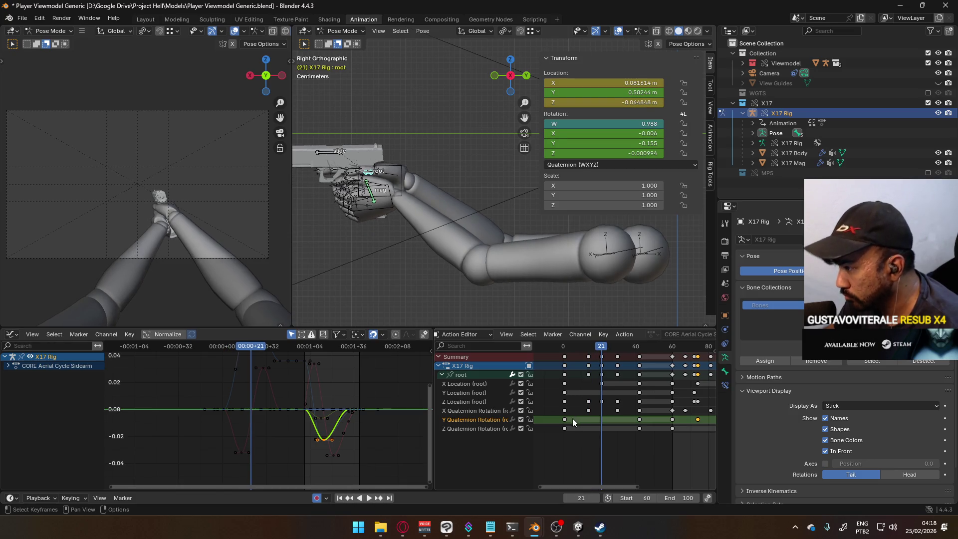
Raise the Y Quaternion keys into a bump peaking near 0.021 at frame 21, then key Y Location there.
key(g)
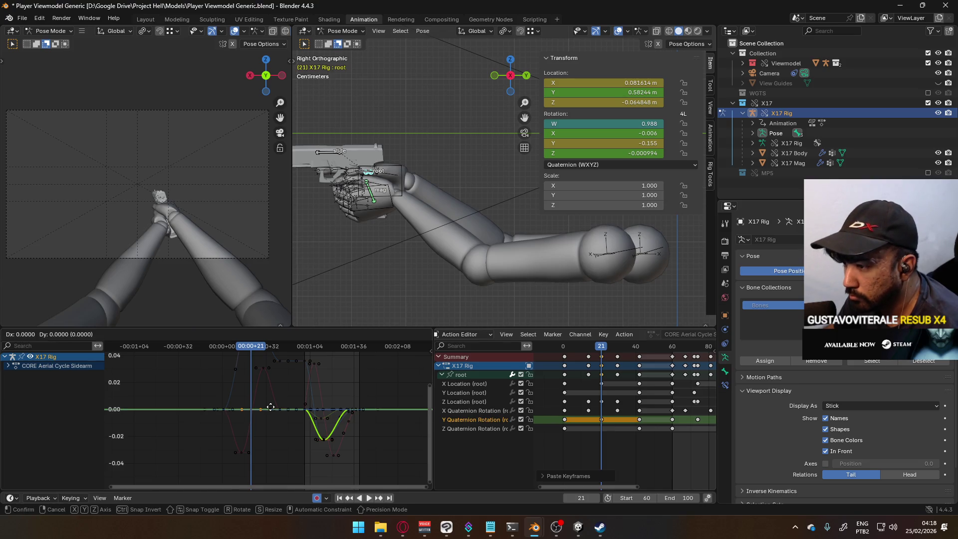
key(y)
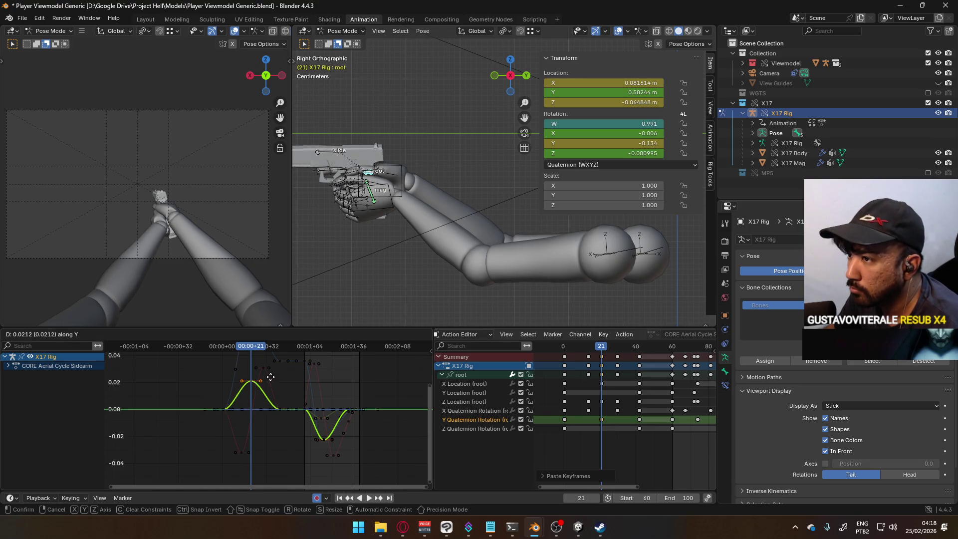
click(270, 370)
key(space)
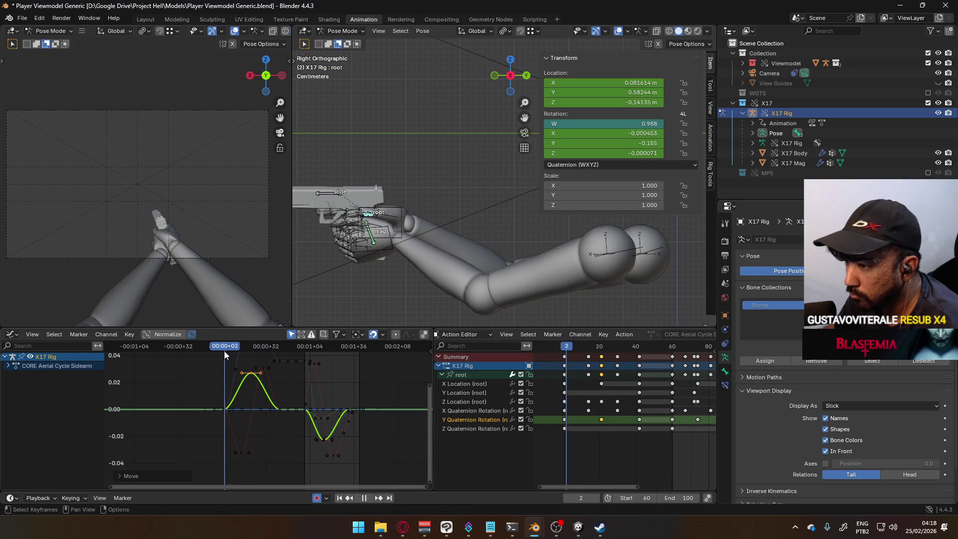
mouse_move(253, 349)
mouse_down()
mouse_move(284, 349)
mouse_move(250, 353)
mouse_up()
key(space)
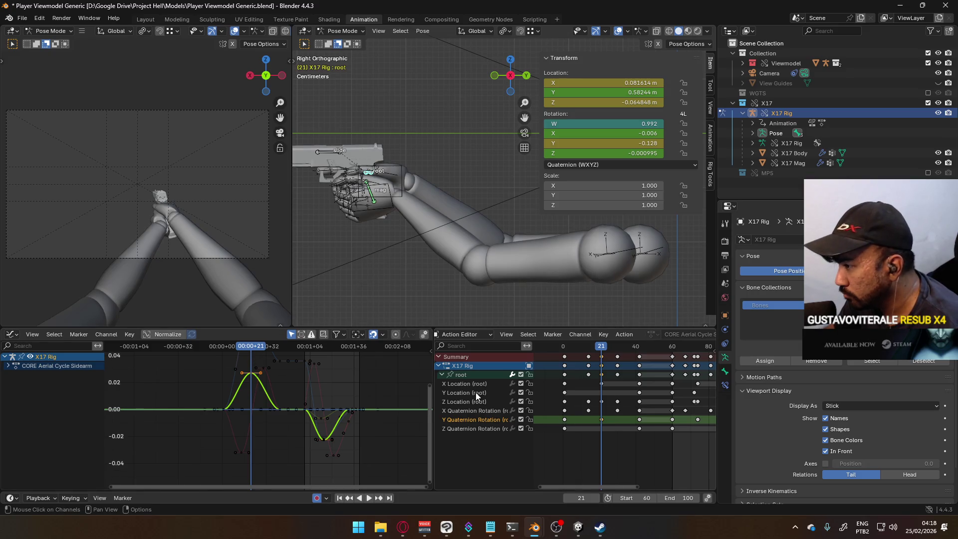
click(565, 393)
key(ctrl+v)
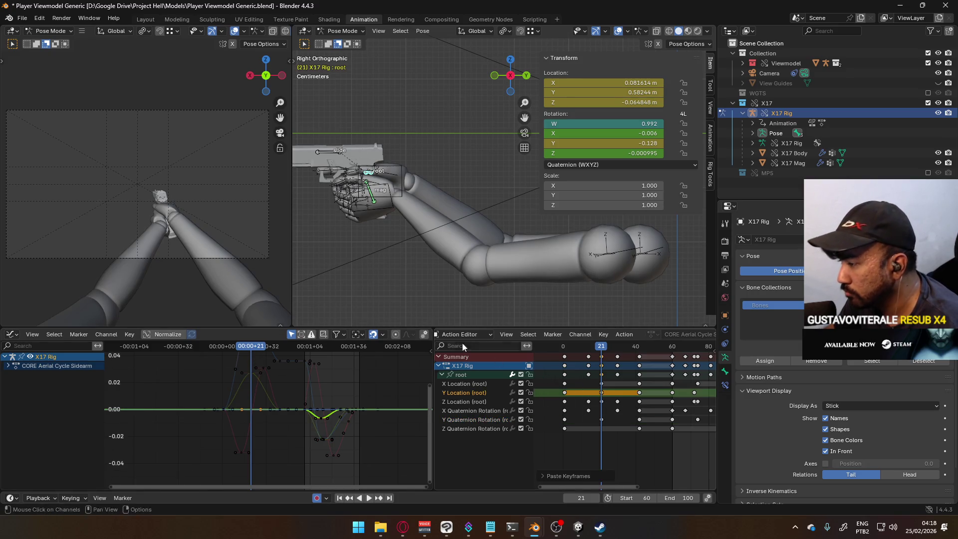
Nudge the root bone along global Y at frame 21 and preview frames 10–52.
key(g)
key(y)
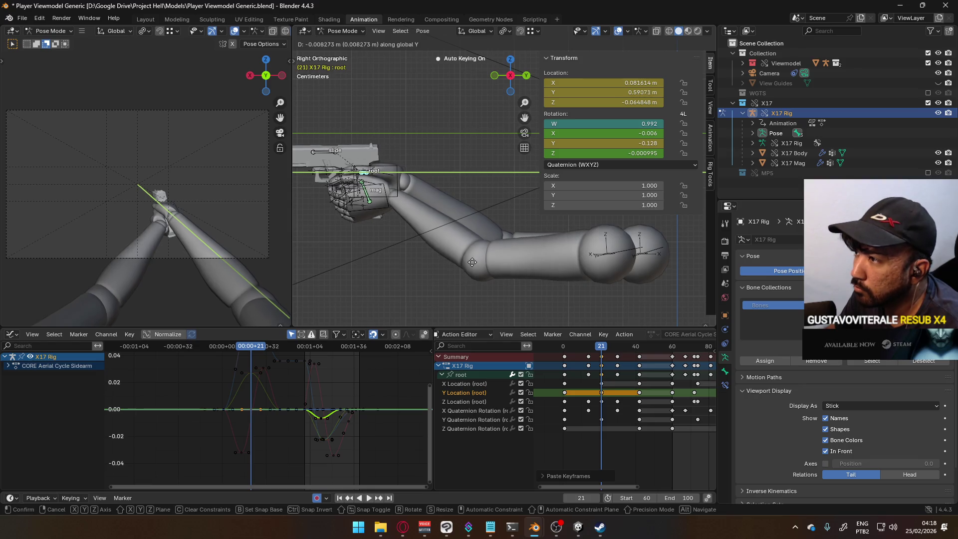
click(472, 261)
drag(604, 353, 567, 354)
key(space)
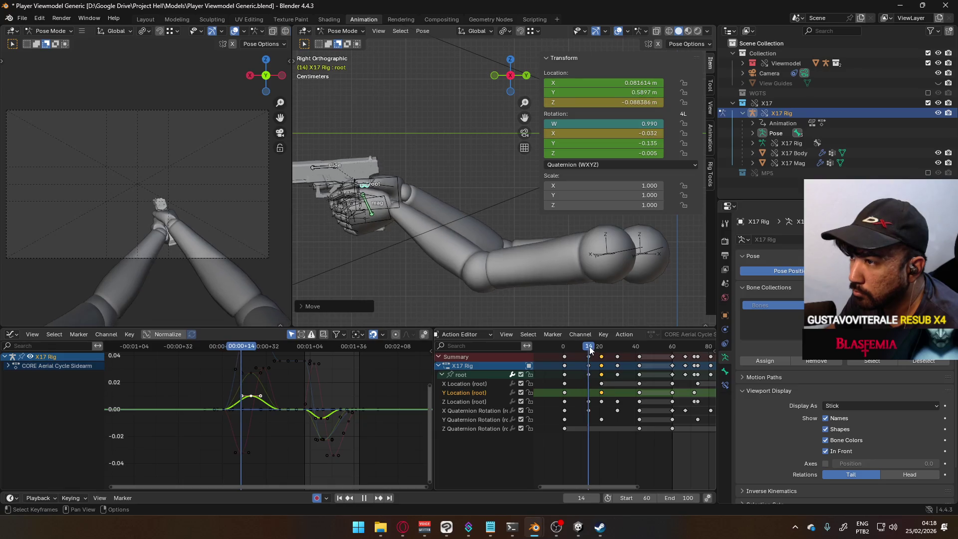
mouse_move(643, 347)
mouse_down()
mouse_move(662, 347)
mouse_move(557, 344)
mouse_move(601, 327)
mouse_move(690, 323)
mouse_move(548, 318)
mouse_move(588, 323)
mouse_move(564, 324)
mouse_up()
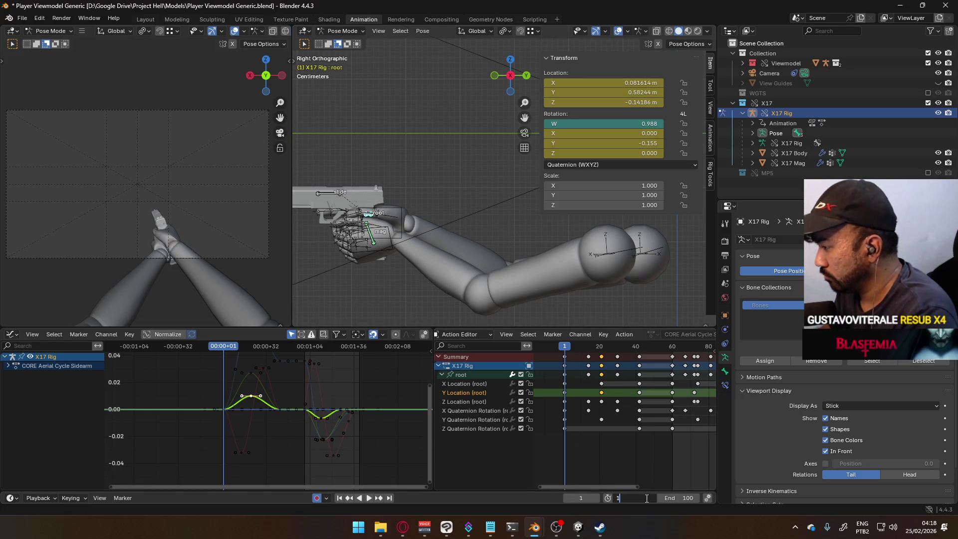
Set the playback start frame to 1 and play the cycle from the beginning.
key(Return)
key(space)
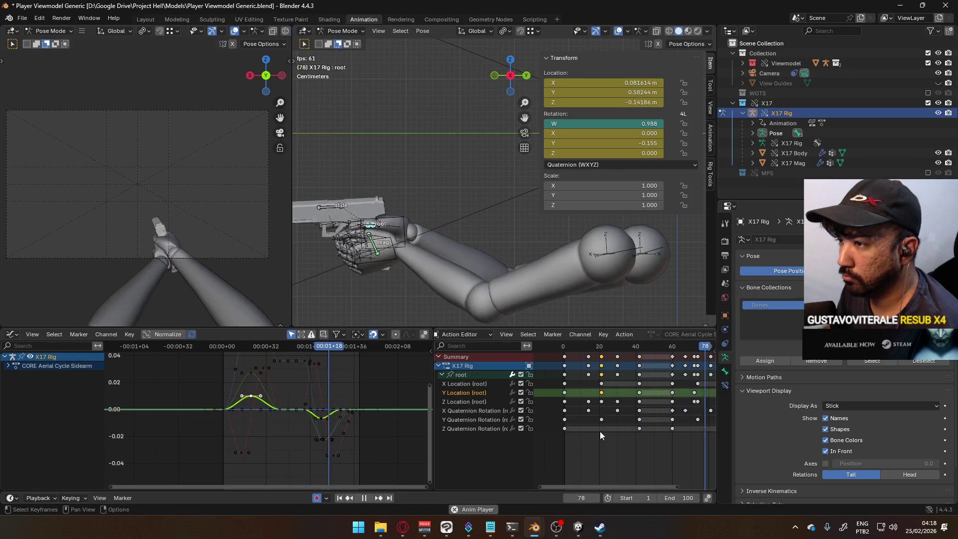
scroll(618, 412, down, 2)
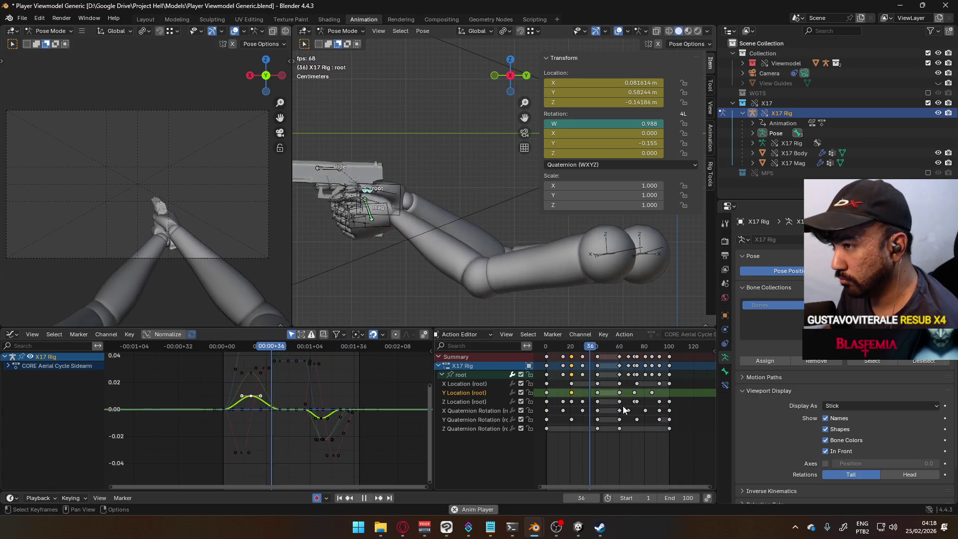
key(space)
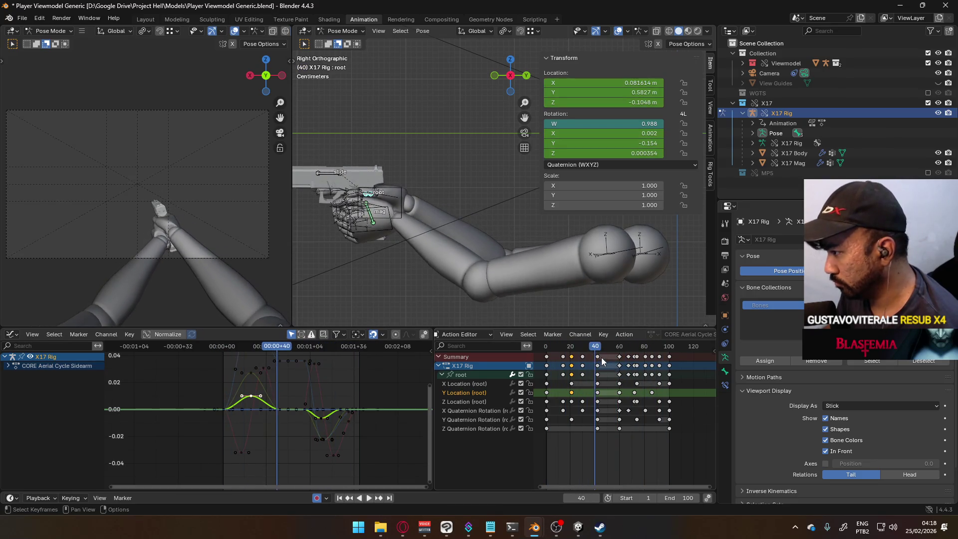
key(space)
key(space)
click(619, 401)
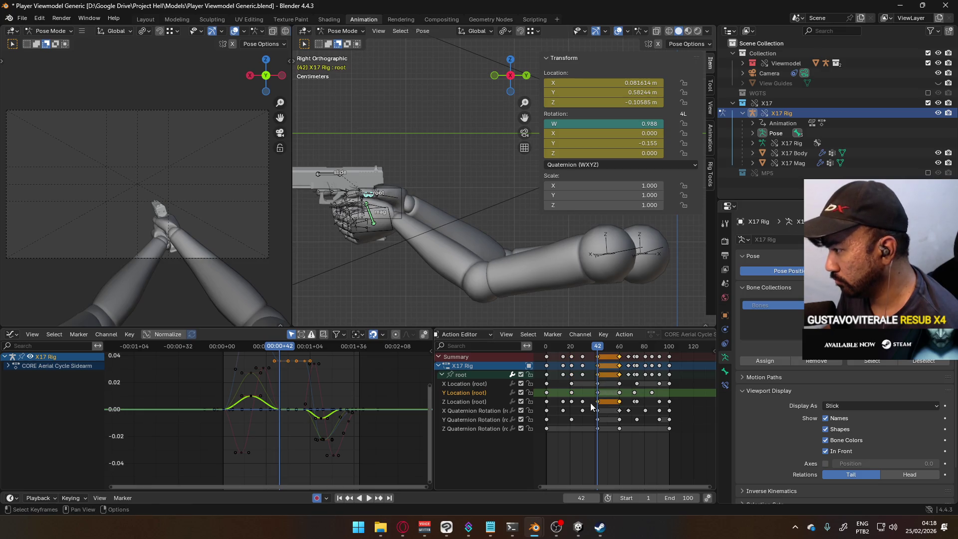
Lower the Z Location (root) keys, redoing the first attempt after an undo.
click(478, 401)
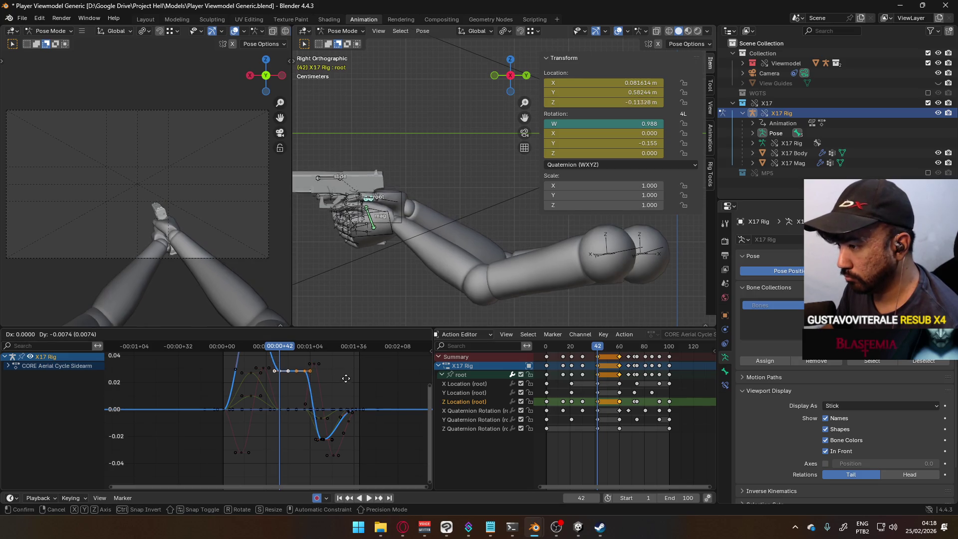
drag(347, 409, 346, 427)
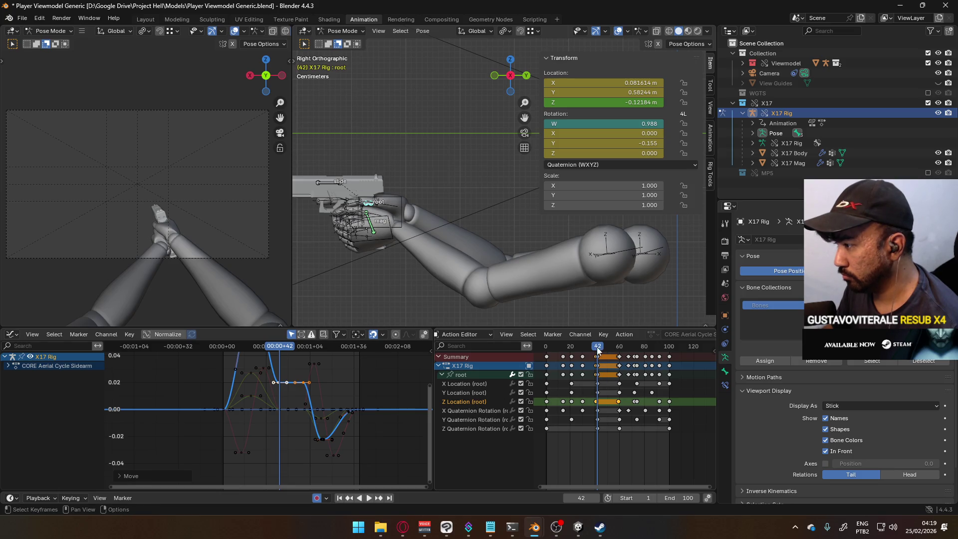
key(ctrl+z)
key(g)
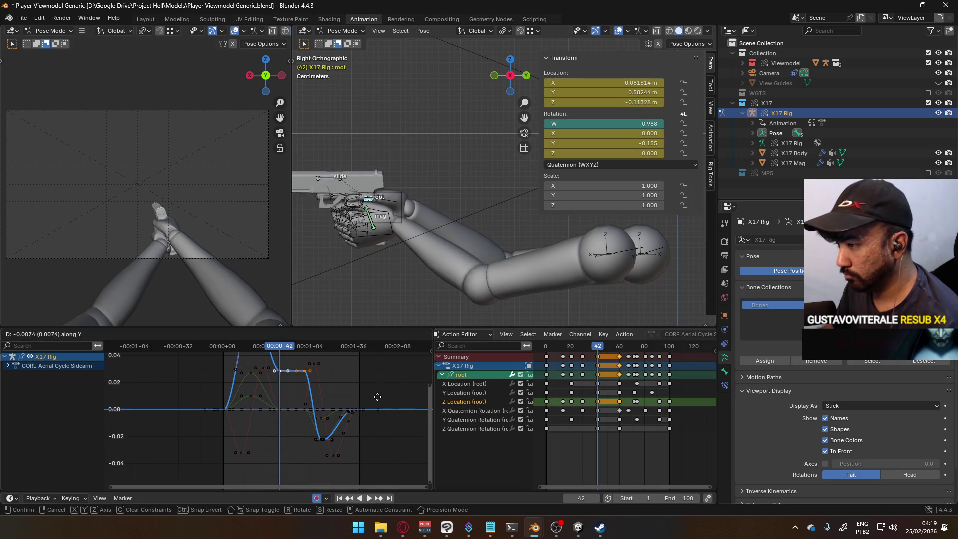
click(379, 416)
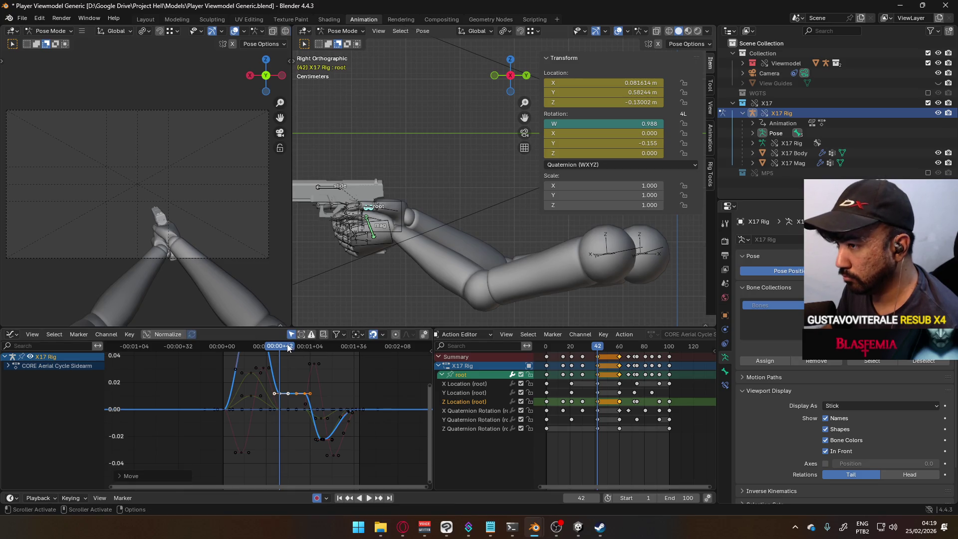
key(space)
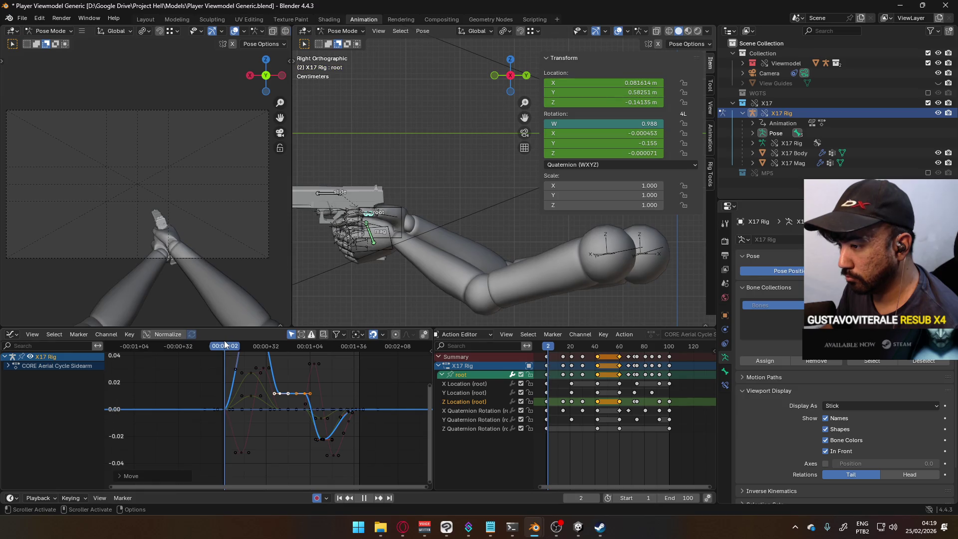
Raise the Z Location keys slightly so frame 42 sits at about -0.122.
mouse_move(223, 340)
mouse_down()
mouse_move(316, 334)
mouse_move(280, 343)
mouse_up()
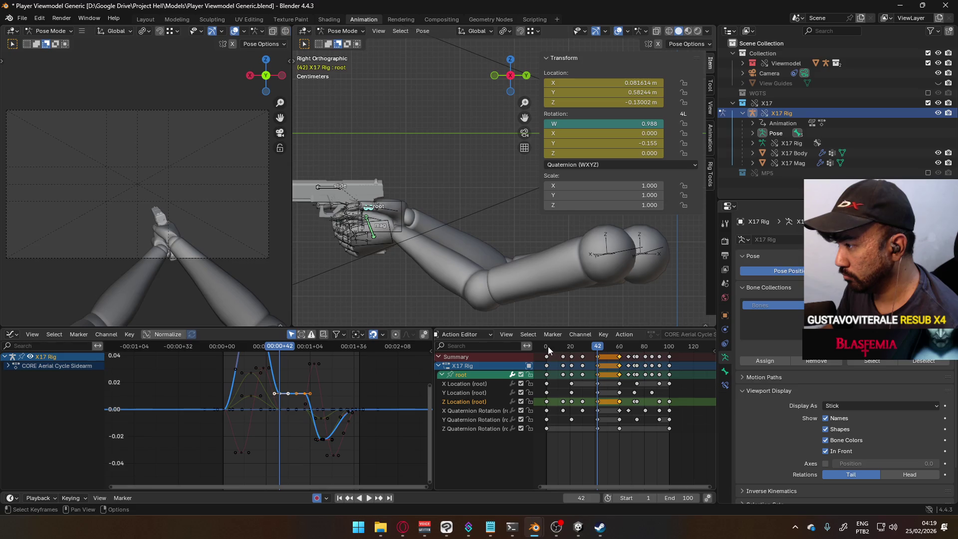
drag(545, 346, 596, 342)
key(g)
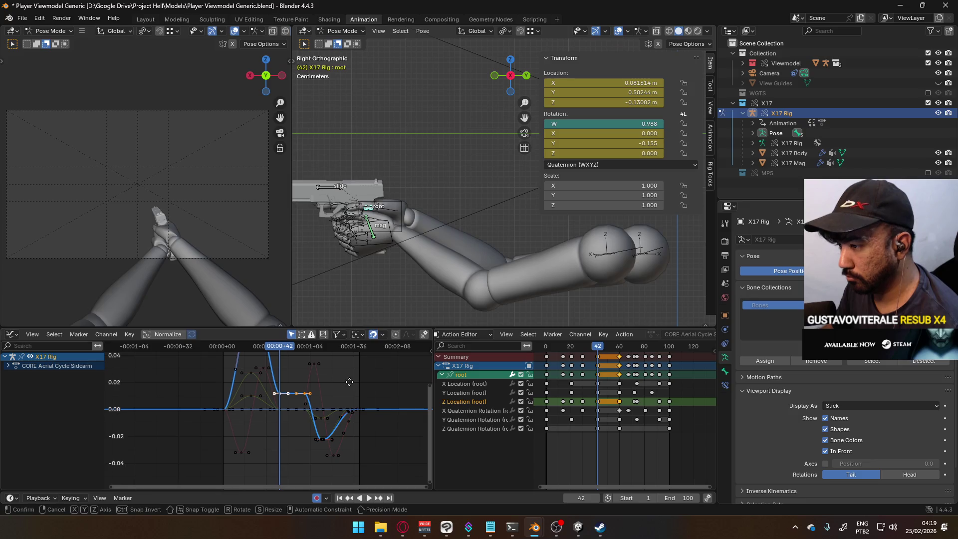
key(y)
click(283, 348)
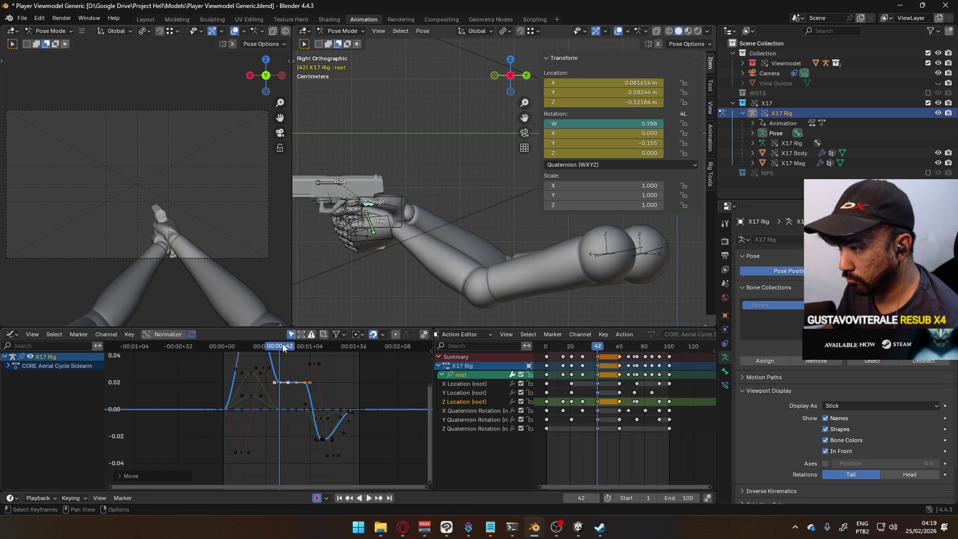
key(space)
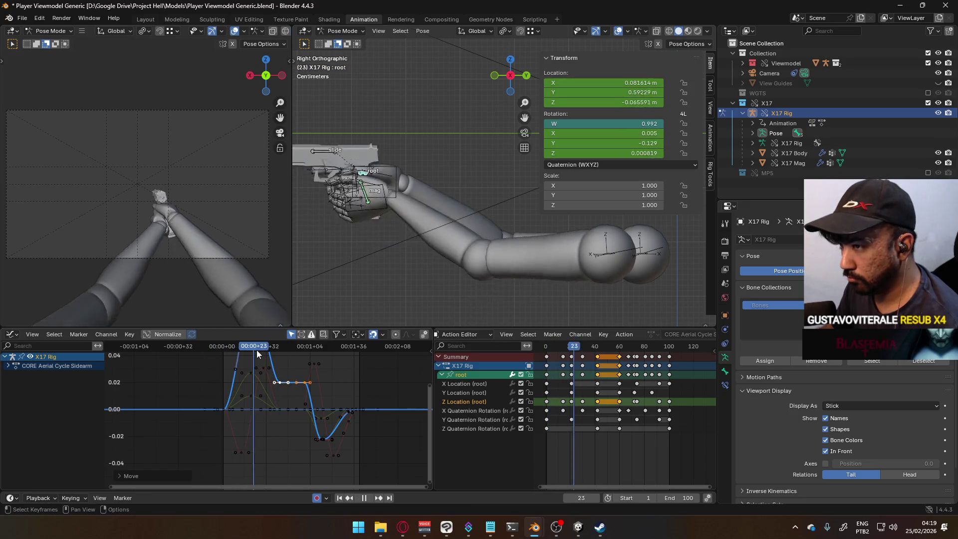
drag(286, 350, 322, 348)
drag(308, 350, 225, 348)
key(space)
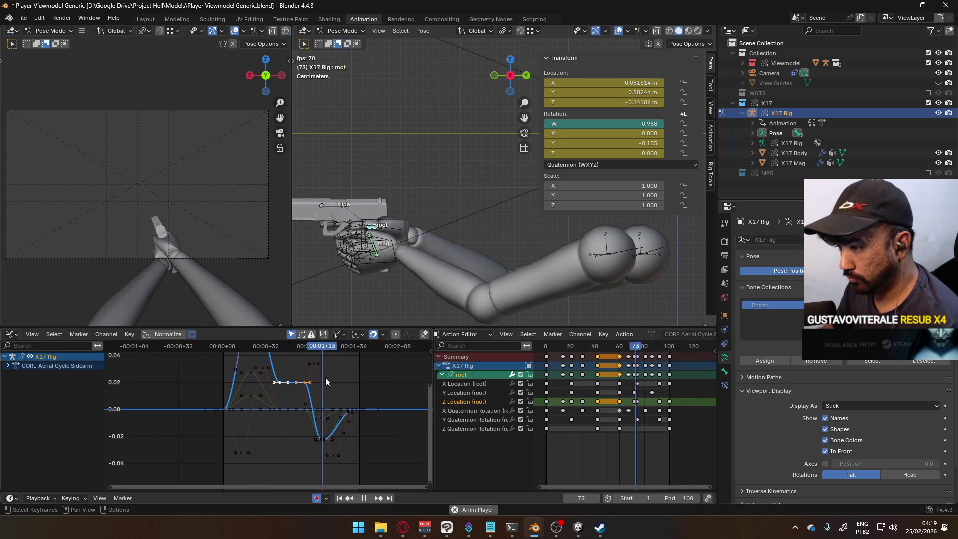
key(g)
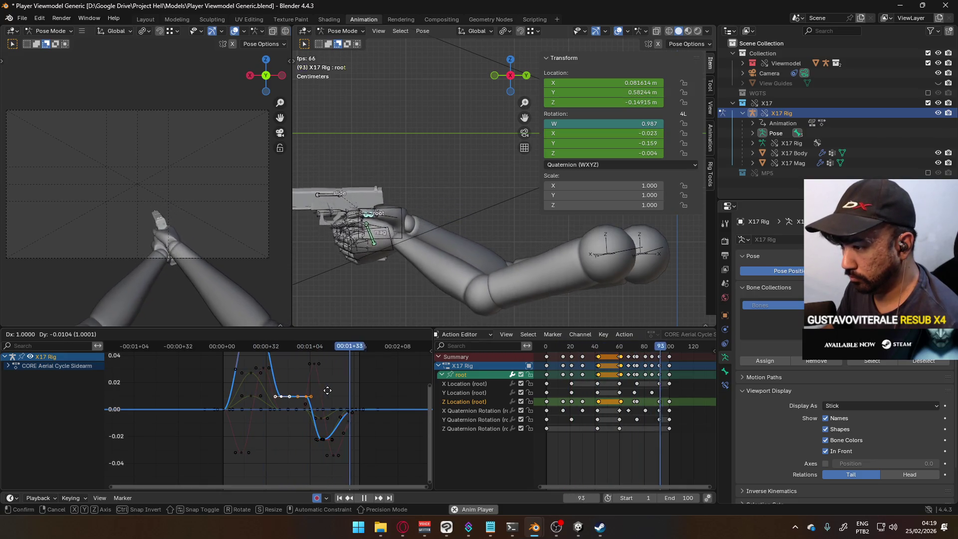
key(y)
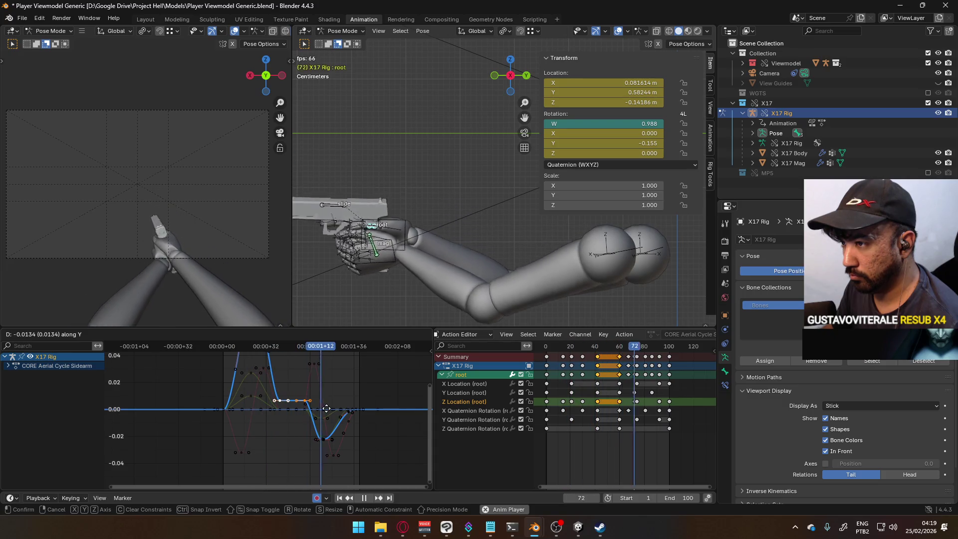
right_click(328, 409)
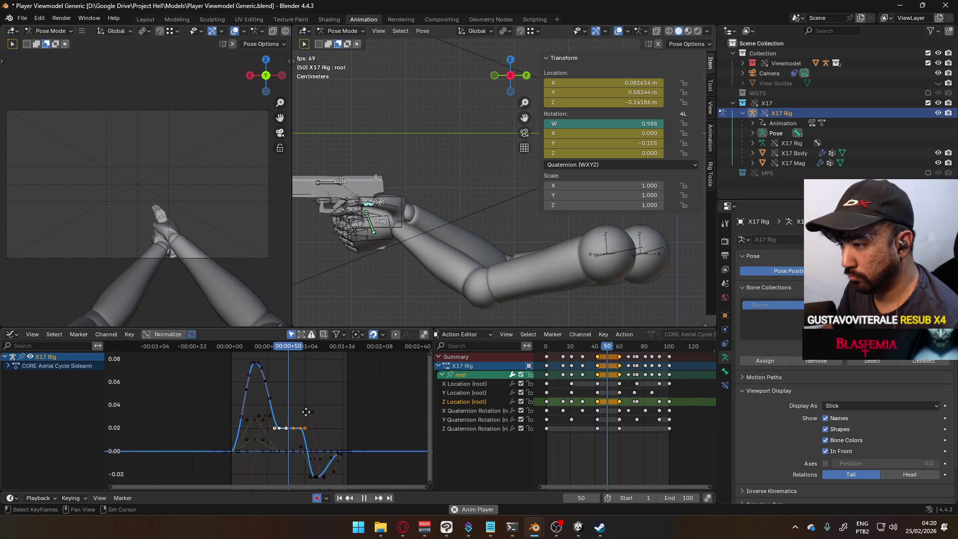
key(g)
Box-select the Z Location peak keys and lower their values.
key(y)
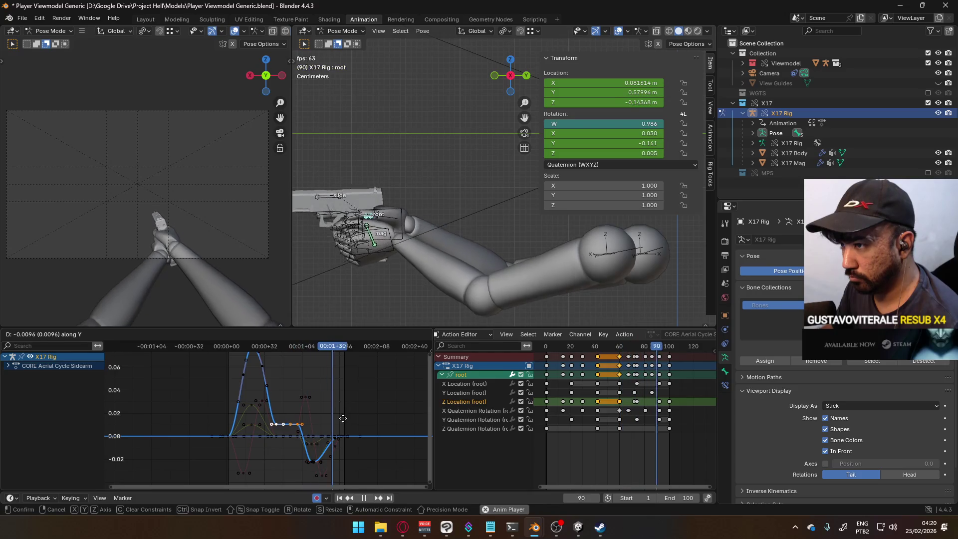
click(343, 418)
middle_drag(323, 400, 320, 417)
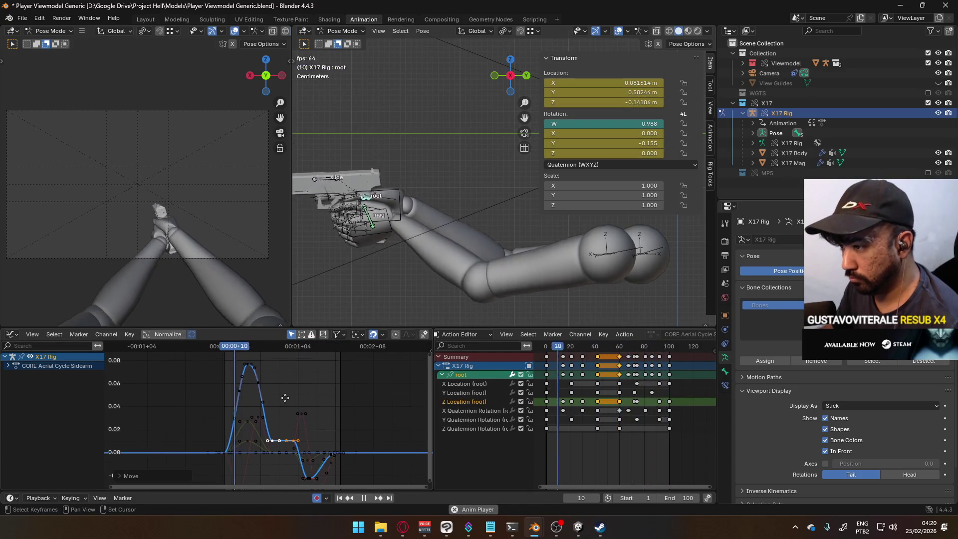
mouse_move(230, 353)
mouse_down()
mouse_move(271, 370)
mouse_move(226, 393)
mouse_up()
key(g)
key(y)
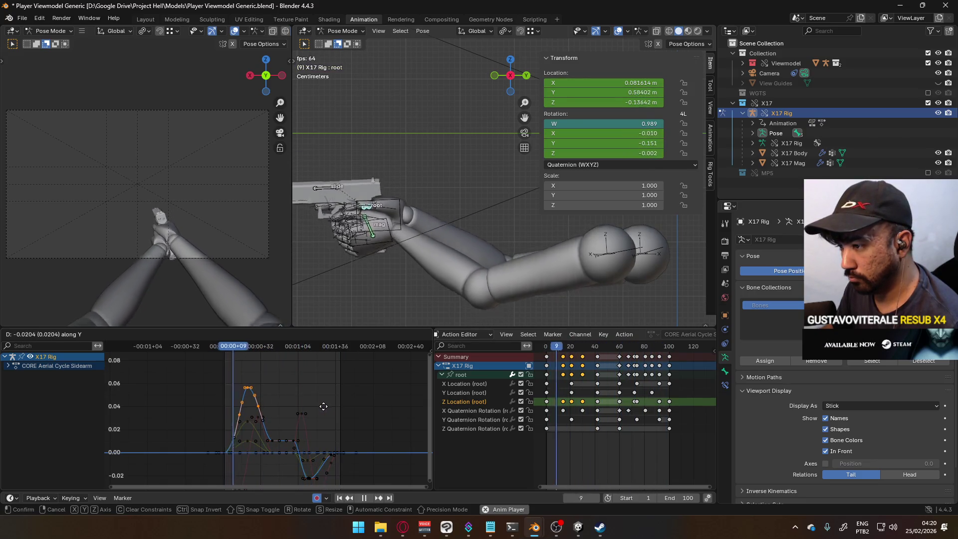
click(324, 411)
Lower the dip keys near frame 72 by about 0.0123 and save the blend file.
mouse_move(307, 429)
ctrl+middle_down()
mouse_move(310, 396)
mouse_move(304, 405)
ctrl+middle_up()
click(635, 401)
key(g)
key(y)
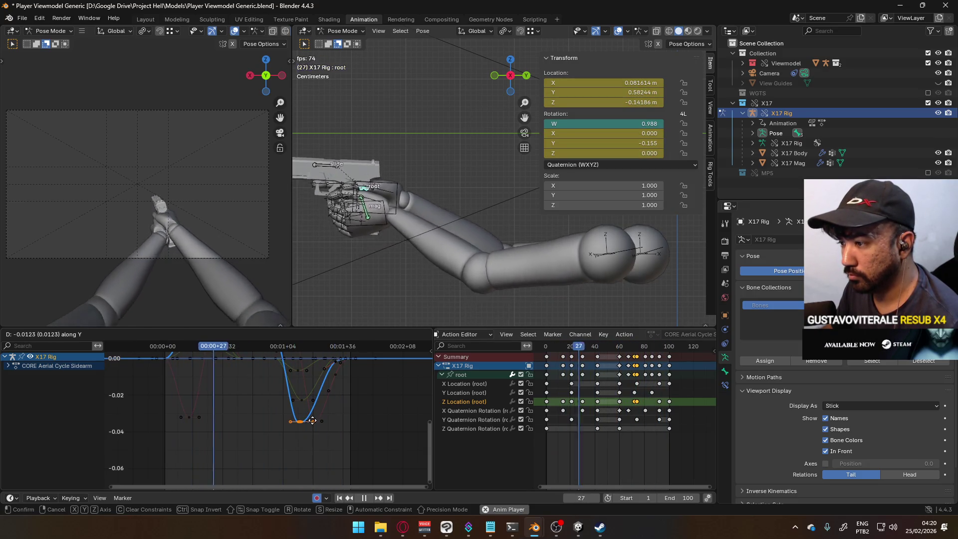
click(325, 427)
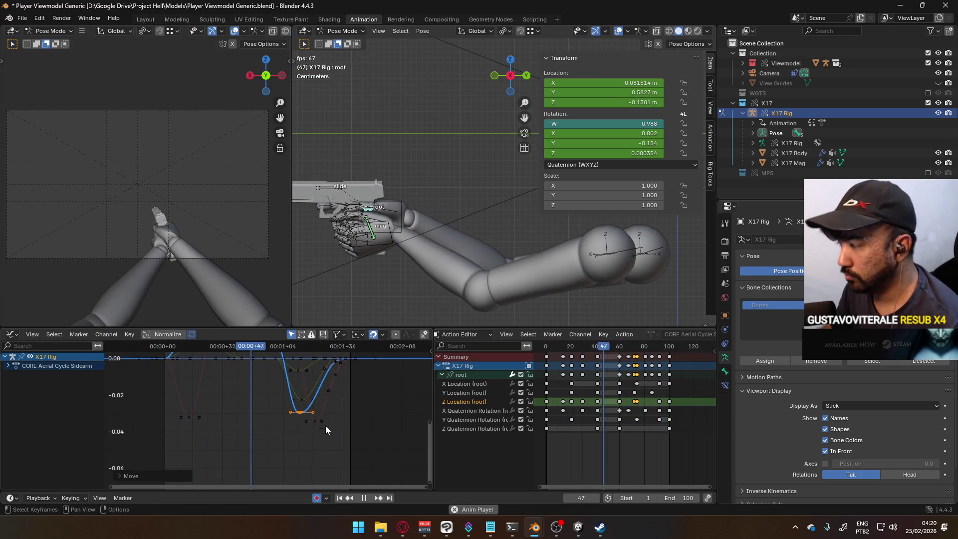
key(ctrl+s)
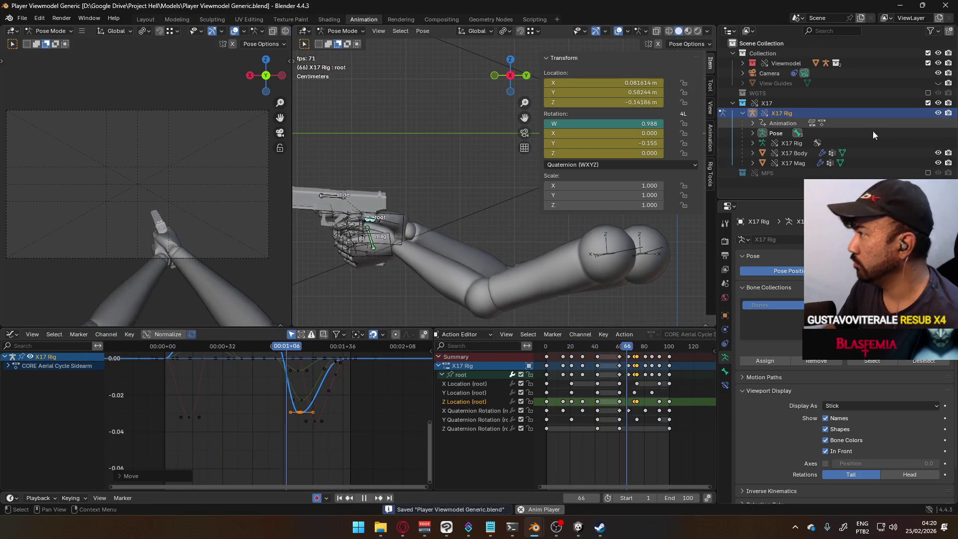
Exclude the X17 collection and include the MP5 collection in the scene.
scroll(444, 219, down, 5)
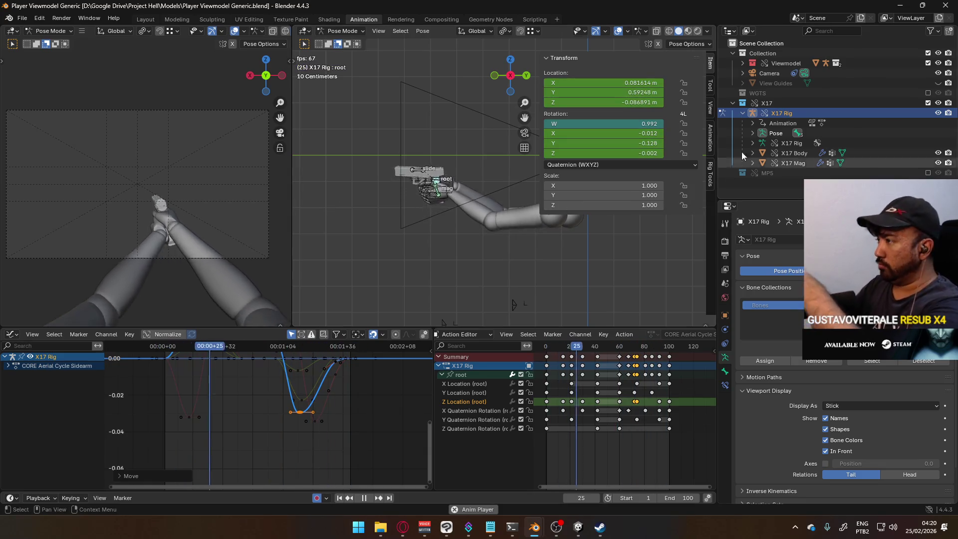
click(928, 103)
click(927, 112)
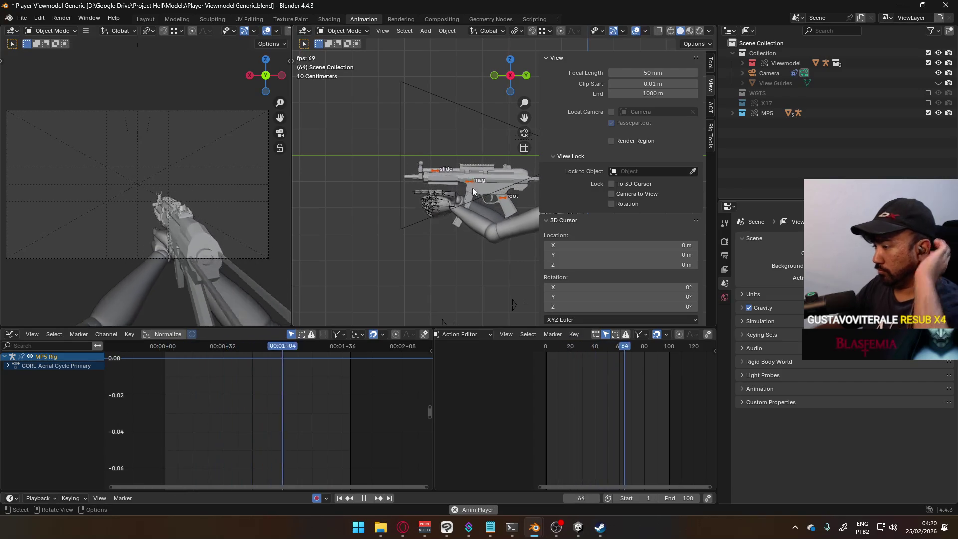
key(space)
click(556, 348)
click(548, 351)
key(space)
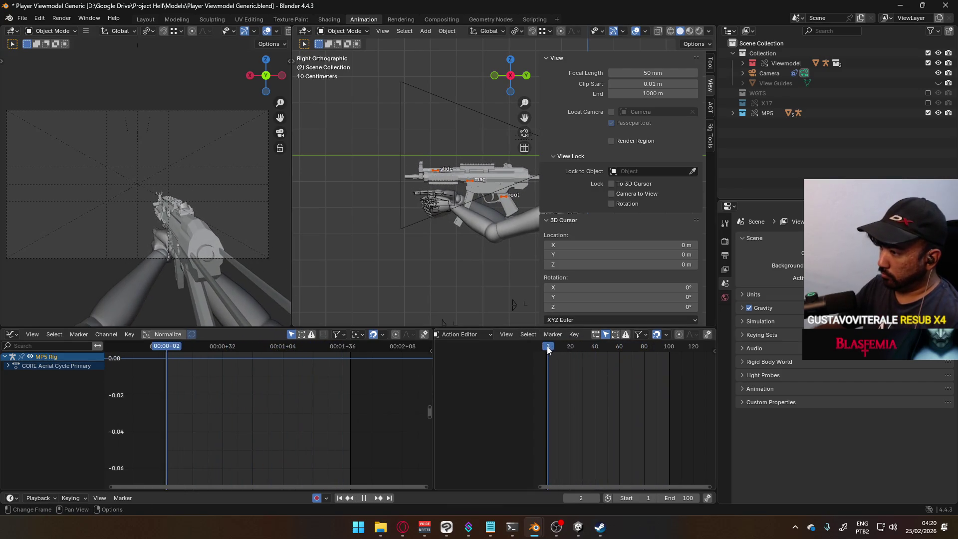
Enable the POSE Hipfire Primary layer on the Viewmodel Rig, then make the MP5 rig active.
click(455, 198)
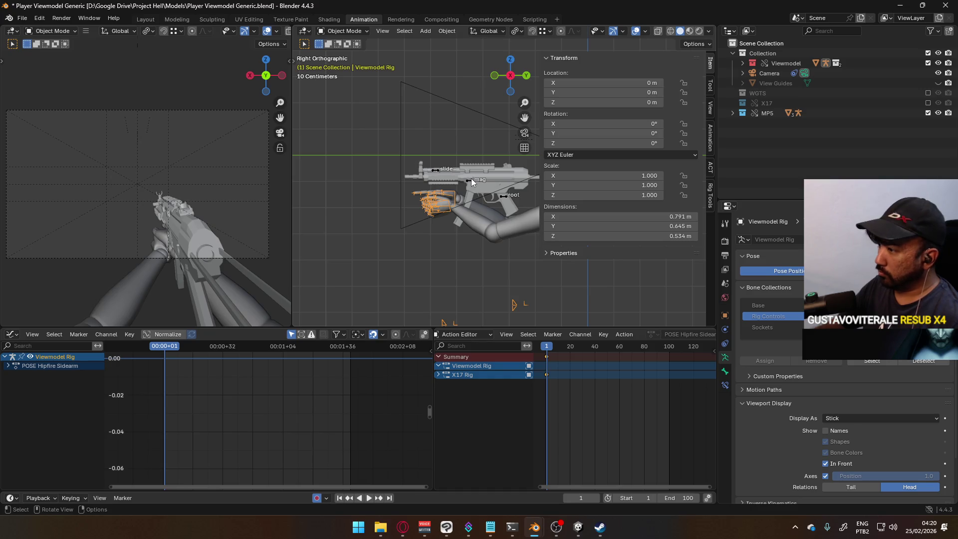
click(712, 141)
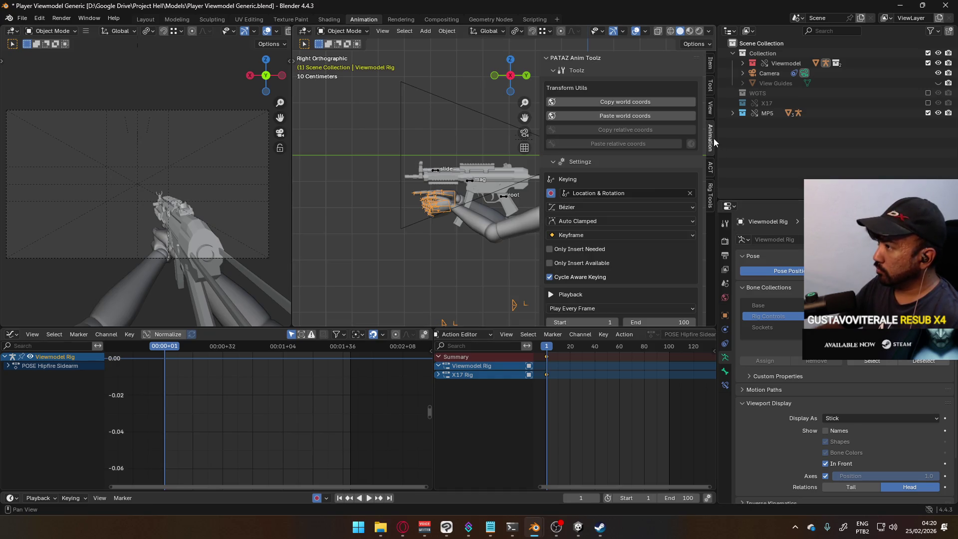
scroll(651, 240, down, 10)
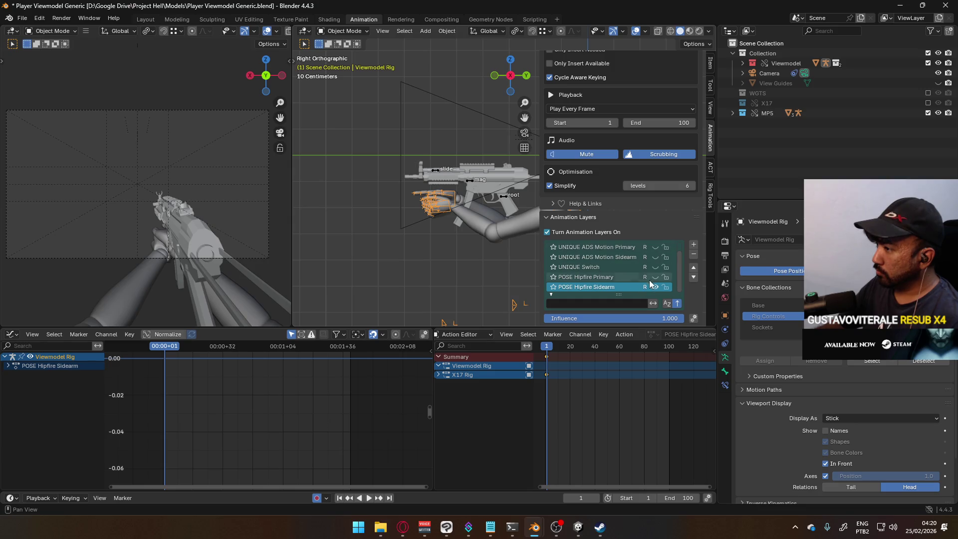
click(654, 277)
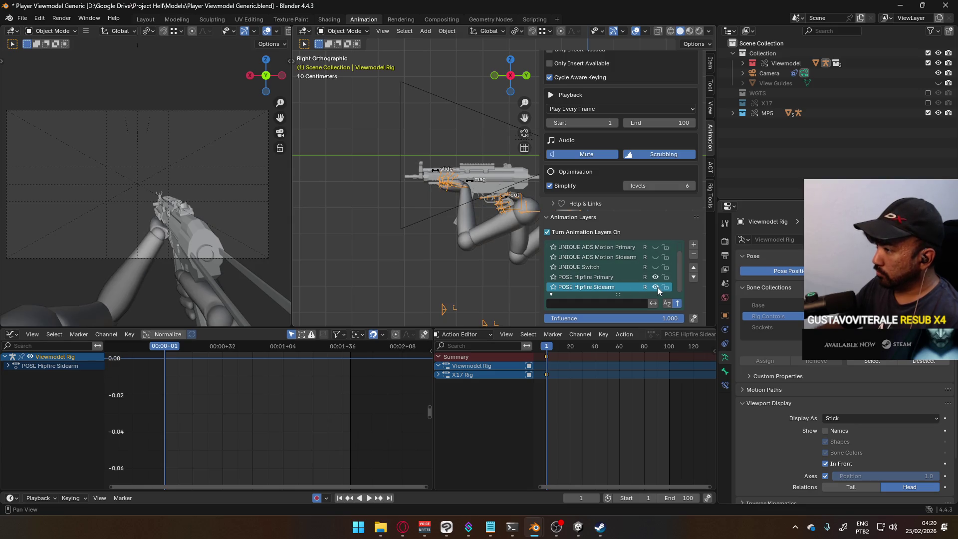
click(469, 183)
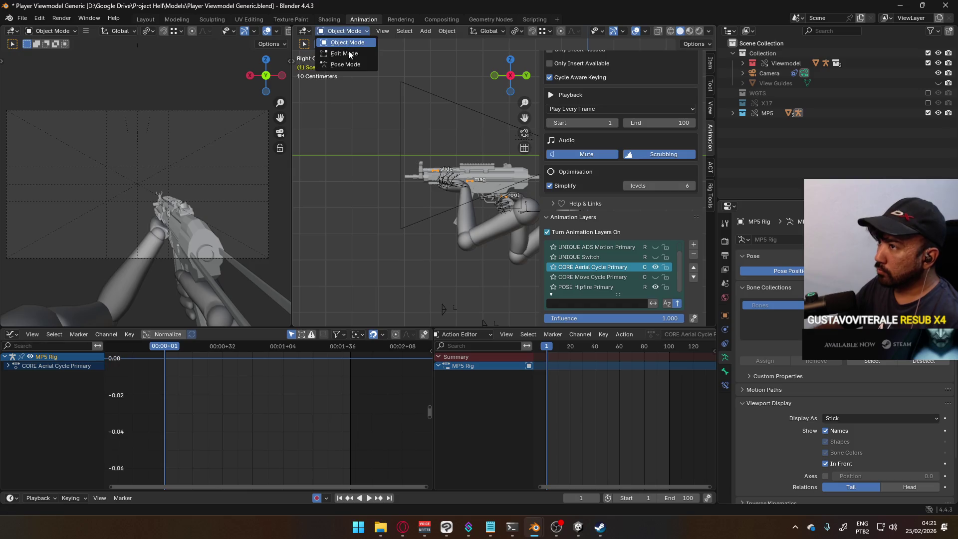
Put the MP5 rig in Pose Mode, select its root and play back the aerial cycle from frame 1.
click(345, 65)
click(492, 200)
key(space)
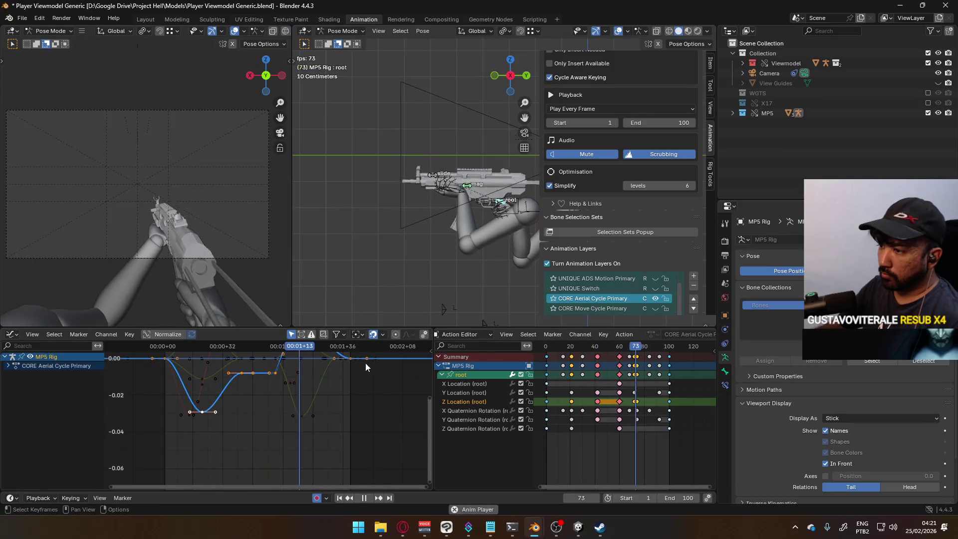
click(166, 348)
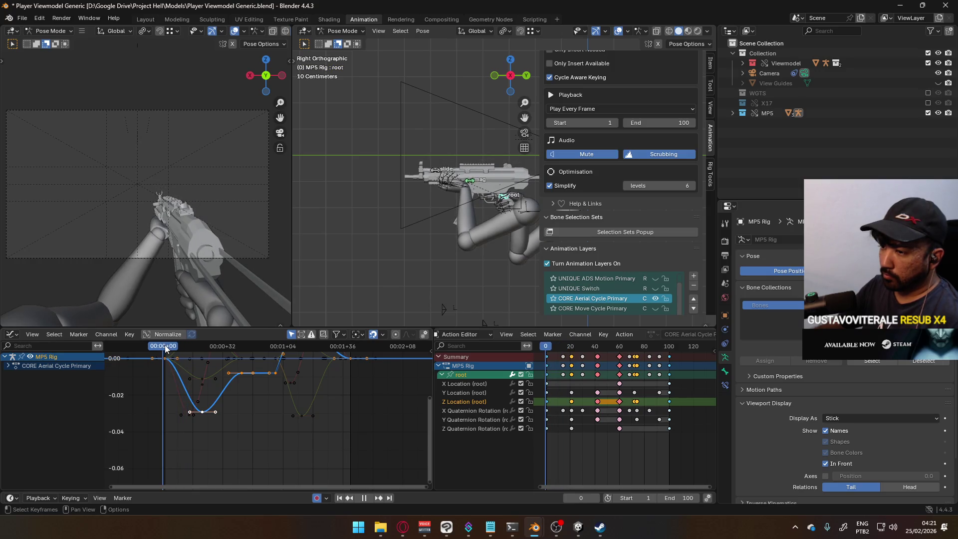
drag(166, 348, 222, 340)
key(space)
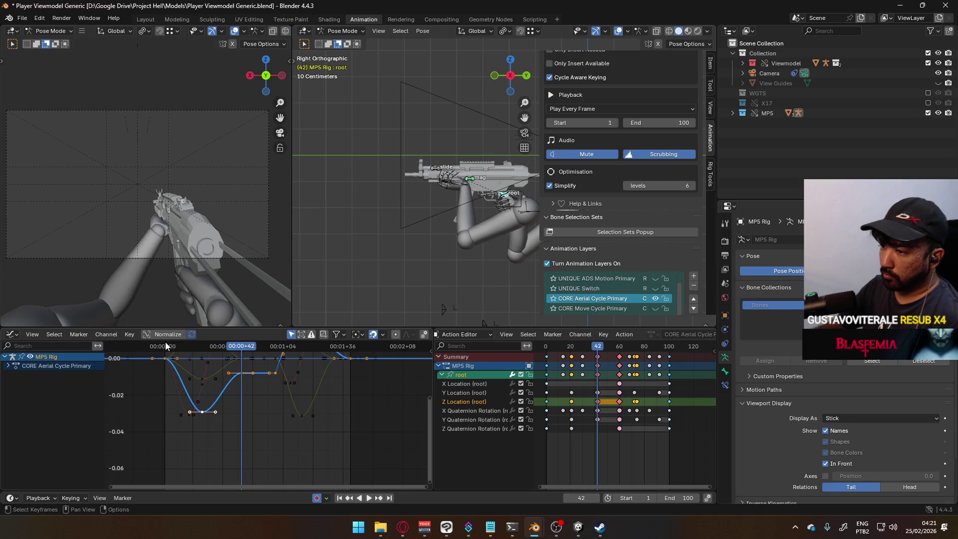
click(166, 346)
key(space)
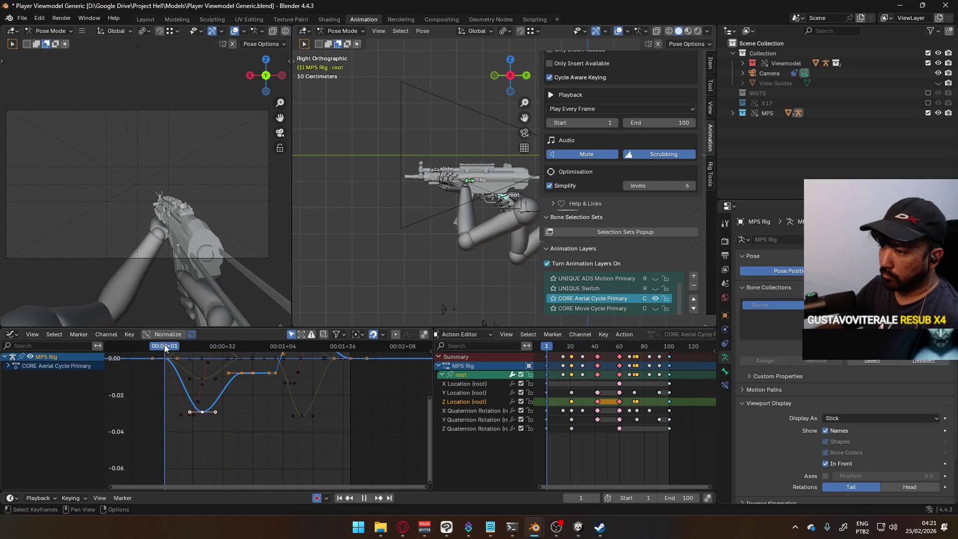
click(245, 349)
key(space)
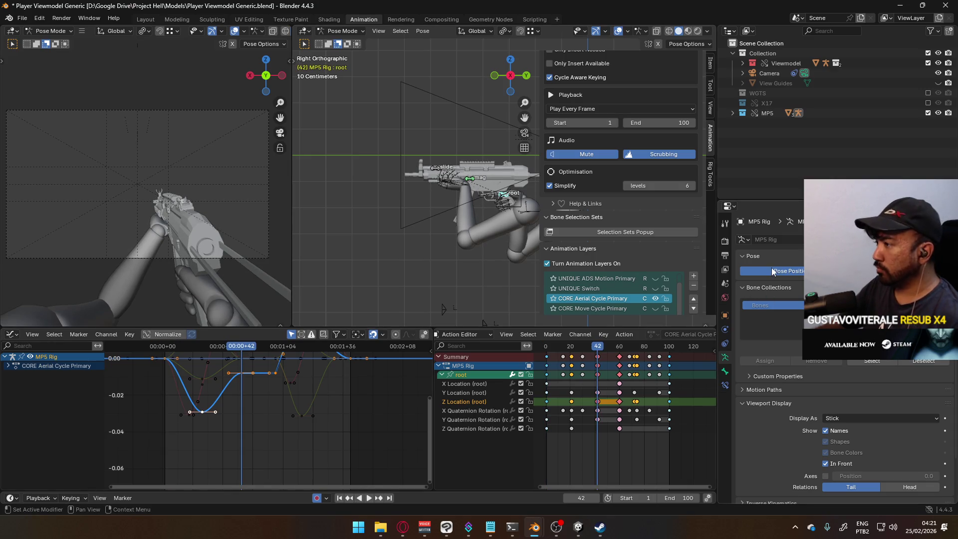
Toggle the CORE Aerial Cycle Primary layer, then swap the MP5 collection out for X17.
click(655, 300)
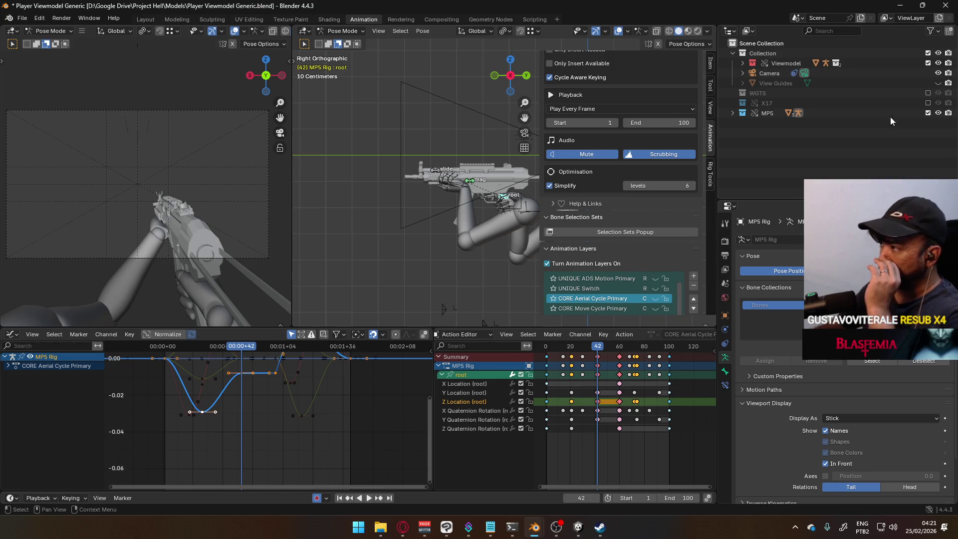
click(928, 113)
click(928, 103)
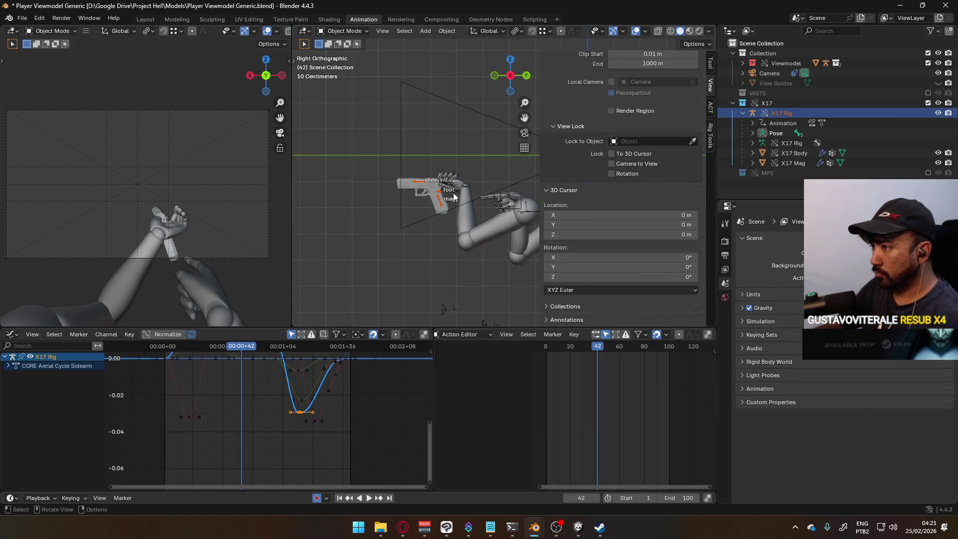
Enable the POSE Hipfire Sidearm layer on the Viewmodel Rig, then make the X17 Rig active.
click(503, 191)
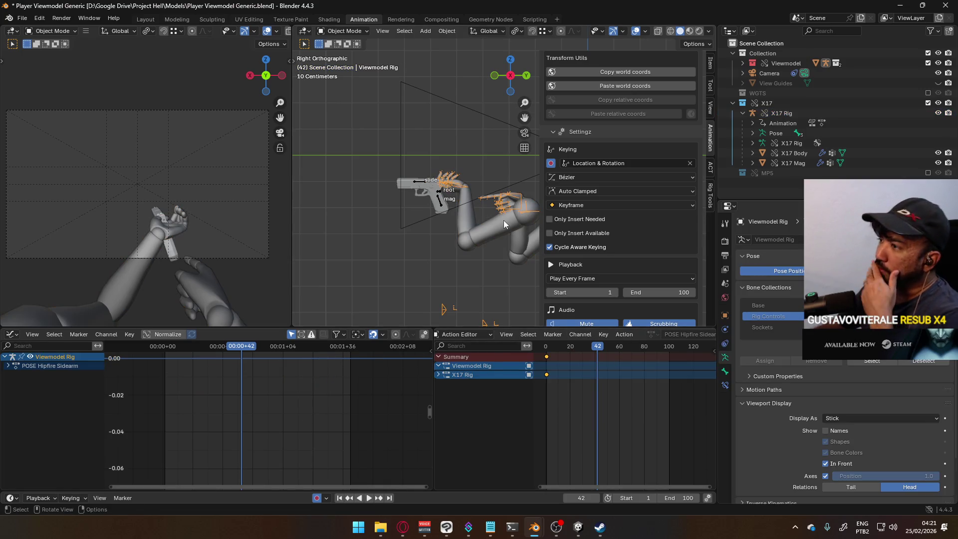
scroll(635, 250, down, 8)
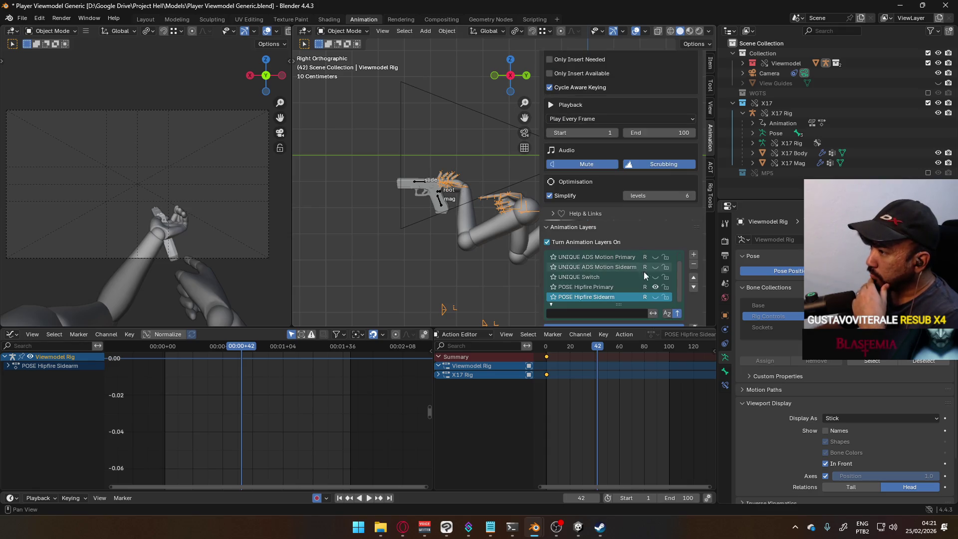
click(655, 296)
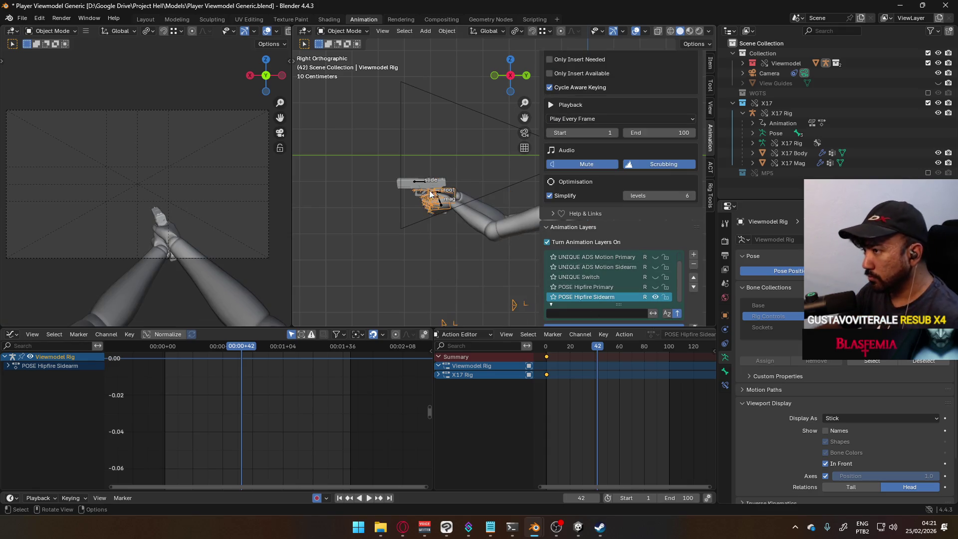
click(430, 194)
scroll(620, 210, down, 4)
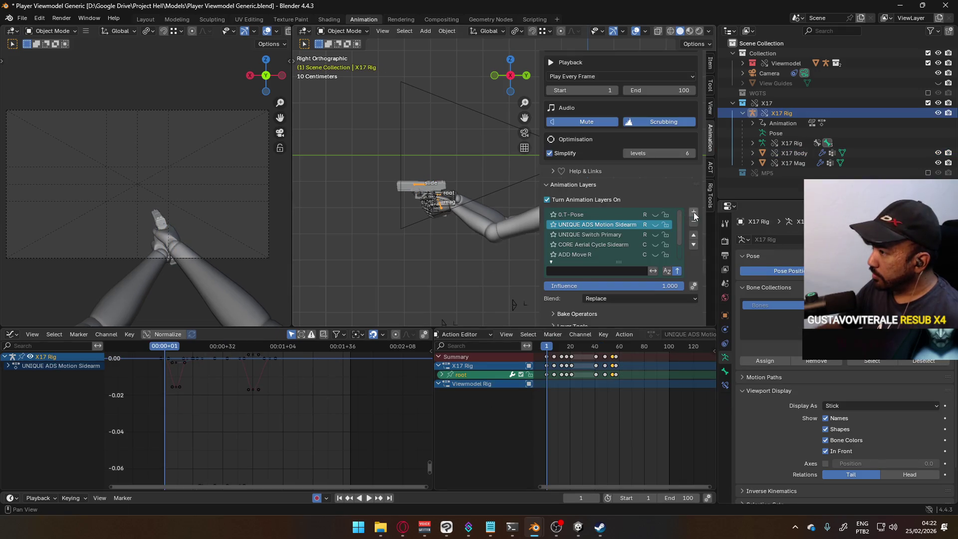
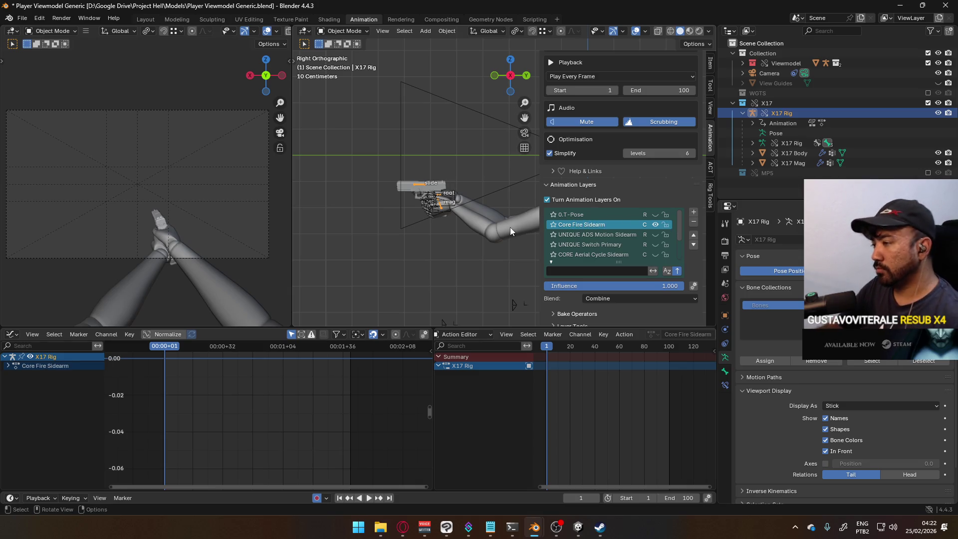
Switch the X17 rig to Pose Mode and keyframe the root bone's location and rotation.
click(338, 31)
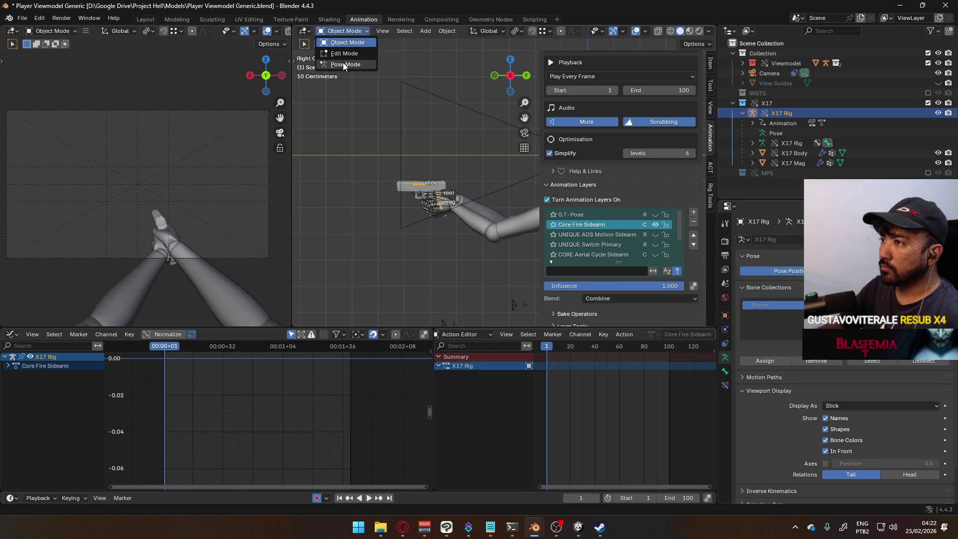
click(344, 54)
scroll(420, 178, up, 3)
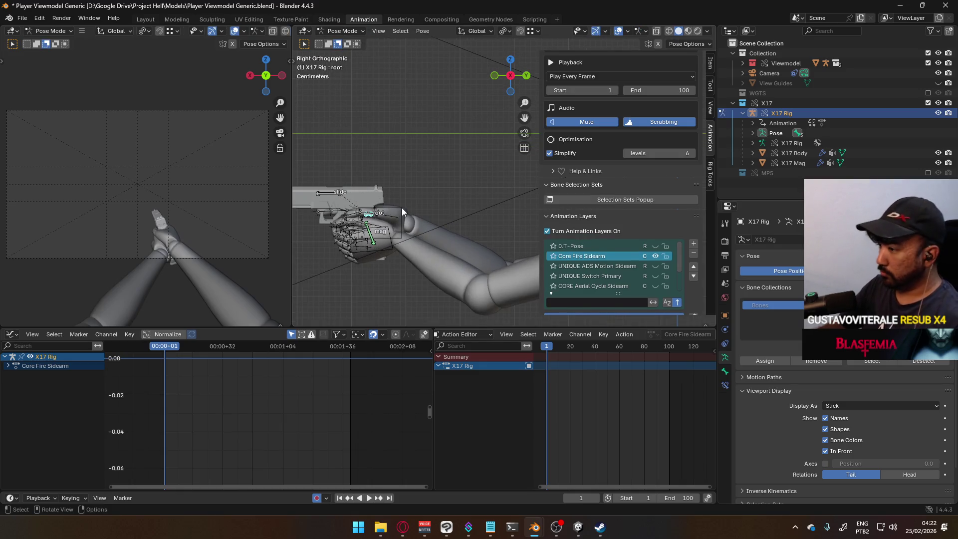
key(i)
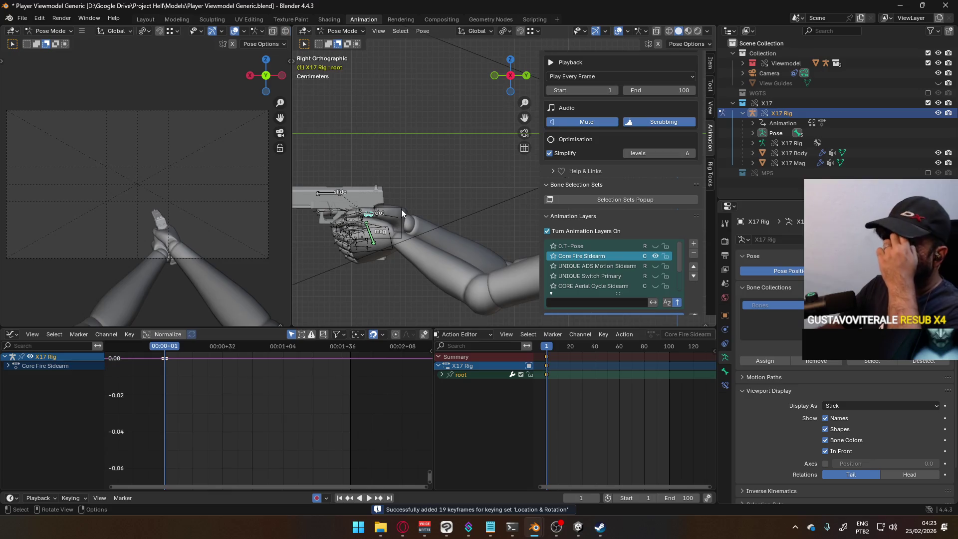
Expand the root bone's channels and delete its W Quaternion Rotation channel.
shift+middle_drag(402, 234, 438, 239)
scroll(439, 239, up, 2)
click(442, 374)
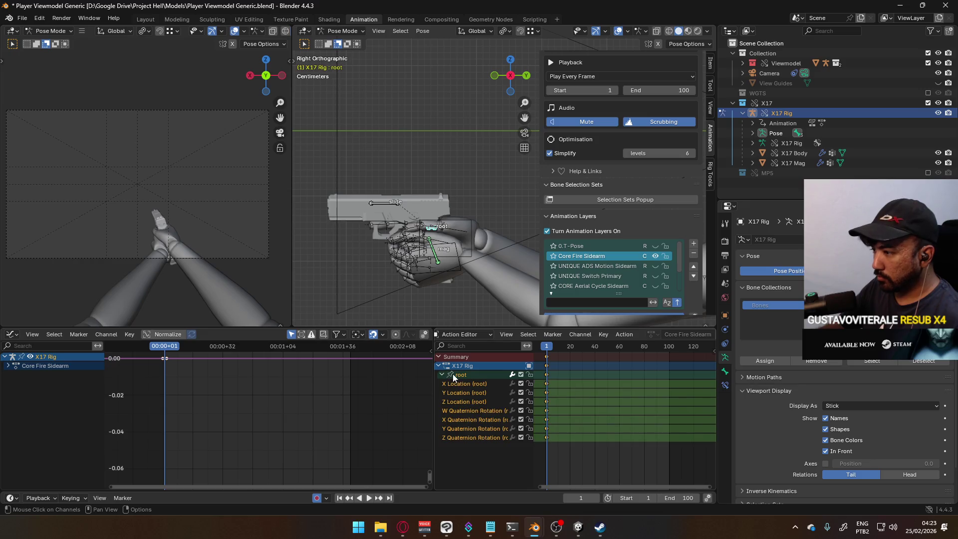
click(502, 412)
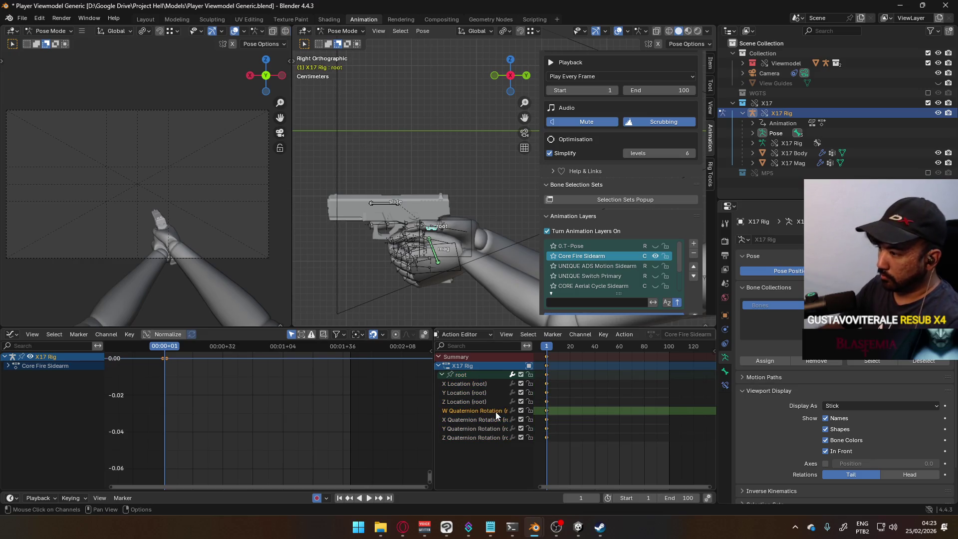
key(x)
Paste the root's Y Location key at a later frame.
click(476, 393)
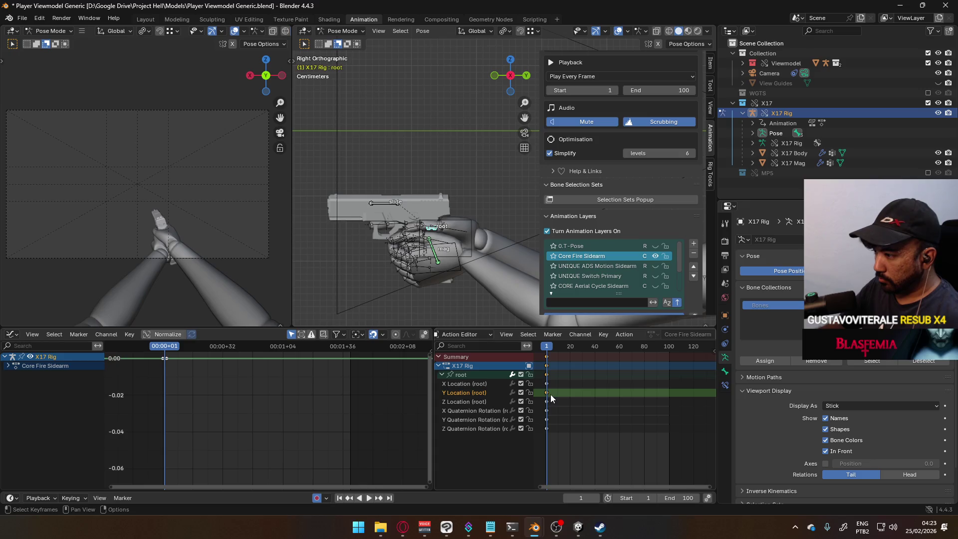
scroll(548, 396, down, 1)
mouse_move(553, 348)
mouse_down()
mouse_move(585, 353)
mouse_move(564, 351)
mouse_up()
key(ctrl+v)
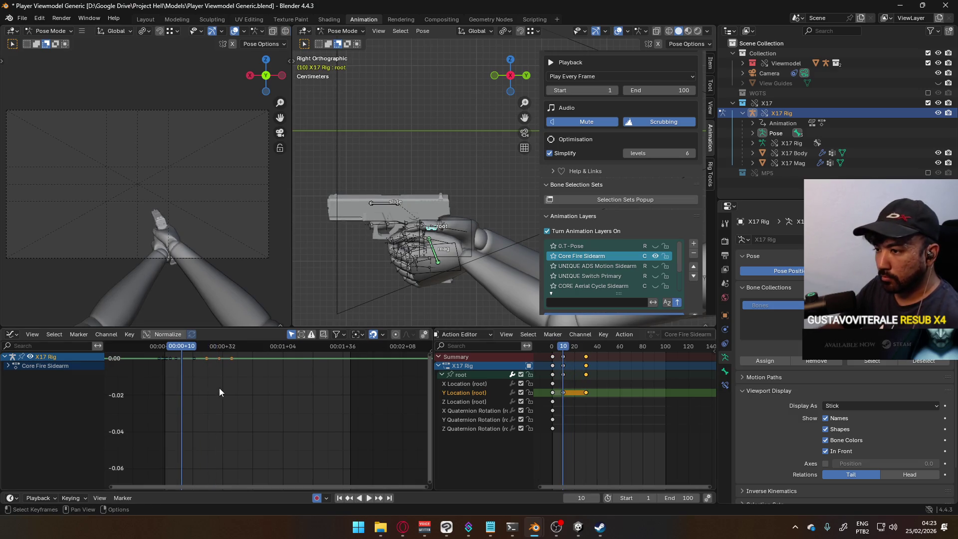
Lower the frame-10 Y Location key below zero and play back the recoil.
mouse_move(218, 396)
middle_down()
mouse_move(262, 389)
mouse_move(295, 404)
middle_up()
key(g)
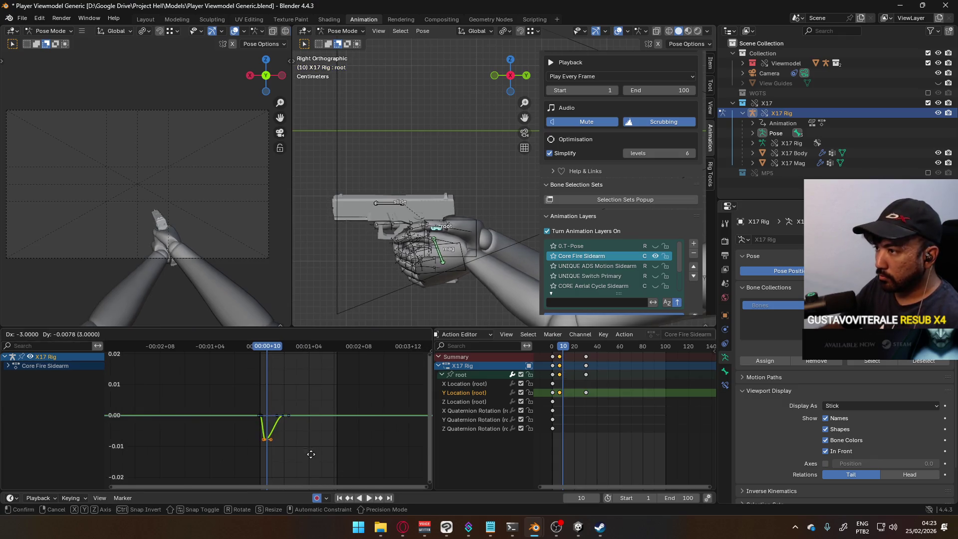
key(y)
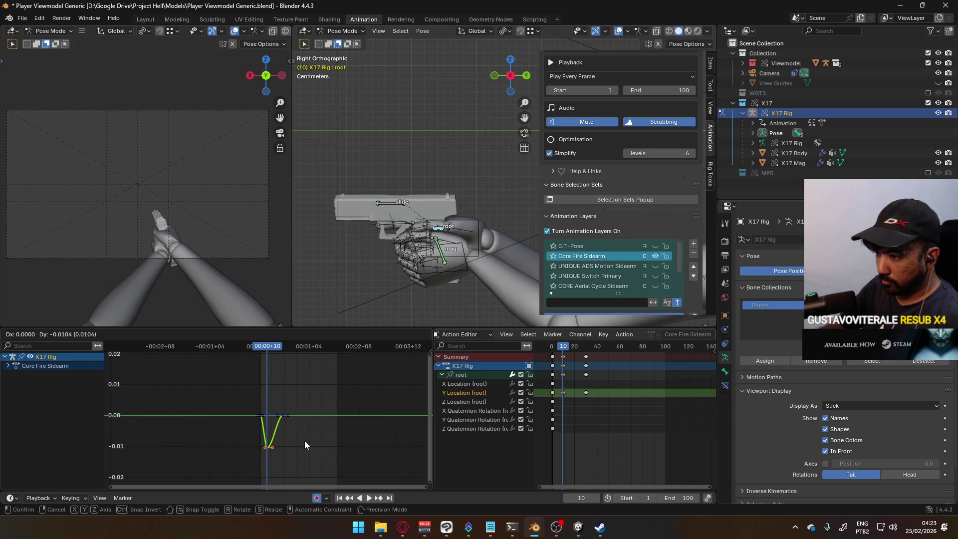
click(305, 445)
scroll(308, 436, up, 1)
key(space)
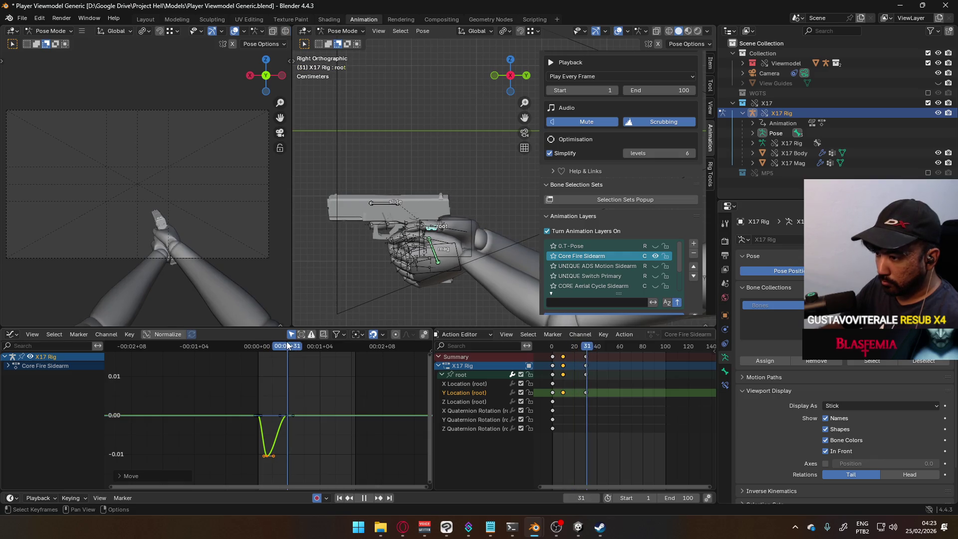
ctrl+middle_drag(313, 387, 576, 391)
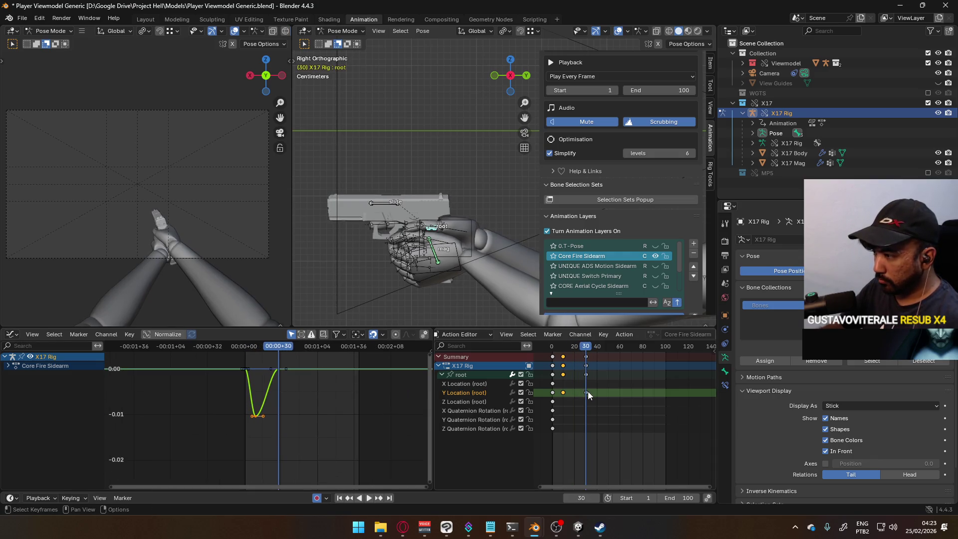
key(space)
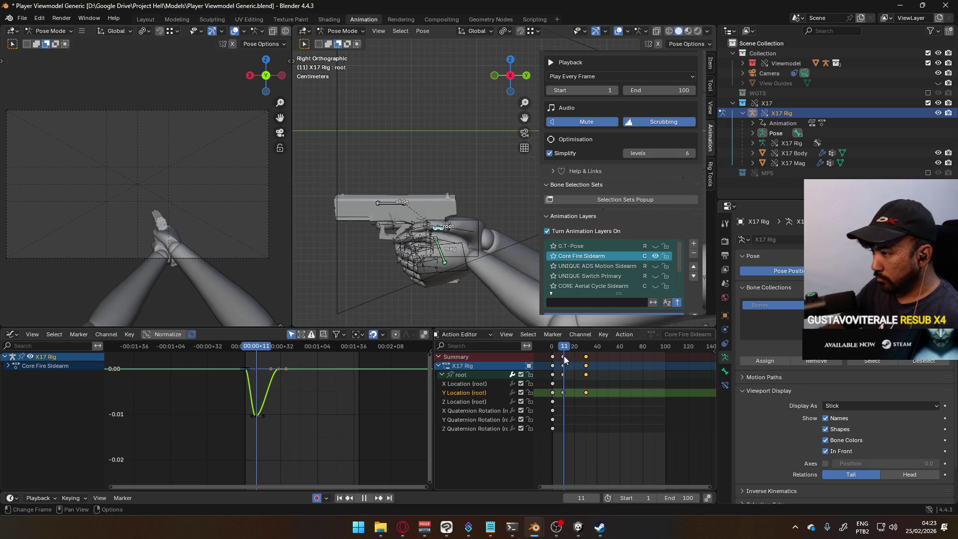
key(space)
Paste a rest key at frame 50 and adjust its value along Y.
key(ctrl+v)
scroll(301, 444, up, 2)
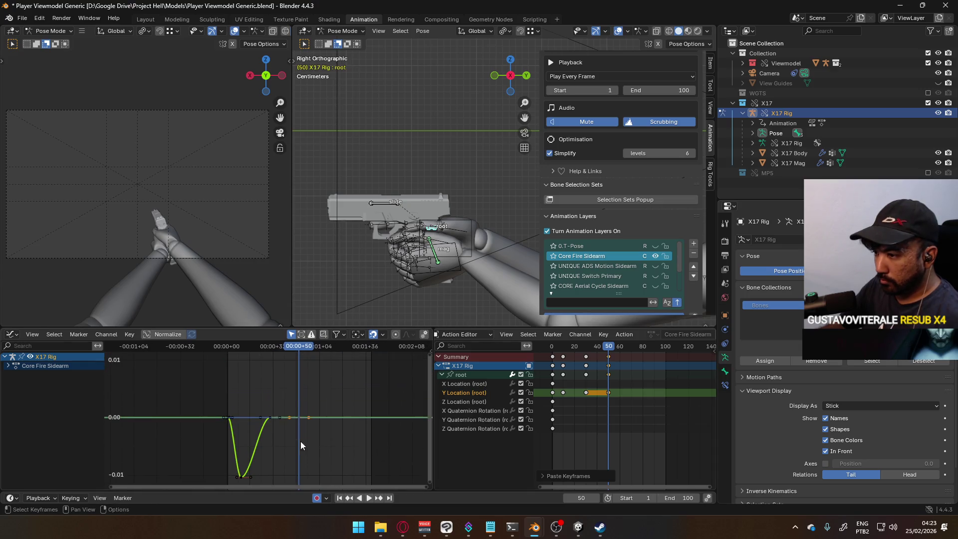
key(g)
key(y)
key(0)
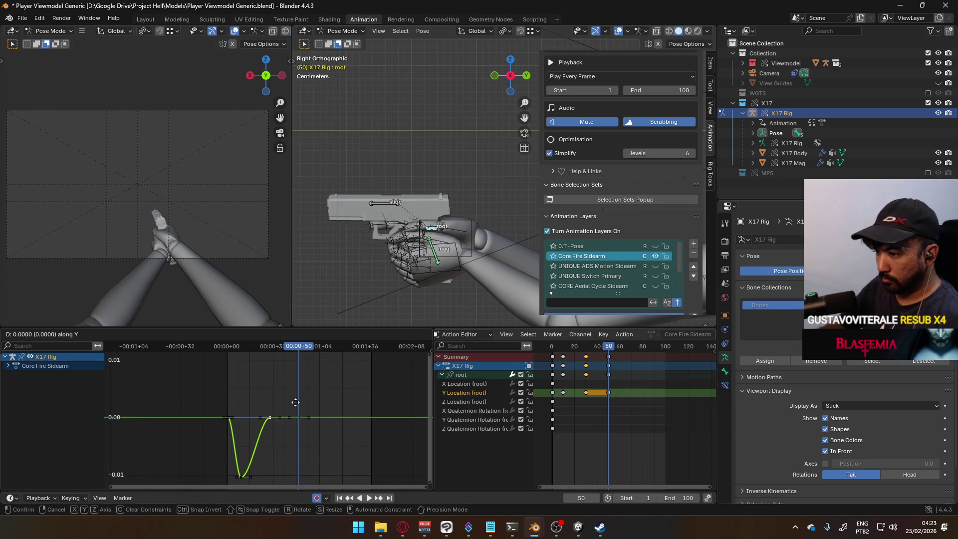
click(300, 369)
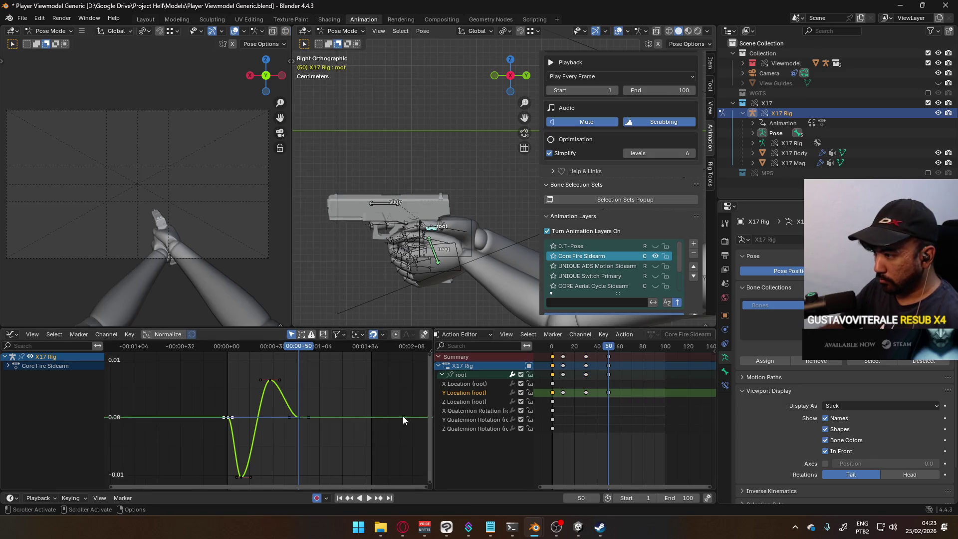
Make the curve's key handles free and reposition a handle to shape the dip.
scroll(403, 419, up, 3)
right_click(249, 407)
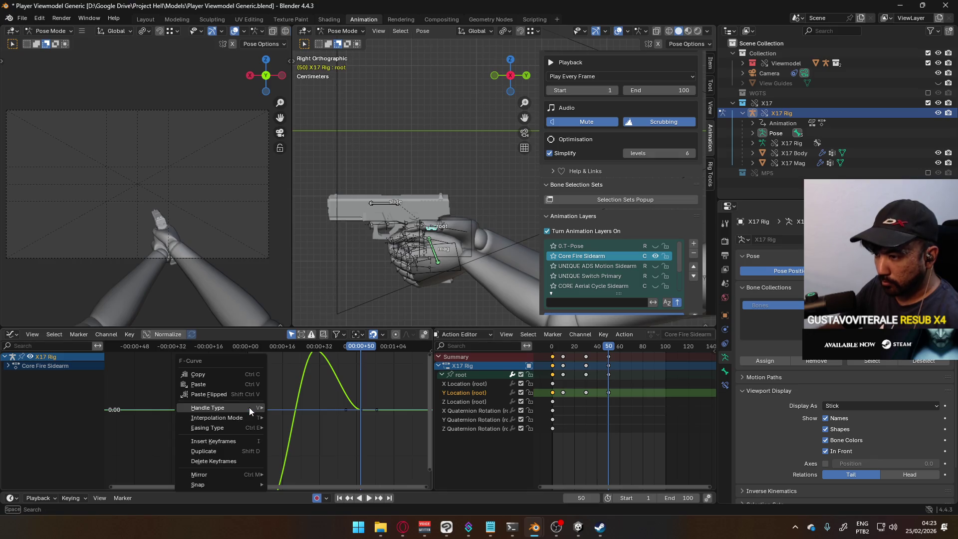
mouse_move(248, 407)
click(319, 407)
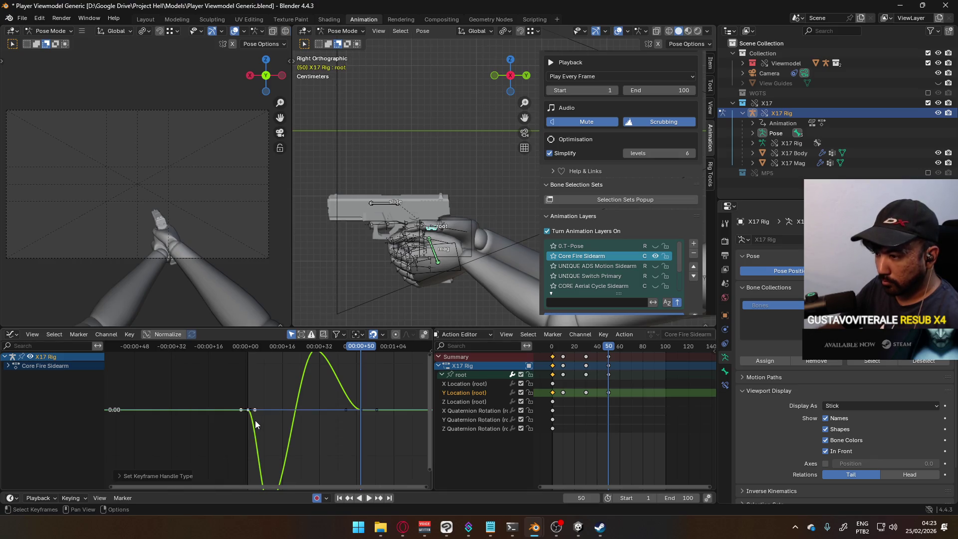
scroll(259, 422, up, 2)
key(g)
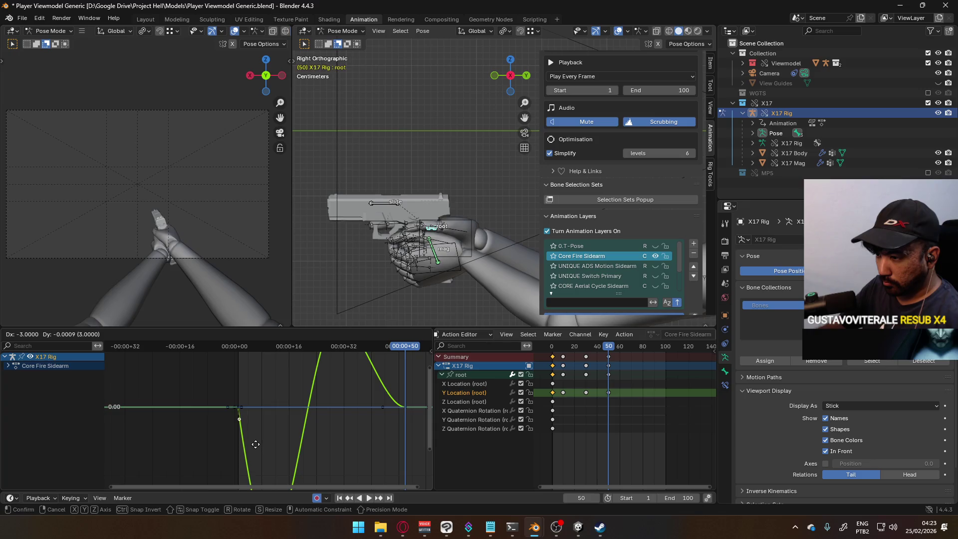
click(257, 446)
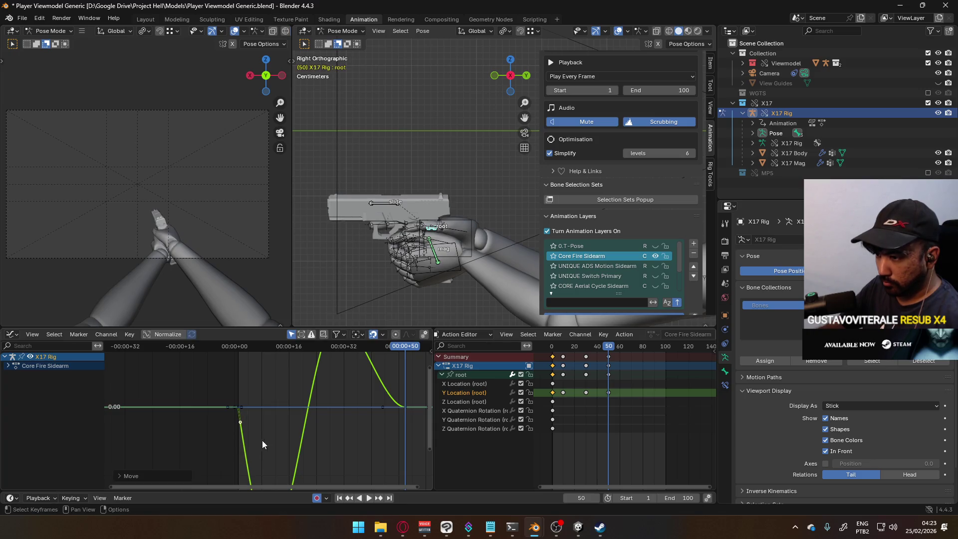
Raise the bottom key of the recoil dip slightly.
scroll(277, 385, down, 2)
scroll(290, 403, up, 2)
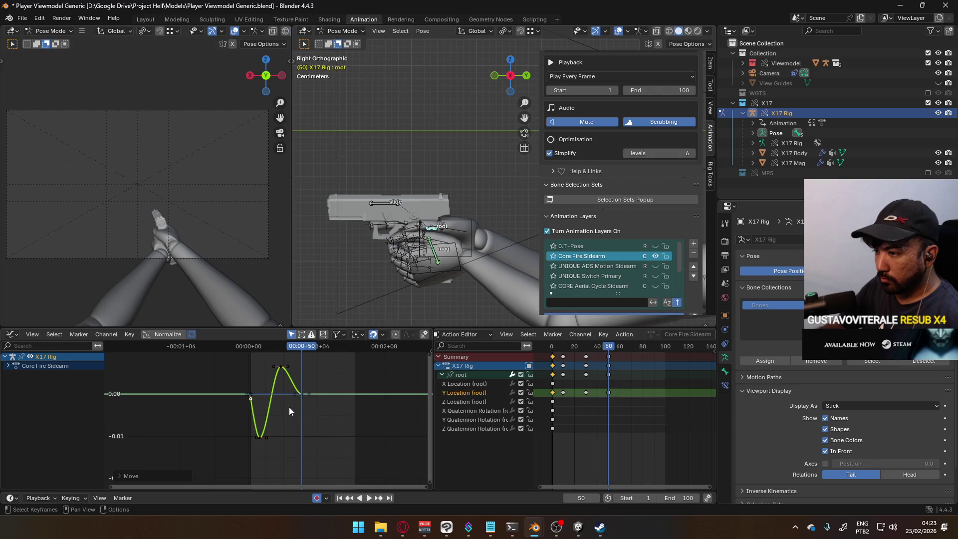
click(253, 452)
scroll(291, 409, down, 4)
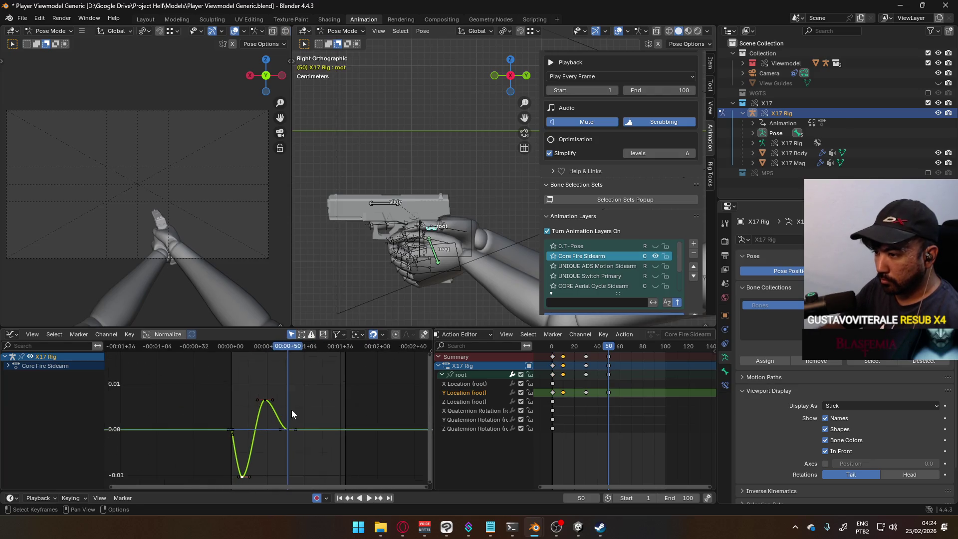
key(g)
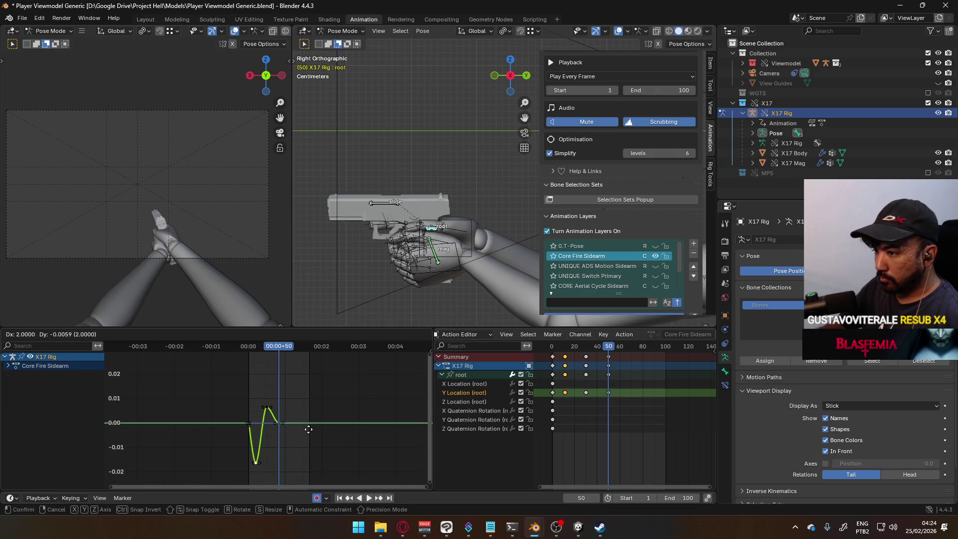
click(296, 414)
drag(283, 355, 253, 355)
key(g)
key(y)
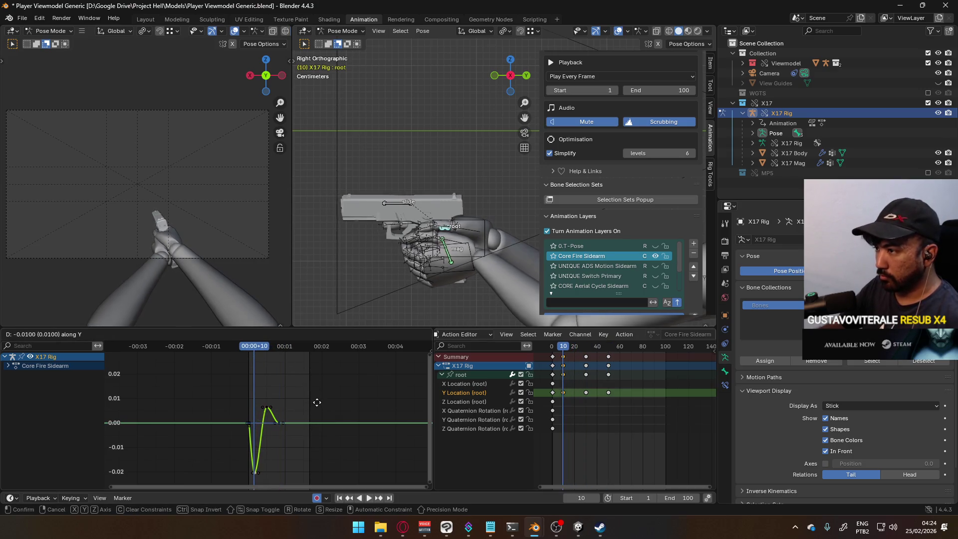
key(Escape)
Lower the overshoot peak key and play back to check the motion.
click(268, 408)
ctrl+middle_drag(303, 406, 305, 414)
key(g)
key(y)
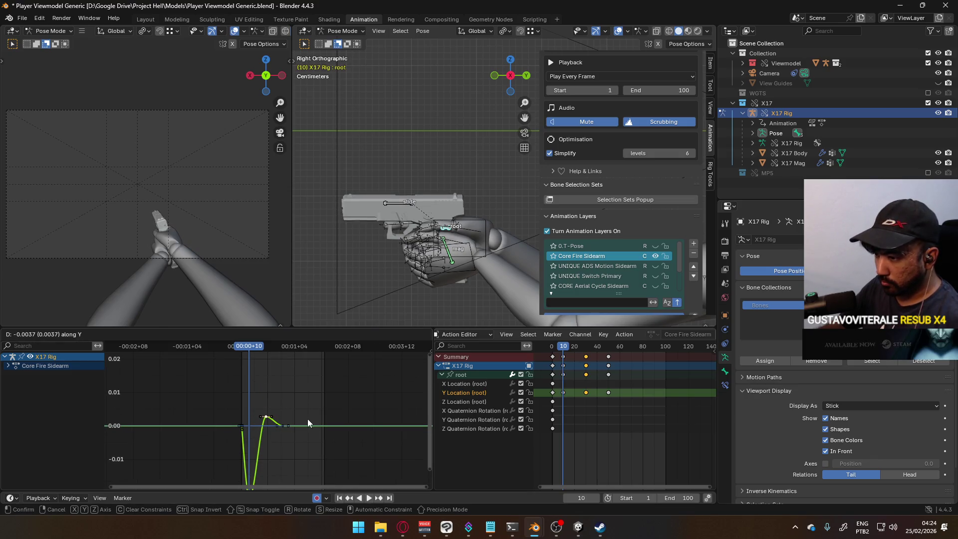
click(308, 418)
key(space)
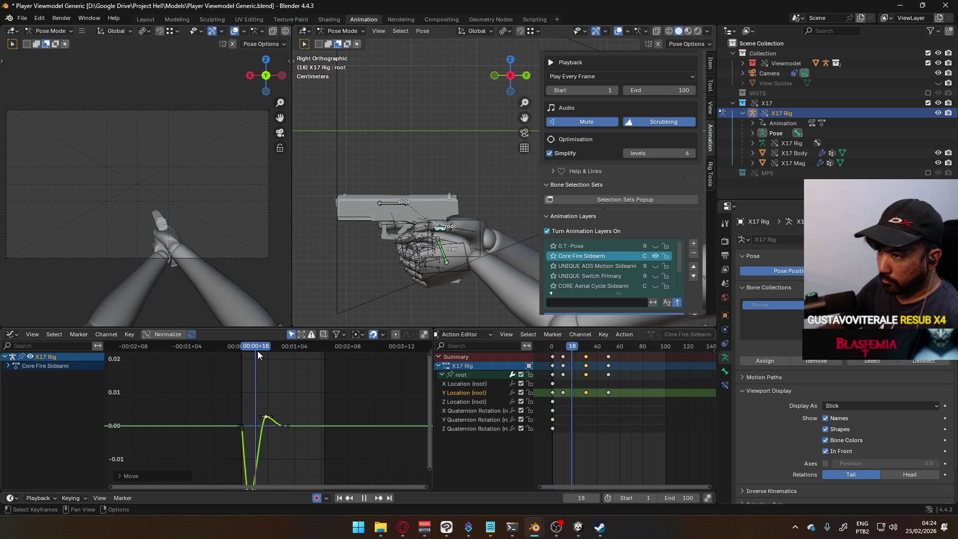
key(space)
Adjust the key near frame 30 vertically on the Y Location curve.
ctrl+middle_drag(273, 357, 277, 369)
key(g)
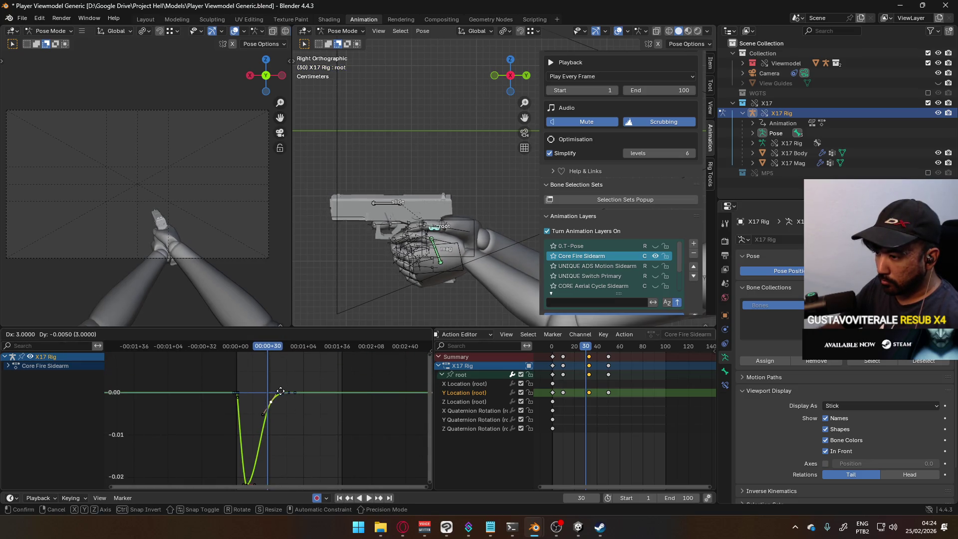
key(y)
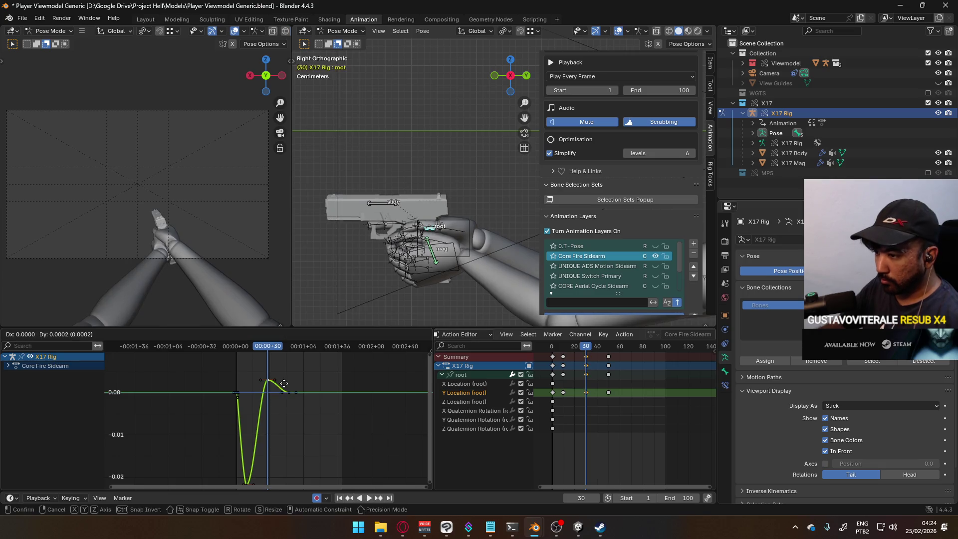
click(282, 412)
click(276, 357)
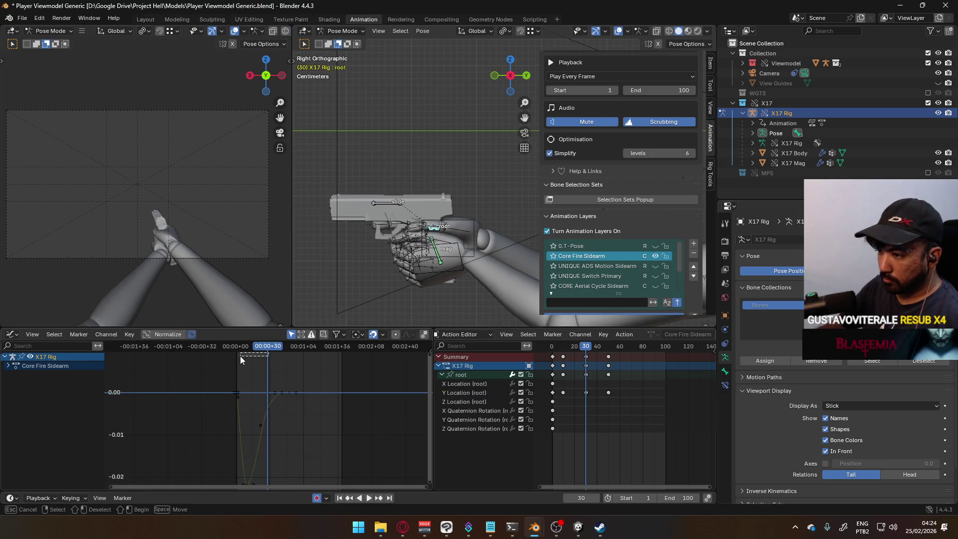
Replay the recoil from the first frame and scrub the playhead back to the start.
key(shift+Left)
key(space)
mouse_move(236, 359)
mouse_down()
mouse_move(292, 357)
mouse_move(221, 362)
mouse_move(291, 351)
mouse_move(233, 351)
mouse_move(249, 348)
mouse_move(296, 349)
mouse_move(236, 351)
mouse_up()
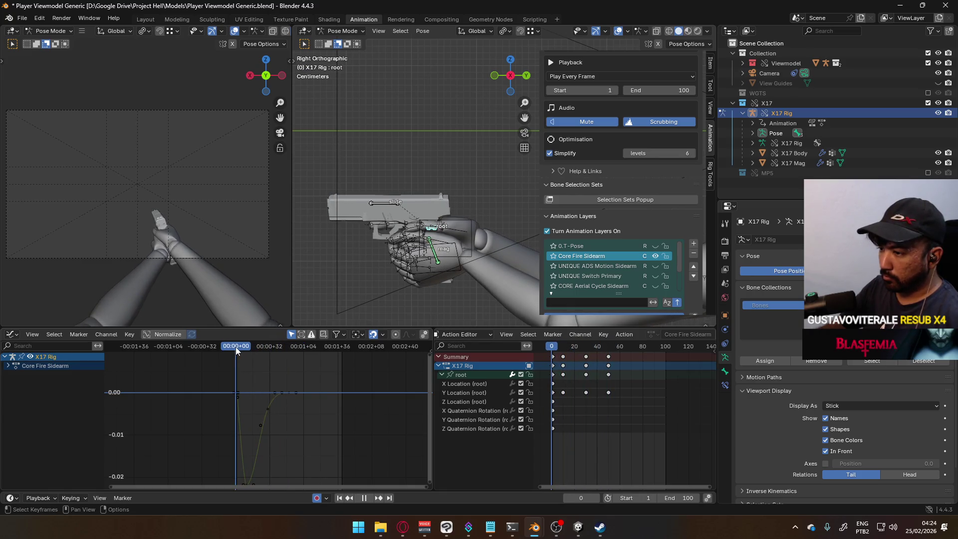
click(390, 205)
Key the slide bone's rest pose at frame 0.
scroll(419, 238, up, 1)
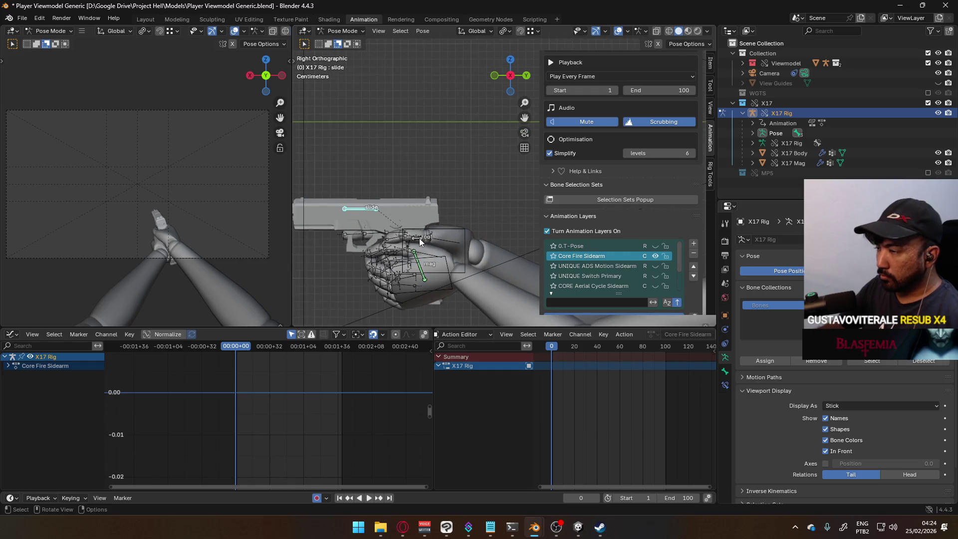
key(g)
key(y)
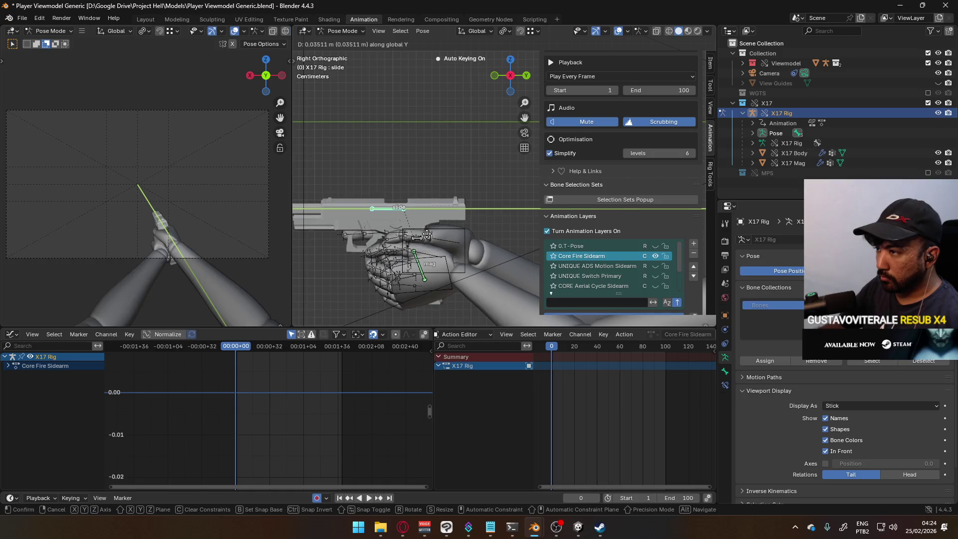
key(Escape)
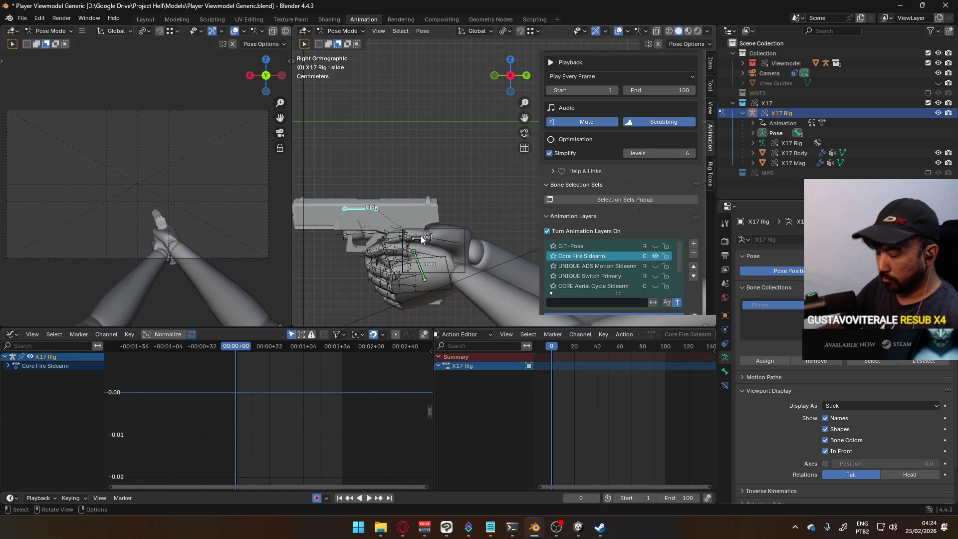
key(i)
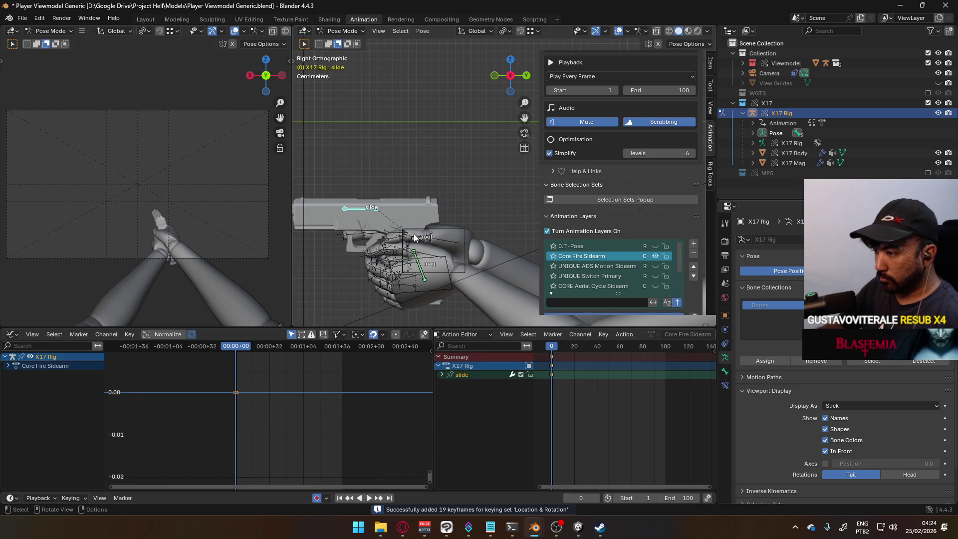
Pull the slide back along global Y at frame 10.
key(space)
drag(252, 348, 247, 345)
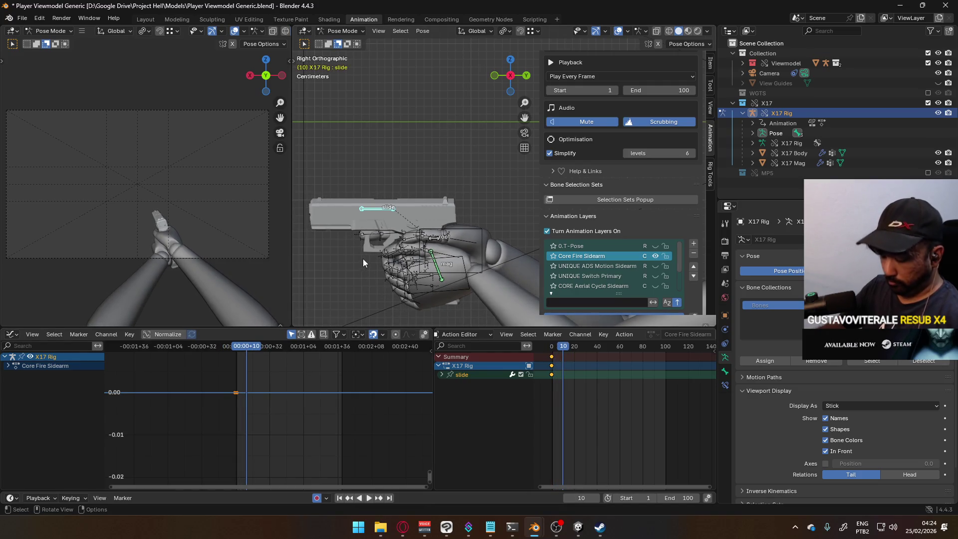
alt+middle_drag(363, 258, 297, 225)
scroll(477, 195, up, 3)
shift+middle_drag(477, 196, 448, 225)
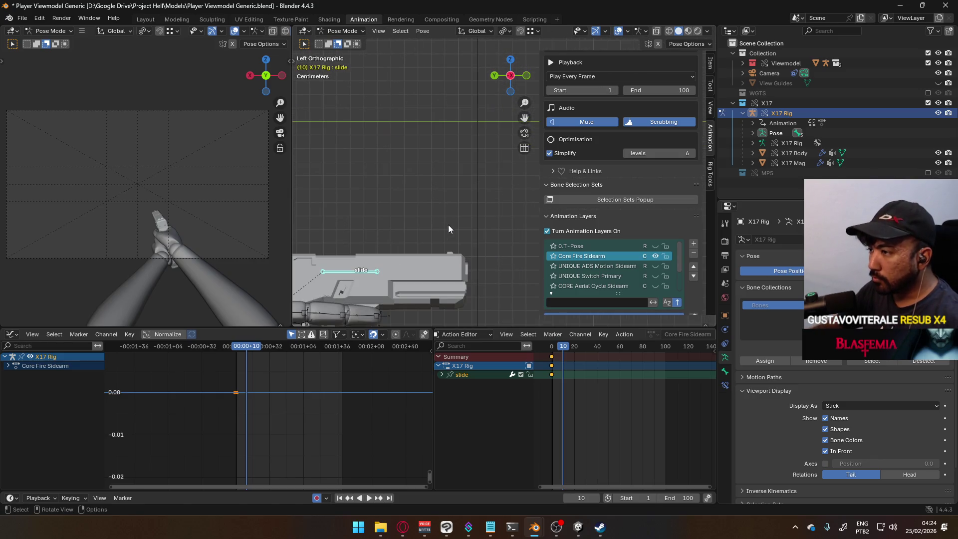
key(g)
key(y)
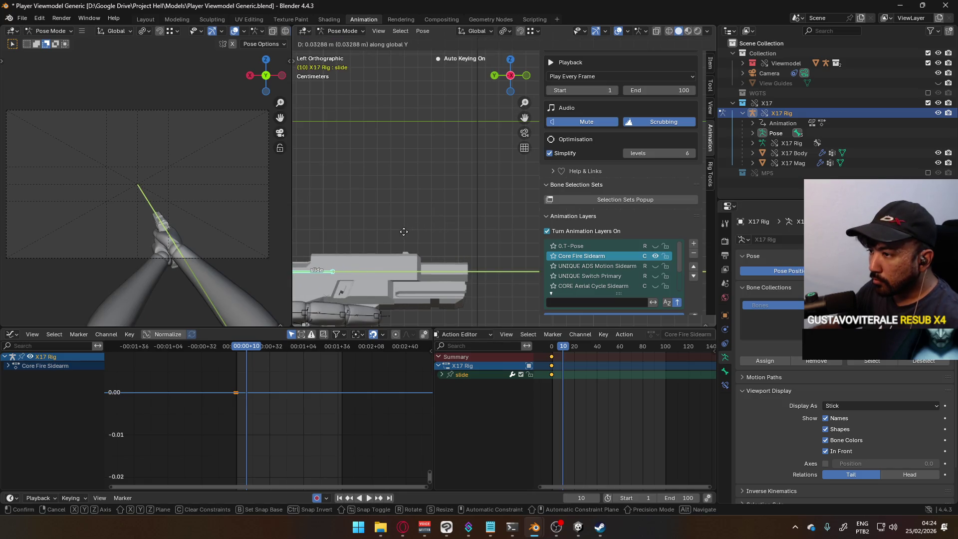
click(402, 231)
Nudge the slide once more and switch to an orthographic right-side view.
scroll(381, 228, up, 2)
key(g)
key(y)
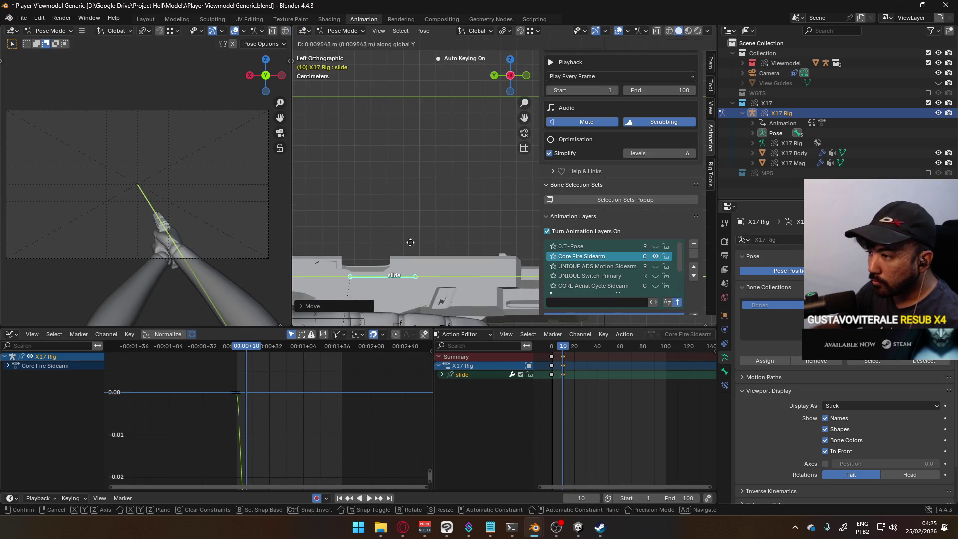
click(409, 243)
mouse_move(409, 243)
middle_down()
mouse_move(428, 166)
mouse_move(423, 205)
mouse_move(479, 166)
mouse_move(424, 184)
mouse_move(456, 181)
mouse_move(396, 179)
mouse_move(519, 130)
mouse_move(502, 202)
middle_up()
key(KP_5)
key(KP_3)
Copy the slide's frame-0 rest key and paste it at frame 20.
mouse_move(562, 346)
mouse_down()
mouse_move(550, 345)
mouse_move(574, 347)
mouse_up()
click(548, 375)
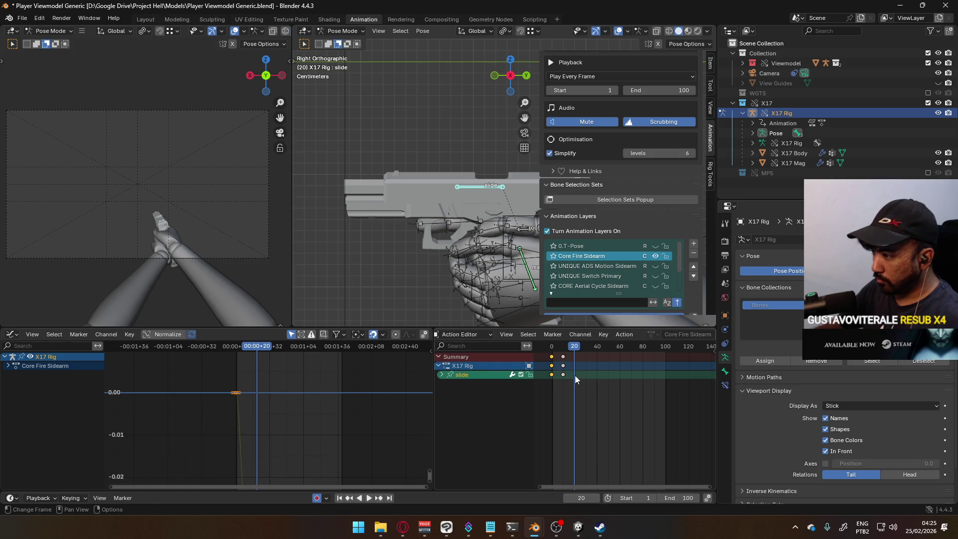
key(ctrl+c)
key(ctrl+v)
key(space)
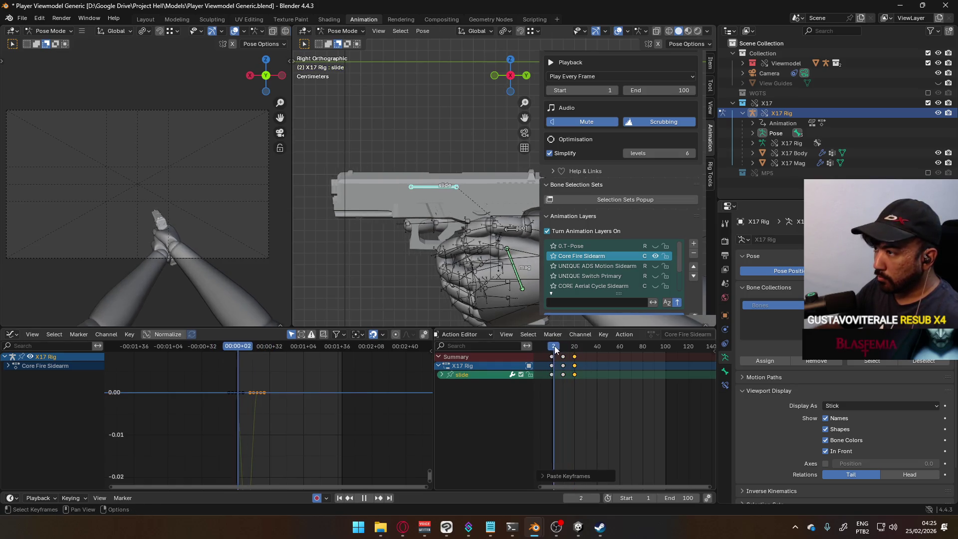
Try pasting the slide keys at frame 12, undoing both attempts.
drag(574, 350, 564, 349)
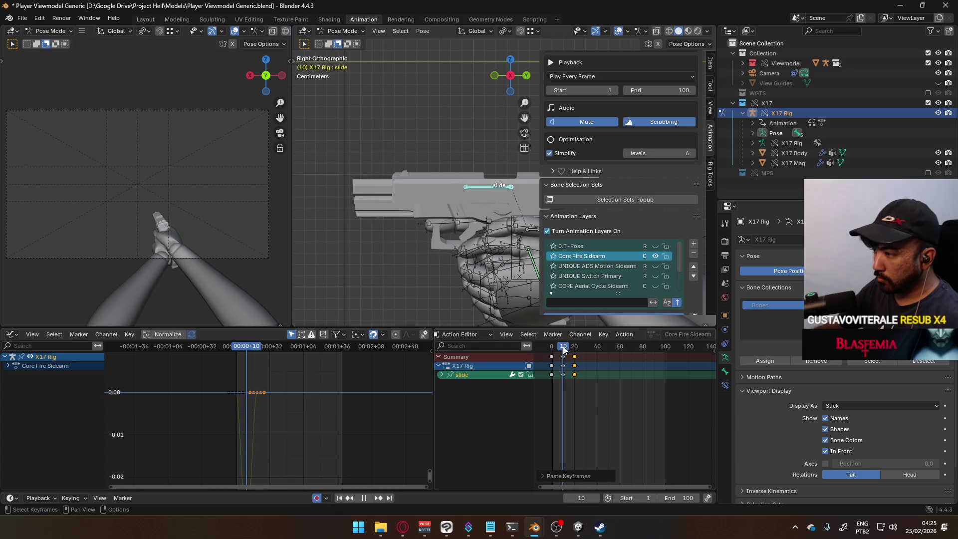
click(562, 368)
scroll(561, 387, up, 5)
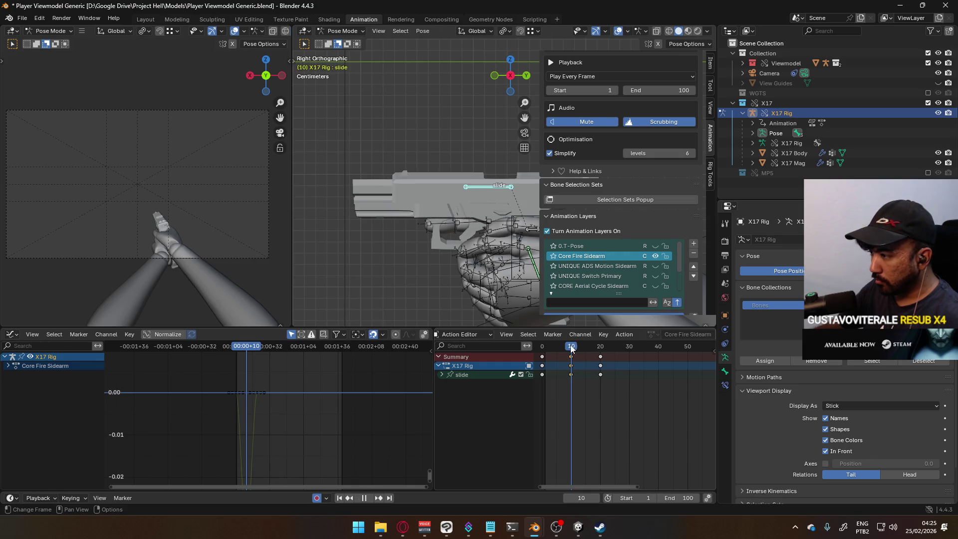
drag(574, 348, 578, 349)
key(ctrl+v)
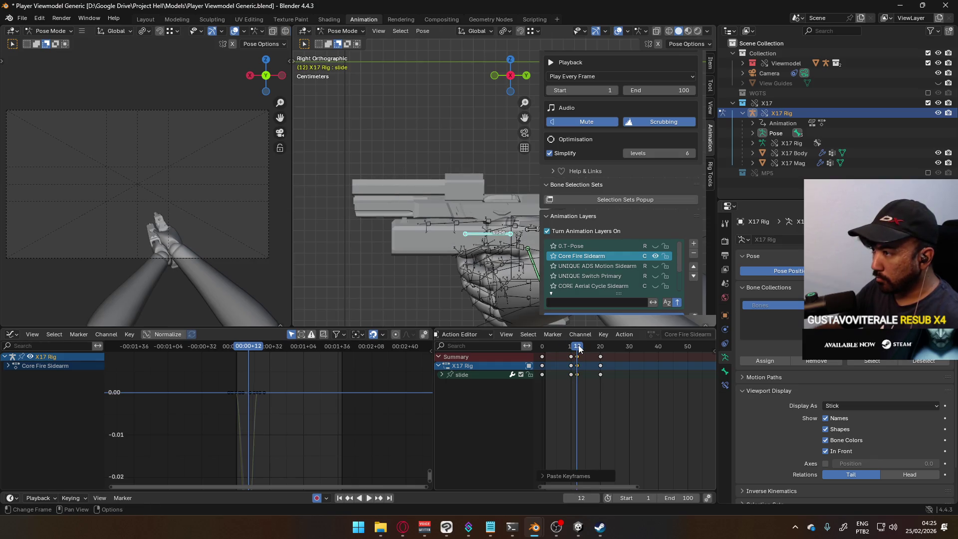
key(ctrl+z)
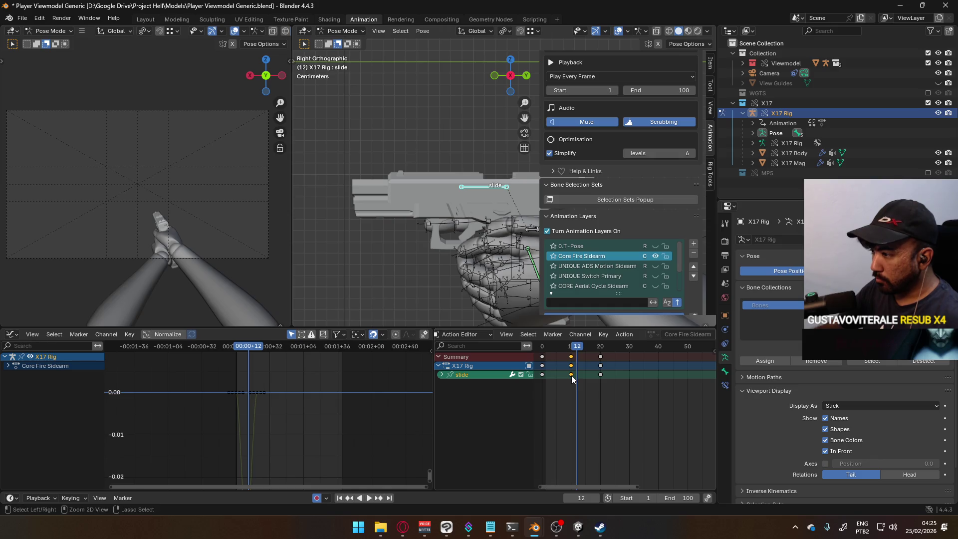
key(ctrl+v)
key(ctrl+z)
drag(579, 349, 572, 351)
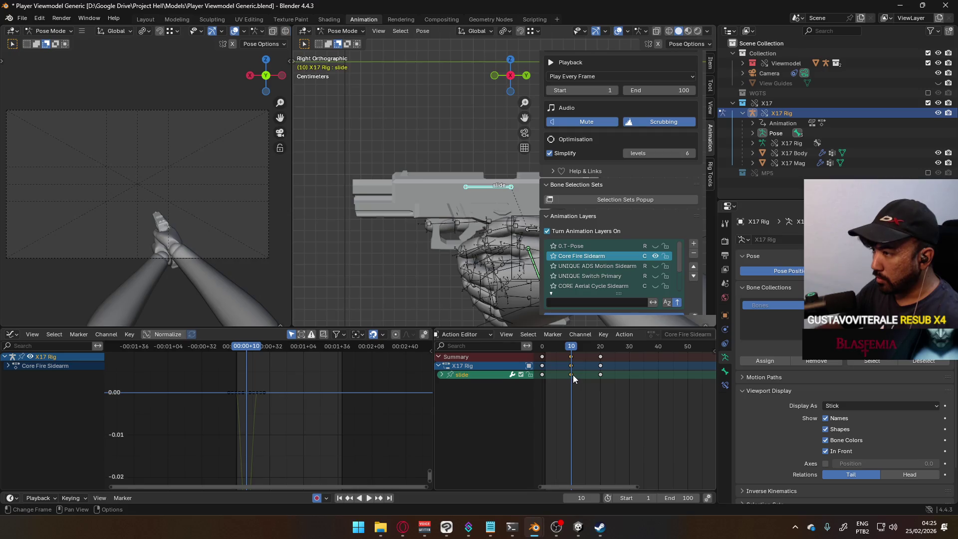
Copy the slide's pulled-back pose from frame 10 and paste it at frame 12.
right_click(442, 203)
click(451, 227)
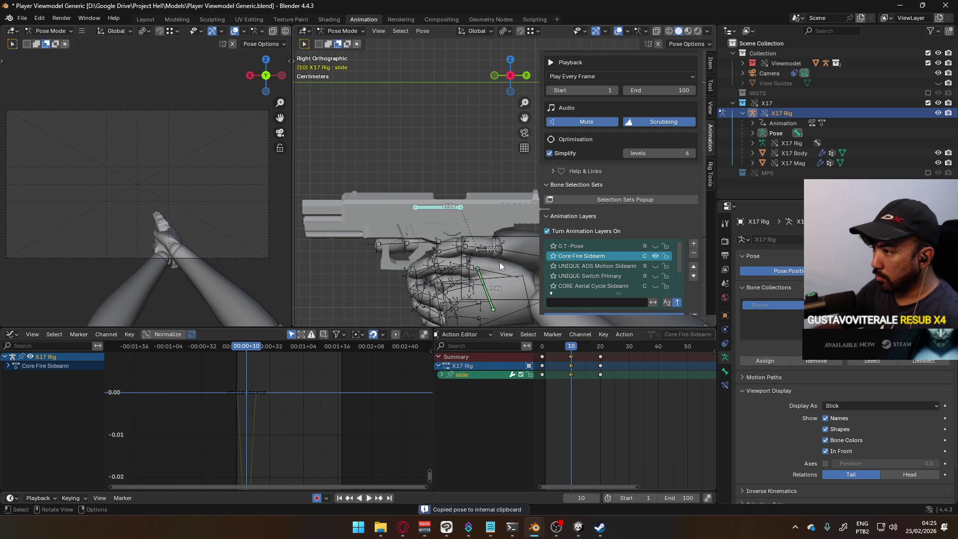
mouse_move(572, 351)
mouse_down()
mouse_move(570, 343)
mouse_move(615, 337)
mouse_move(554, 344)
mouse_move(658, 339)
mouse_move(541, 345)
mouse_up()
right_click(439, 197)
click(431, 207)
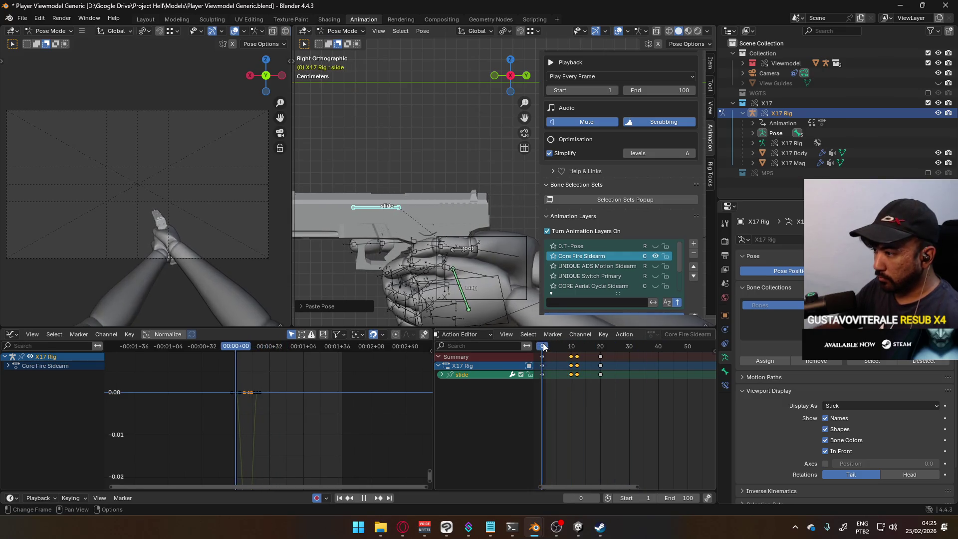
scroll(458, 228, down, 6)
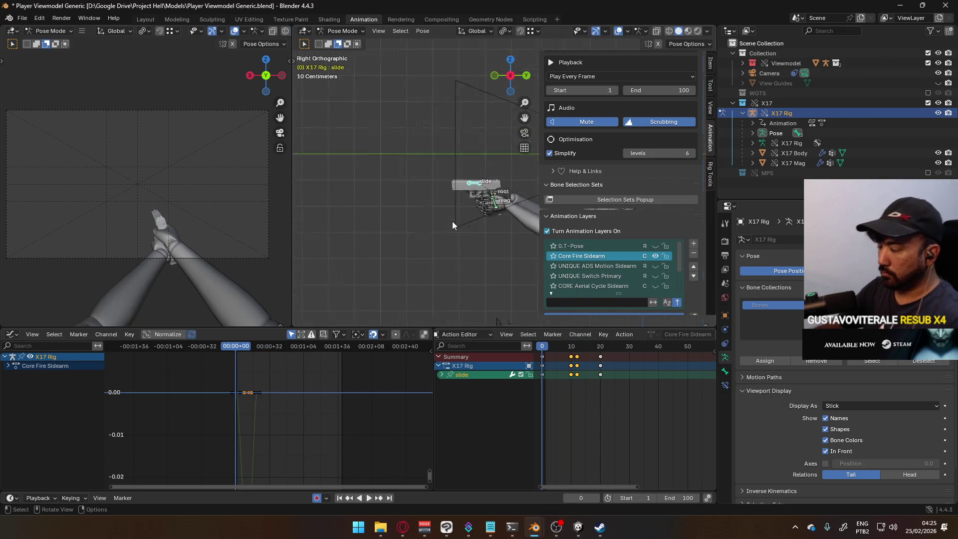
scroll(451, 220, up, 5)
click(469, 228)
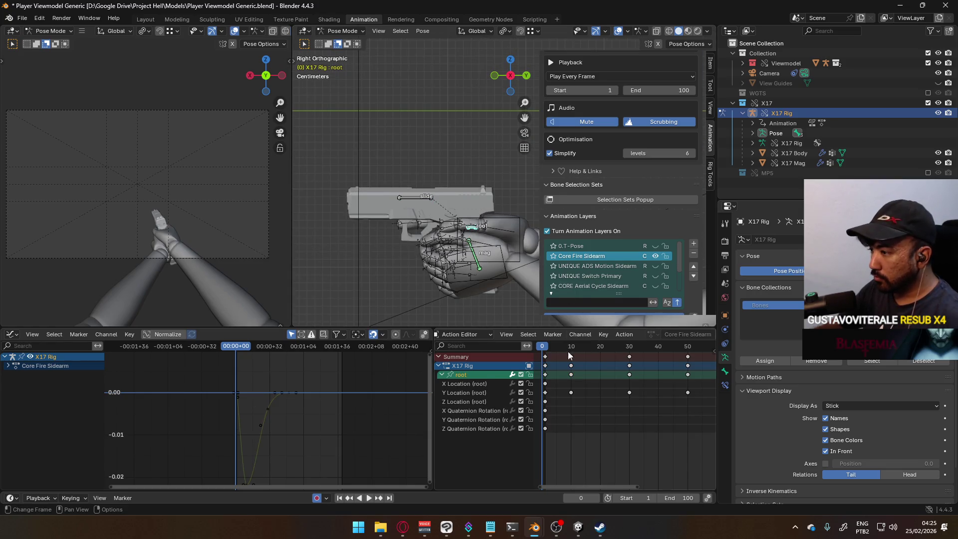
Rotate the root bone around Z at frame 10, then undo the unwanted rotation keys.
key(space)
mouse_move(547, 351)
mouse_down()
mouse_move(624, 346)
mouse_move(545, 353)
mouse_move(580, 350)
mouse_move(571, 350)
mouse_up()
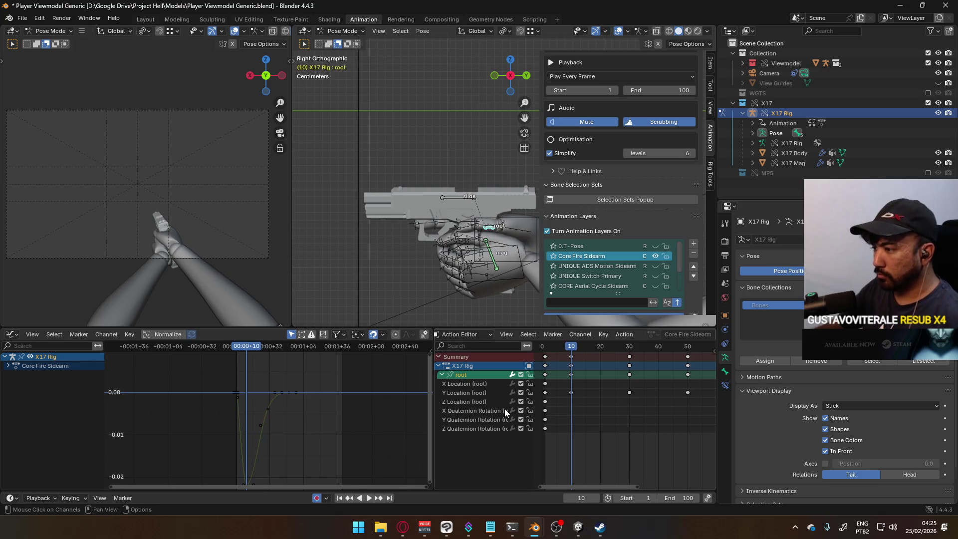
scroll(457, 280, up, 4)
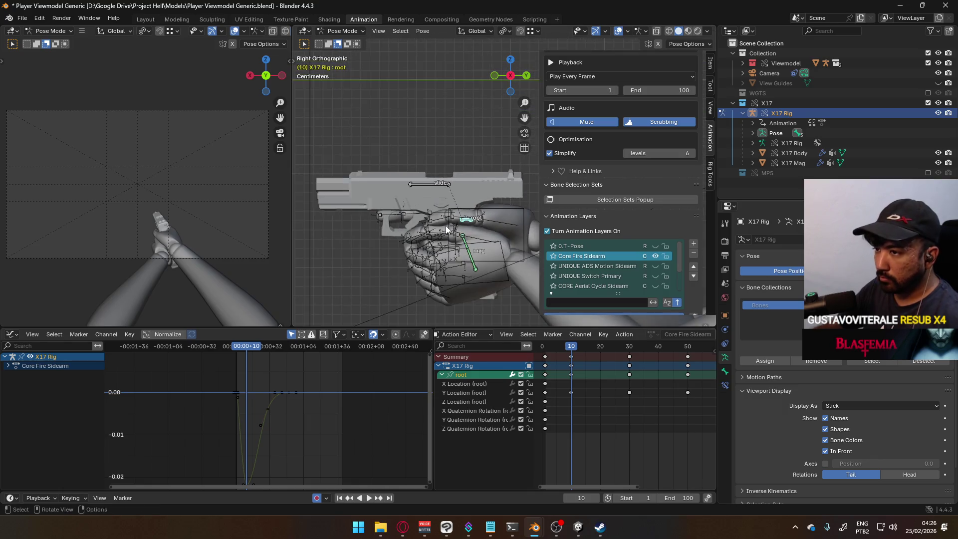
key(r)
key(x)
key(x)
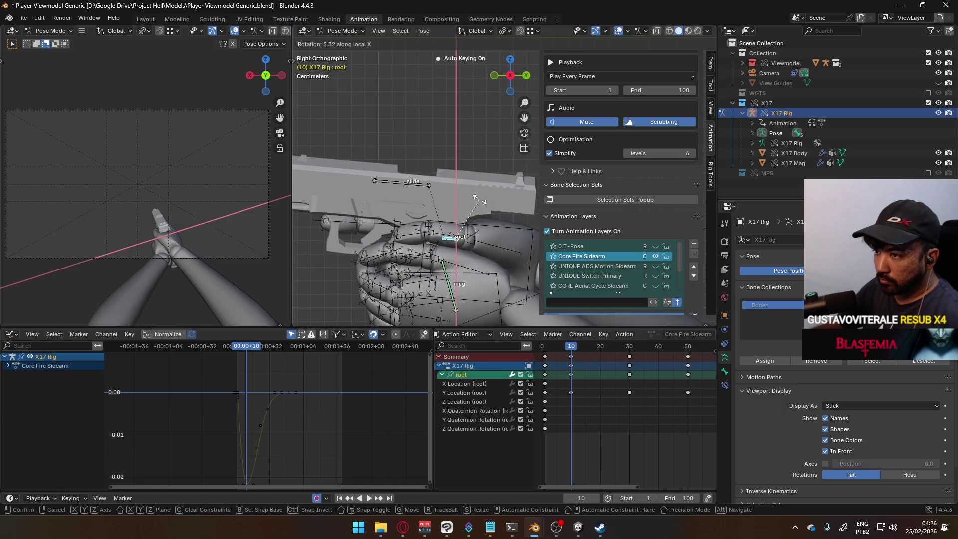
key(z)
click(491, 199)
key(r)
key(z)
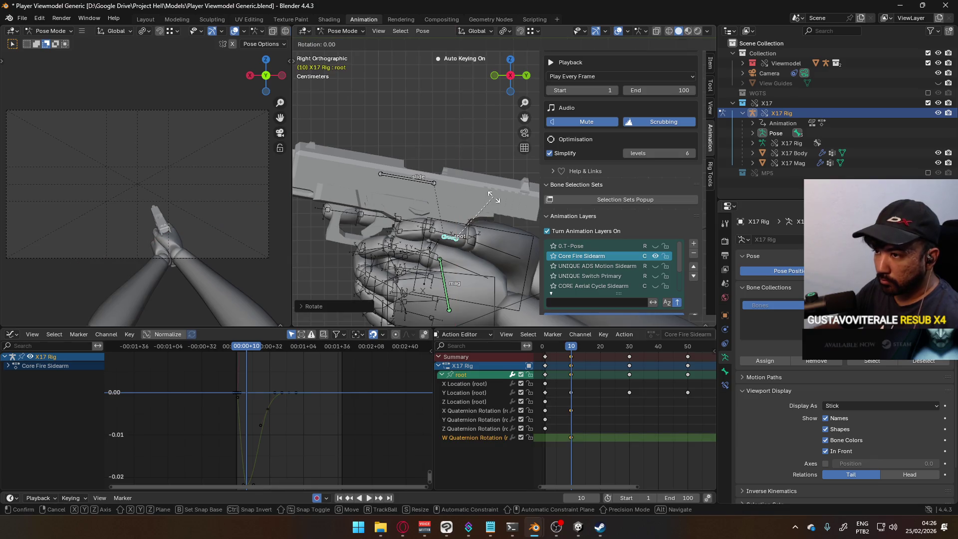
click(510, 222)
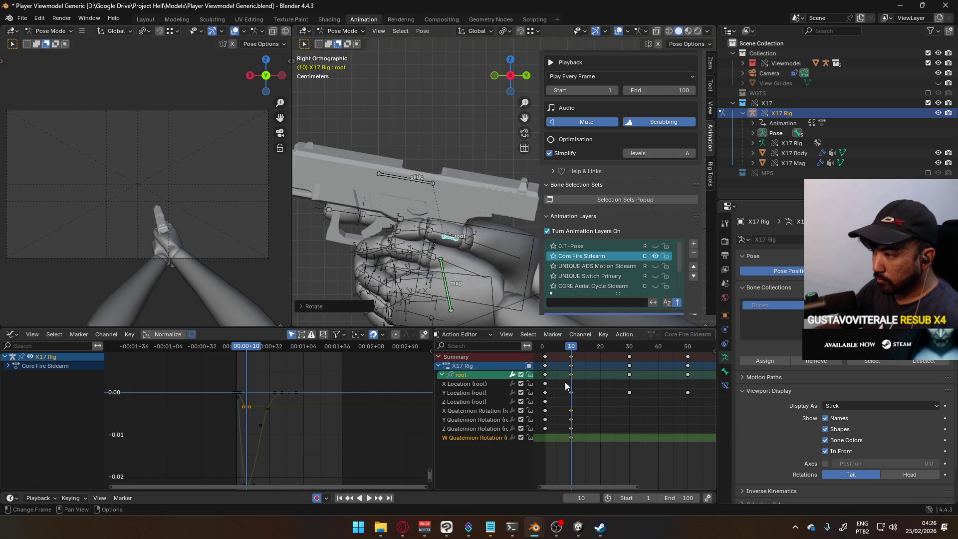
click(571, 437)
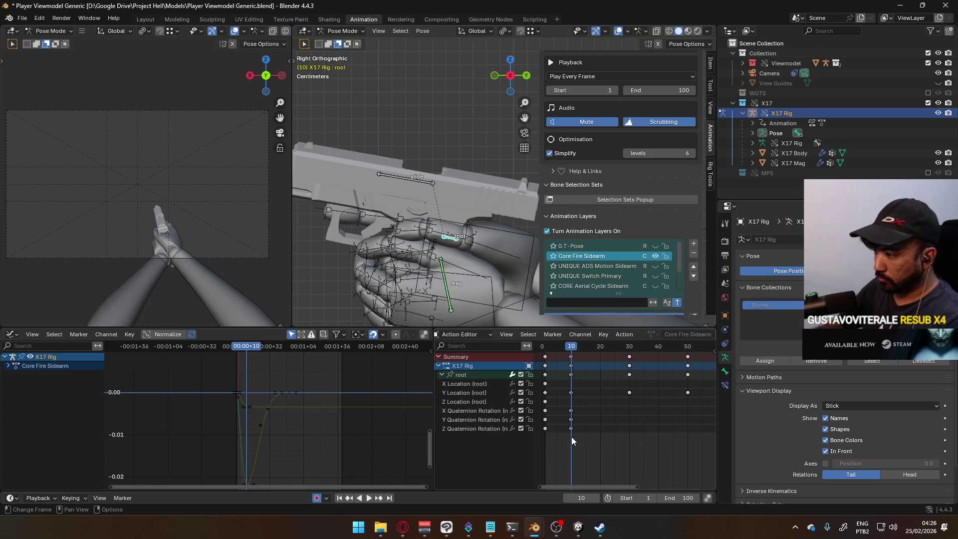
key(ctrl+z)
key(ctrl+z)
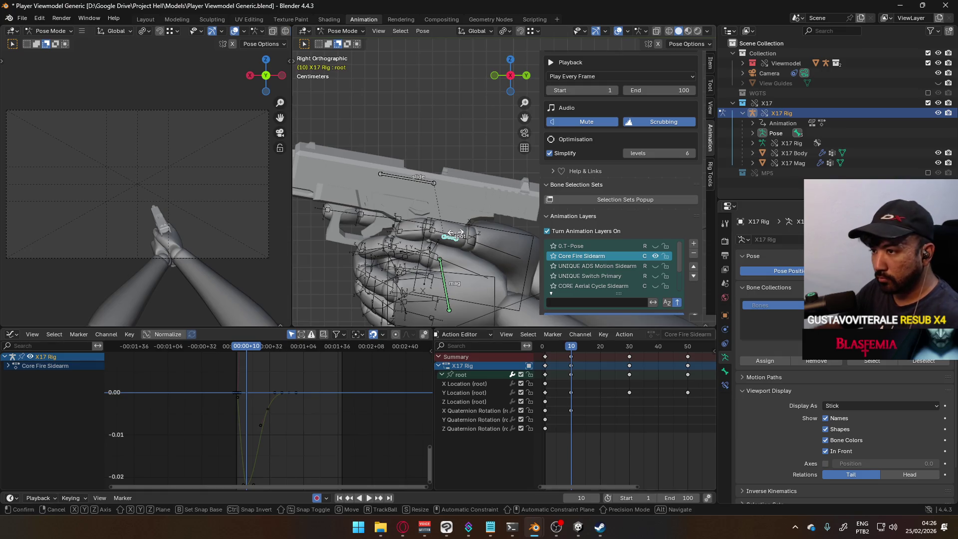
Try another local Z tilt of the root bone, then undo it.
key(r)
key(z)
key(z)
key(Escape)
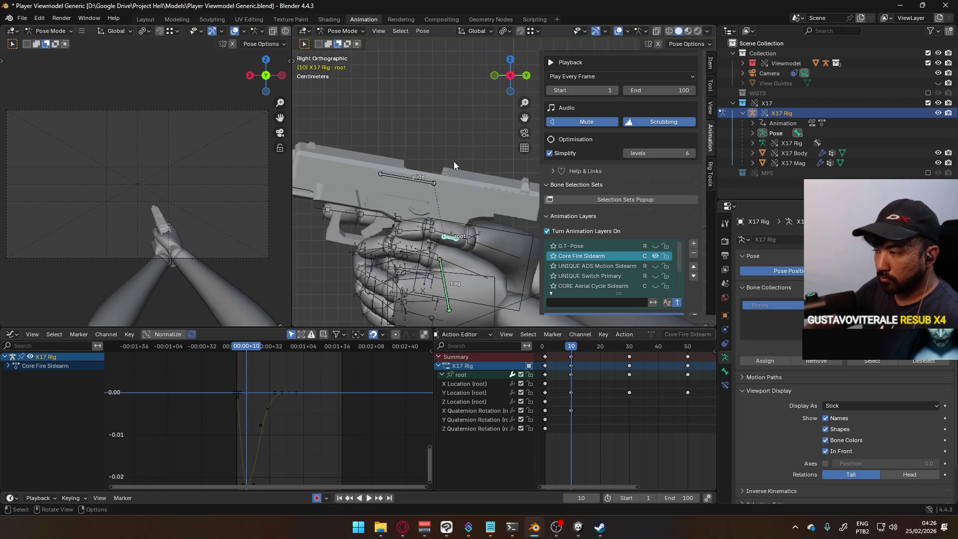
key(r)
key(z)
key(z)
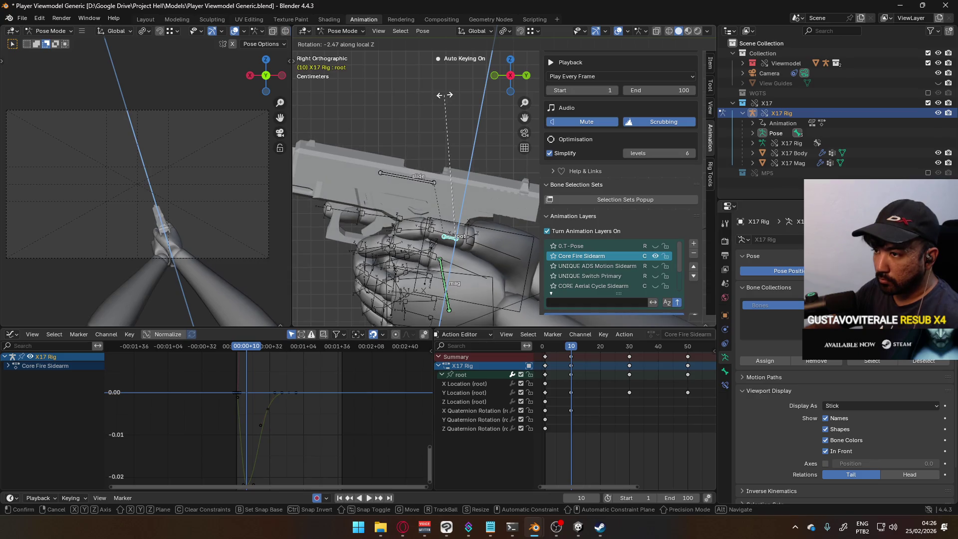
click(445, 95)
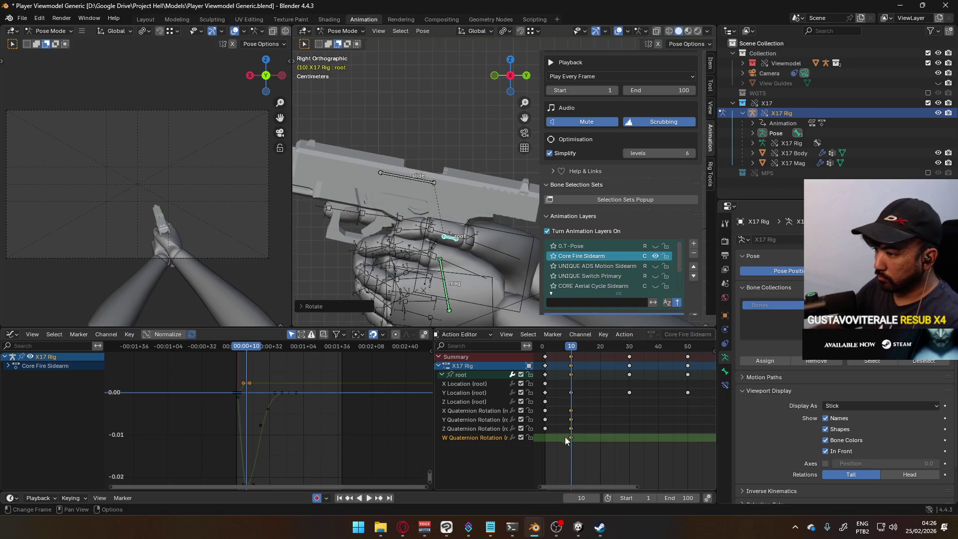
key(ctrl+z)
Key a free recoil tilt on the root bone at frame 10 after cancelling Z and Y attempts.
key(r)
key(z)
key(z)
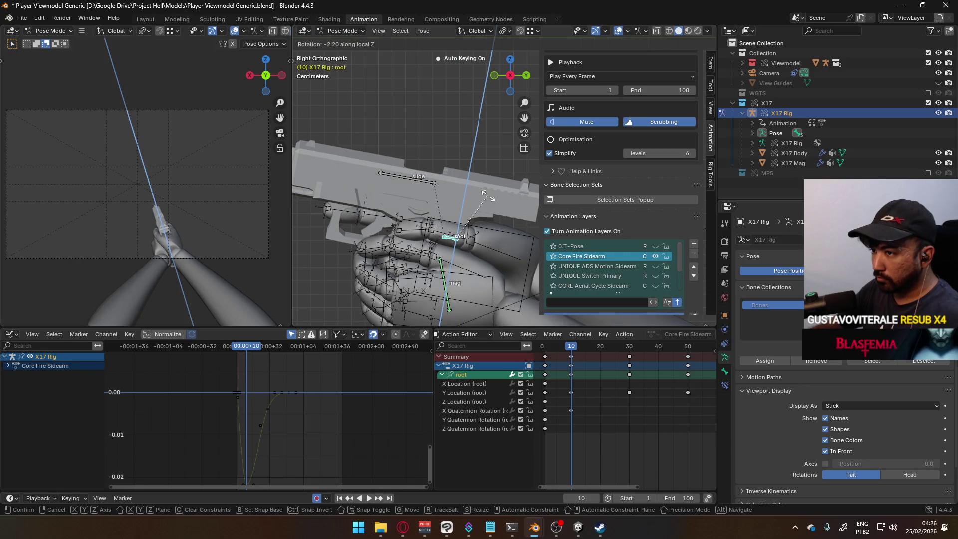
key(Escape)
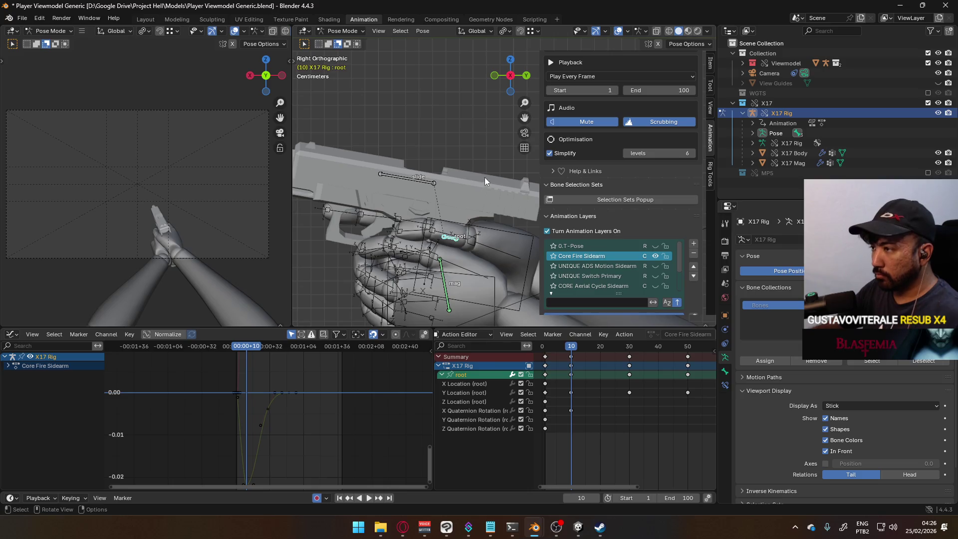
key(r)
key(y)
key(y)
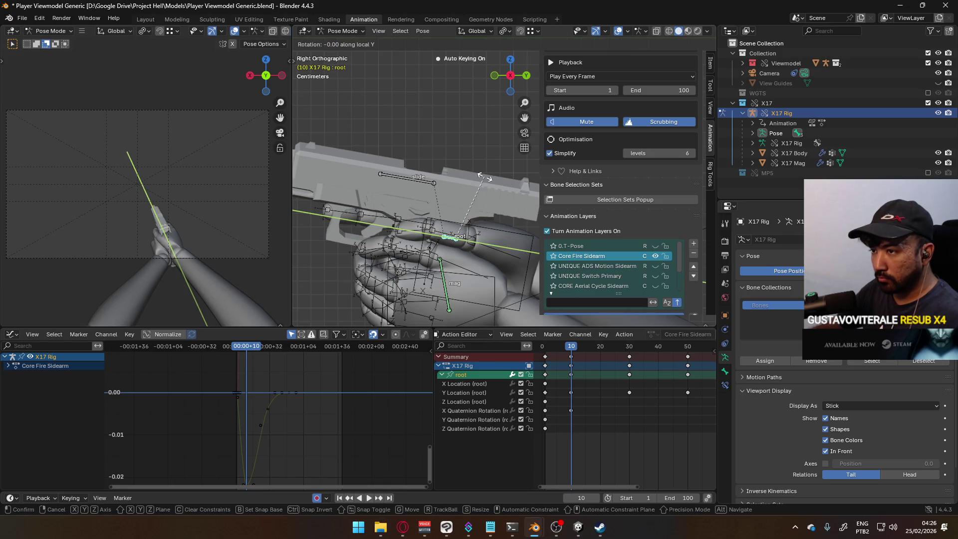
key(Escape)
key(r)
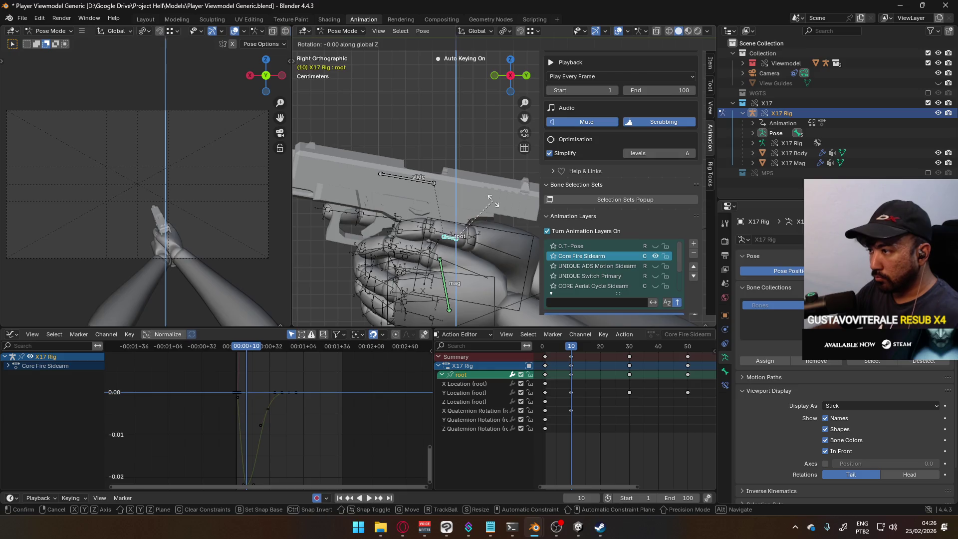
click(498, 215)
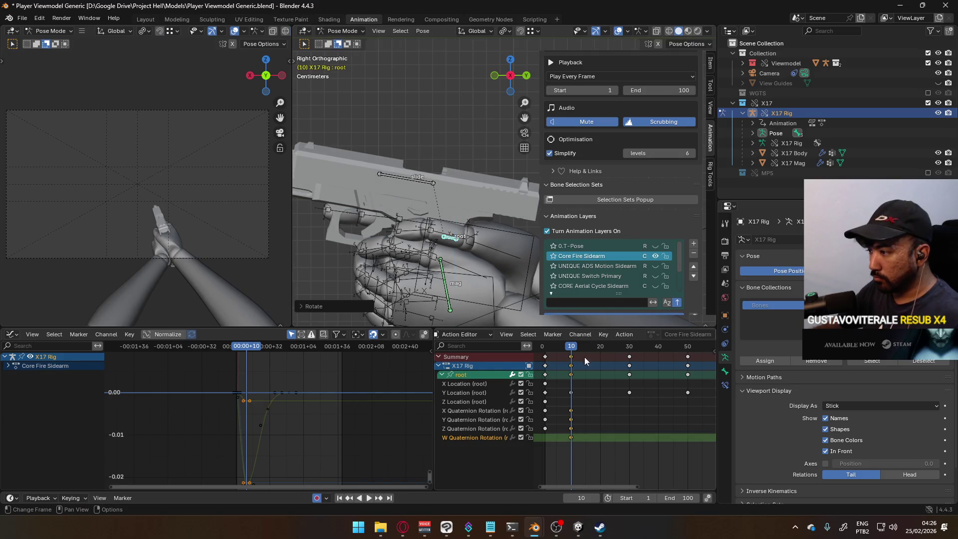
Delete the root's Y and W quaternion rotation keys at frame 10 and scrub the recoil.
click(573, 419)
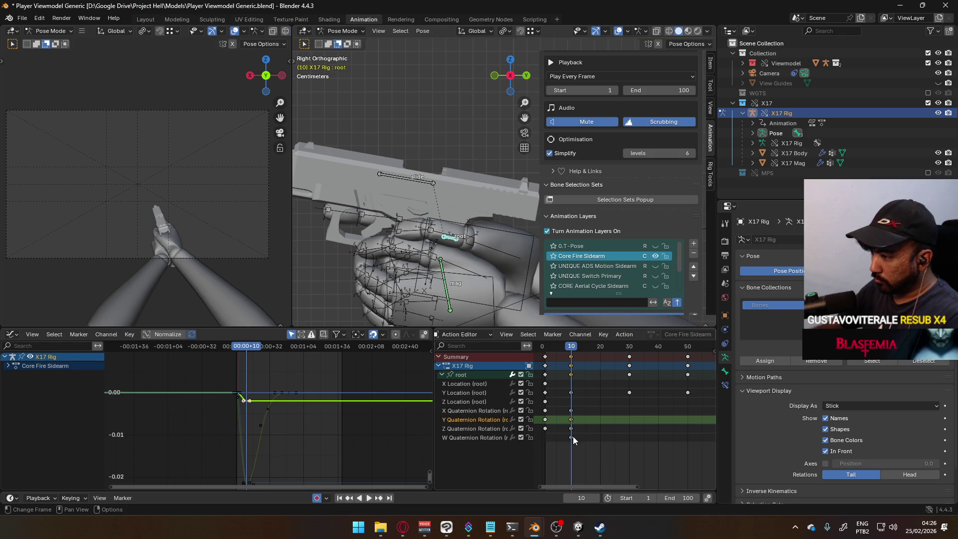
shift+click(572, 436)
key(Delete)
click(563, 348)
mouse_move(562, 348)
mouse_down()
mouse_move(547, 348)
mouse_move(629, 343)
mouse_move(546, 355)
mouse_up()
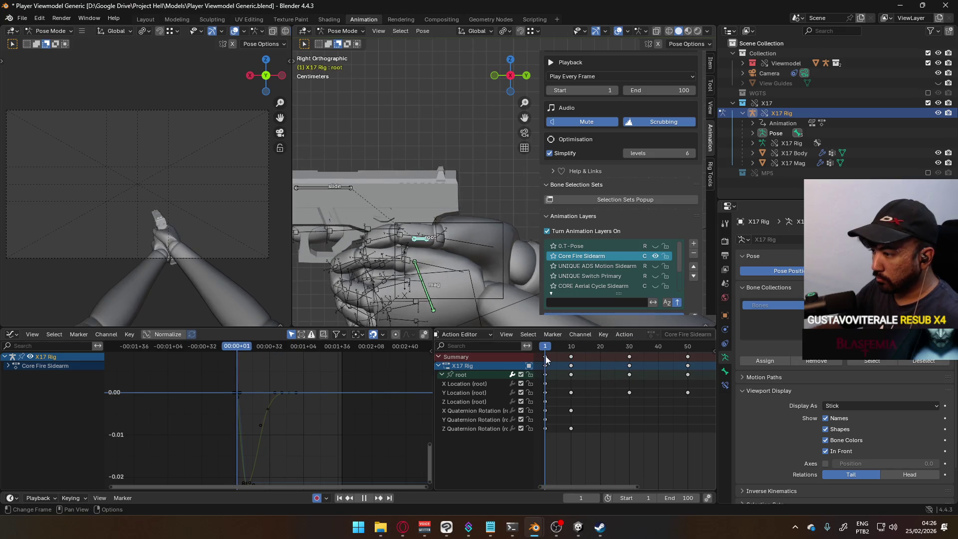
Select only the root's X and Z Quaternion Rotation keys at frame 1.
click(545, 428)
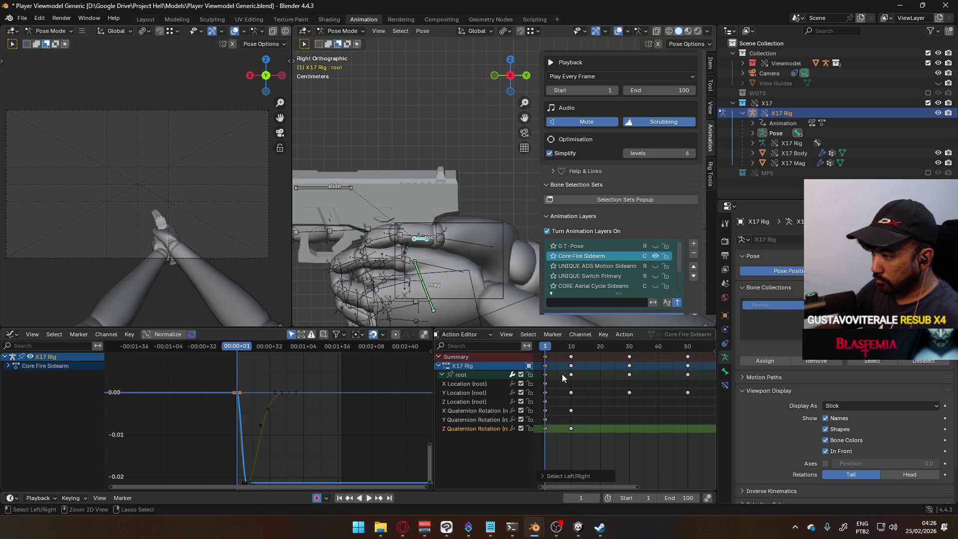
click(544, 410)
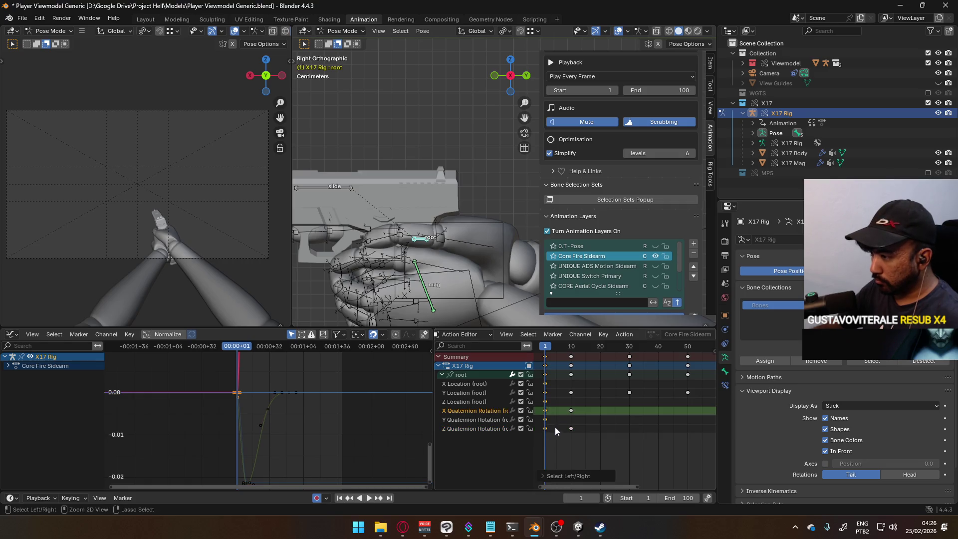
click(545, 428)
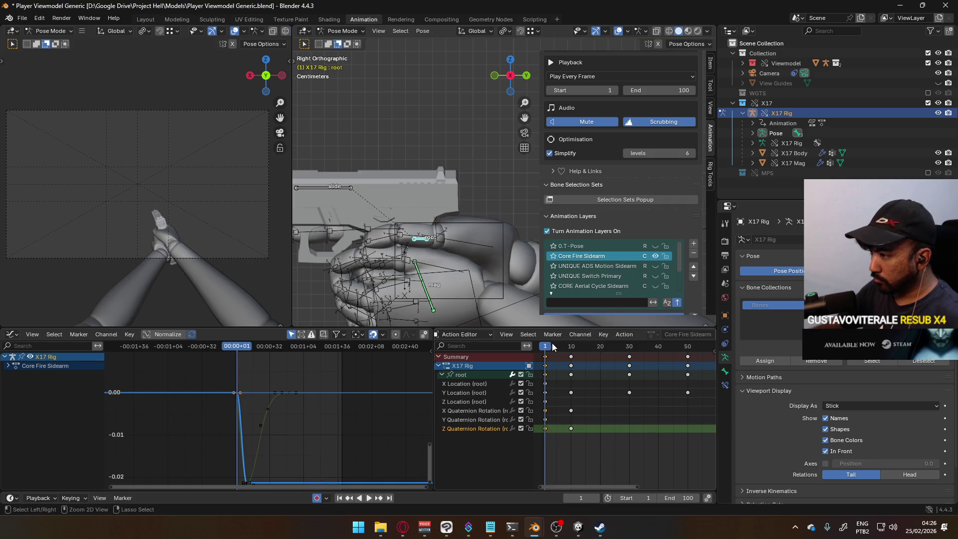
drag(539, 407, 554, 432)
click(507, 411)
shift+click(506, 428)
Paste the rotation keys at frame 20 and shift them 10 frames to frame 30.
mouse_move(551, 348)
mouse_down()
mouse_move(615, 346)
mouse_move(541, 355)
mouse_move(602, 347)
mouse_up()
key(ctrl+v)
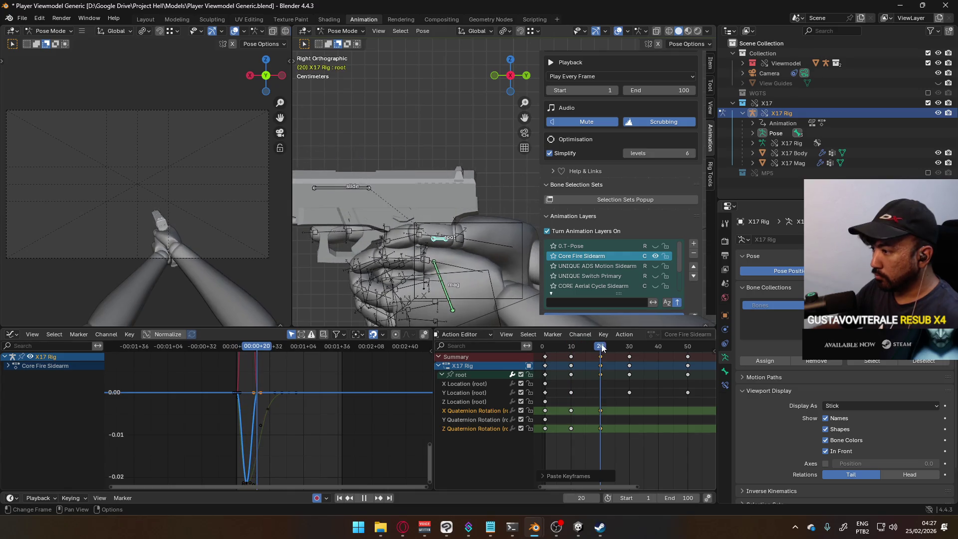
drag(612, 404, 613, 414)
text(g10)
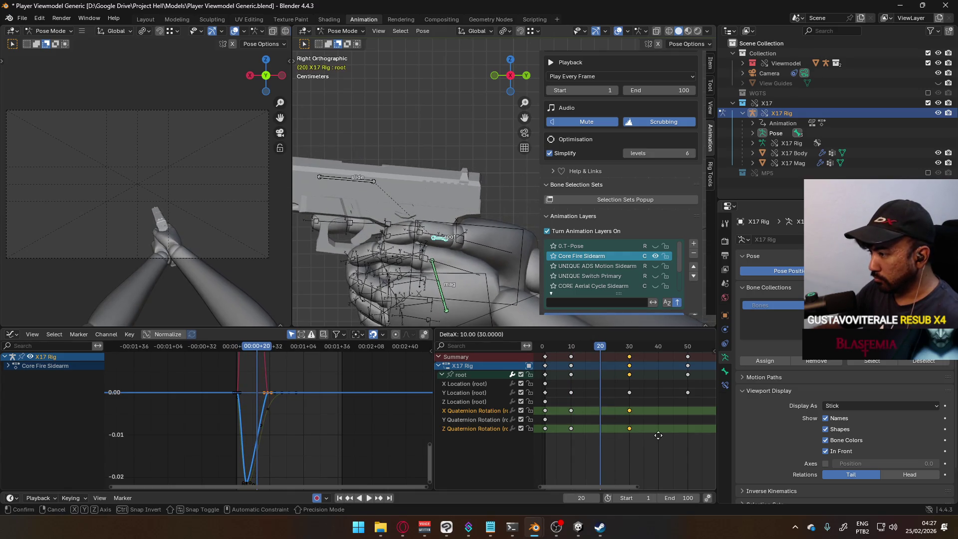
key(Return)
Play back the recoil to preview it, then select the root's Y Location channel.
key(shift+Left)
key(space)
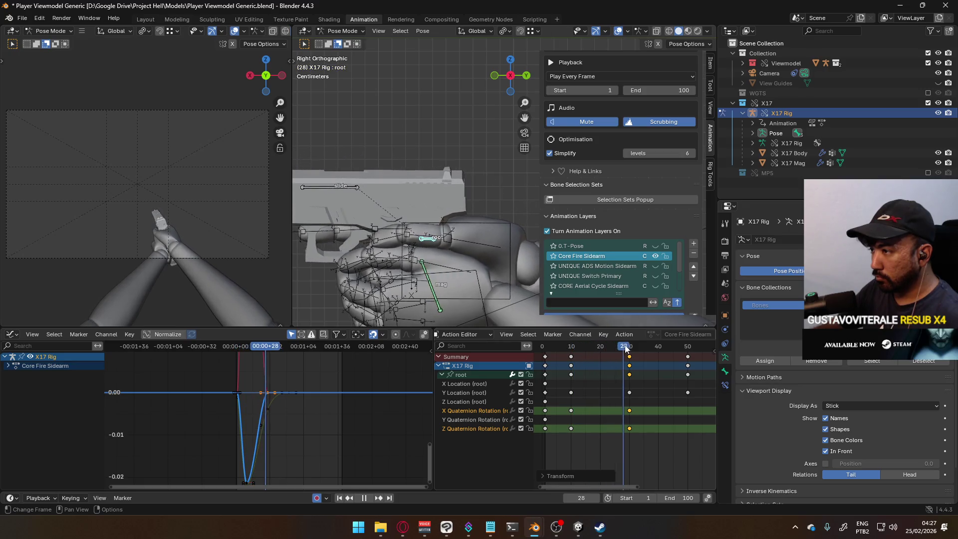
drag(572, 355, 553, 358)
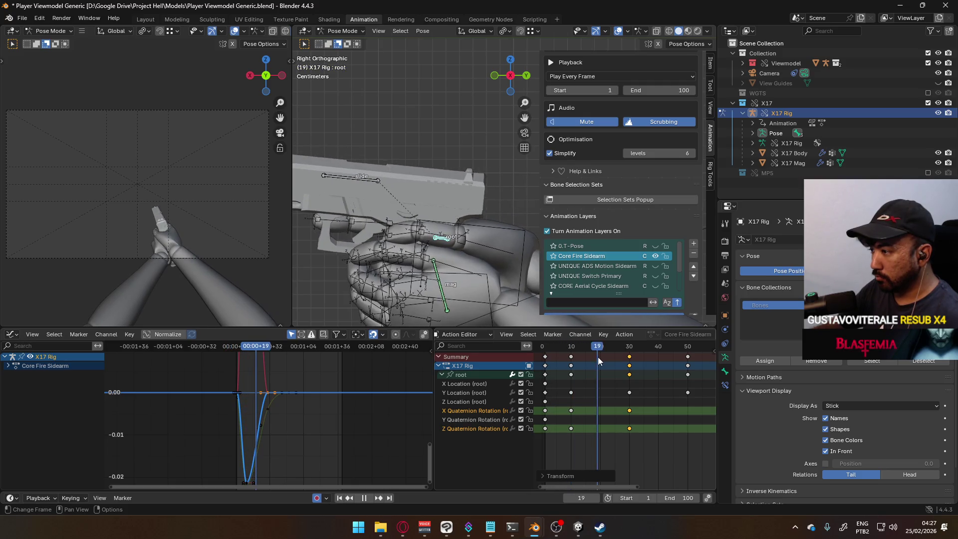
key(space)
mouse_move(600, 347)
mouse_down()
mouse_move(558, 350)
mouse_move(571, 348)
mouse_up()
click(469, 393)
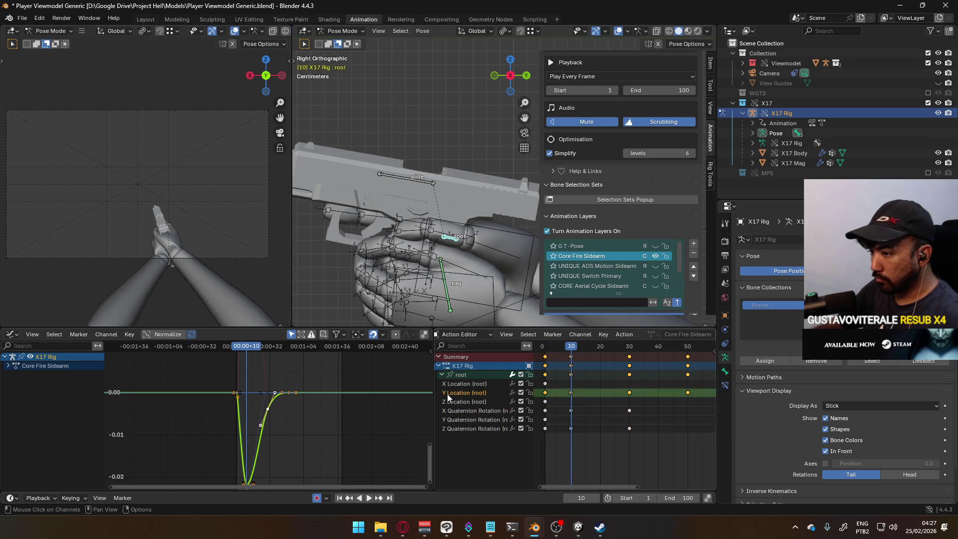
Scale the low Y Location key's handles wider to round out the recoil dip.
middle_drag(327, 417, 339, 368)
mouse_move(568, 350)
mouse_down()
mouse_move(582, 351)
mouse_move(572, 351)
mouse_up()
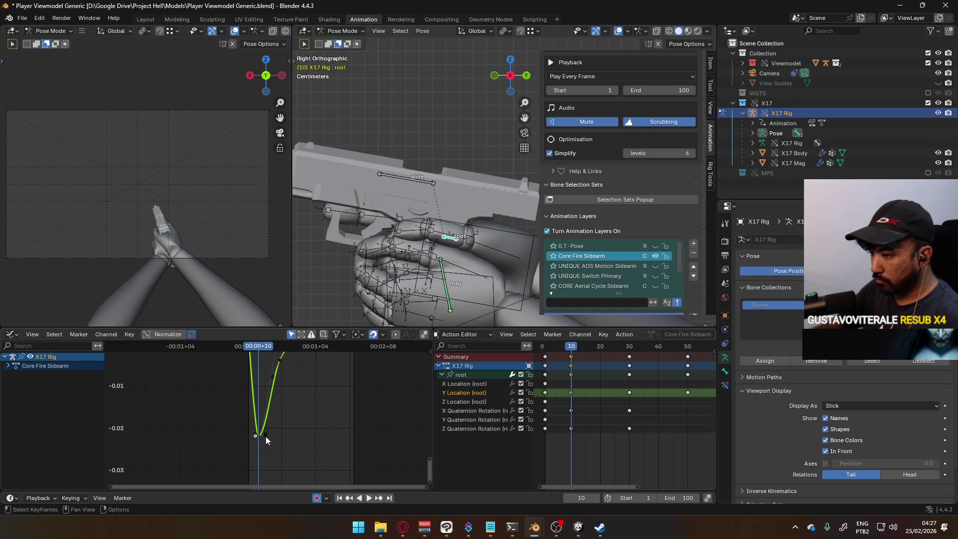
key(g)
key(Escape)
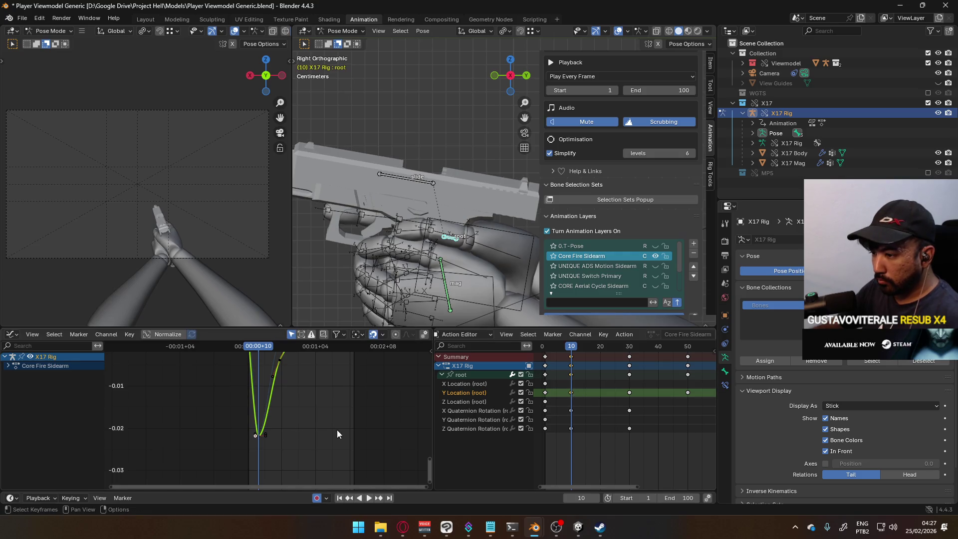
key(s)
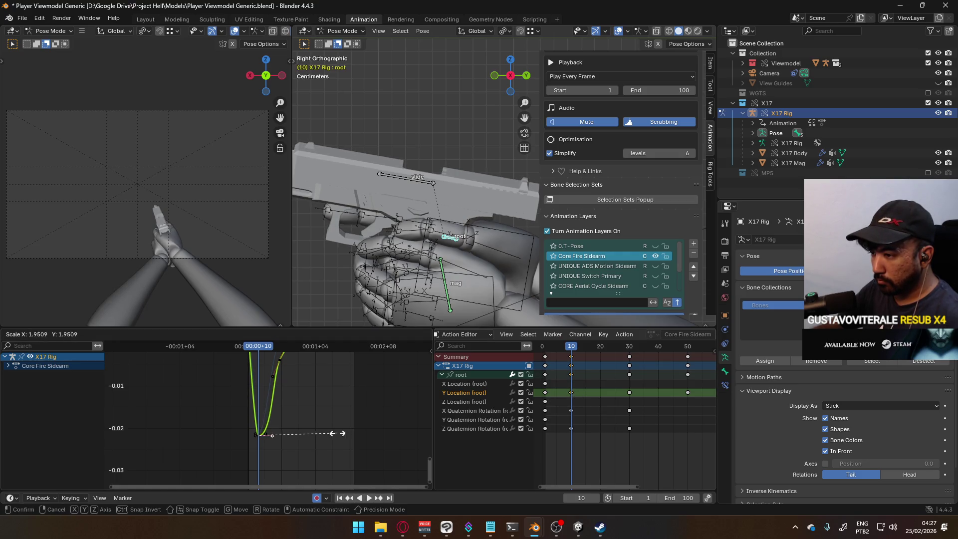
click(342, 433)
Shift the recovery key three frames later, nudge it slightly lower, and preview the recoil.
middle_drag(342, 433, 282, 410)
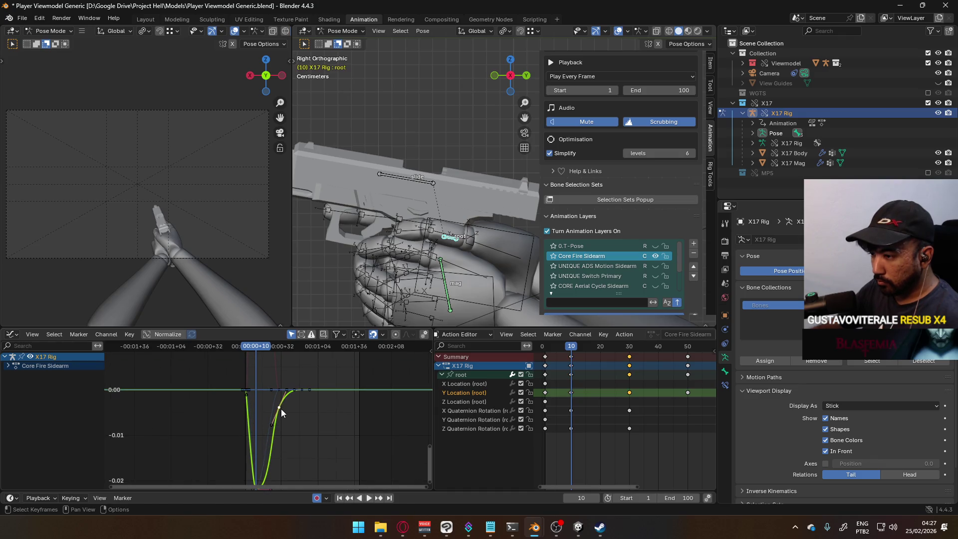
key(g)
click(288, 399)
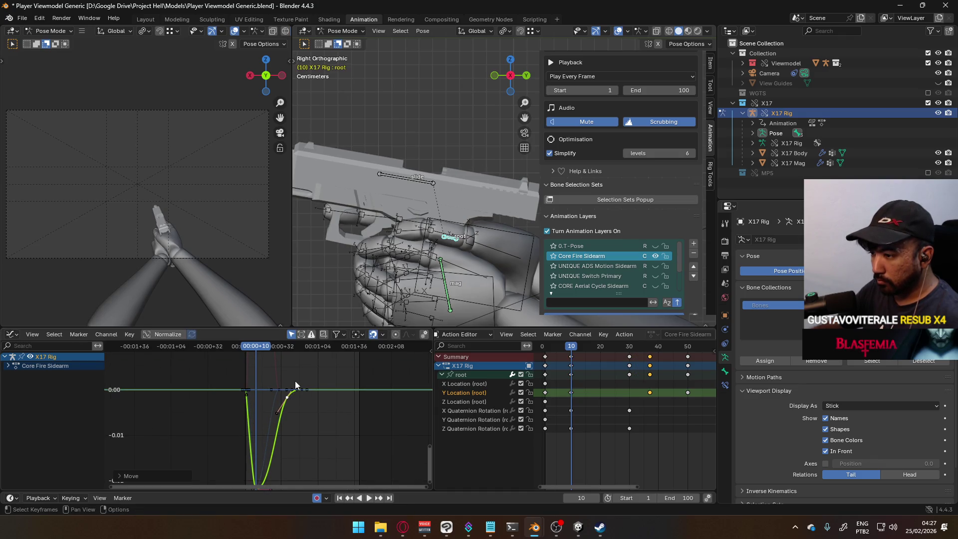
key(space)
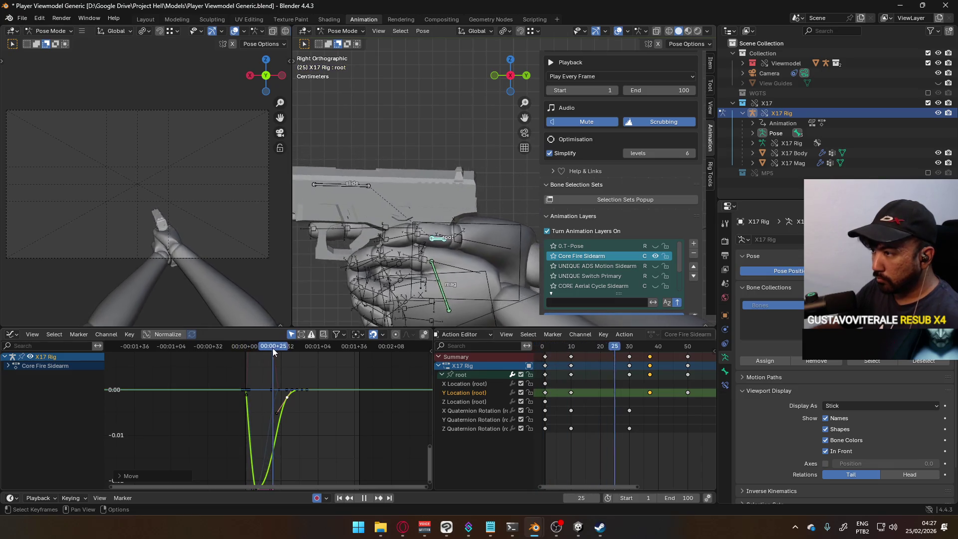
mouse_move(288, 346)
mouse_down()
mouse_move(244, 353)
mouse_move(288, 347)
mouse_up()
key(g)
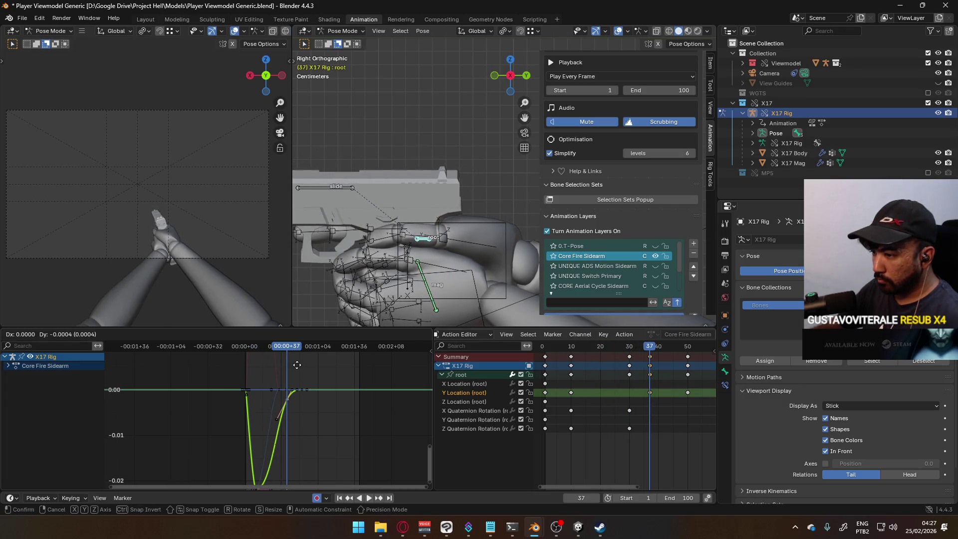
click(301, 375)
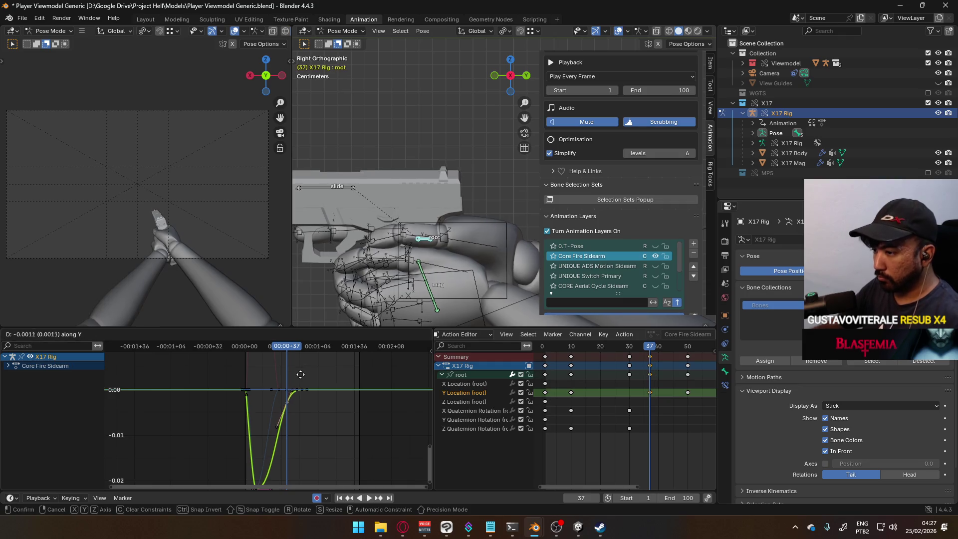
key(space)
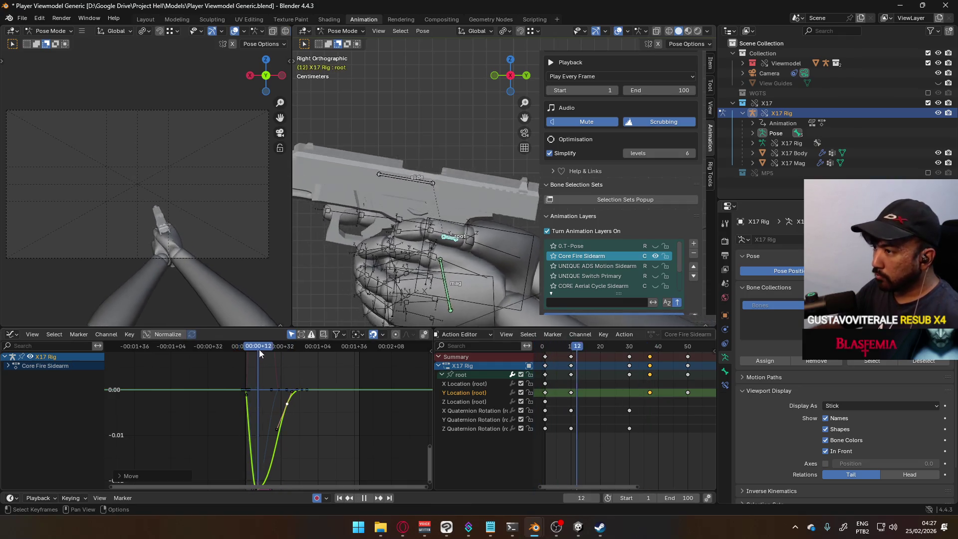
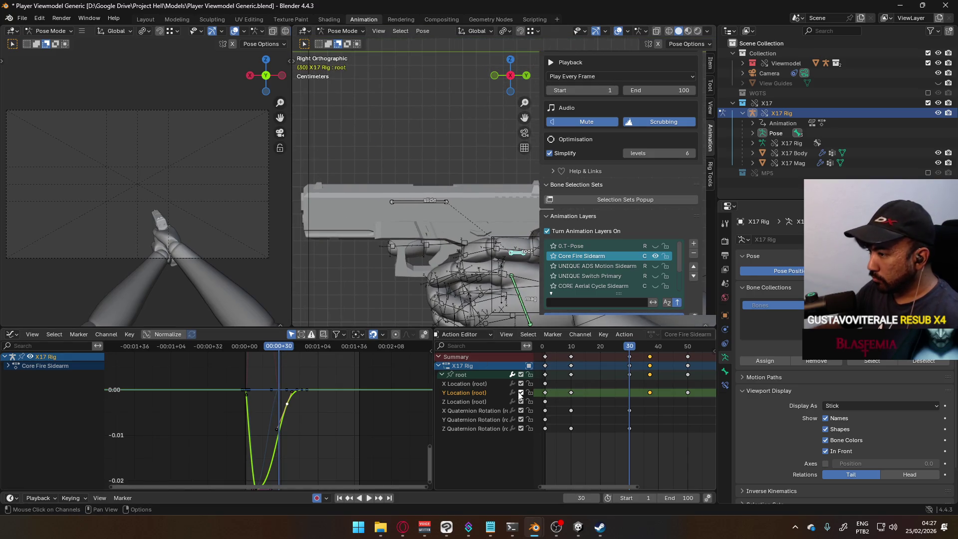
Paste a copy of the root's X Quaternion Rotation key at frame 44.
click(629, 410)
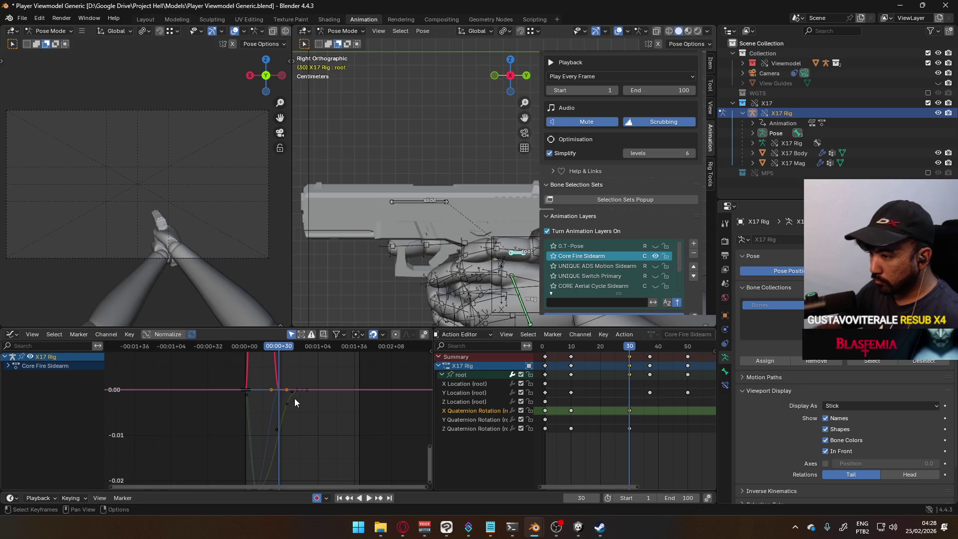
scroll(299, 396, down, 2)
key(KP_Decimal)
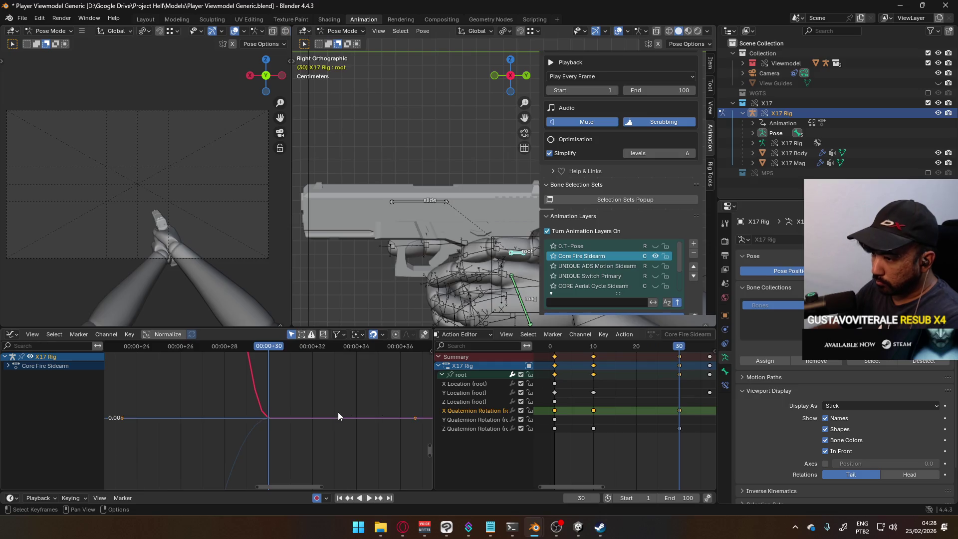
key(Home)
scroll(343, 434, down, 2)
scroll(335, 438, up, 1)
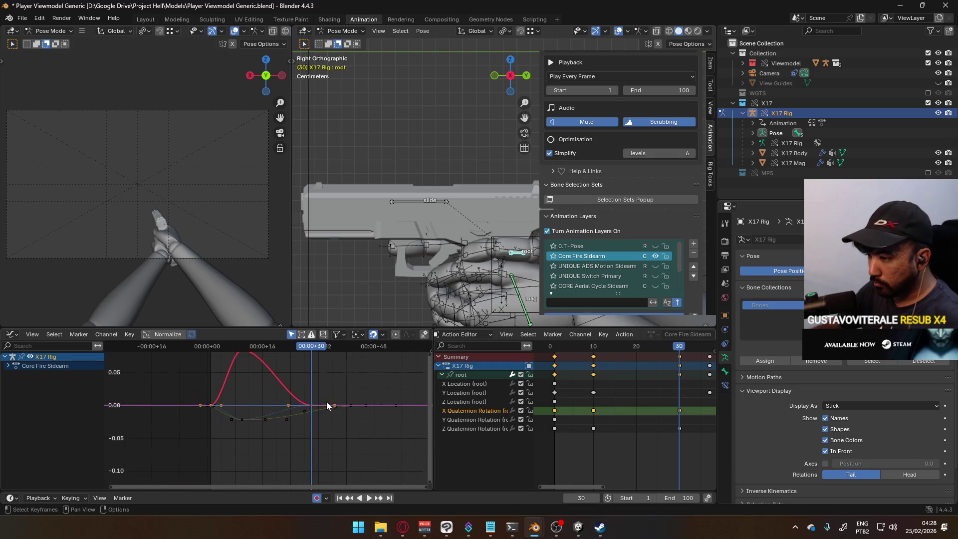
ctrl+scroll(643, 417, down, 5)
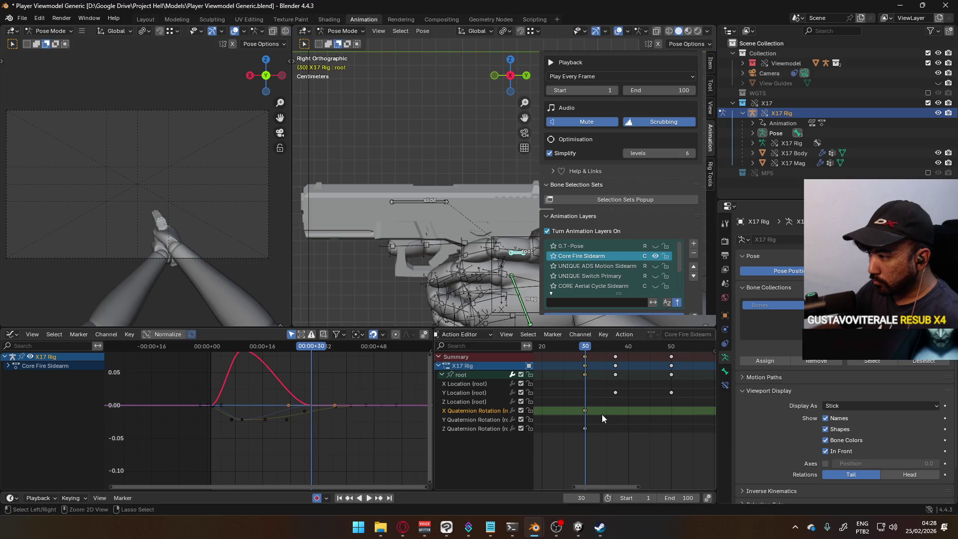
drag(601, 345, 644, 353)
key(ctrl+v)
Move the X Quaternion Rotation key from frame 30 to frame 26 and lower its value.
click(585, 346)
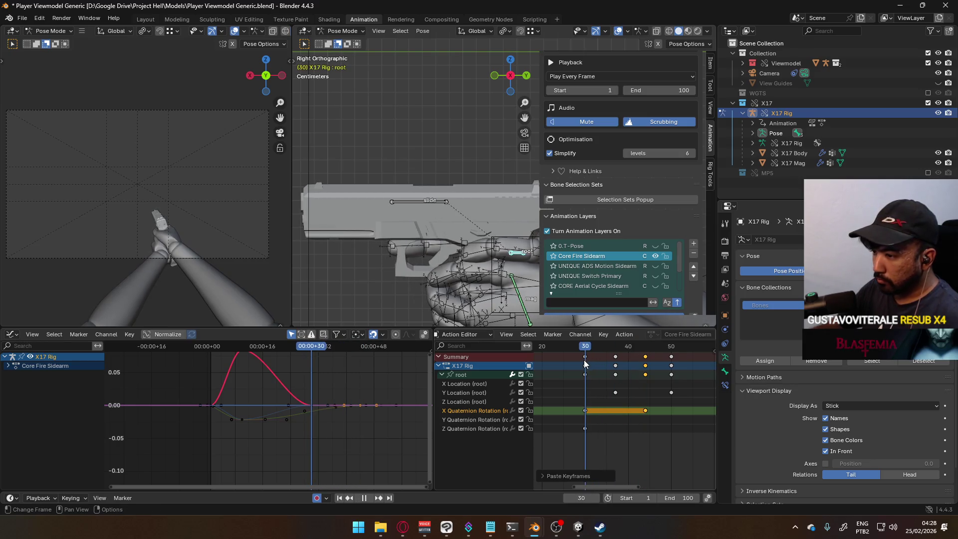
key(Escape)
key(g)
click(347, 397)
key(g)
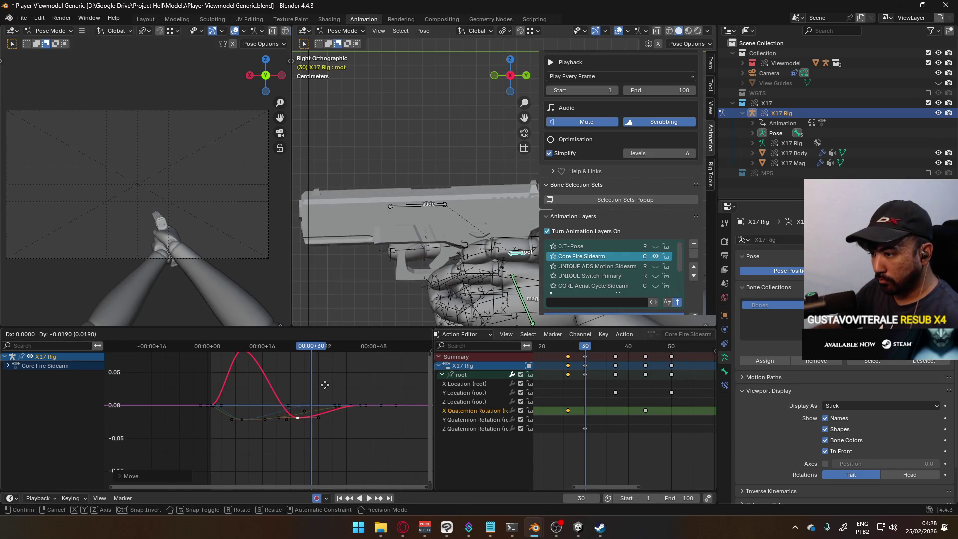
click(325, 389)
Play the recoil back from frame 7 and save Player Viewmodel Generic.blend.
click(229, 349)
key(space)
mouse_move(229, 352)
mouse_down()
mouse_move(326, 348)
mouse_move(202, 337)
mouse_move(253, 329)
mouse_move(214, 344)
mouse_move(380, 339)
mouse_move(204, 341)
mouse_move(218, 341)
mouse_up()
key(space)
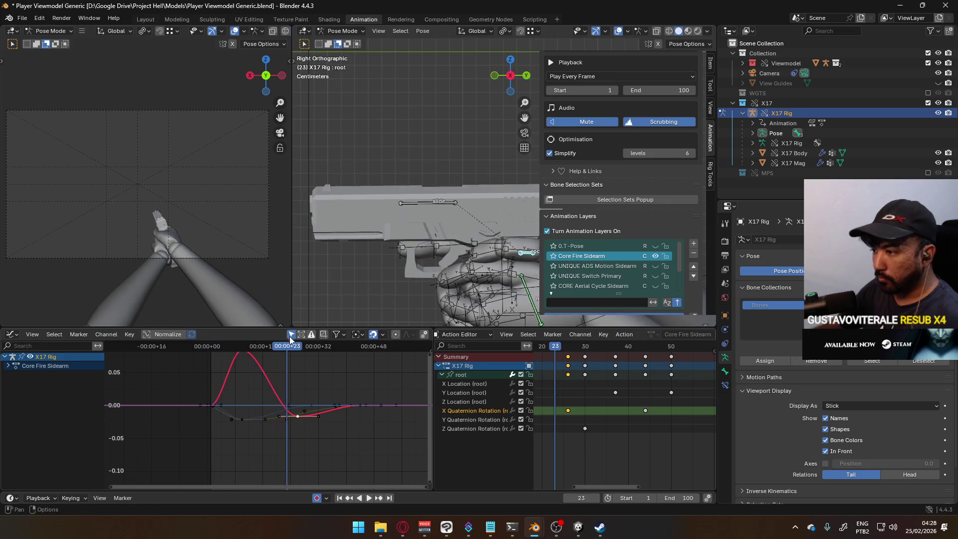
key(ctrl+s)
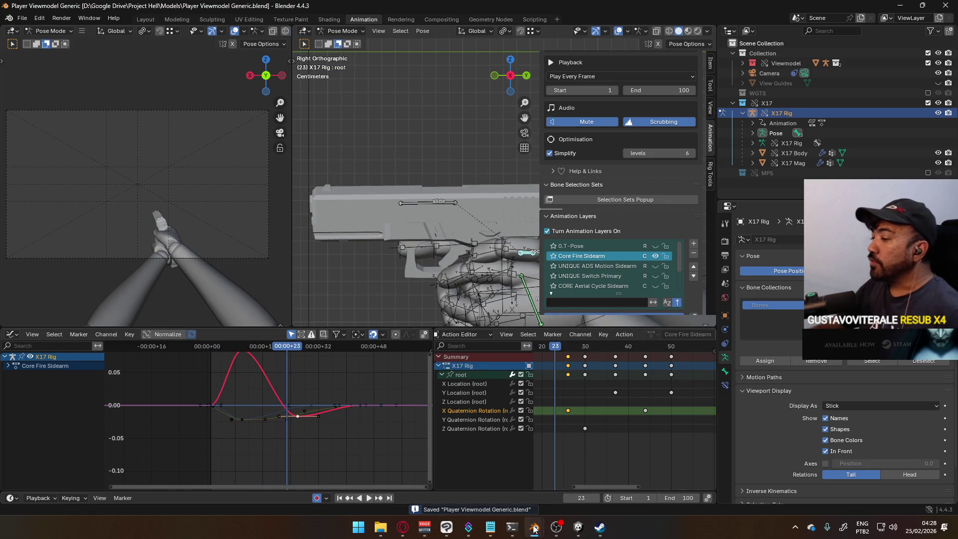
In the Victor file, exclude the AKM collection, enable X17 in the View Layer outliner, and select the X17 Rig.
mouse_move(533, 527)
click(585, 486)
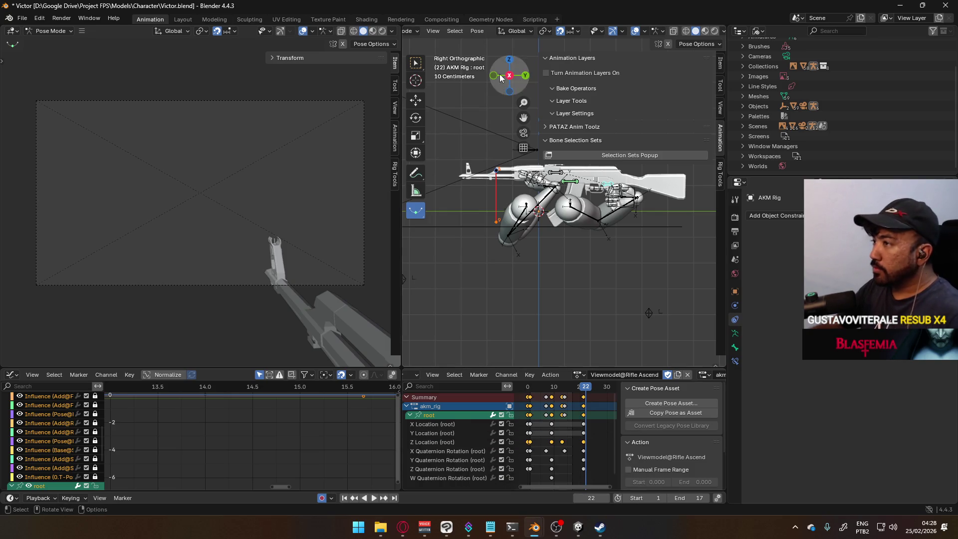
click(555, 173)
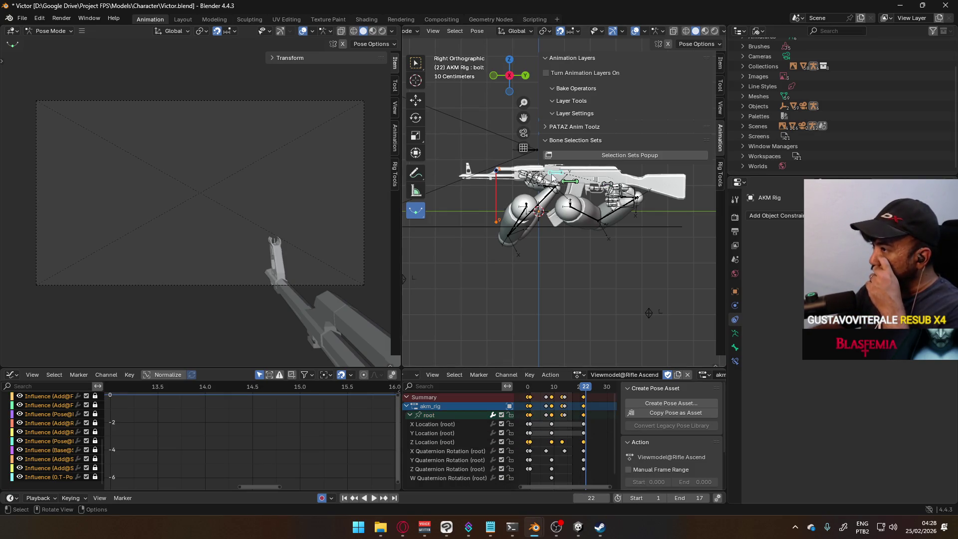
click(758, 31)
click(807, 56)
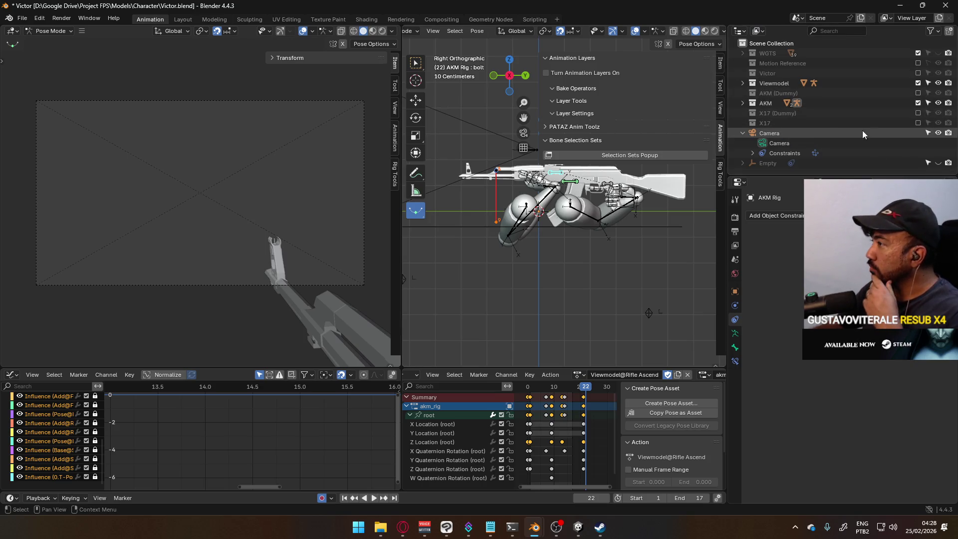
click(918, 103)
click(918, 123)
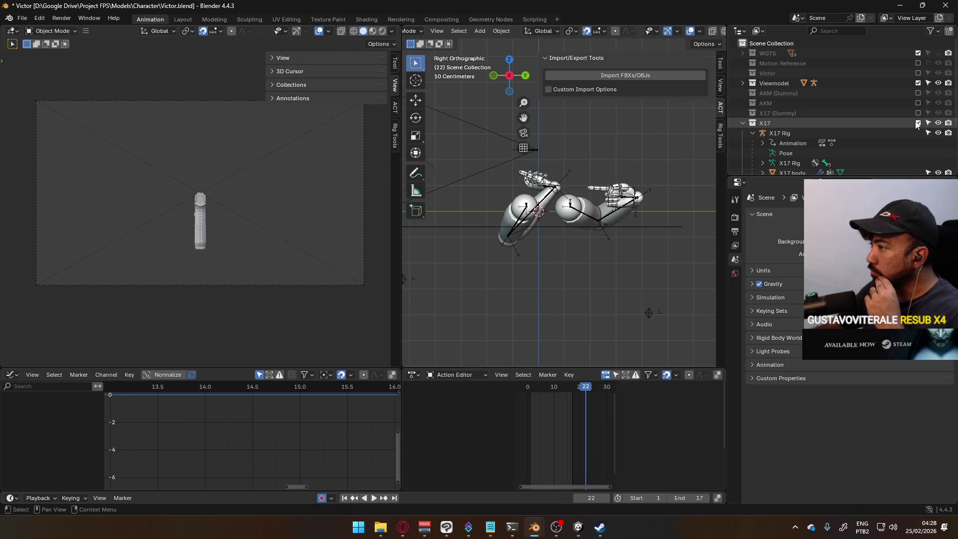
scroll(528, 197, down, 3)
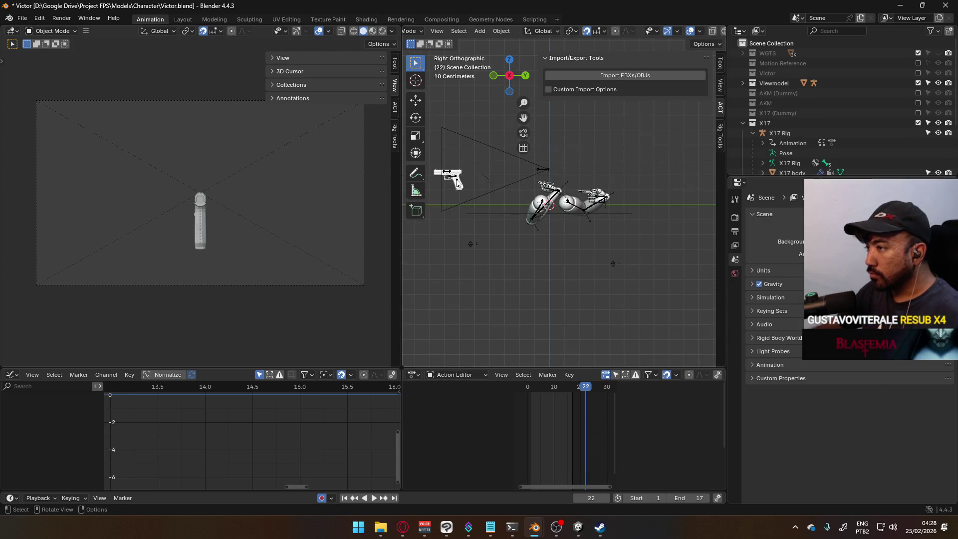
click(457, 182)
Switch the animation editor to Dope Sheet mode and widen the key area.
click(457, 375)
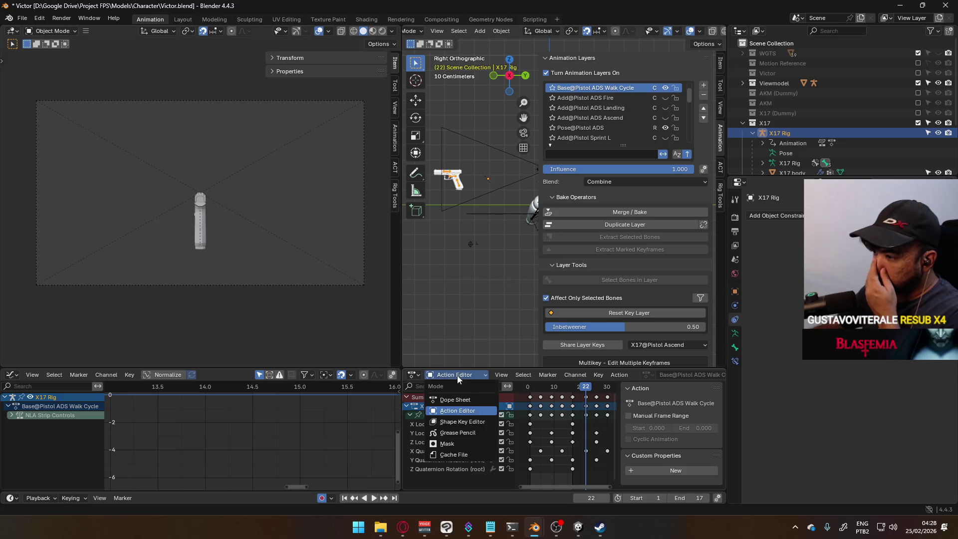
click(457, 375)
click(450, 375)
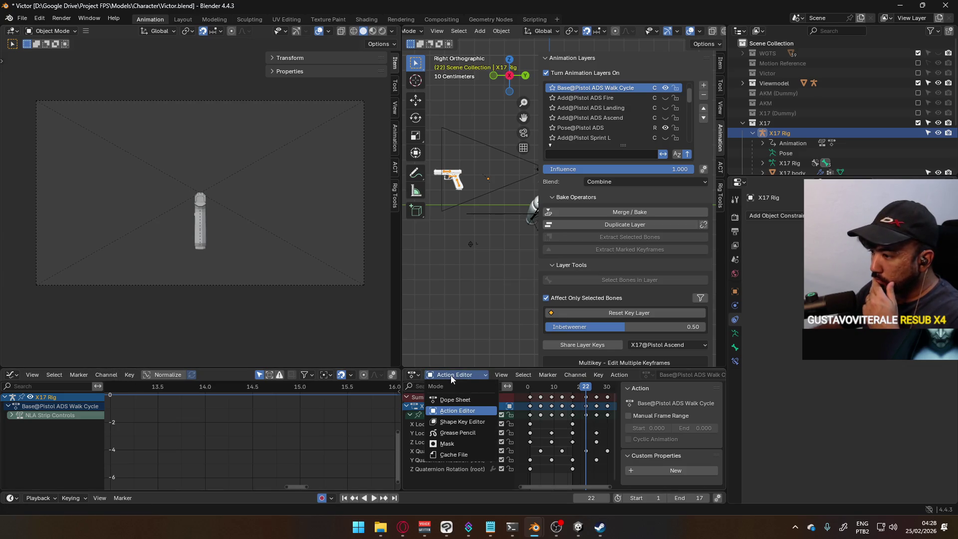
click(450, 375)
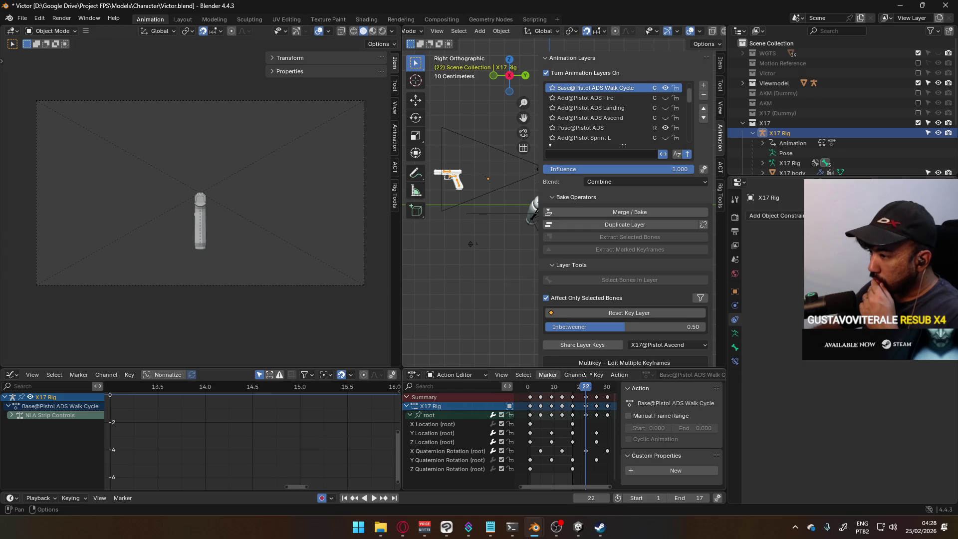
click(411, 375)
click(416, 377)
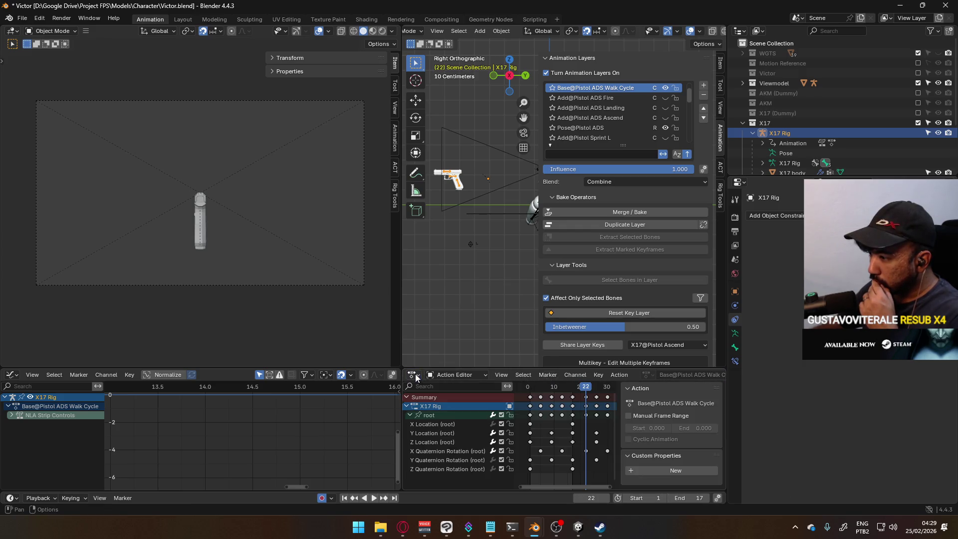
click(469, 378)
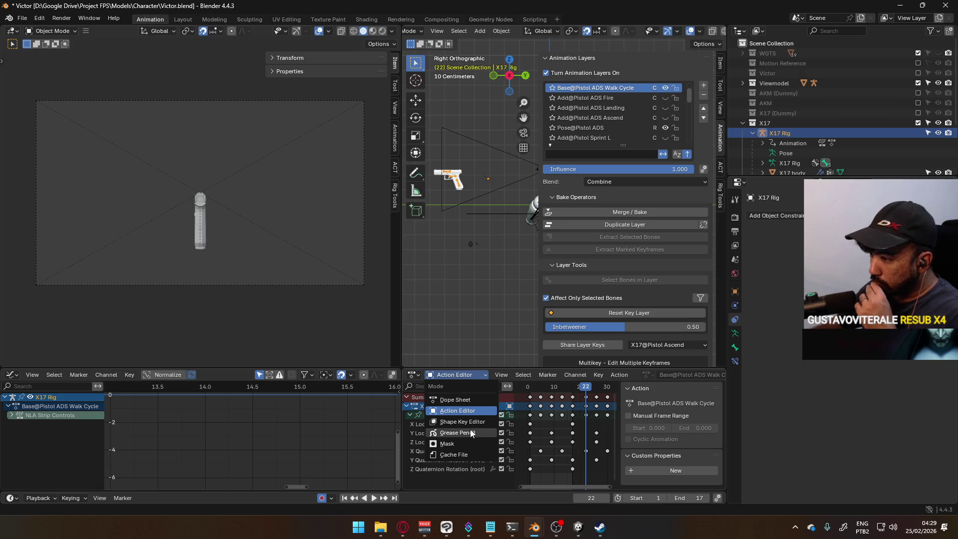
click(472, 400)
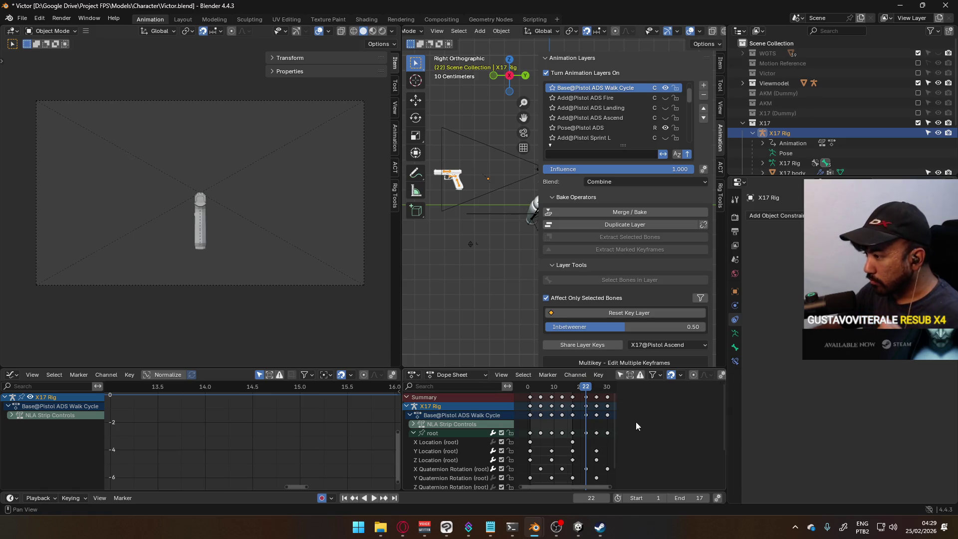
drag(617, 420, 738, 418)
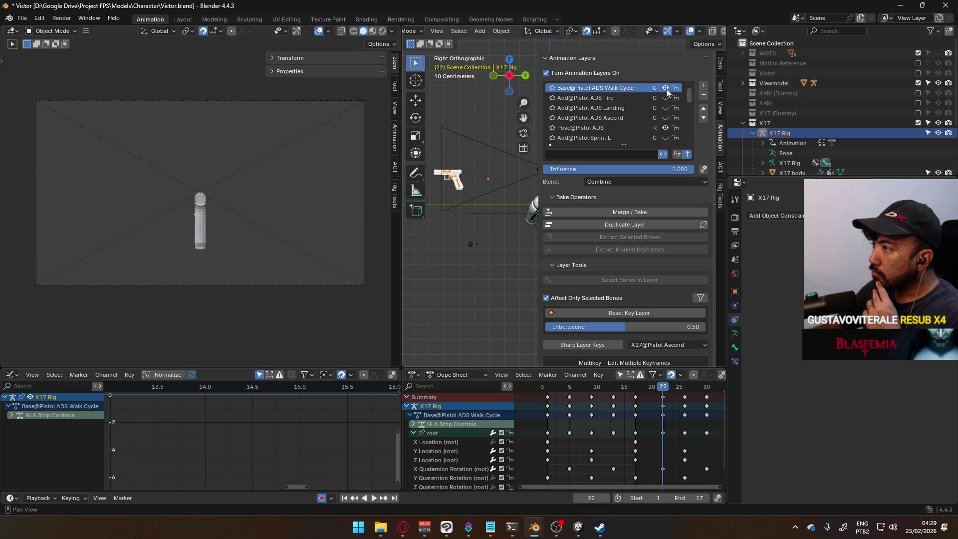
Hide Pose@Pistol ADS, enable Add@Pistol ADS Fire as the active layer, and scrub to the start.
scroll(666, 105, down, 5)
scroll(666, 107, down, 8)
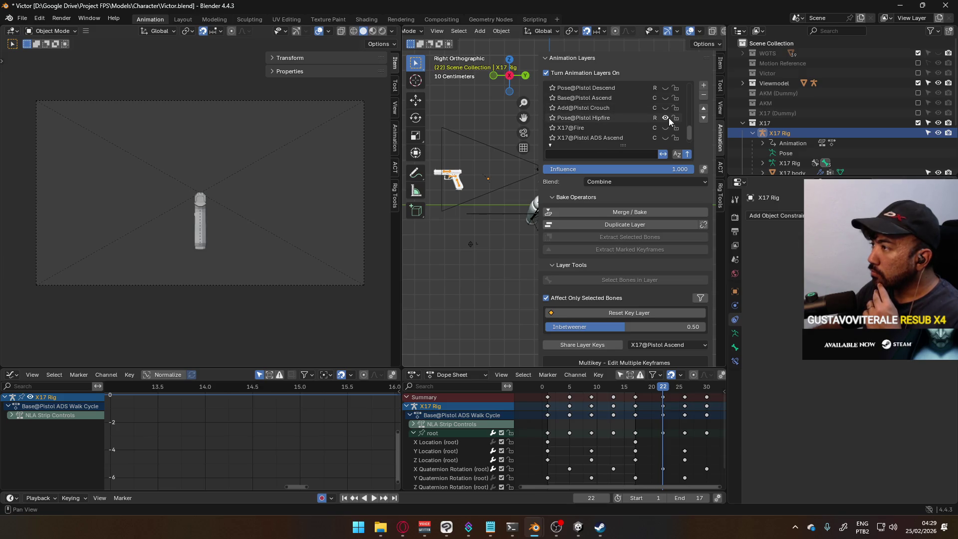
click(635, 118)
scroll(665, 120, up, 5)
scroll(669, 116, up, 5)
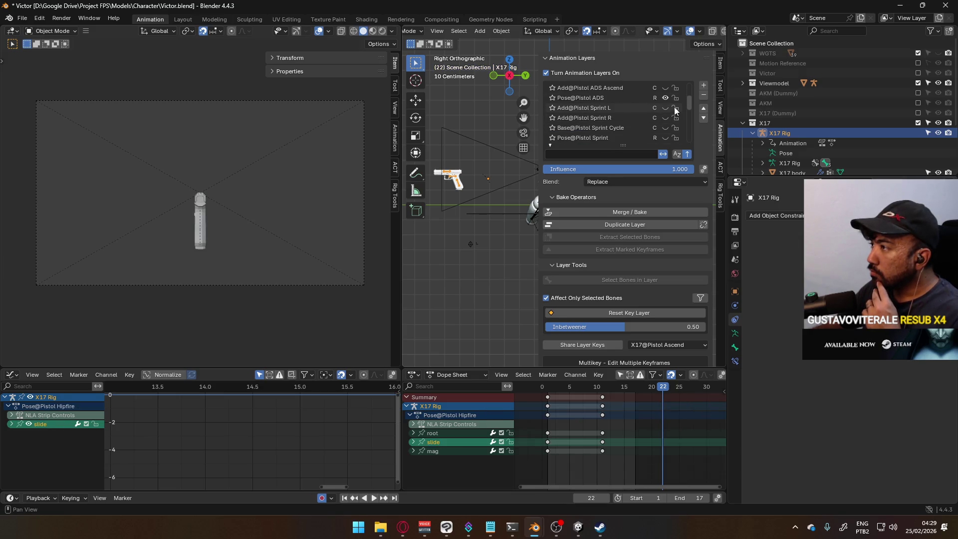
click(665, 137)
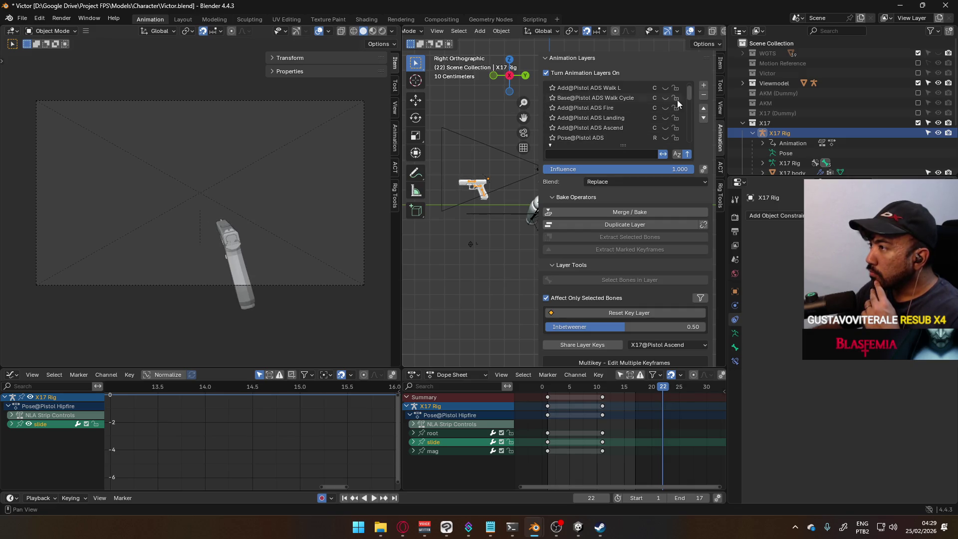
click(666, 107)
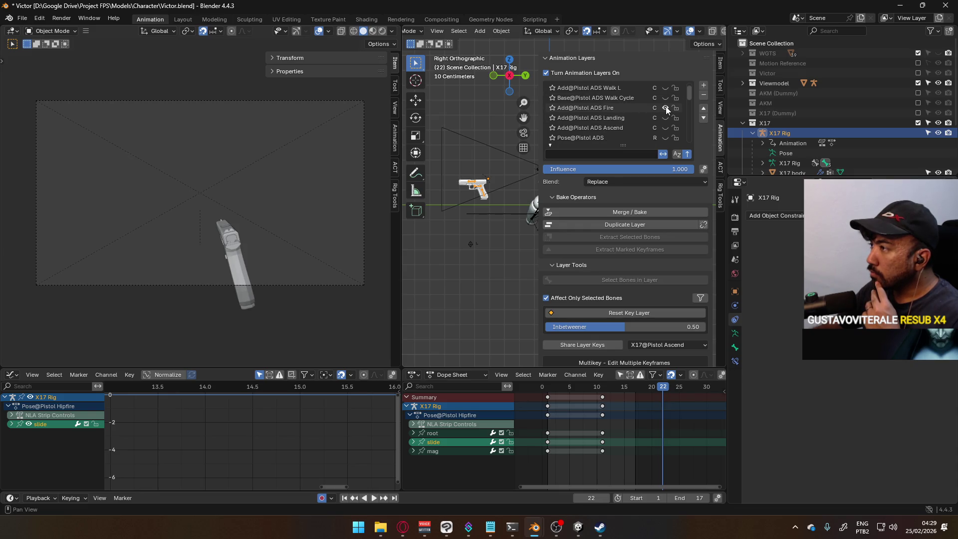
click(621, 109)
drag(638, 385, 541, 397)
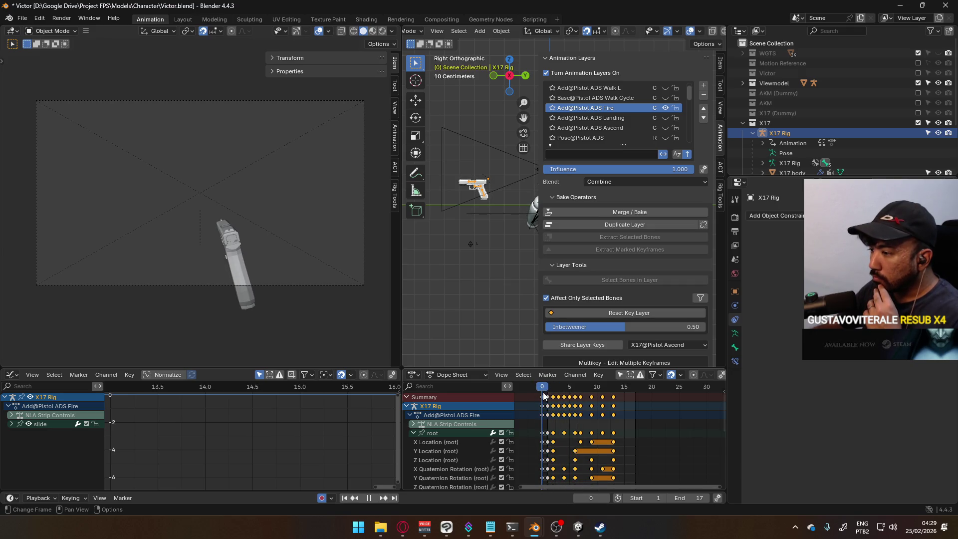
Put the X17 Rig in Pose Mode, select the root bone and show its Z Location curve.
click(478, 188)
click(424, 32)
click(423, 63)
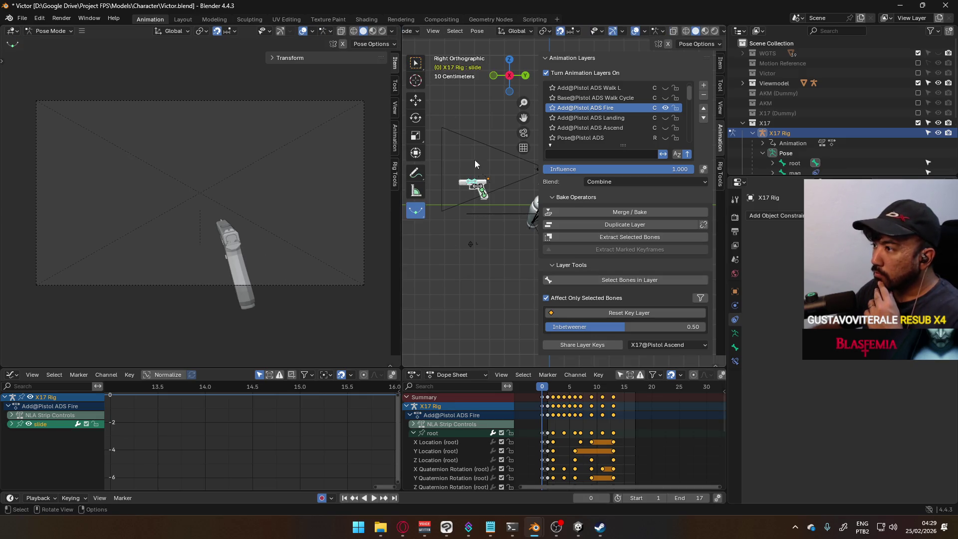
click(480, 191)
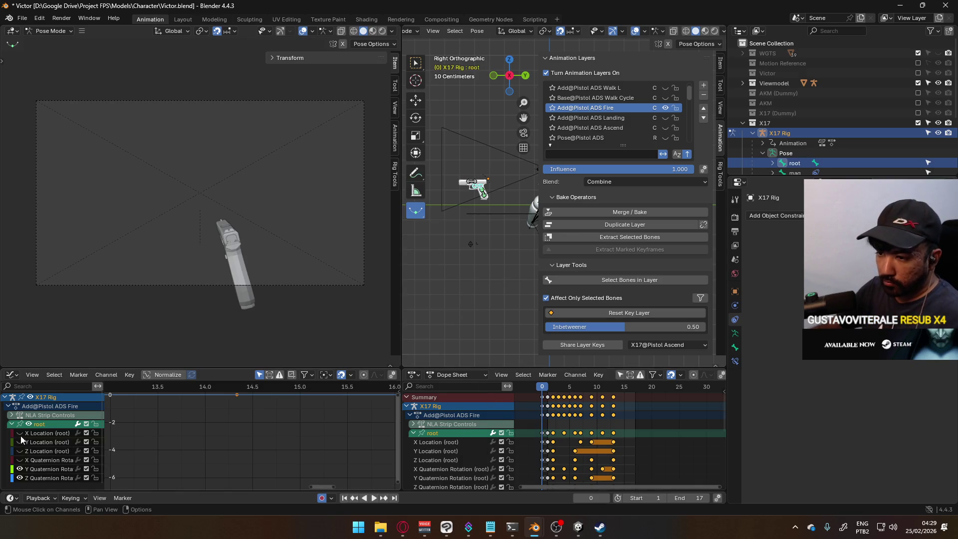
click(38, 450)
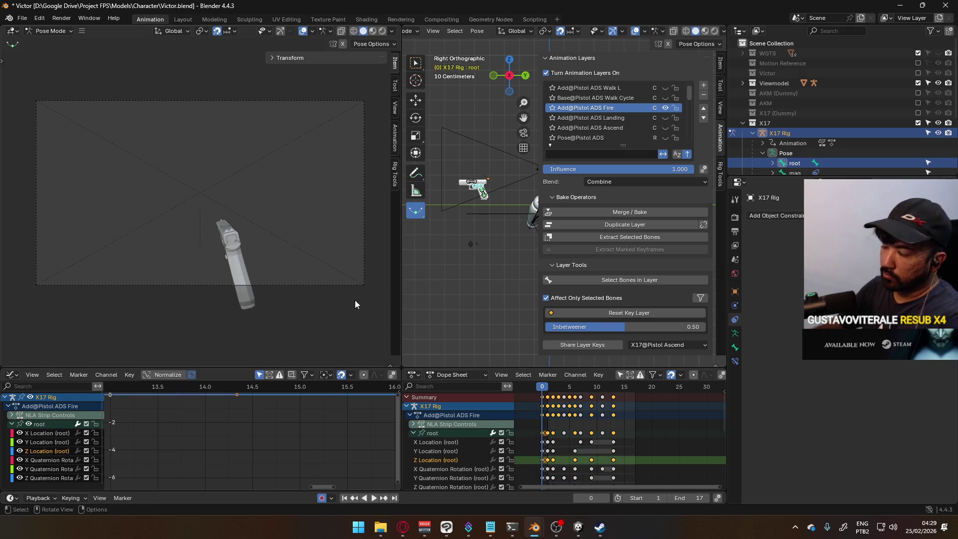
key(Home)
scroll(317, 442, down, 3)
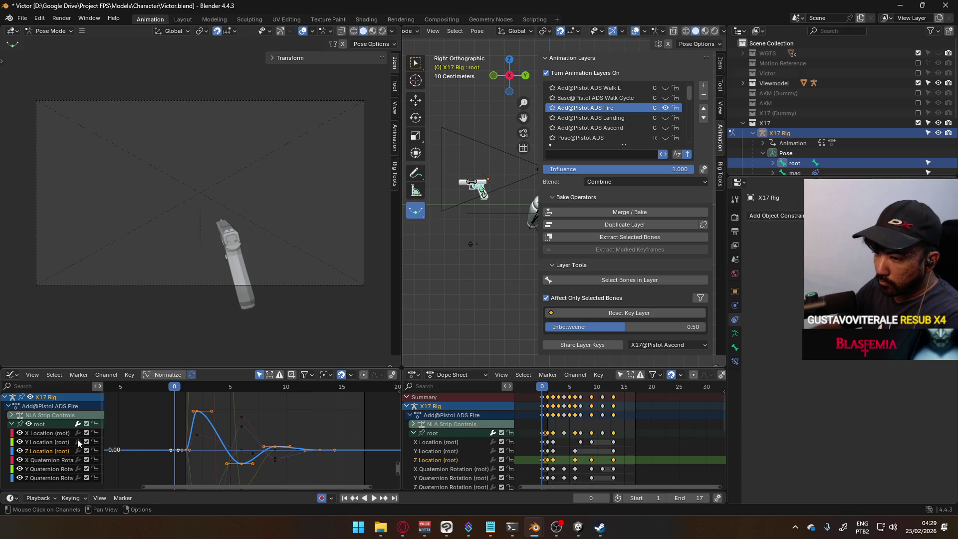
Preview the root's Y Location, X Location and X Quaternion Rotation curves with playback.
click(54, 442)
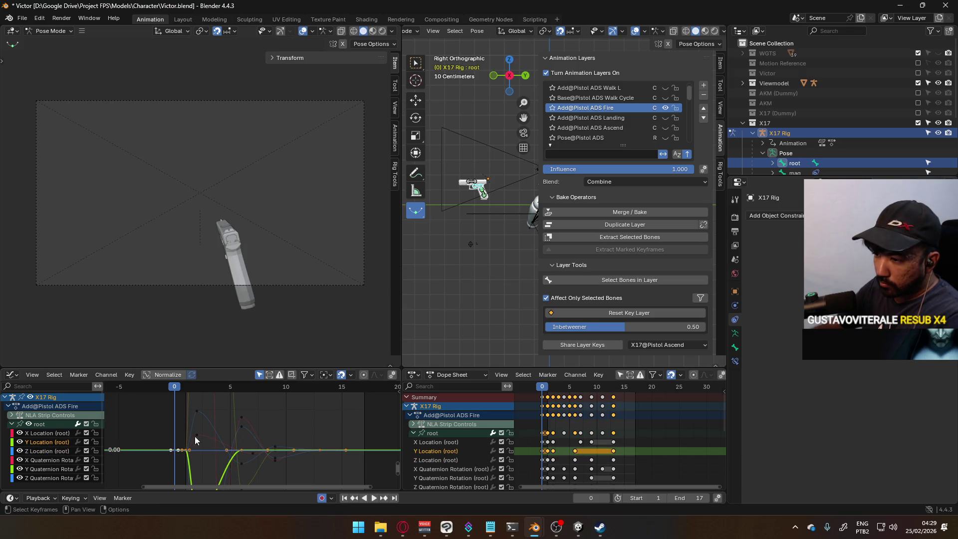
ctrl+middle_drag(204, 425, 151, 399)
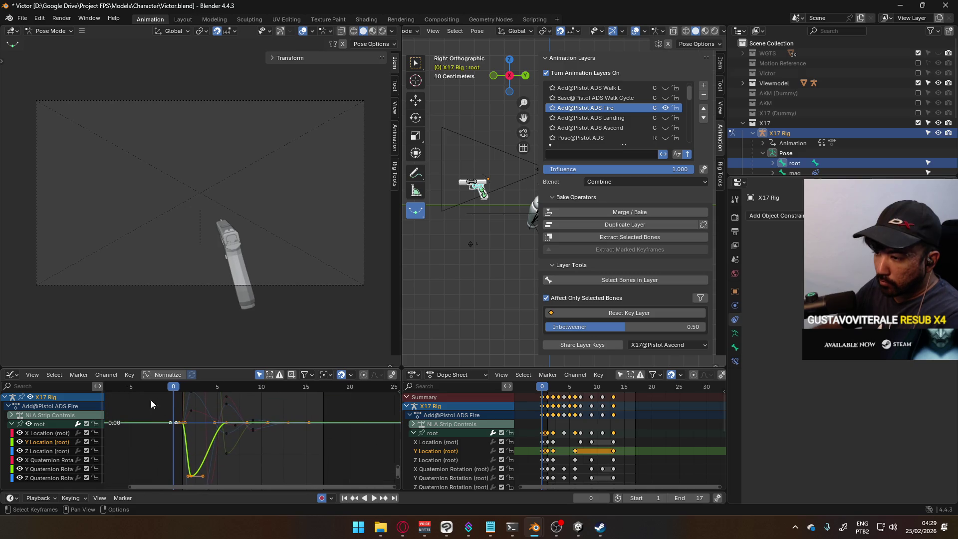
click(48, 432)
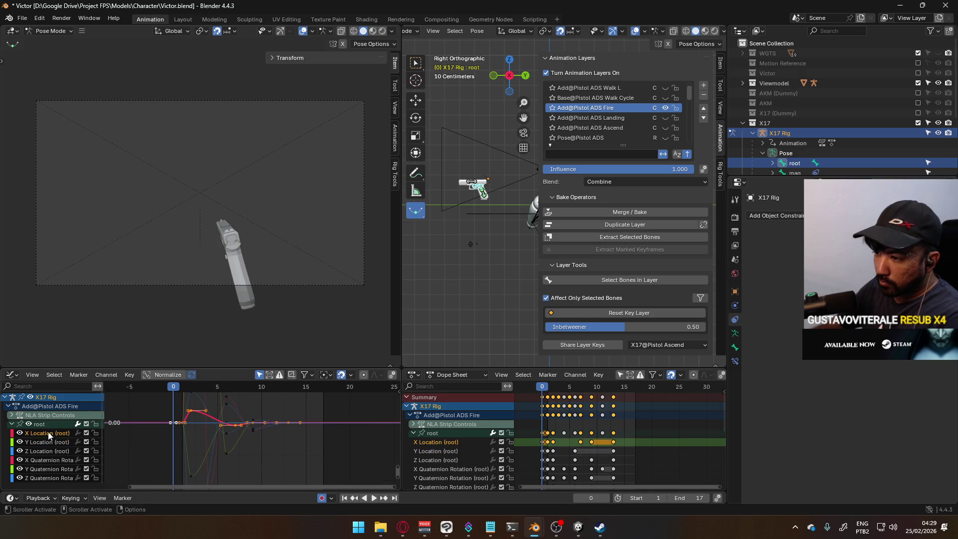
mouse_move(175, 389)
mouse_down()
mouse_move(262, 383)
mouse_move(183, 382)
mouse_up()
click(58, 457)
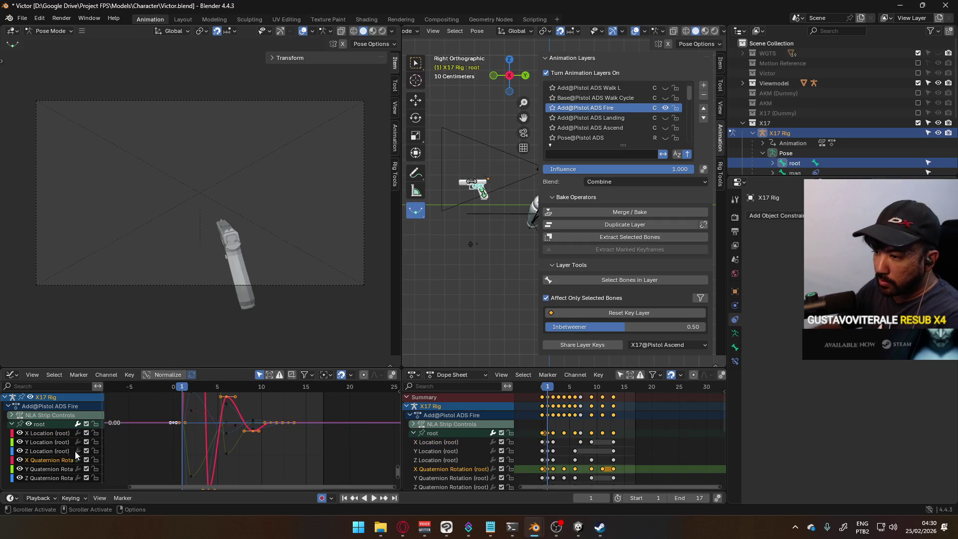
key(space)
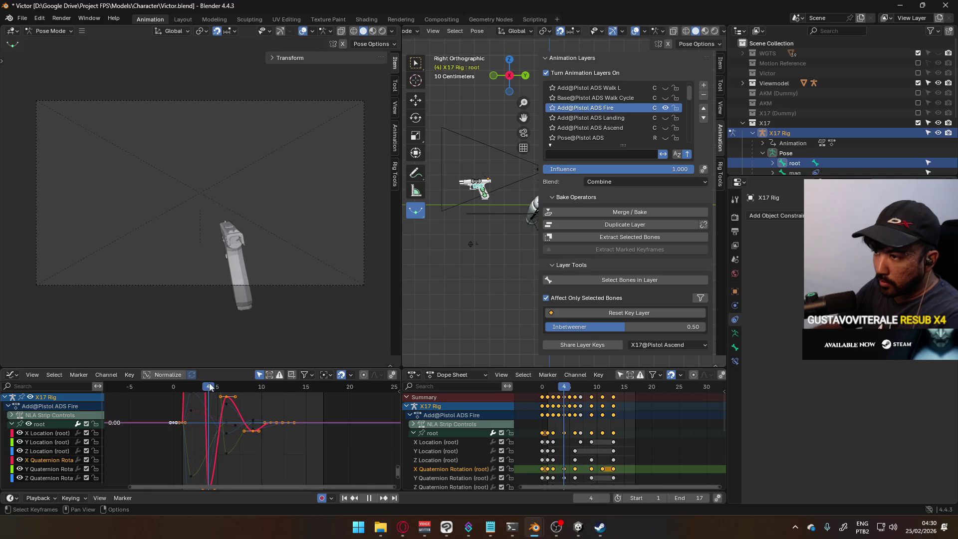
key(space)
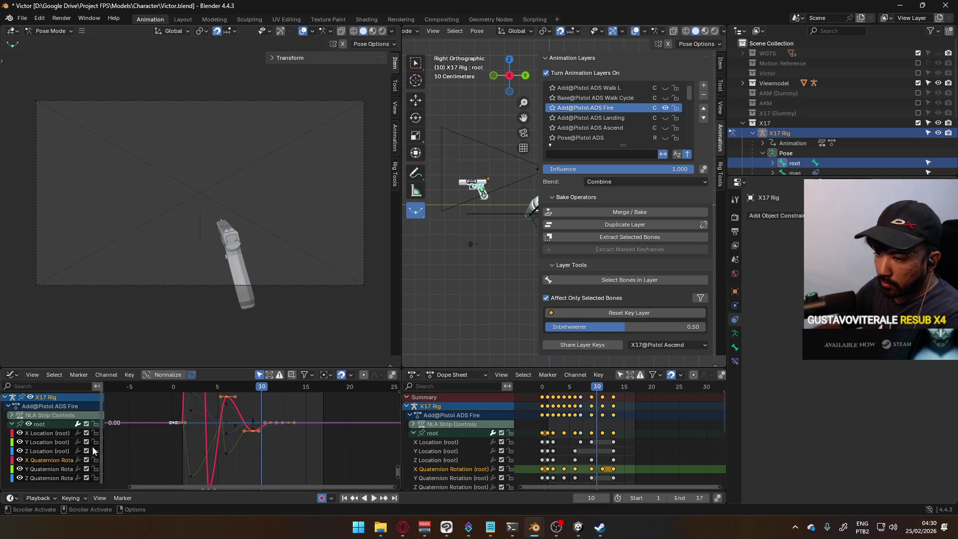
Isolate the root's Y Quaternion Rotation curve and play it back from frame 3.
click(50, 469)
key(space)
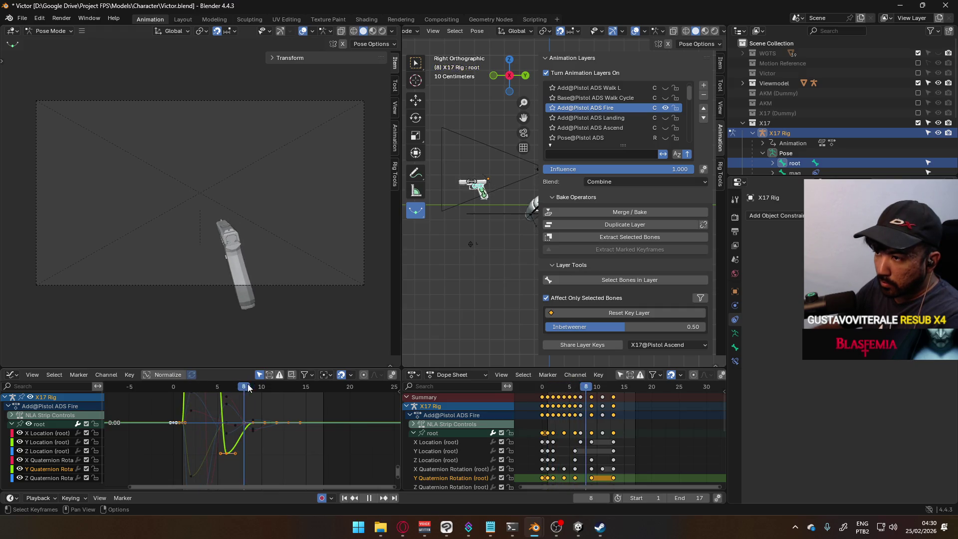
key(space)
scroll(273, 433, down, 2)
scroll(273, 433, down, 6)
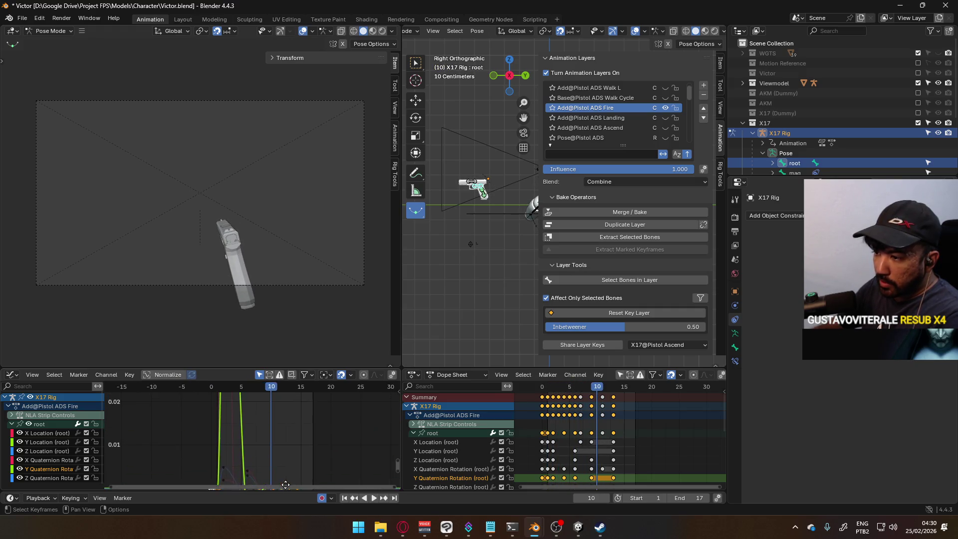
scroll(239, 432, up, 1)
drag(256, 393, 241, 391)
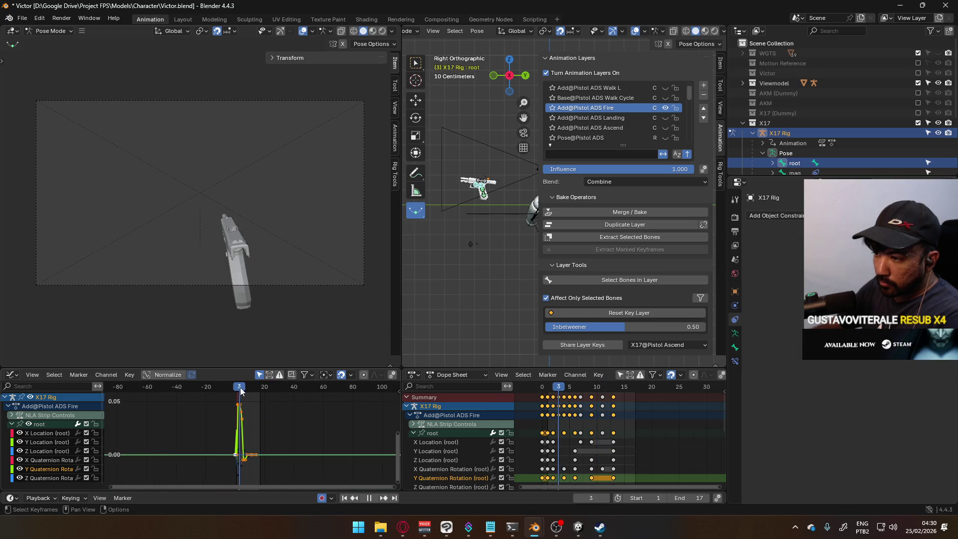
ctrl+click(86, 468)
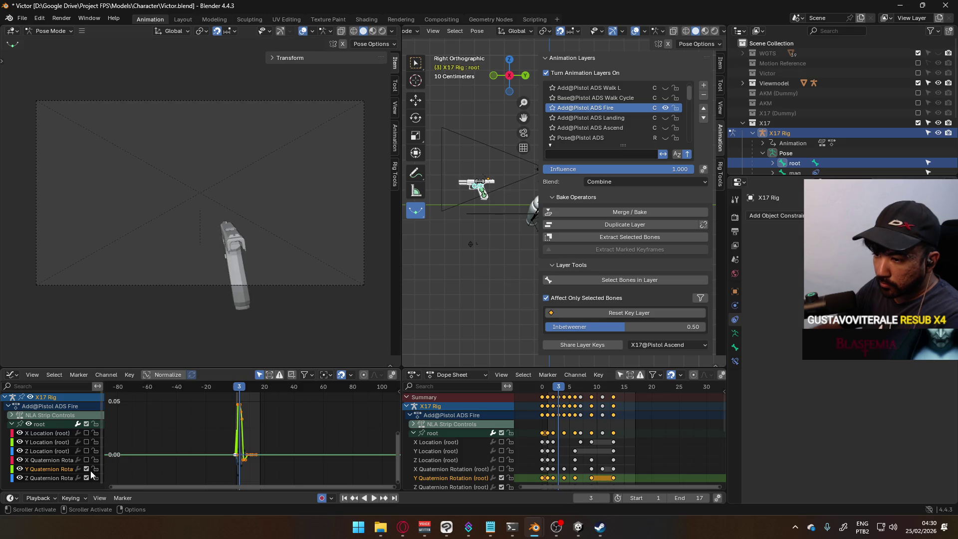
key(space)
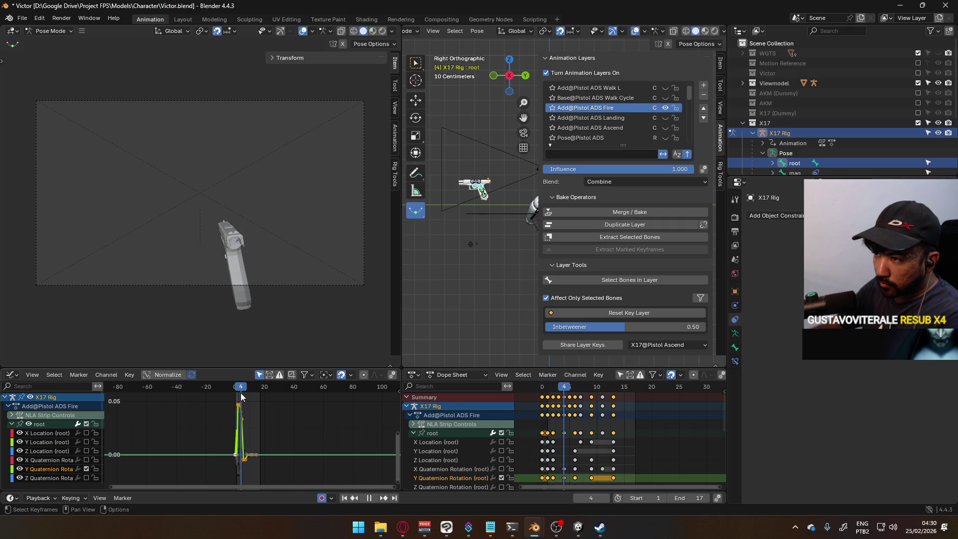
key(space)
Switch the enabled curve to X Quaternion Rotation and play it back.
click(86, 469)
click(86, 469)
click(86, 468)
click(87, 459)
key(space)
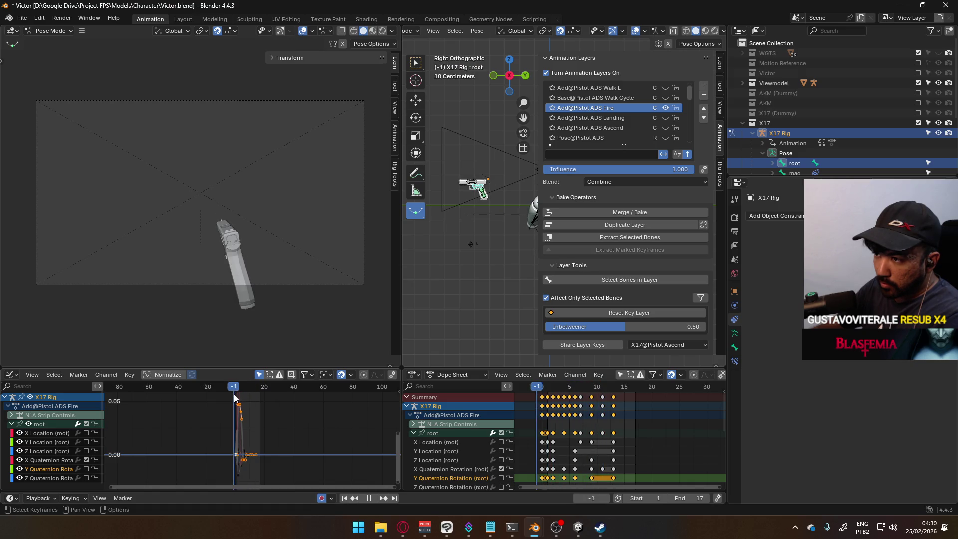
key(space)
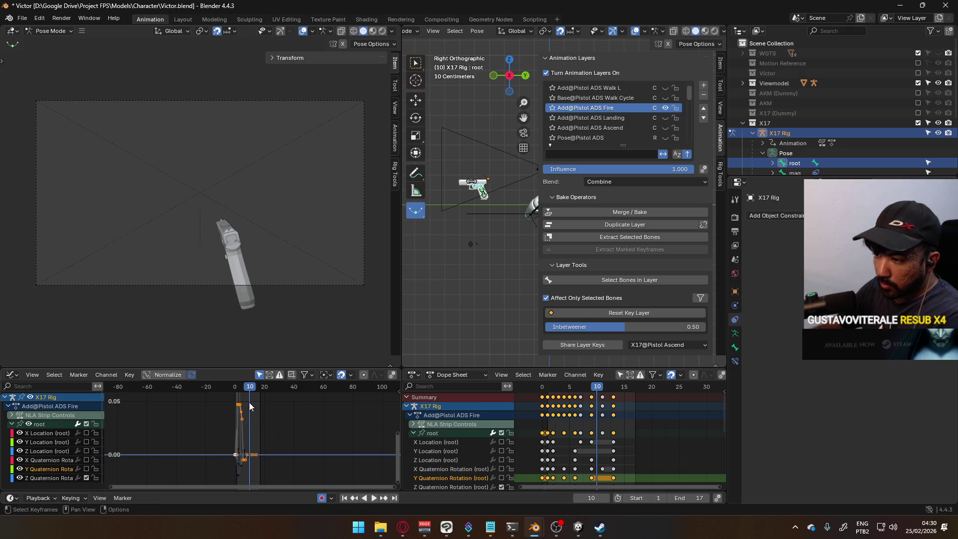
key(space)
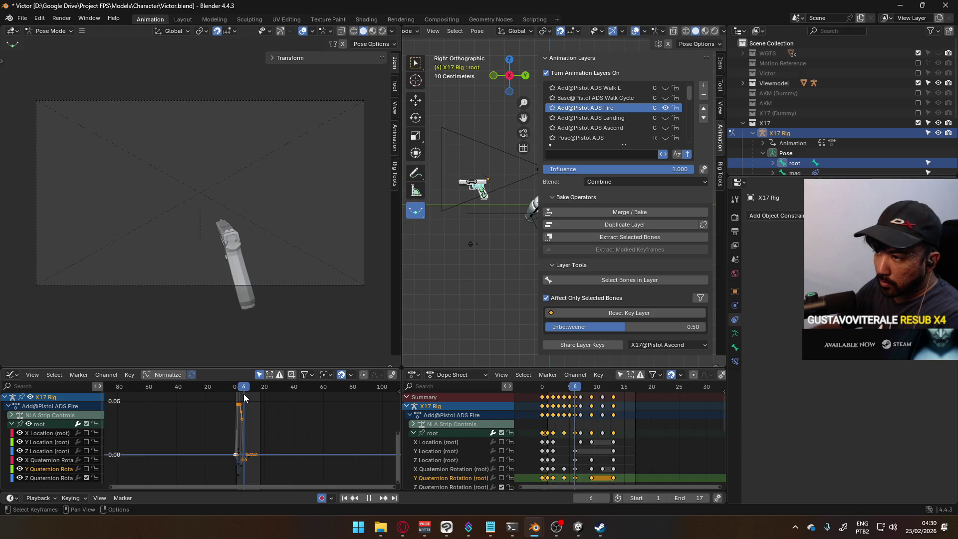
key(space)
Enable only the X Location curve and preview it through frame 11.
click(87, 480)
click(87, 435)
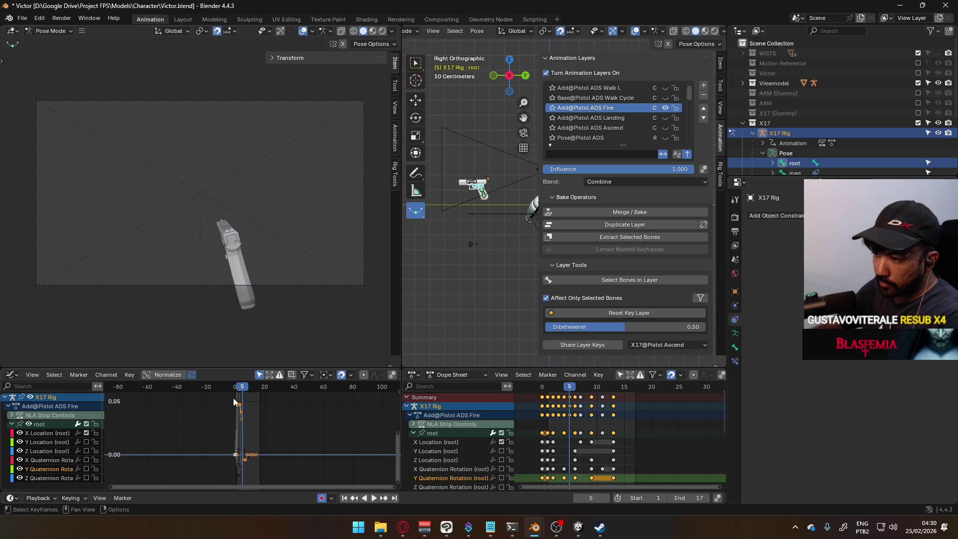
click(44, 433)
key(Home)
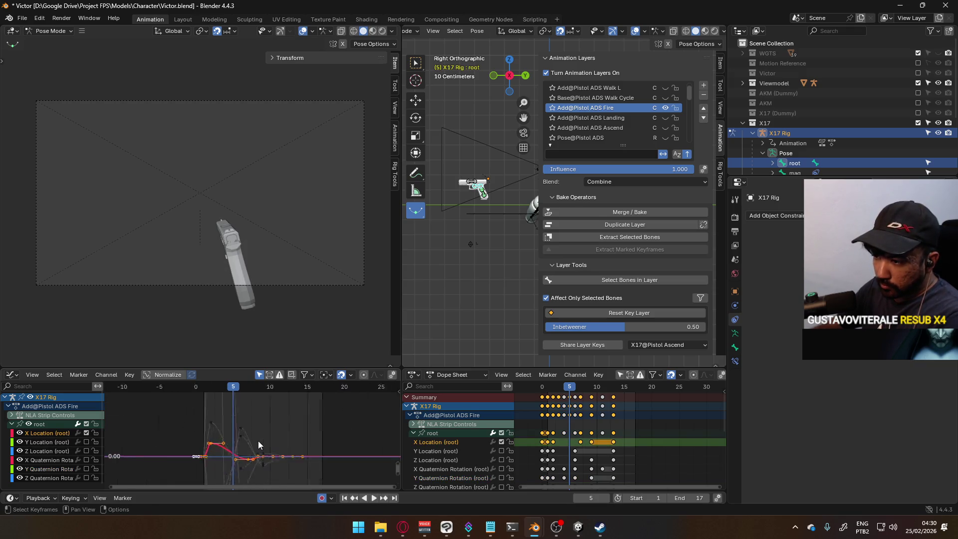
scroll(259, 441, down, 3)
key(space)
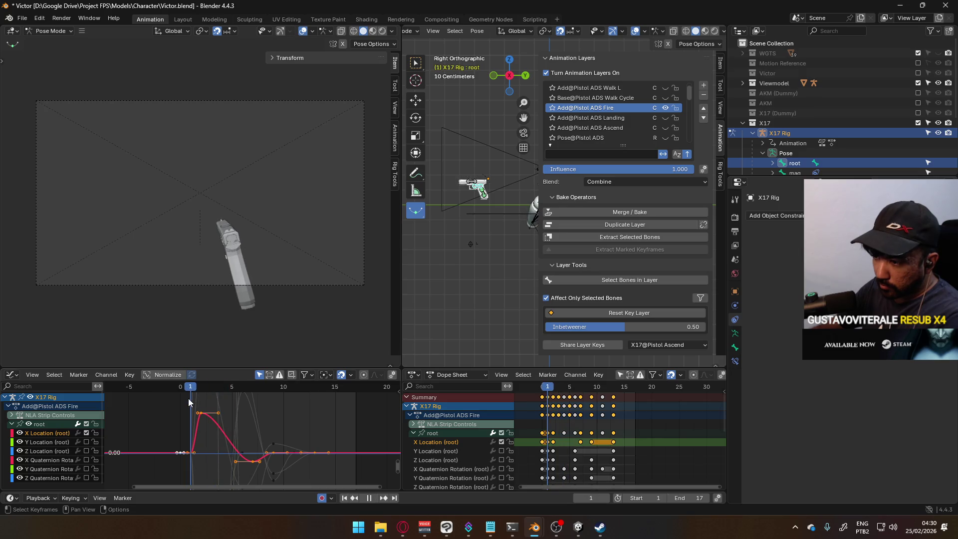
drag(209, 394, 294, 391)
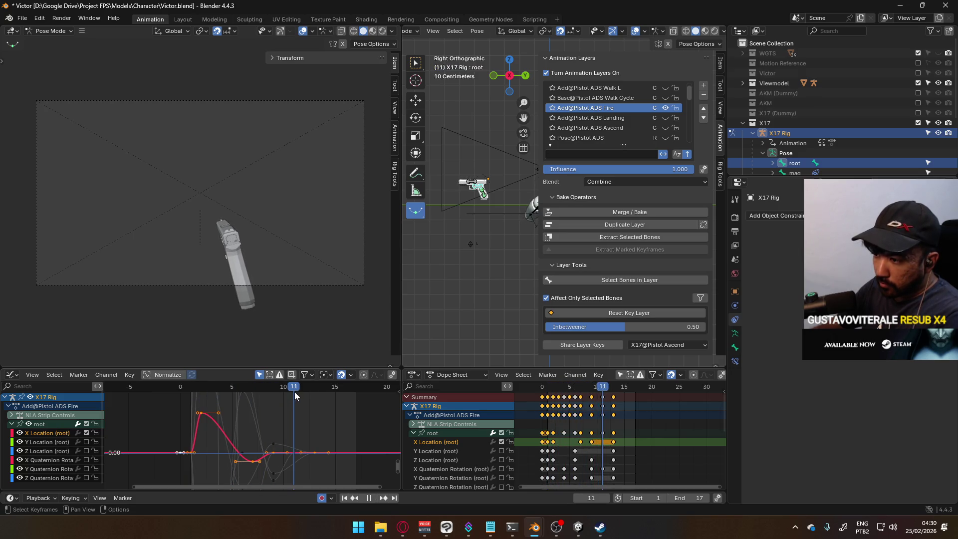
Preview the Y Location curve from the side view at frame 5, then disable it.
click(59, 443)
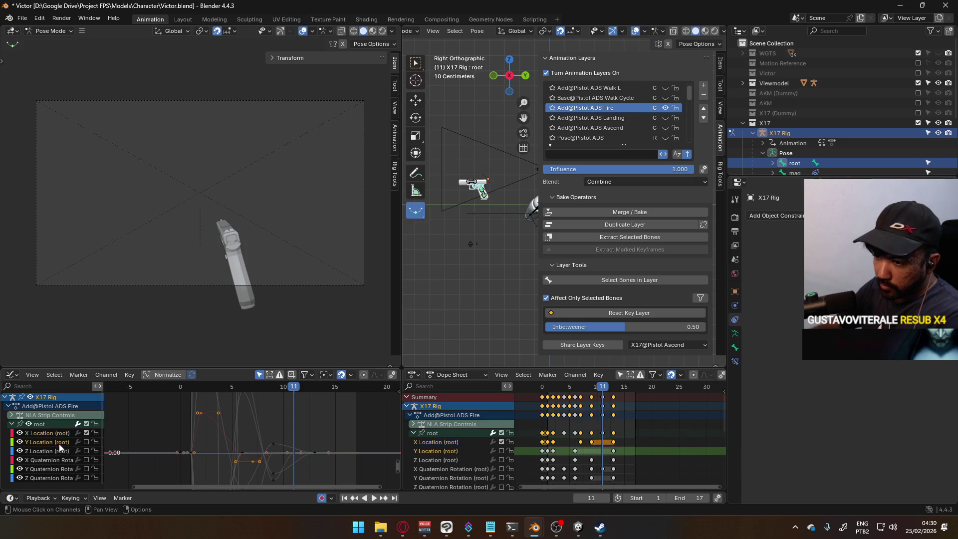
click(86, 442)
scroll(291, 411, down, 2)
scroll(294, 406, down, 3)
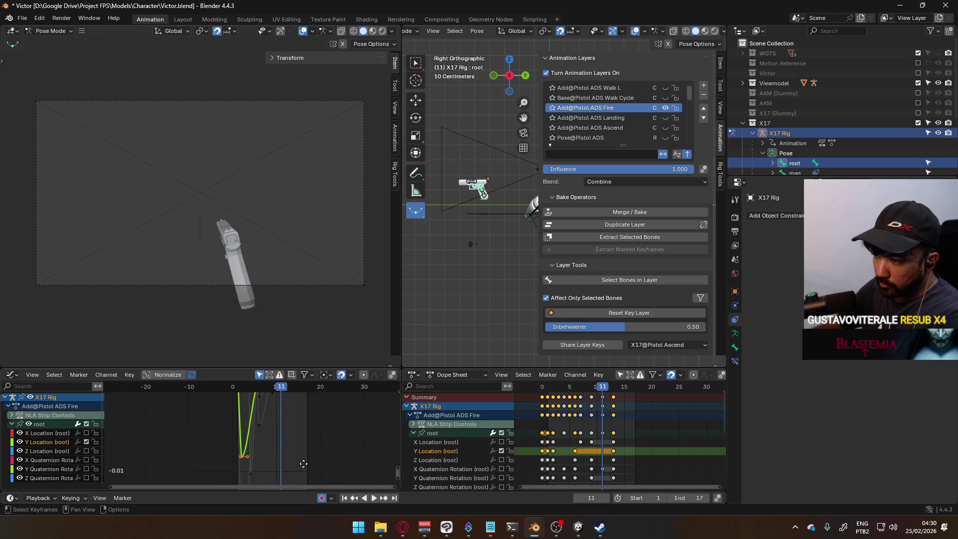
key(KP_3)
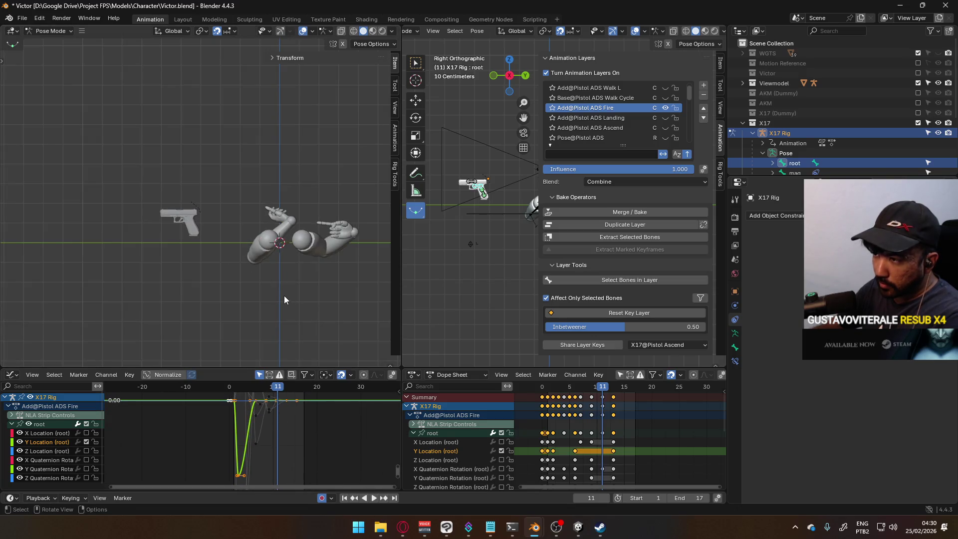
scroll(283, 295, up, 2)
drag(272, 395, 234, 401)
click(86, 441)
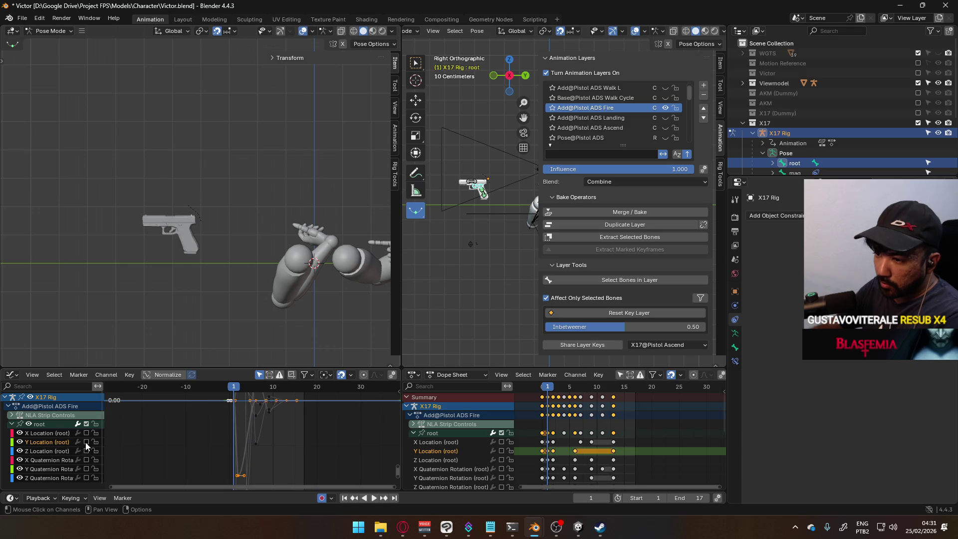
Play the Z Location curve, stop at frame 1, and minimise the Victor window.
click(53, 452)
key(Home)
scroll(214, 395, down, 2)
key(space)
mouse_move(306, 389)
mouse_down()
mouse_move(162, 391)
mouse_move(304, 391)
mouse_move(226, 401)
mouse_up()
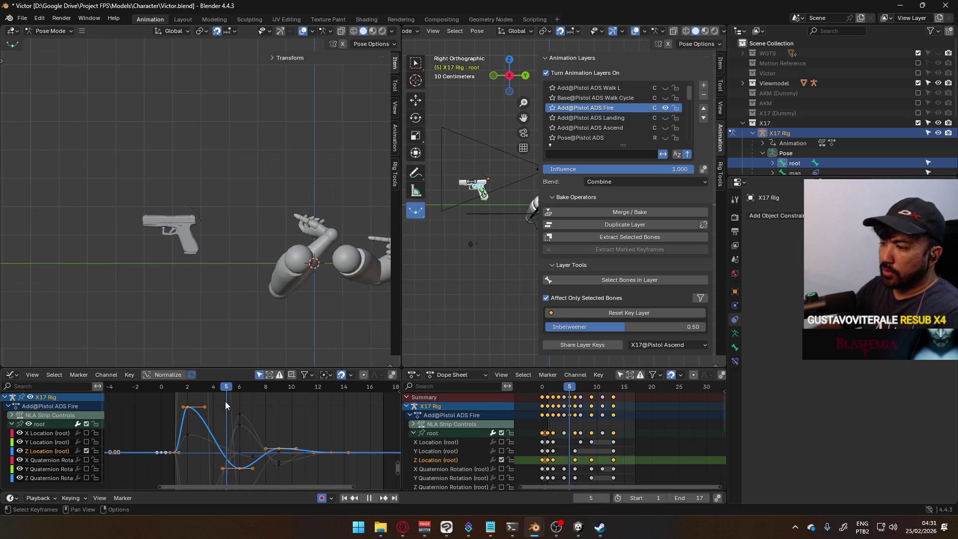
key(Escape)
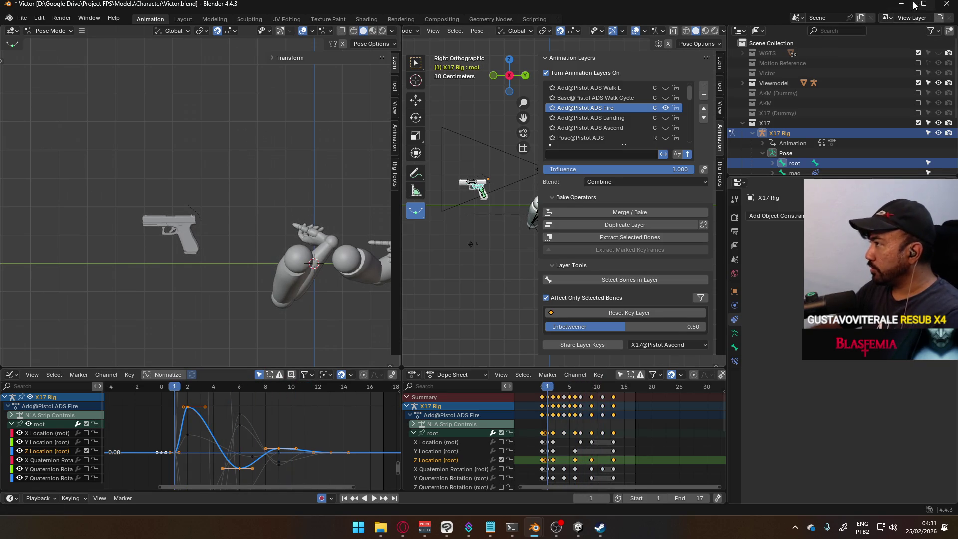
click(911, 5)
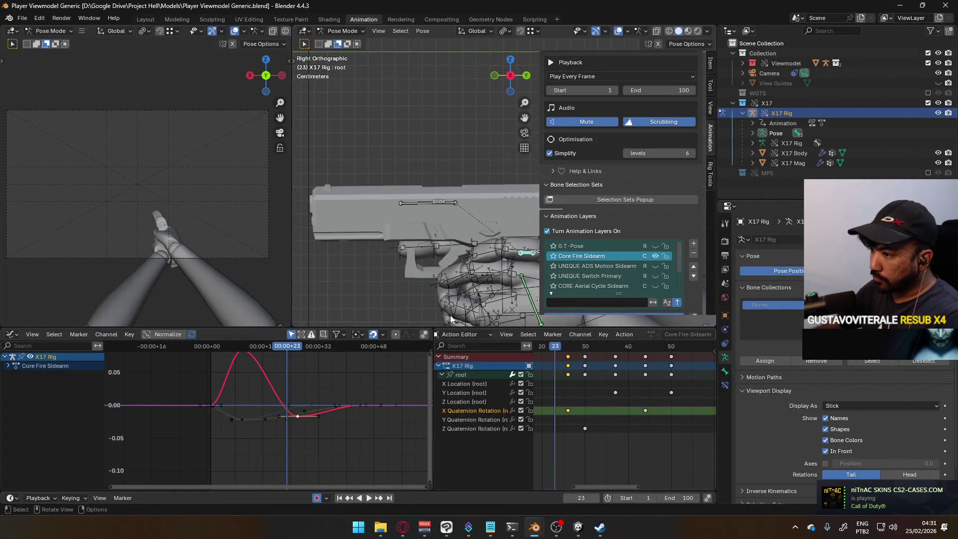
Show the root's Z Location curve and replay the animation from the first frame.
scroll(439, 264, down, 6)
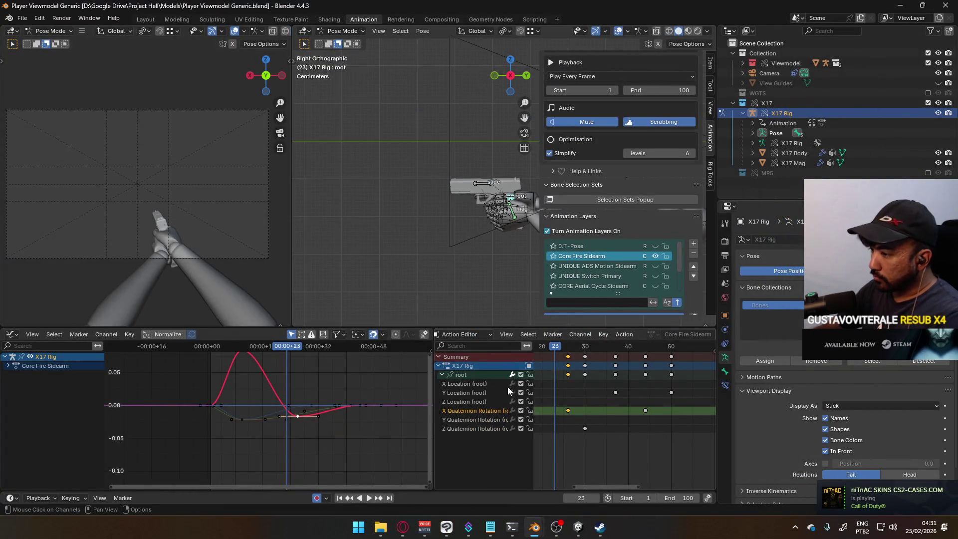
click(481, 402)
scroll(558, 384, down, 3)
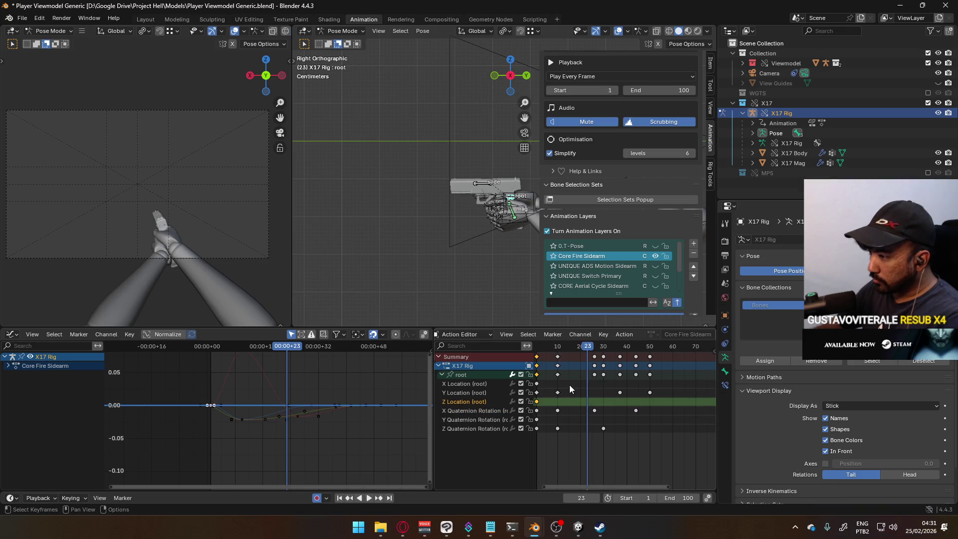
ctrl+scroll(569, 385, up, 2)
key(shift+Left)
key(space)
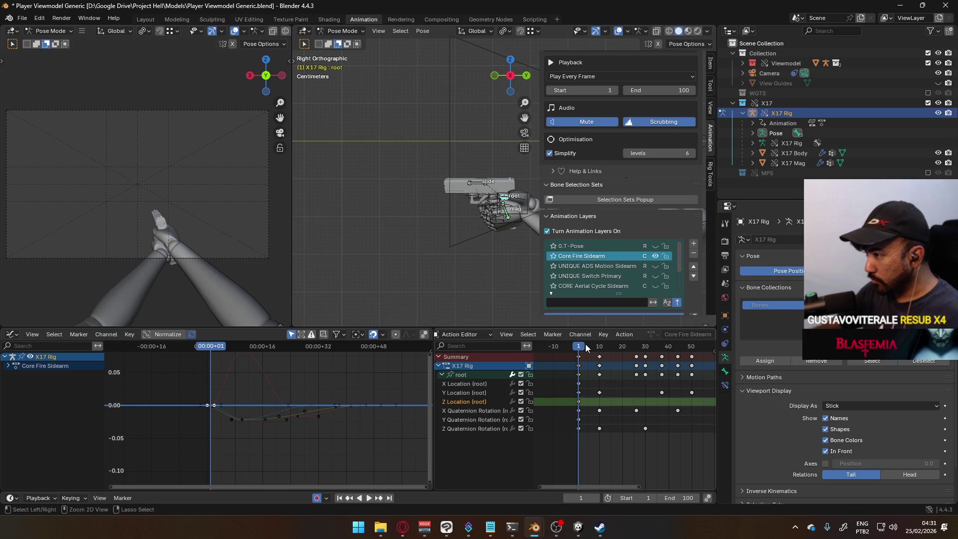
Paste copied Z Location keys at frames 20 and 30.
key(space)
key(ctrl+v)
mouse_move(637, 348)
mouse_down()
mouse_move(623, 349)
mouse_move(648, 346)
mouse_up()
key(space)
key(ctrl+v)
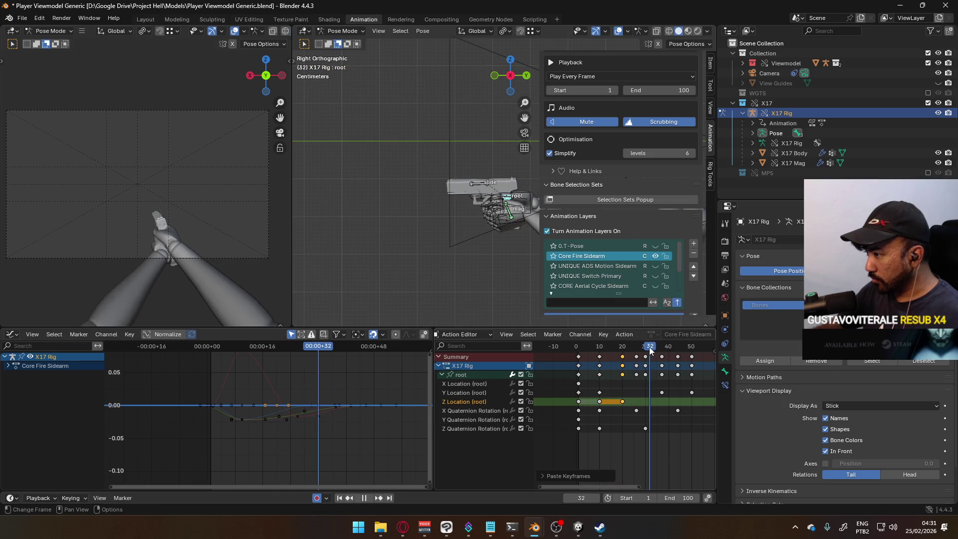
key(ctrl+v)
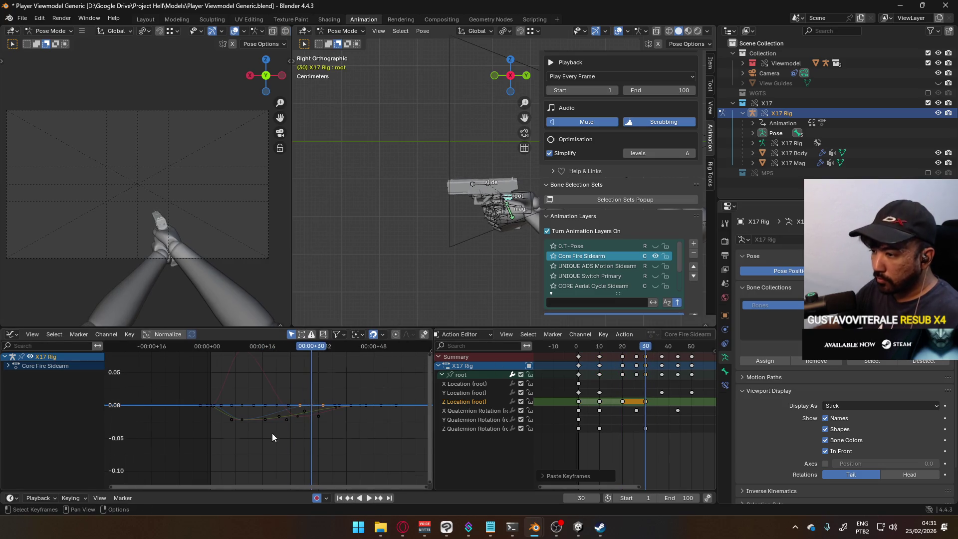
scroll(273, 437, up, 1)
Lower the Z Location key at frame 10 to about -0.0117.
click(599, 401)
key(g)
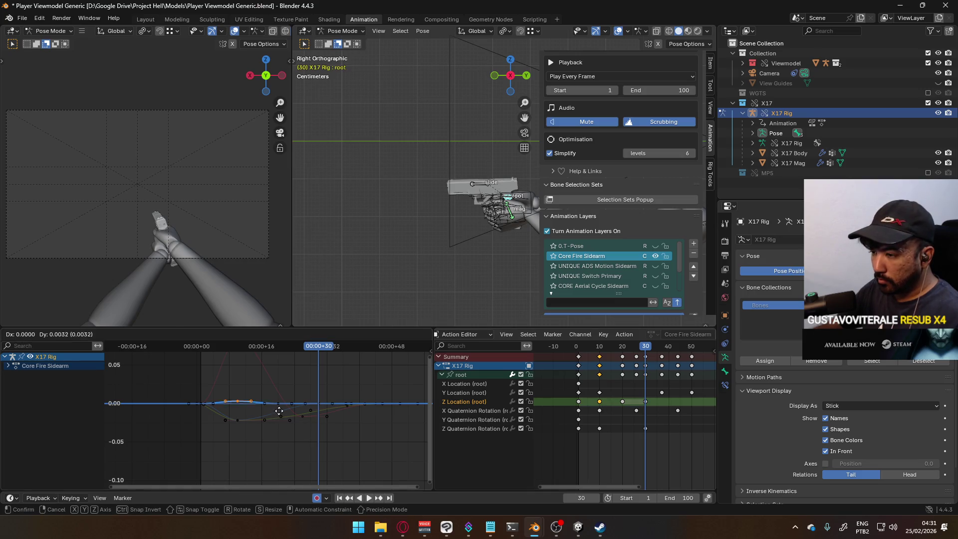
key(Escape)
key(g)
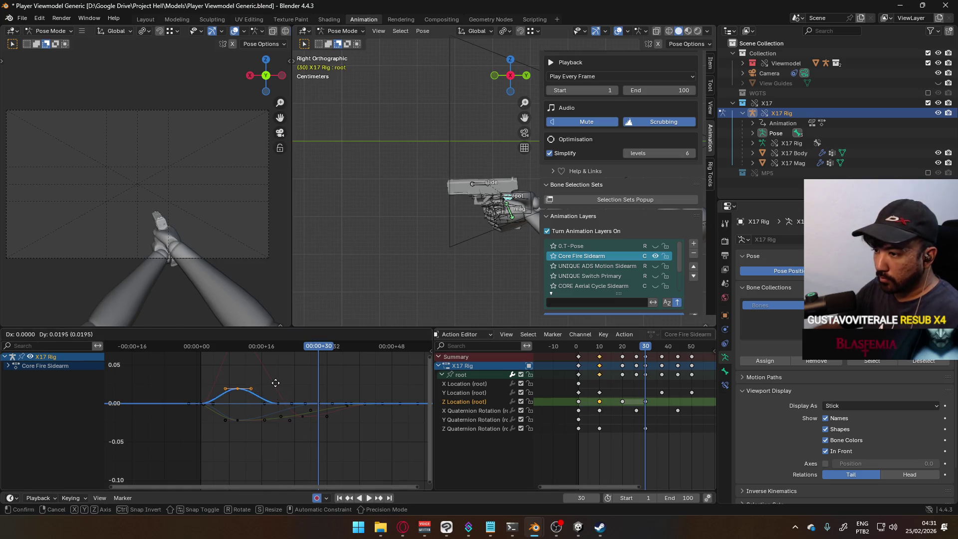
key(Escape)
drag(289, 358, 237, 364)
key(g)
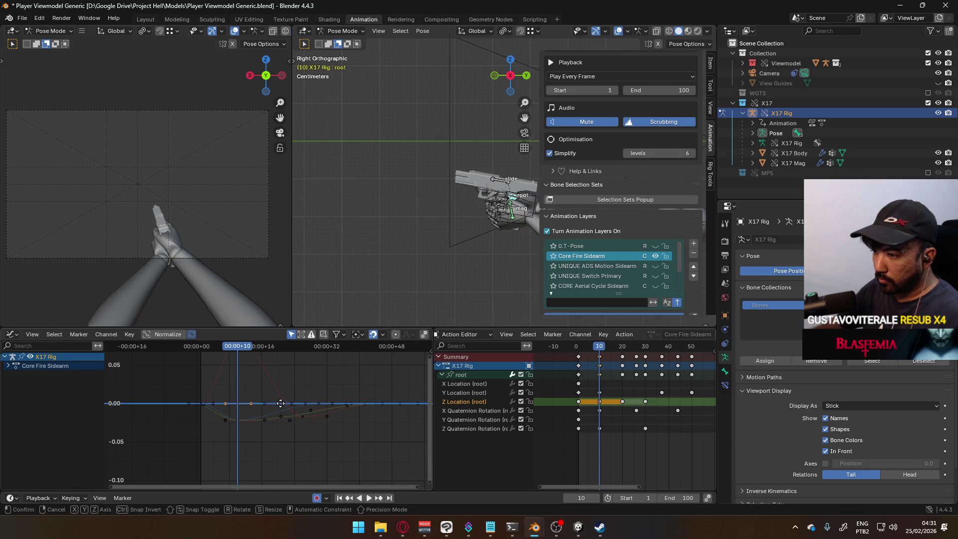
key(Escape)
key(g)
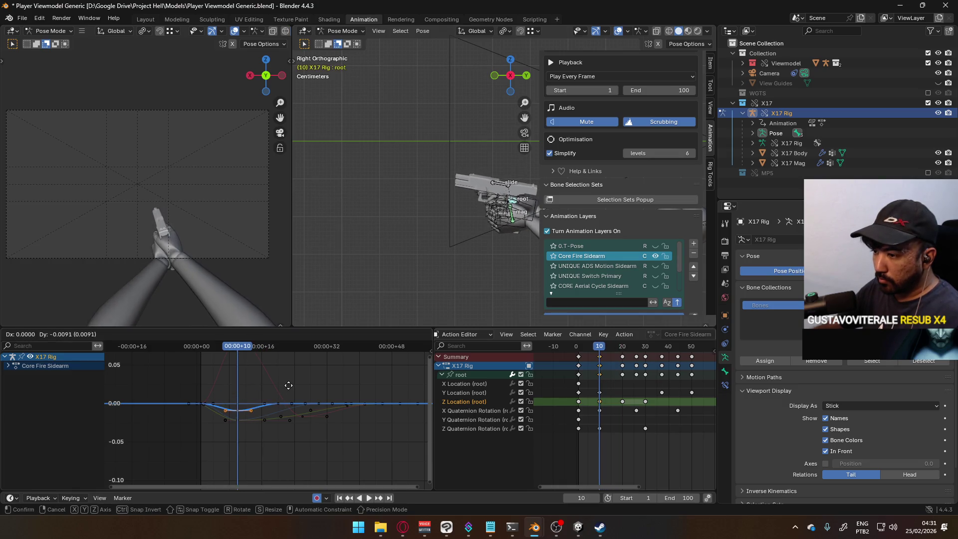
click(288, 386)
Raise the selected frame-10 Z Location keys slightly and play back the recoil.
click(598, 358)
key(Up)
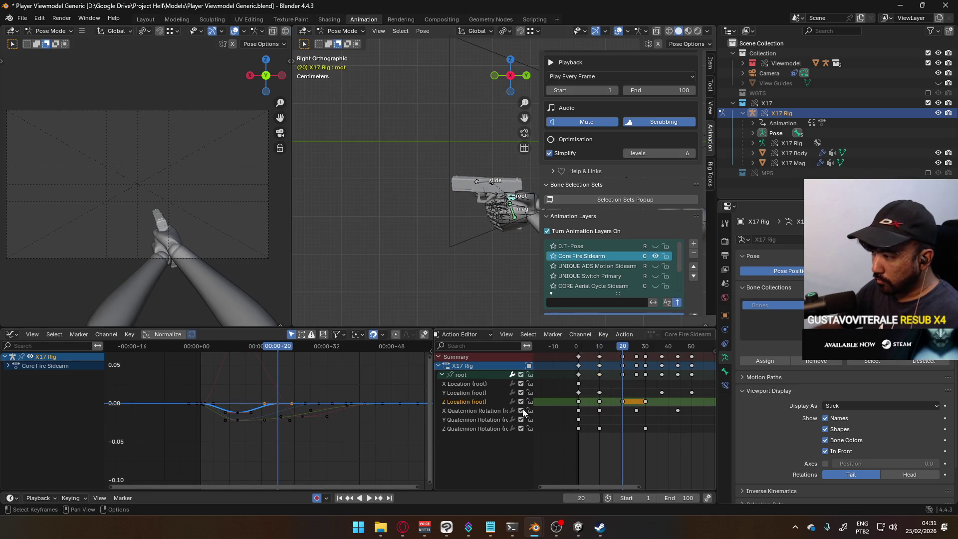
key(g)
click(287, 404)
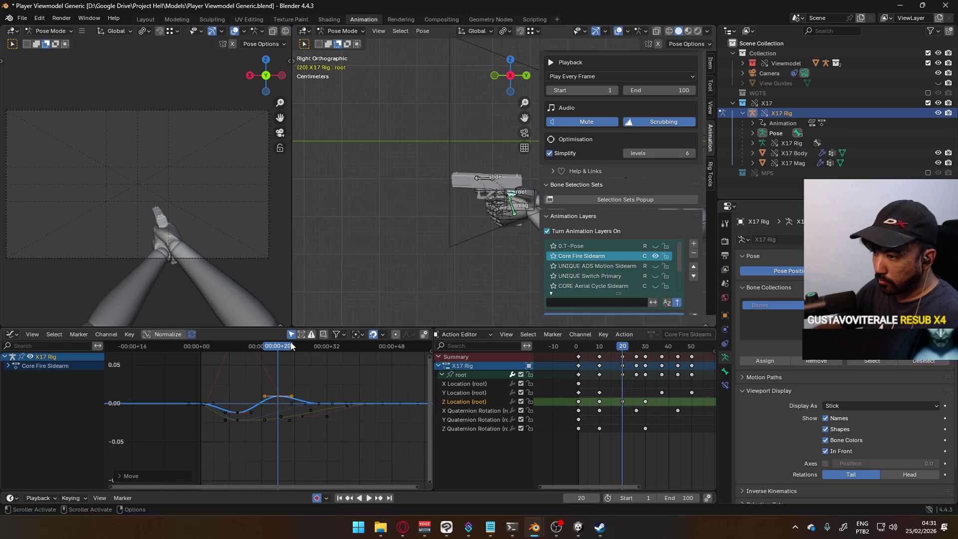
key(space)
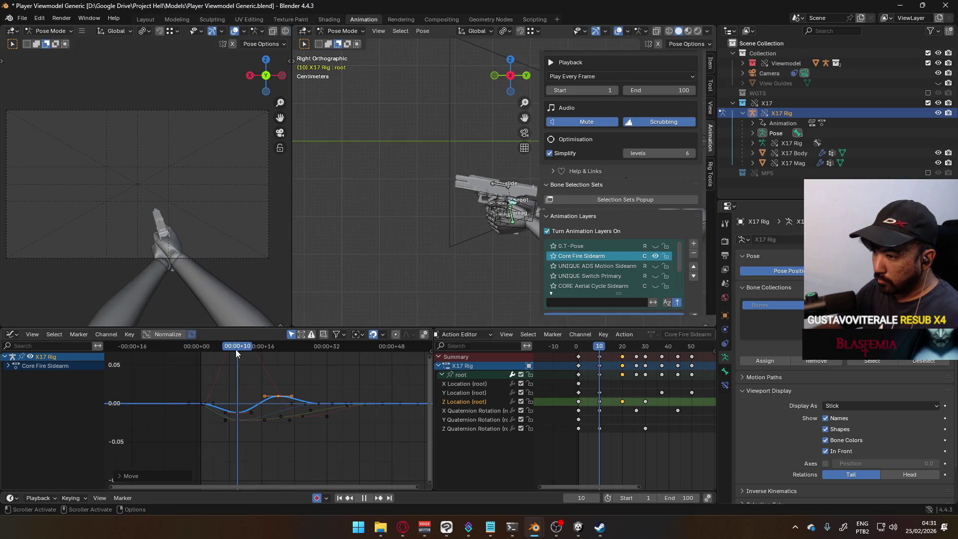
key(space)
Shift the later Z Location keys later in time so the last lands on frame 50.
key(Home)
key(Home)
middle_drag(608, 410, 604, 410)
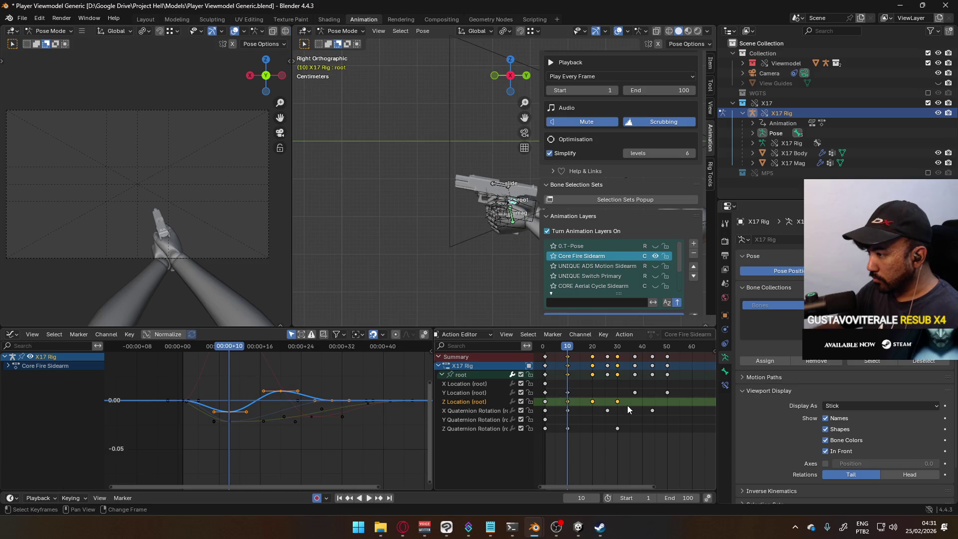
key(g)
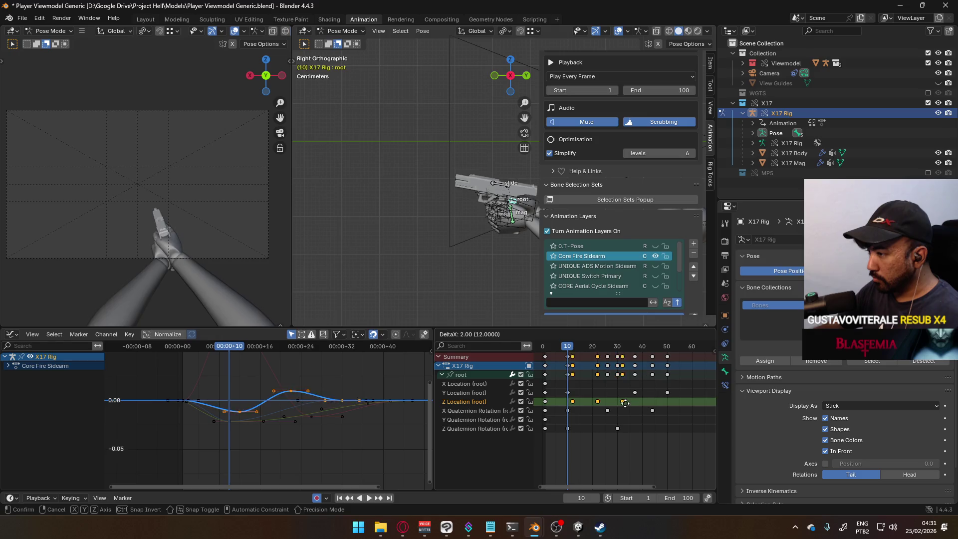
key(Escape)
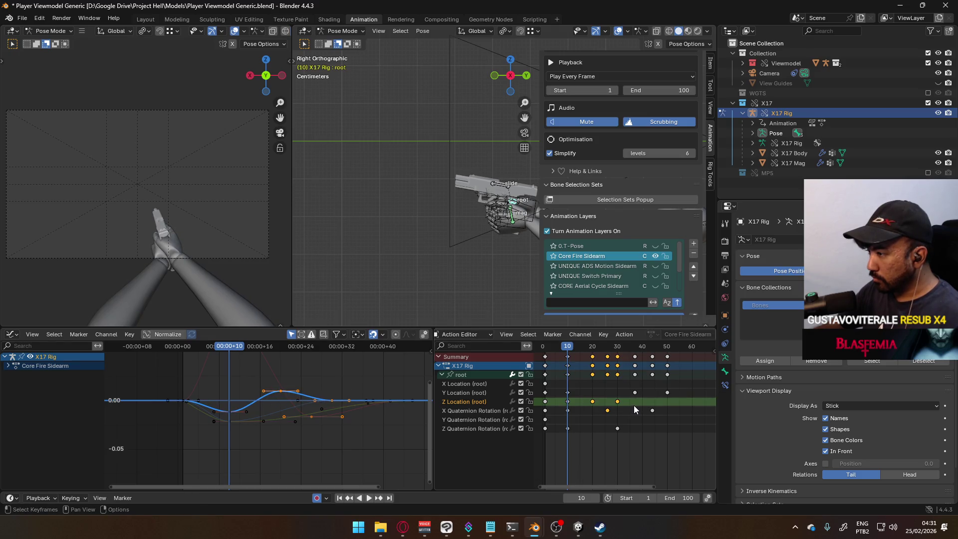
key(g)
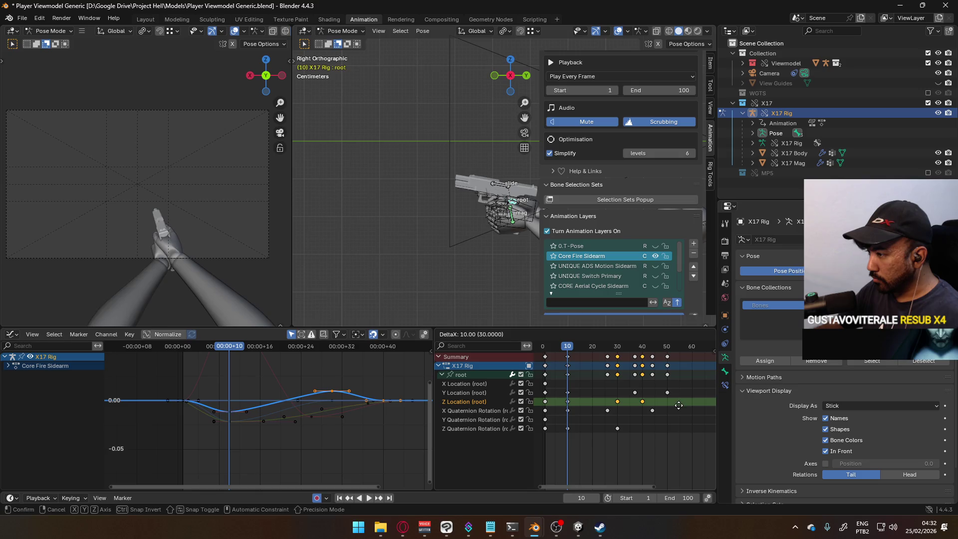
click(678, 406)
click(642, 401)
key(g)
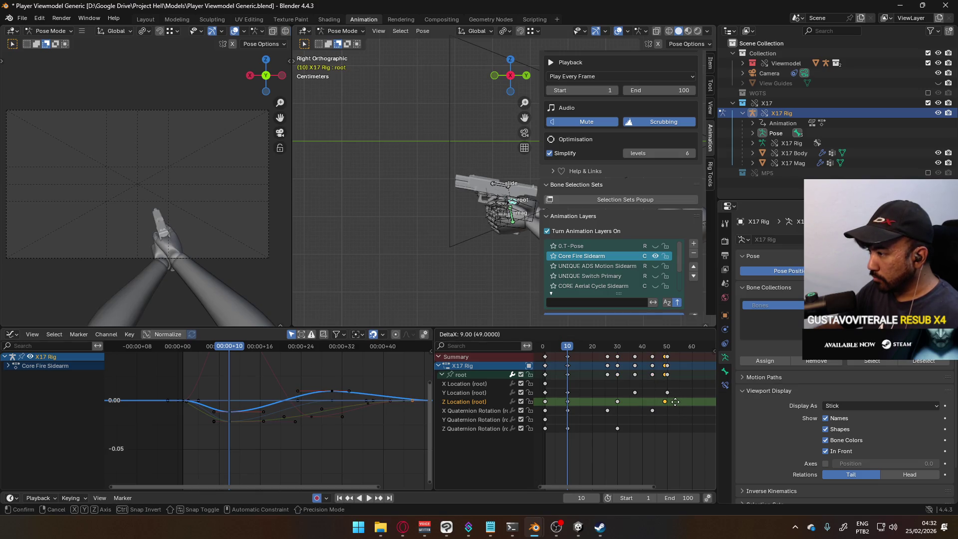
click(679, 401)
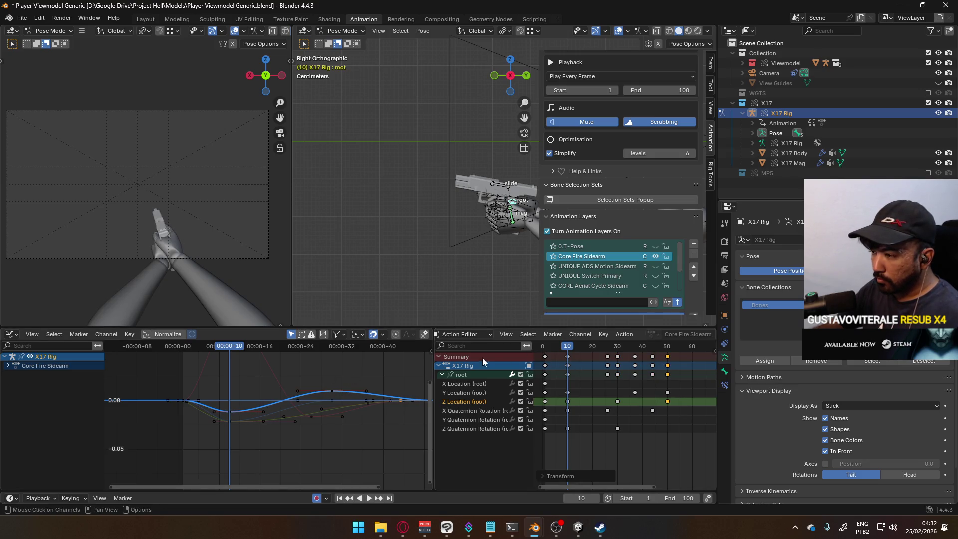
mouse_move(567, 348)
mouse_down()
mouse_move(676, 319)
mouse_move(552, 329)
mouse_move(679, 328)
mouse_move(583, 327)
mouse_move(662, 316)
mouse_move(559, 335)
mouse_move(566, 333)
mouse_up()
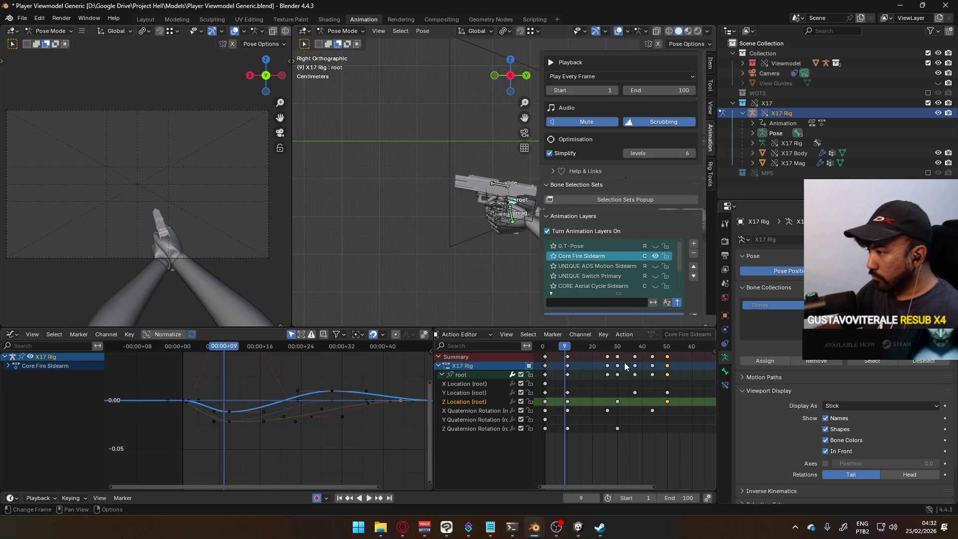
Slide the root's Z Location keys earlier, moving frame 30 to 26 and frame 50 to 40.
scroll(561, 373, up, 1)
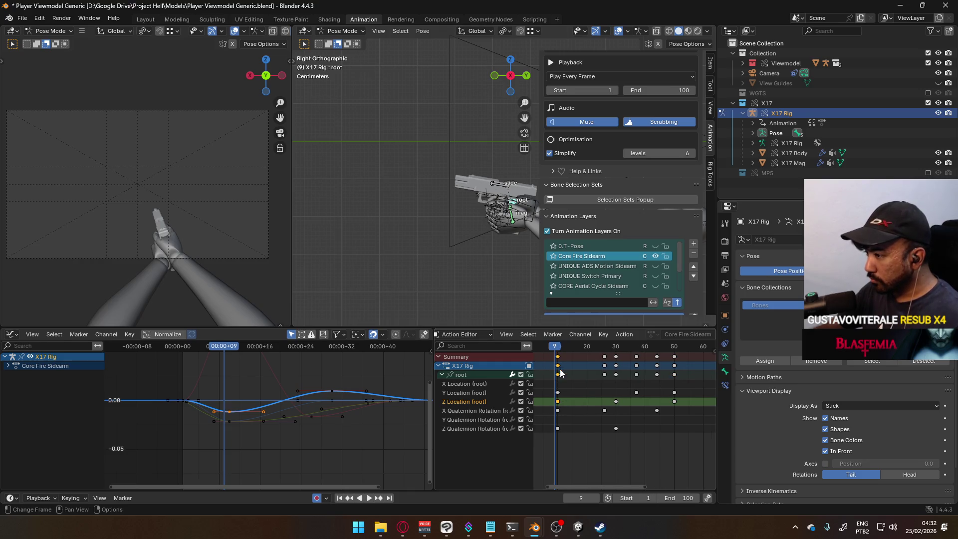
click(559, 348)
mouse_move(588, 396)
middle_down()
mouse_move(628, 395)
mouse_move(601, 396)
middle_up()
key(g)
click(621, 396)
click(635, 401)
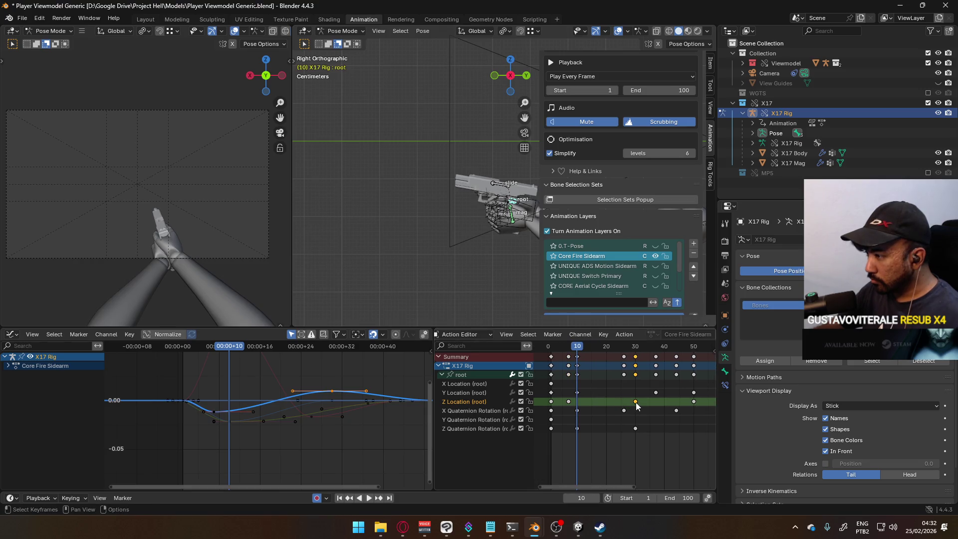
key(g)
click(632, 403)
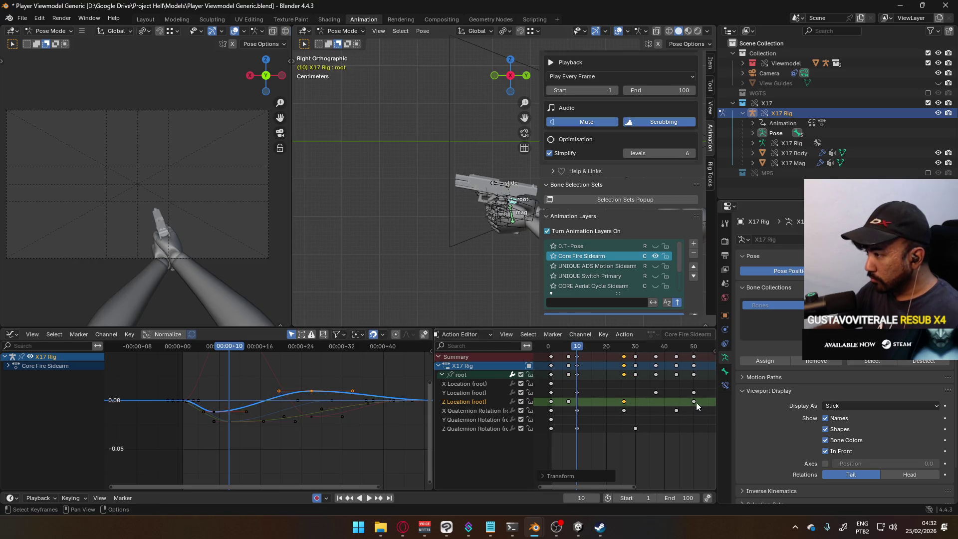
click(694, 402)
key(g)
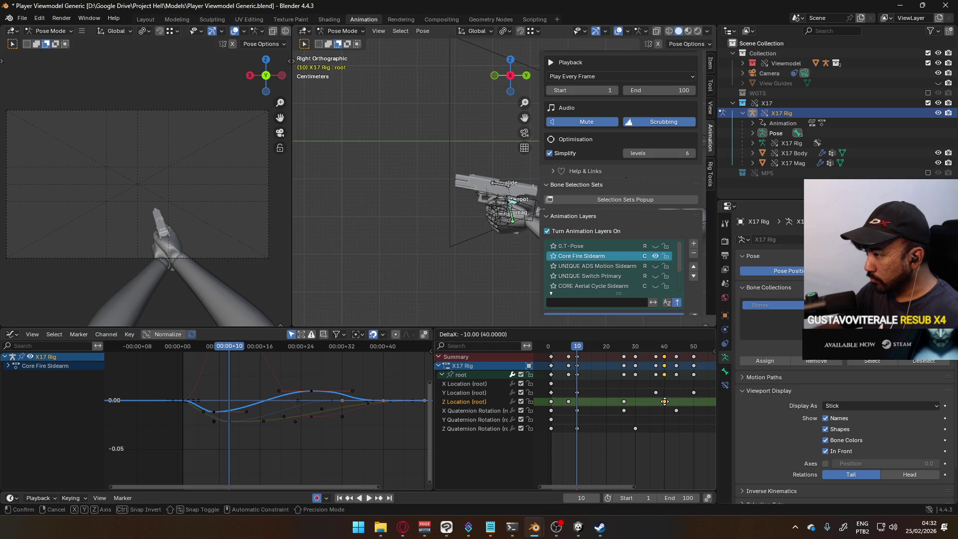
click(663, 402)
Move the curve key from frame 26 to 21 and the frame-40 key back to frame 30.
click(572, 350)
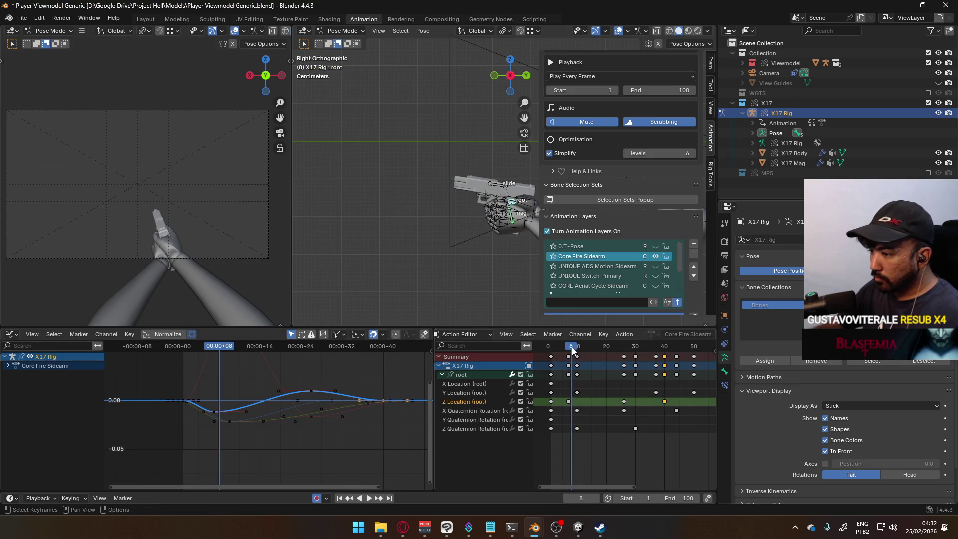
click(311, 391)
key(g)
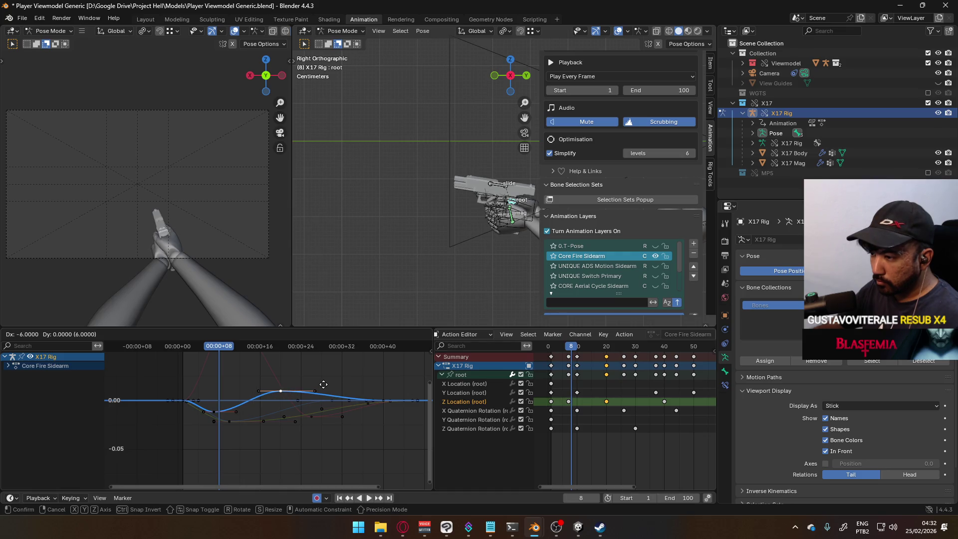
click(324, 384)
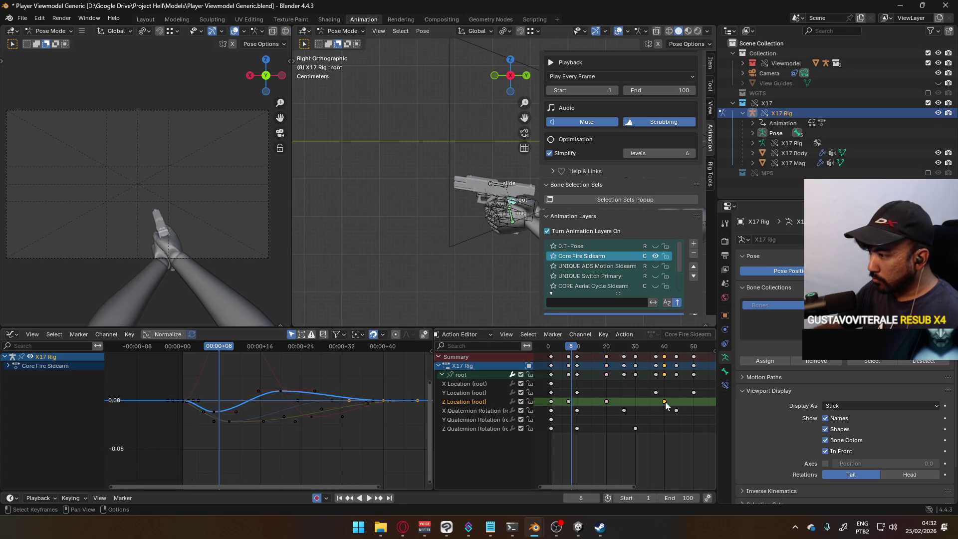
key(g)
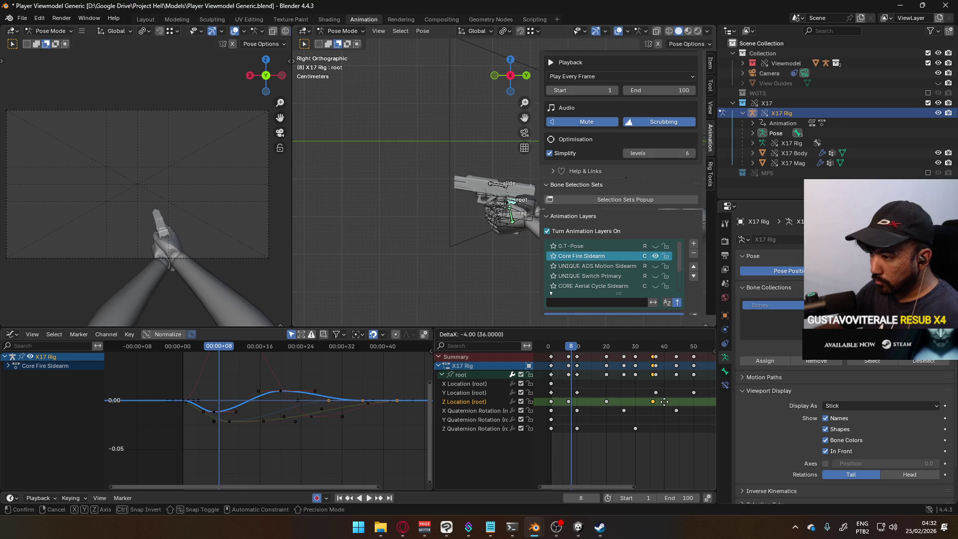
click(664, 401)
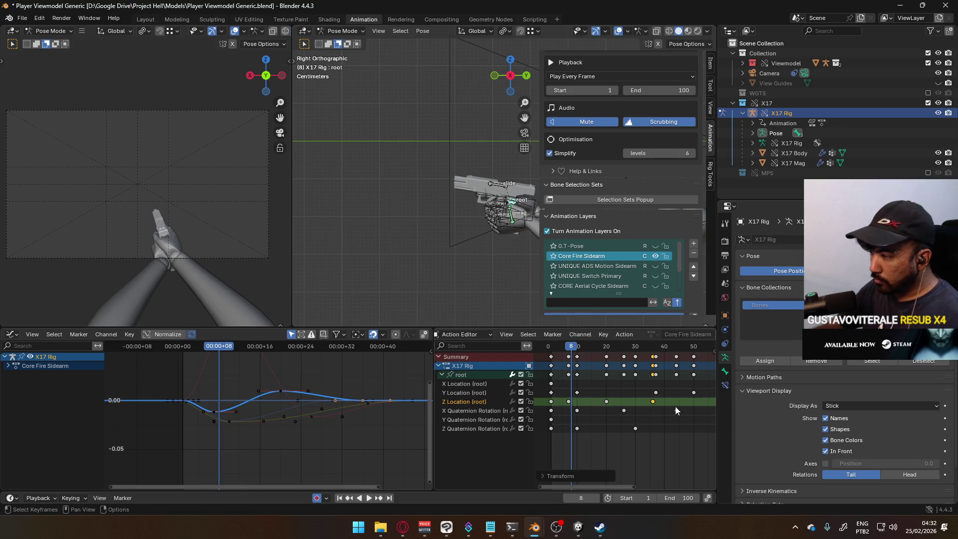
key(g)
click(656, 407)
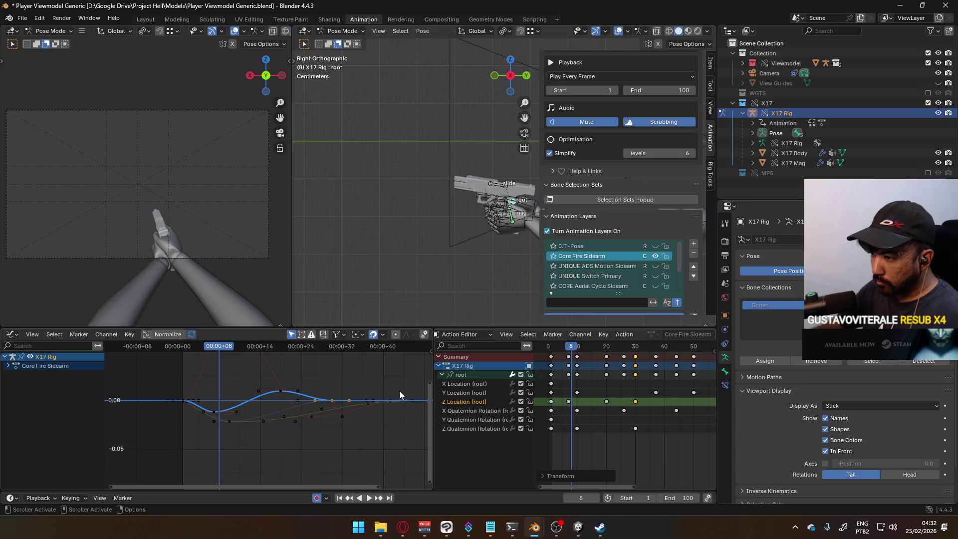
Shift two more Z Location keys earlier in time only, three frames, then play the shortened recoil.
click(281, 394)
key(g)
key(x)
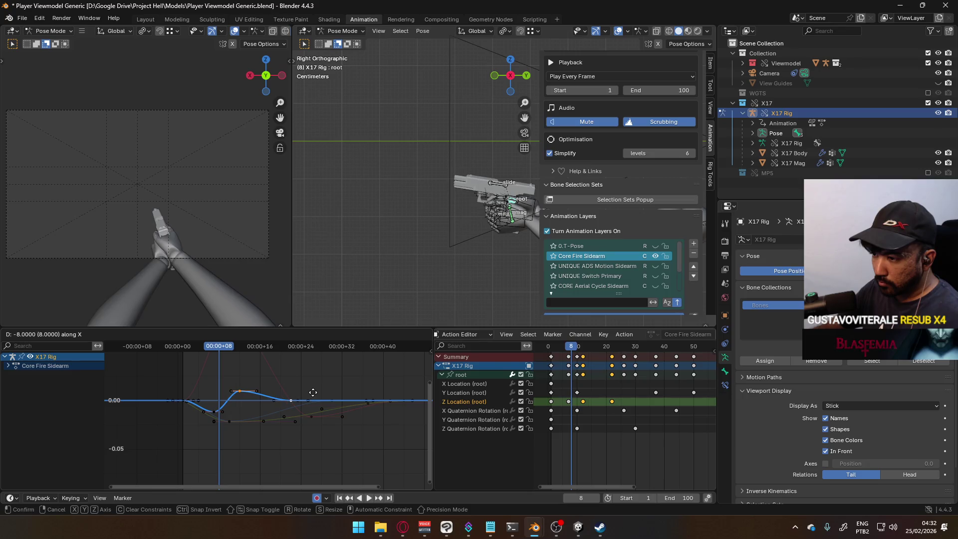
click(311, 393)
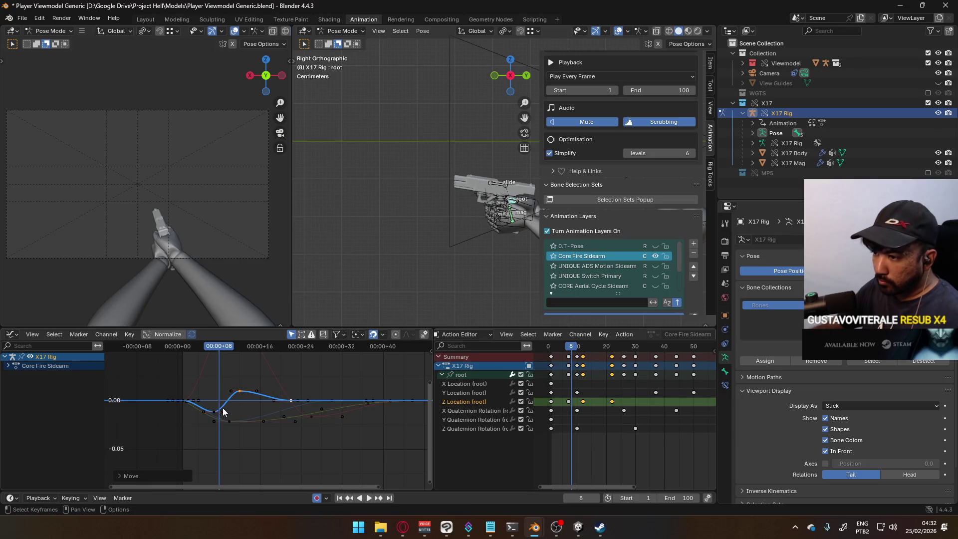
key(g)
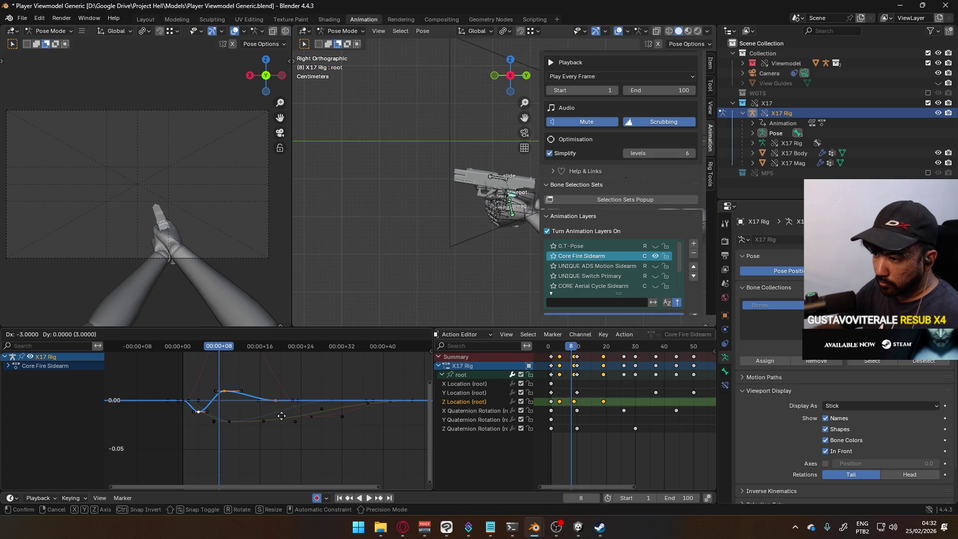
click(282, 415)
mouse_move(219, 348)
mouse_down()
mouse_move(198, 349)
mouse_move(331, 349)
mouse_move(182, 350)
mouse_up()
key(space)
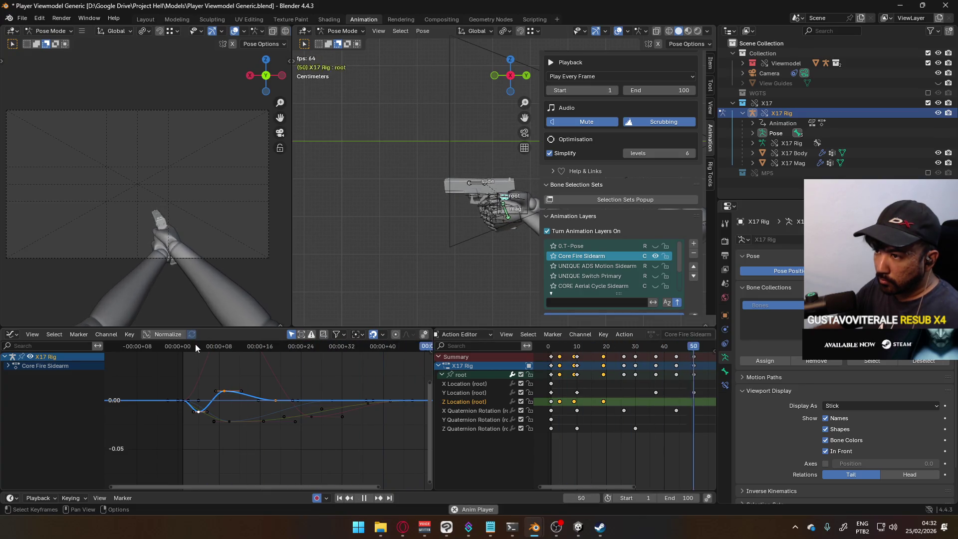
Nudge the selected Z Location keys one frame later and play back the timing.
key(space)
click(201, 347)
drag(202, 348, 198, 349)
key(g)
click(273, 410)
scroll(273, 410, up, 1)
key(g)
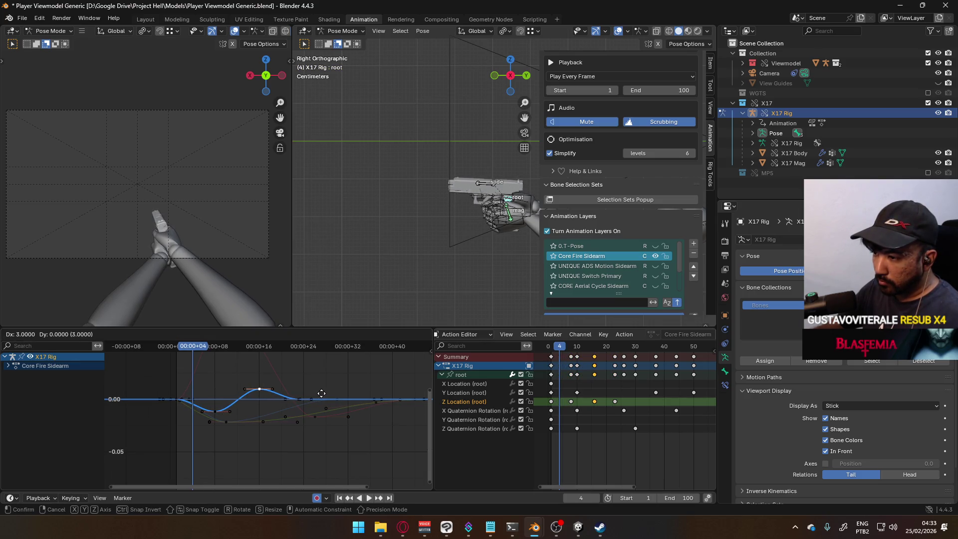
click(317, 394)
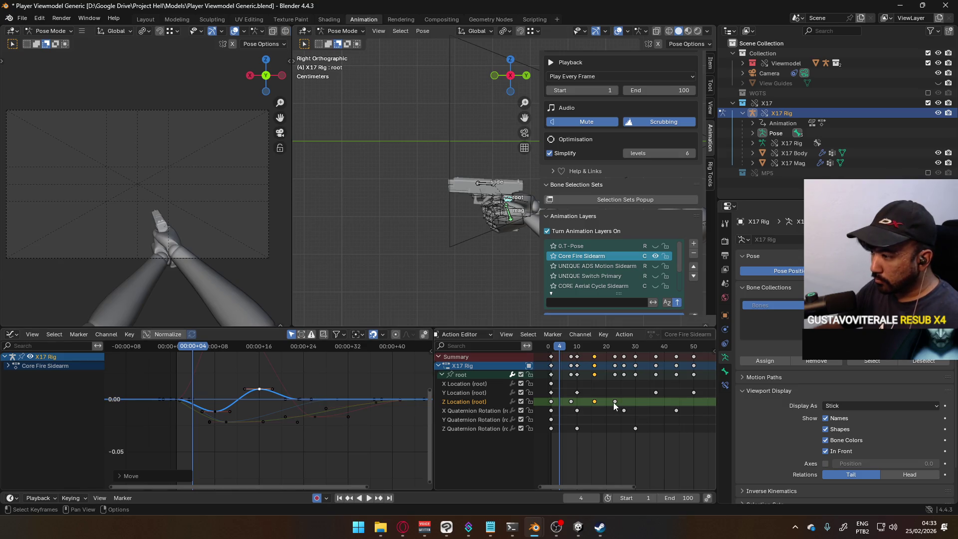
key(g)
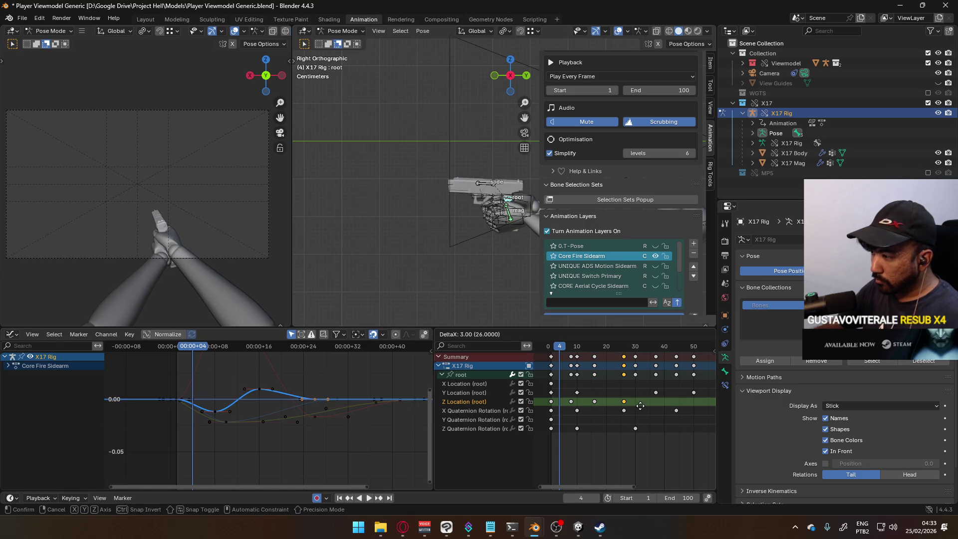
click(640, 406)
key(space)
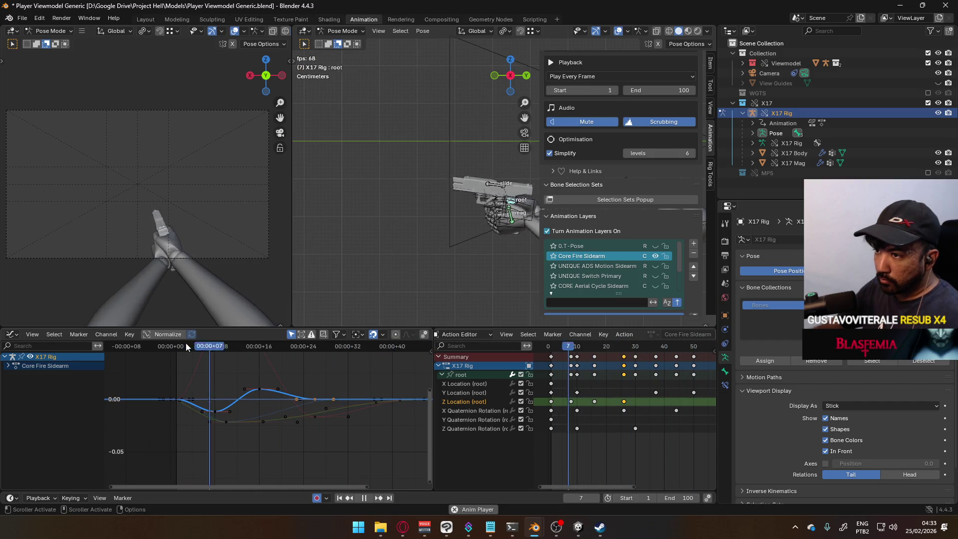
Undo that, reselect the root's Z Location channel, and move its keys one frame later.
key(space)
key(ctrl+z)
key(ctrl+z)
key(ctrl+z)
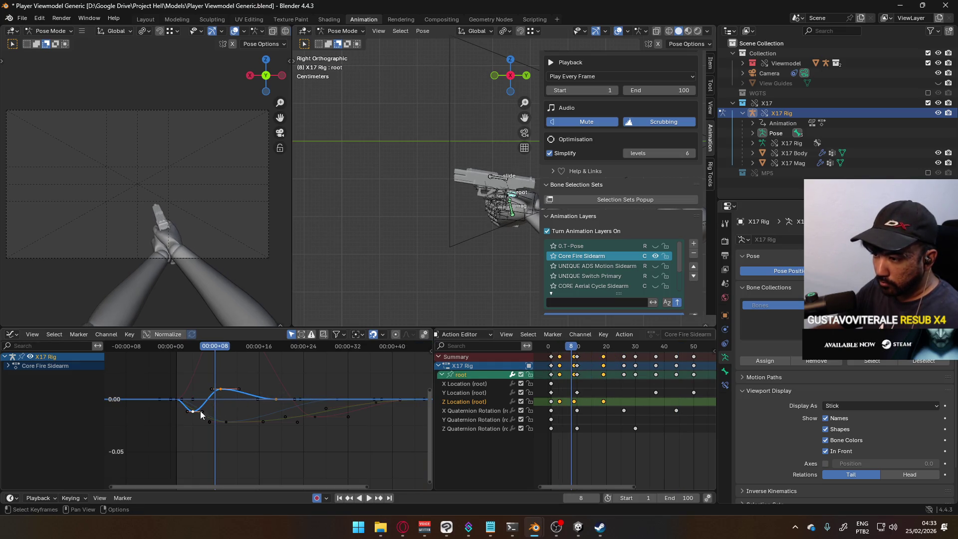
click(196, 413)
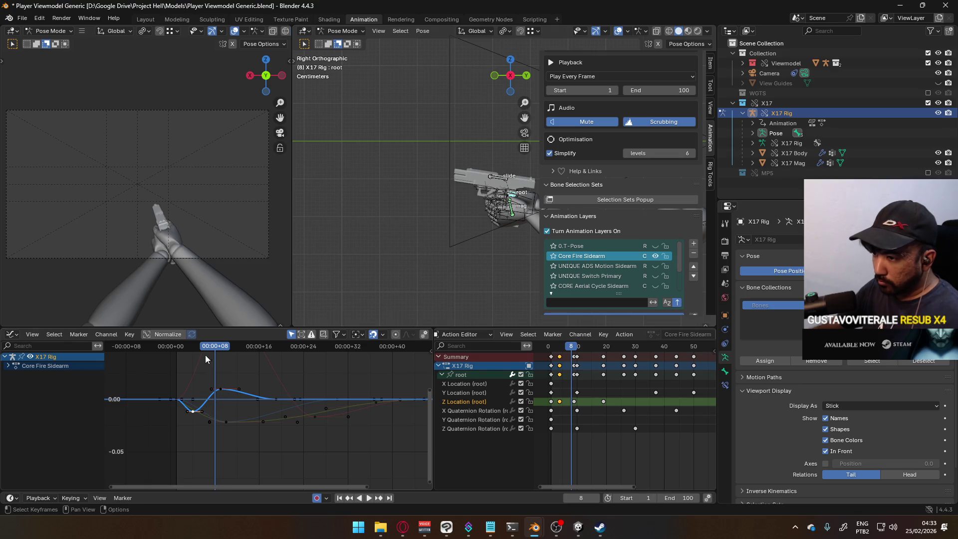
click(223, 388)
click(219, 371)
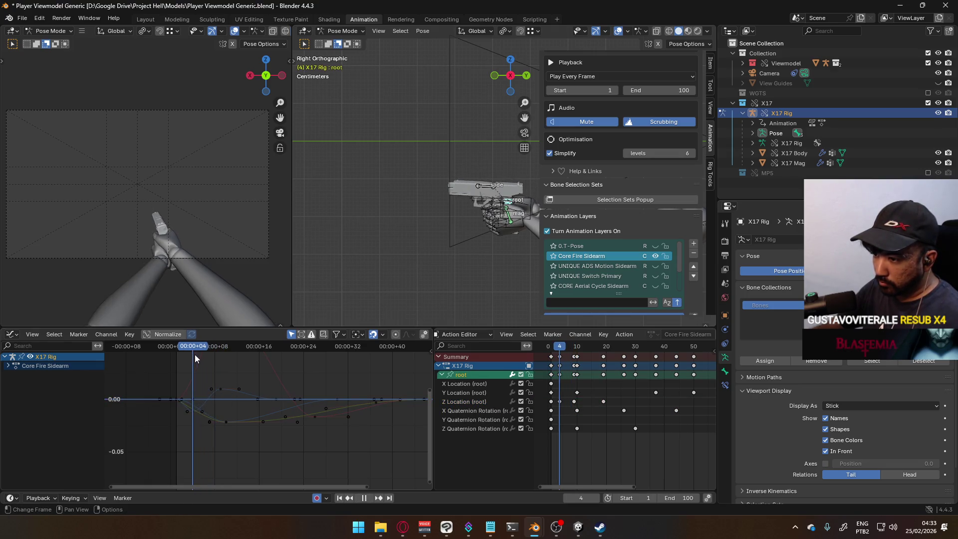
click(213, 400)
drag(210, 346, 193, 356)
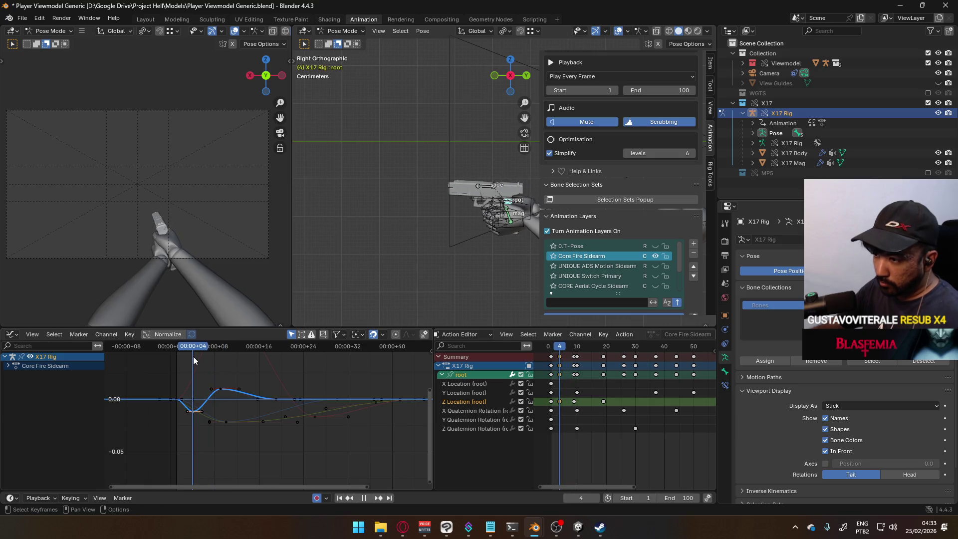
key(g)
click(256, 388)
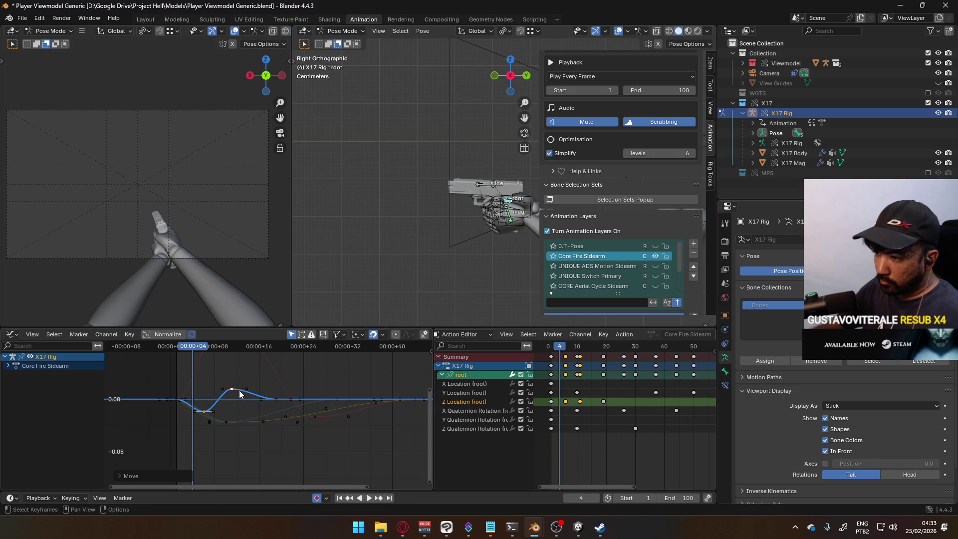
key(space)
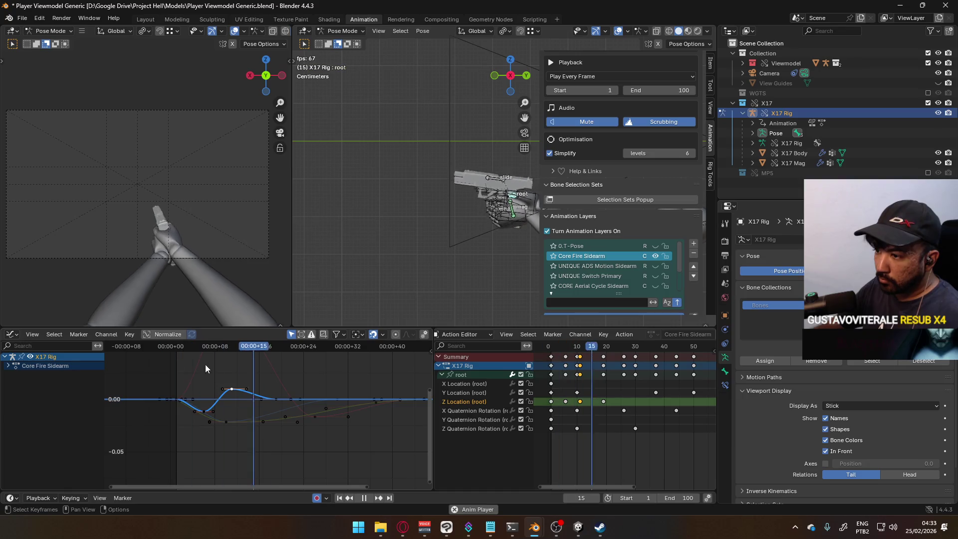
Lower the rebound bump key that follows the Z Location dip.
key(g)
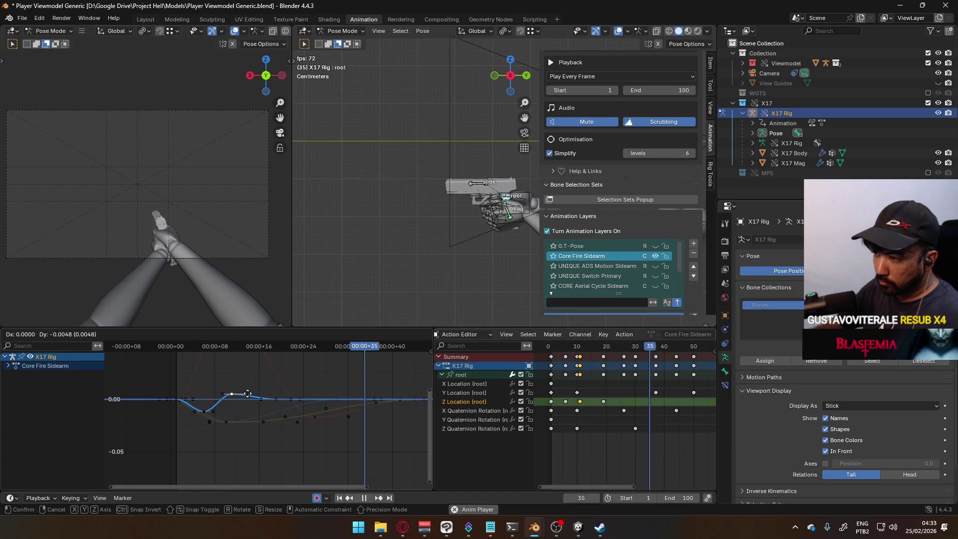
click(239, 398)
click(204, 411)
key(g)
key(Escape)
key(ctrl+z)
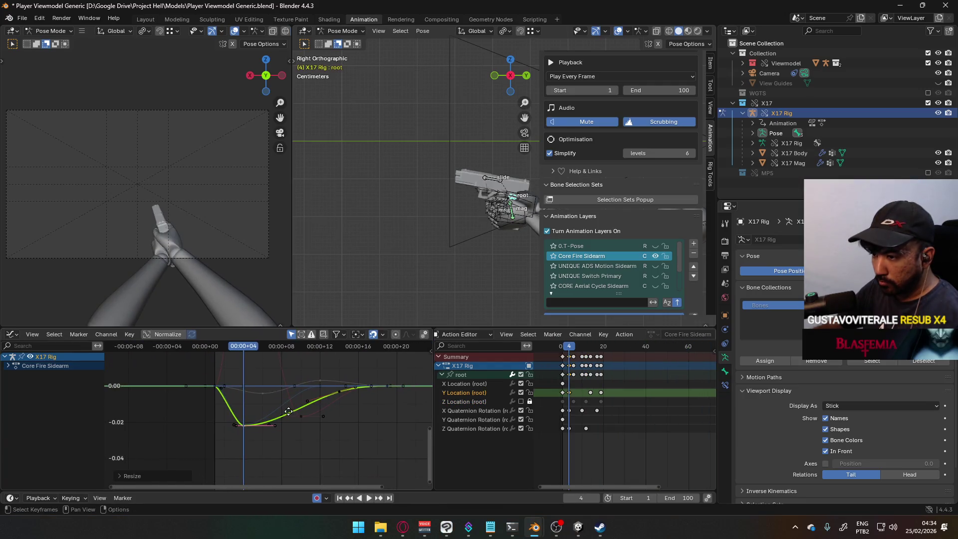
Select a Y Location key, frame the curve, and enable and unlock the root's Z Location channel.
click(201, 379)
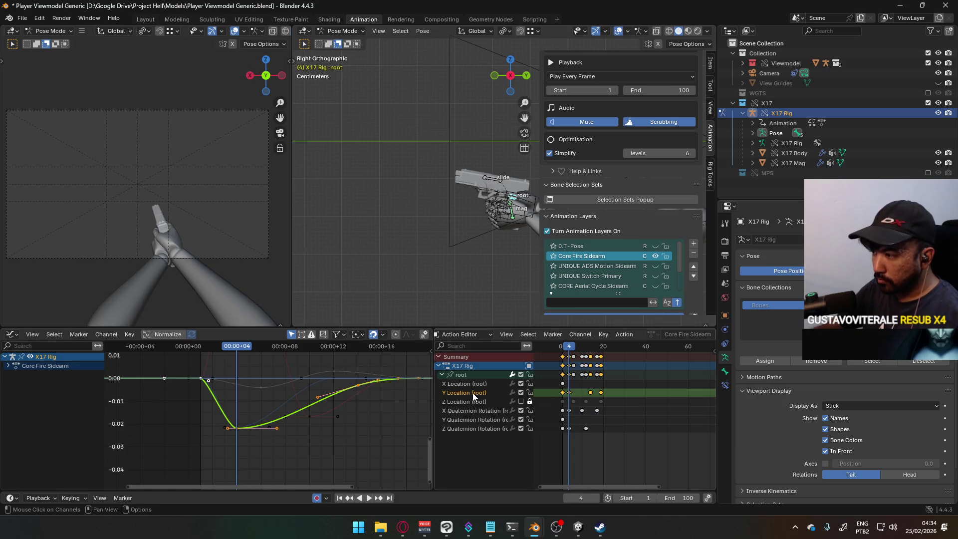
key(Home)
click(8, 365)
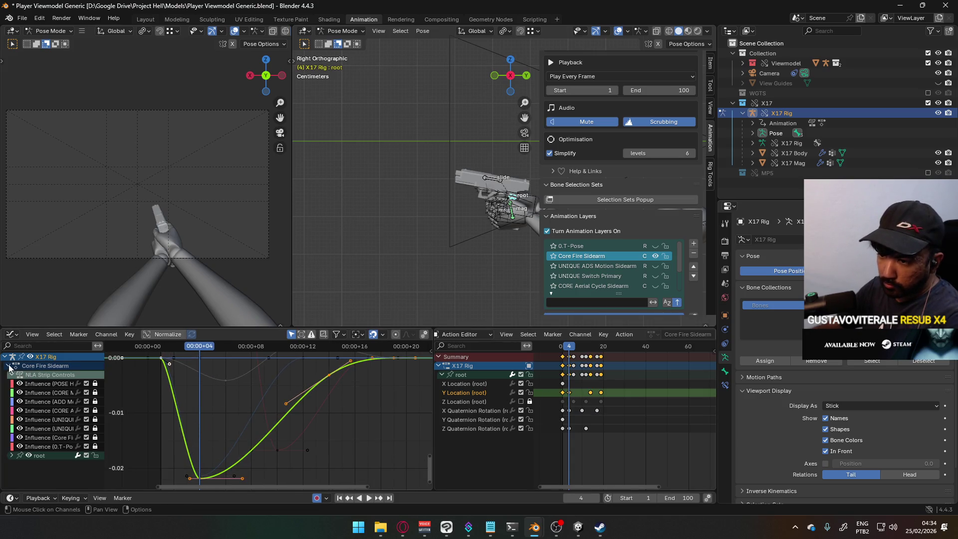
click(11, 455)
scroll(70, 433, down, 3)
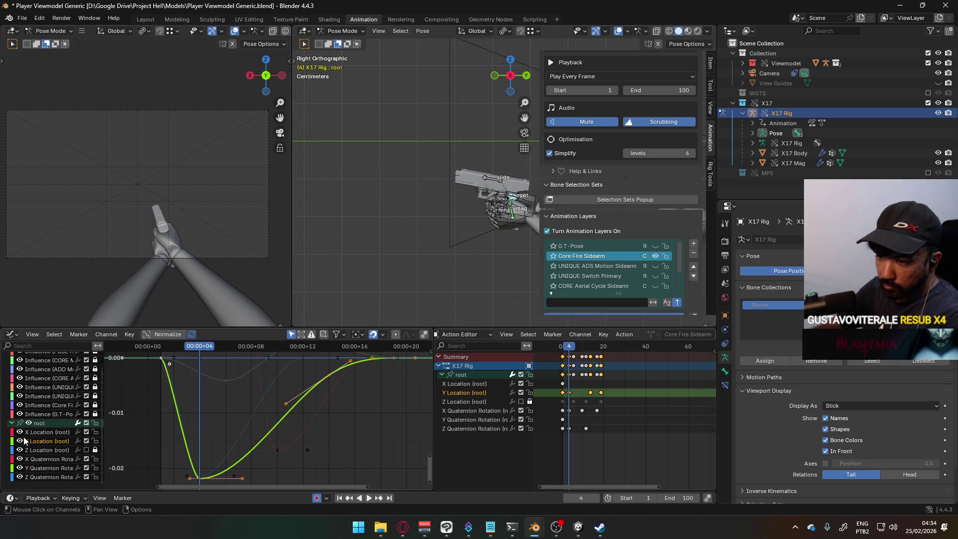
click(86, 450)
click(95, 450)
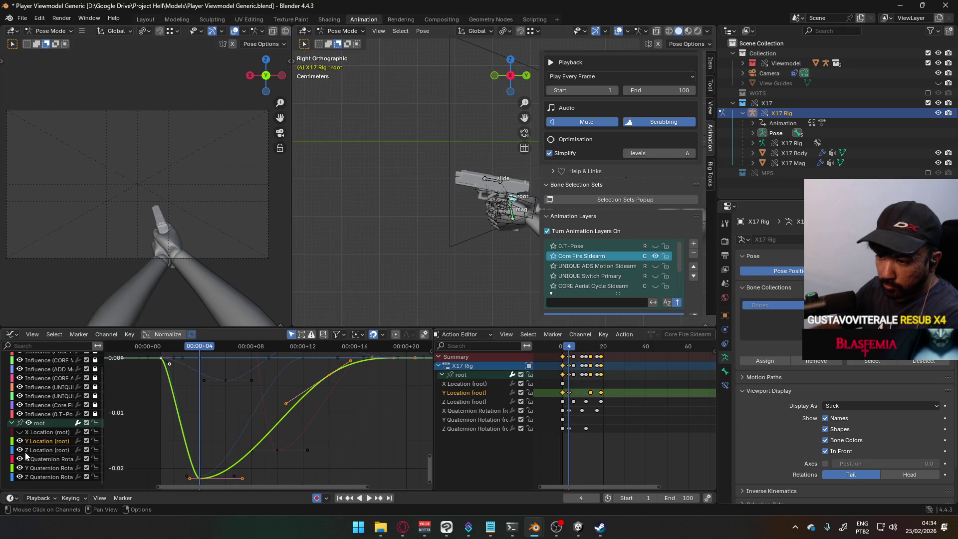
scroll(226, 441, down, 2)
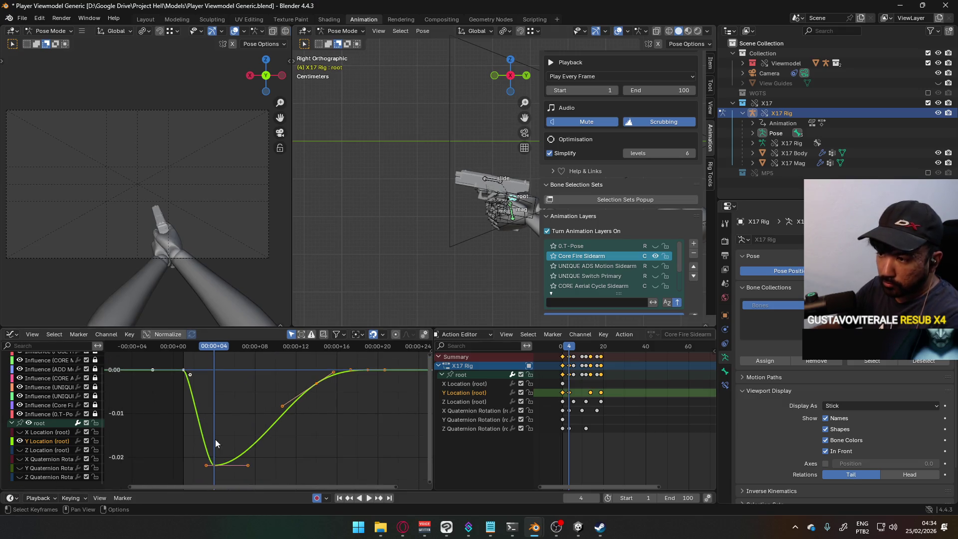
scroll(207, 388, up, 1)
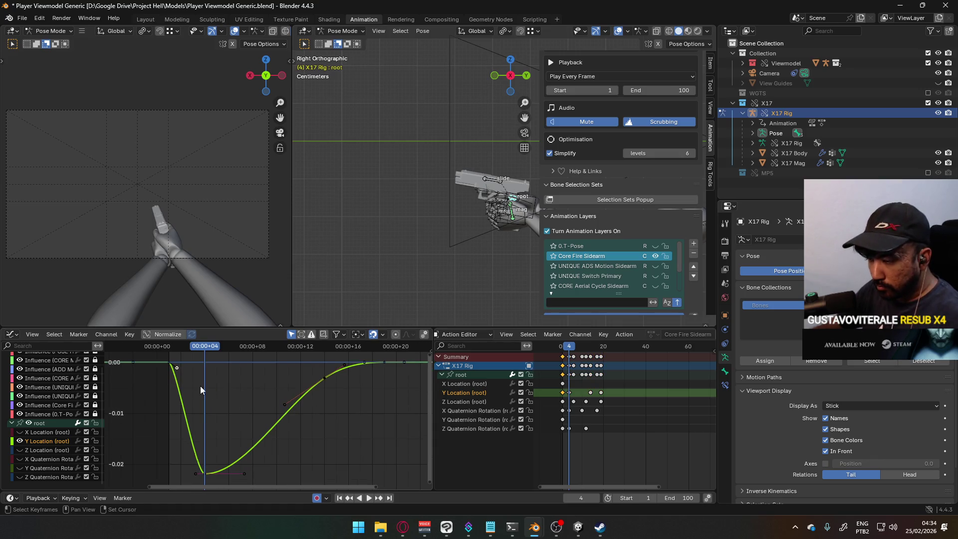
Lower and scale the Y Location handles into a smooth dip, then scrub to preview it.
middle_drag(199, 385, 252, 393)
key(g)
click(280, 413)
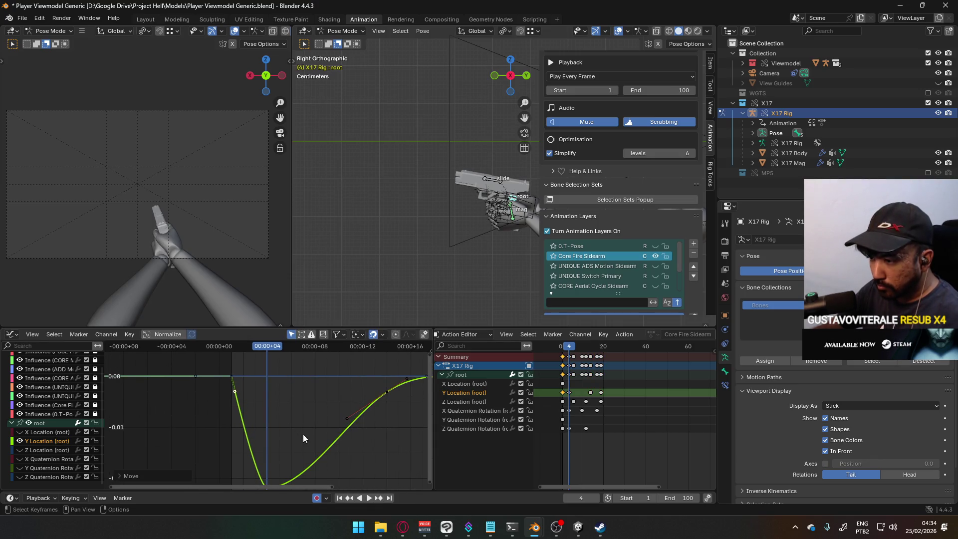
middle_drag(303, 434, 273, 417)
key(s)
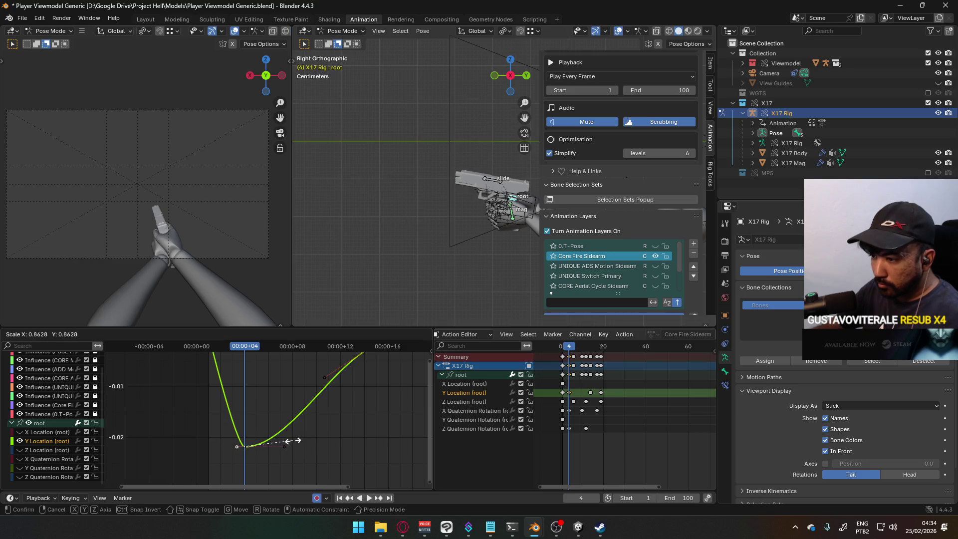
click(343, 438)
mouse_move(248, 346)
mouse_down()
mouse_move(208, 348)
mouse_move(405, 350)
mouse_move(387, 352)
mouse_up()
scroll(377, 396, down, 3)
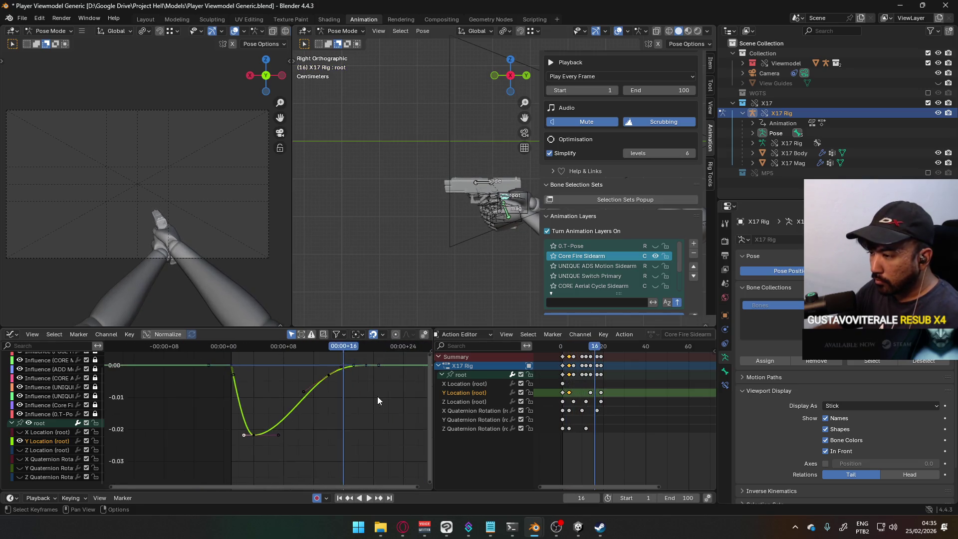
Raise the key near frame 14 for a small overshoot, trim the peak, preview, then select the slide bone.
key(g)
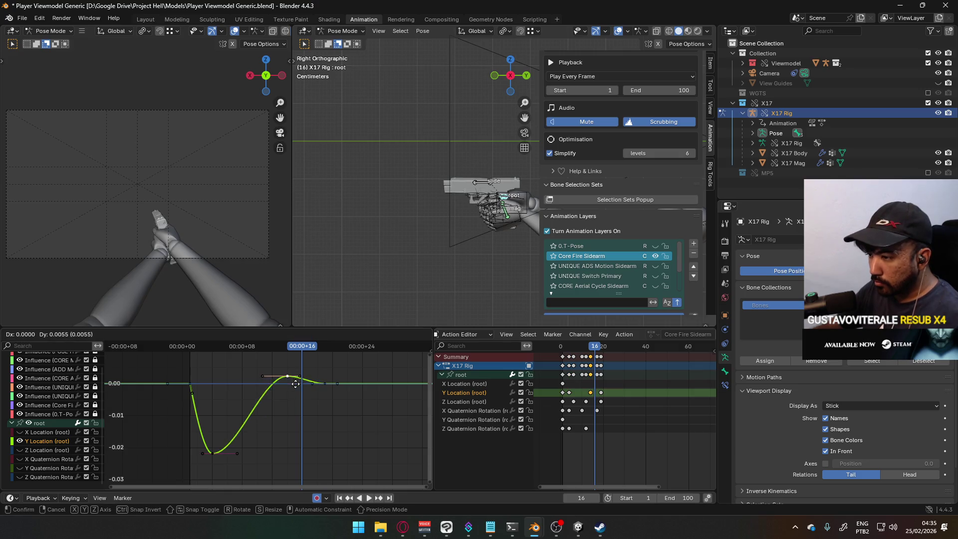
click(298, 385)
mouse_move(299, 351)
mouse_down()
mouse_move(184, 357)
mouse_move(319, 347)
mouse_move(178, 355)
mouse_move(348, 337)
mouse_move(287, 341)
mouse_up()
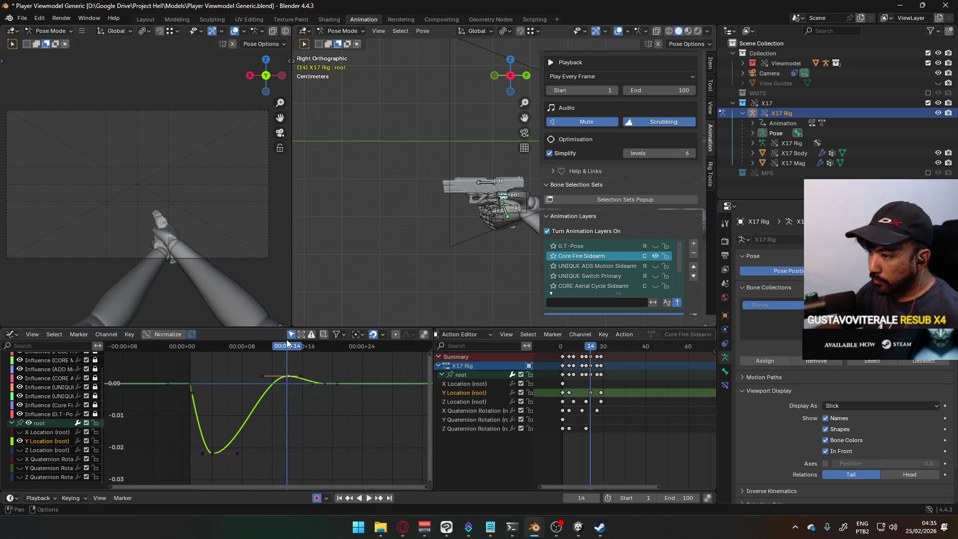
key(g)
click(307, 356)
key(shift+Left)
key(space)
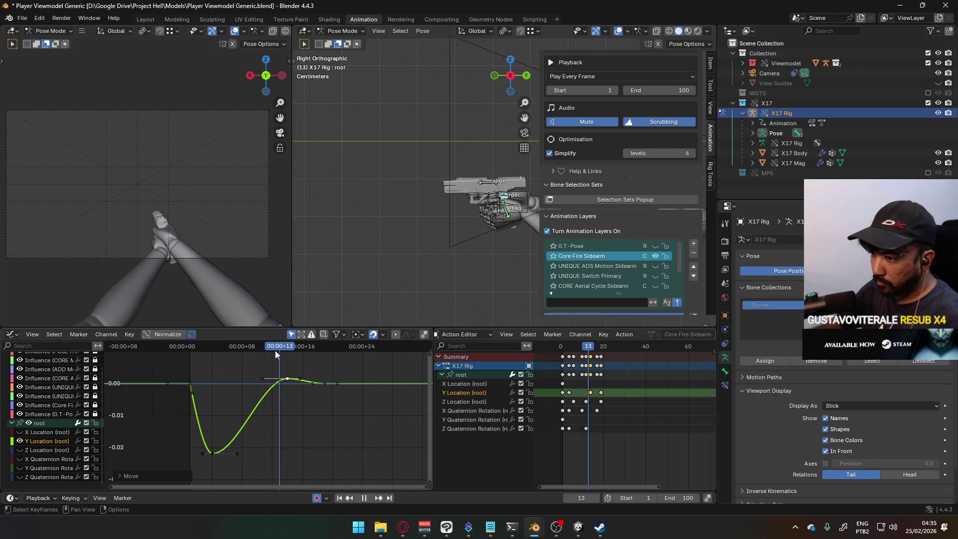
drag(192, 351, 318, 343)
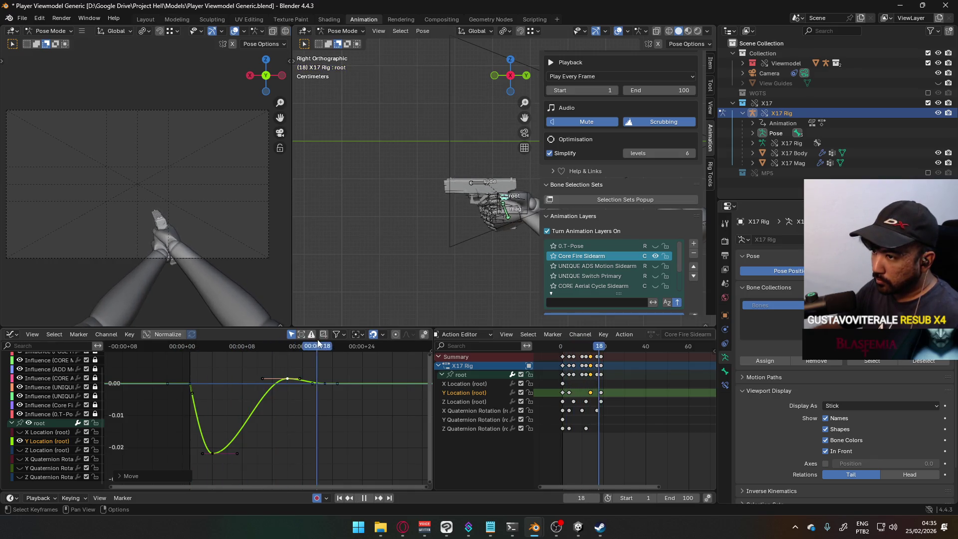
click(190, 348)
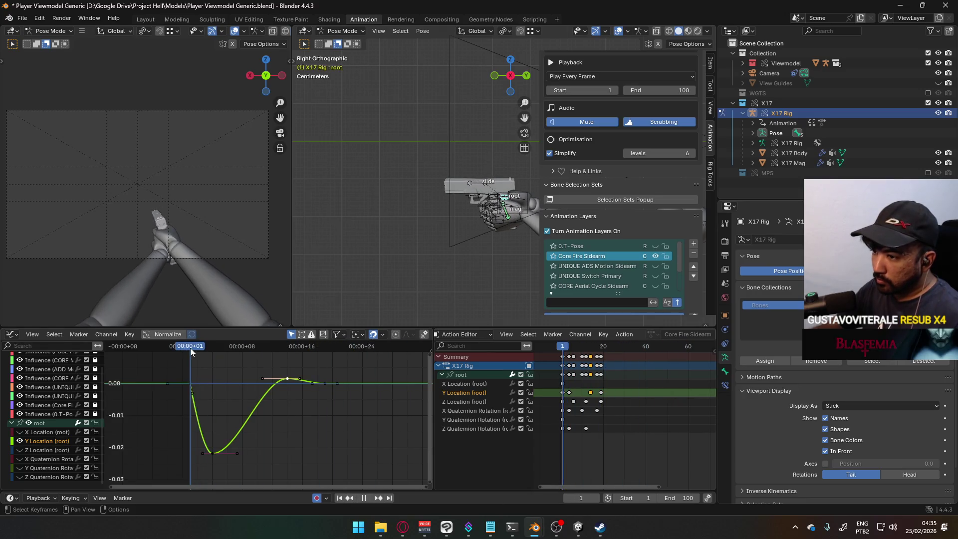
click(476, 185)
scroll(567, 383, up, 3)
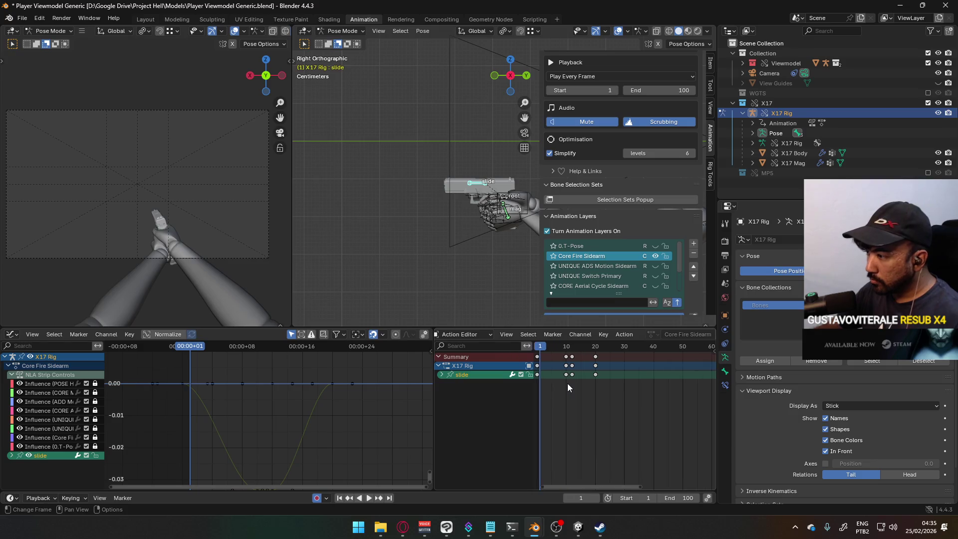
Select the slide keys at frames 12 and 14, shift them earlier, and play back.
middle_drag(579, 368, 625, 368)
click(572, 348)
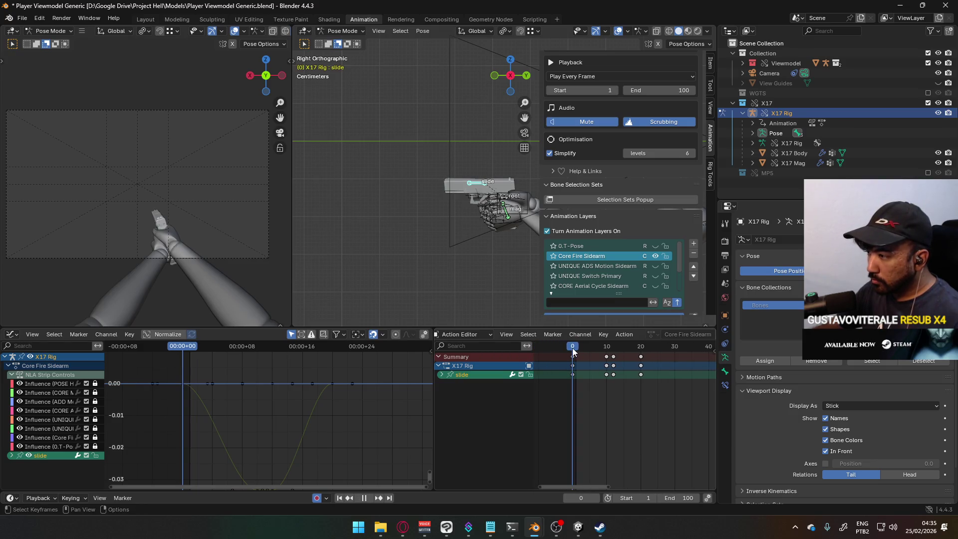
key(space)
mouse_move(589, 348)
mouse_down()
mouse_move(596, 349)
mouse_move(586, 349)
mouse_up()
drag(626, 391, 598, 352)
key(g)
click(609, 365)
key(g)
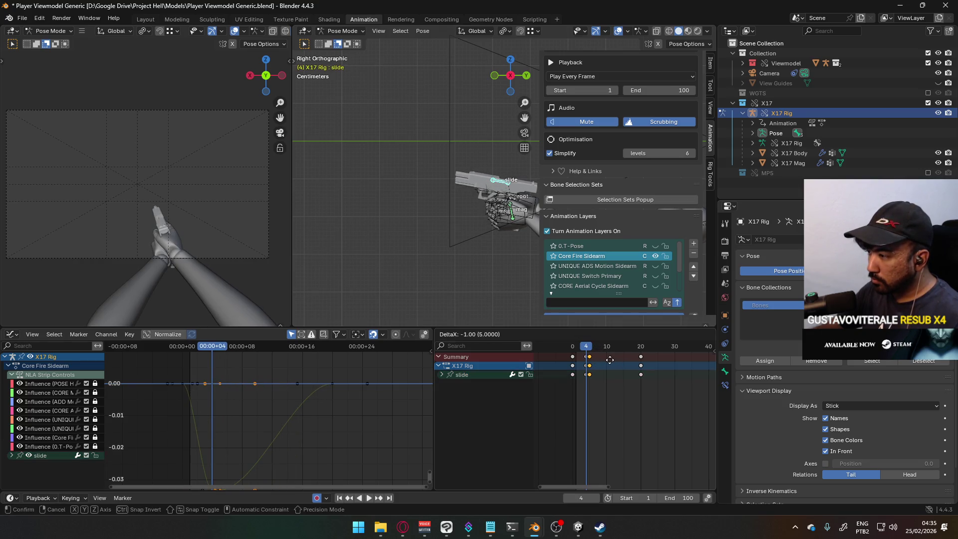
click(611, 364)
key(space)
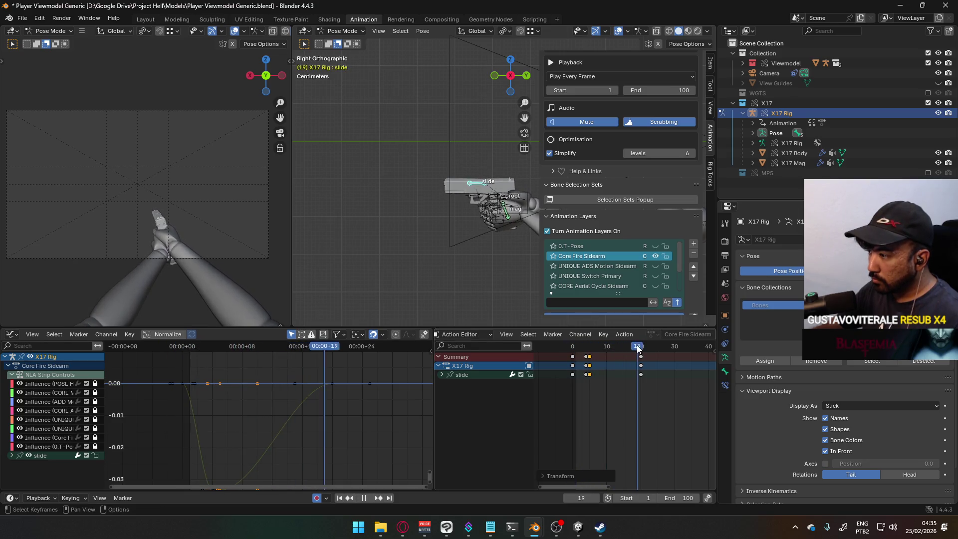
Shift the slide keys one more frame earlier and play back to check.
click(570, 348)
drag(572, 355, 588, 355)
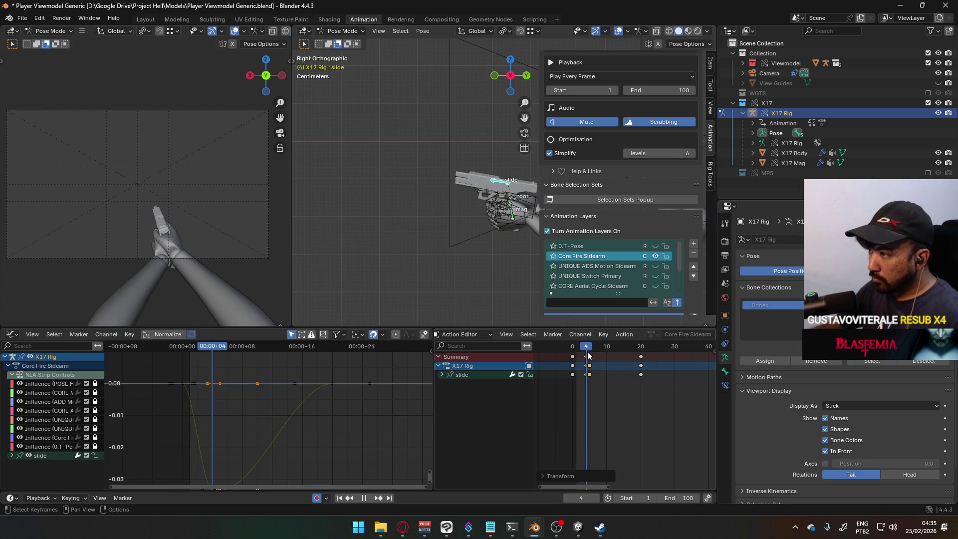
key(space)
key(g)
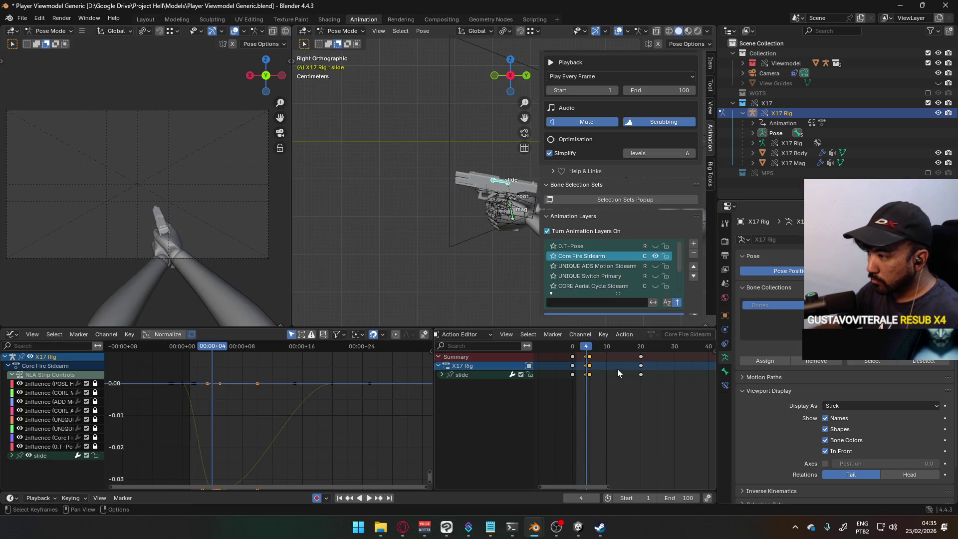
click(618, 372)
key(space)
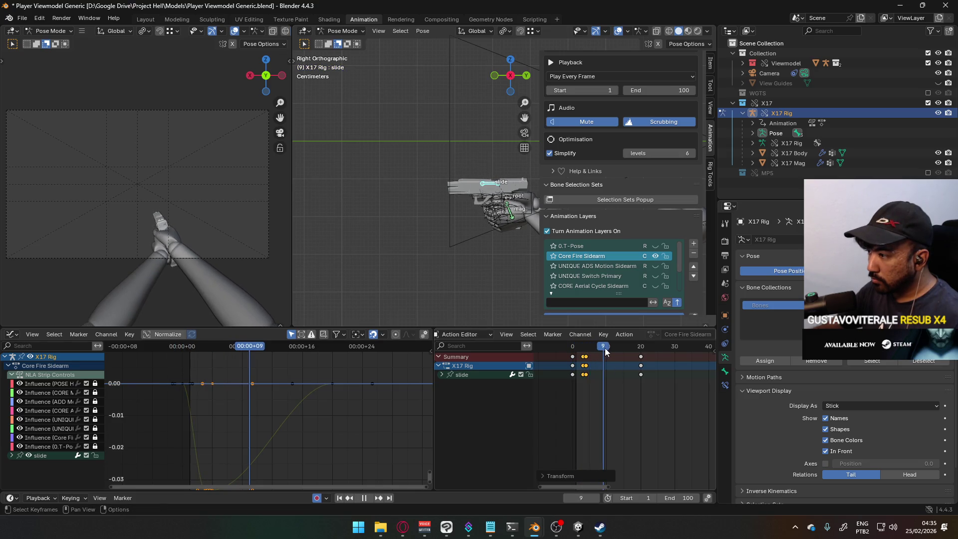
key(space)
Place the slide keys at frame 12, review the new timing, then select the root bone.
click(599, 348)
key(g)
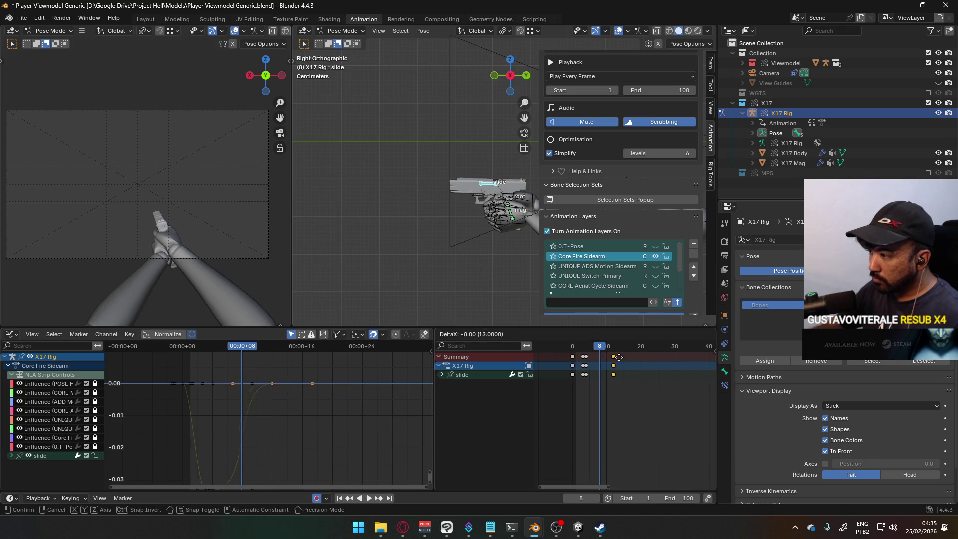
click(609, 357)
key(space)
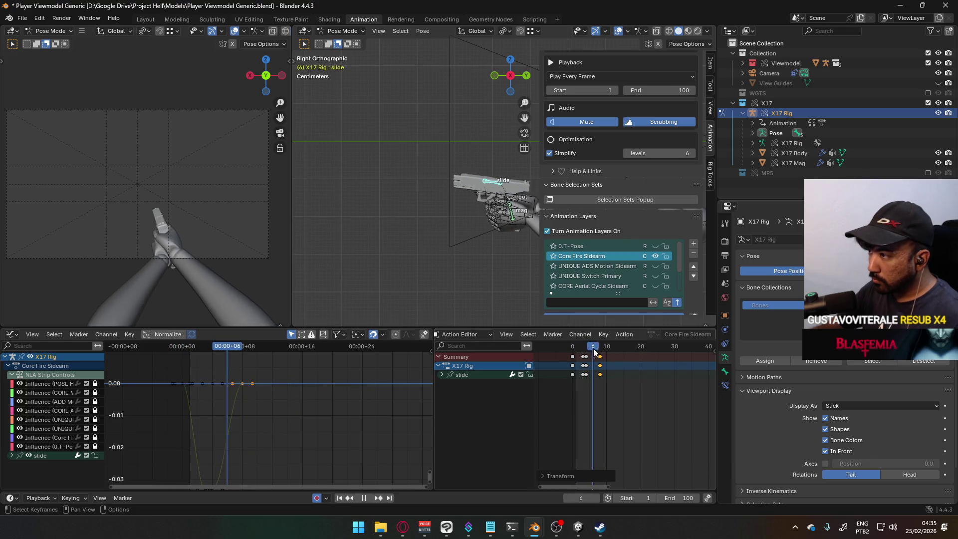
mouse_move(606, 351)
mouse_down()
mouse_move(571, 347)
mouse_move(637, 344)
mouse_up()
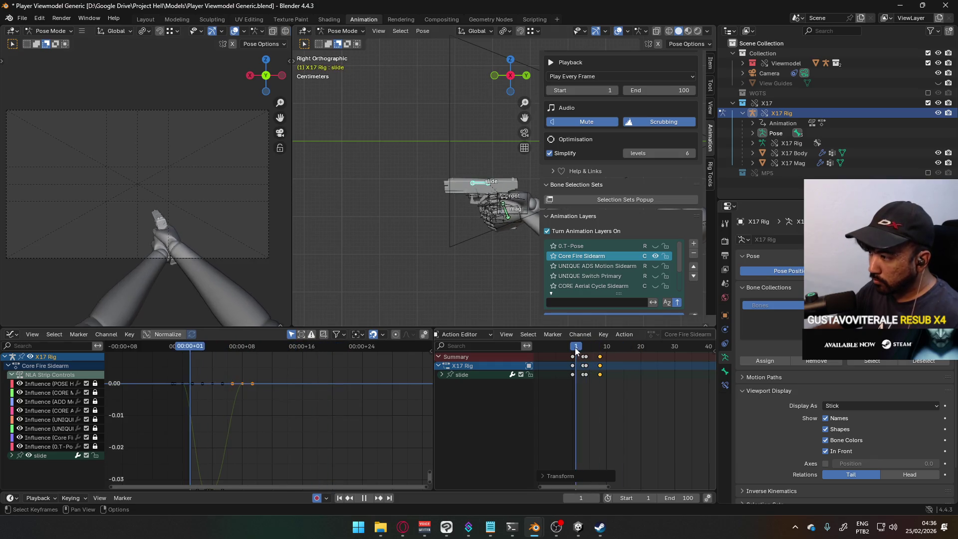
key(Escape)
click(504, 199)
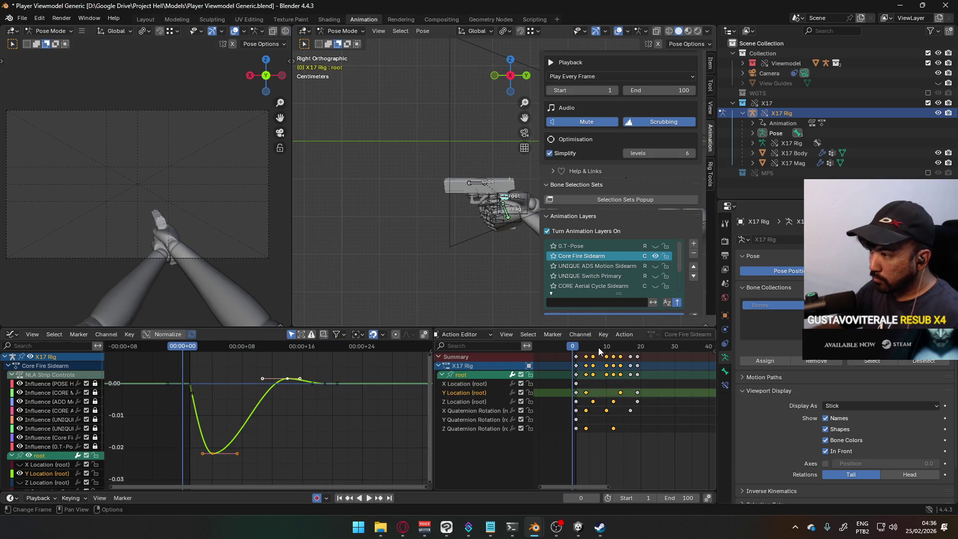
Set the end frame to 40, play the recoil, then select the root's Z Quaternion Rotation channel.
key(space)
key(space)
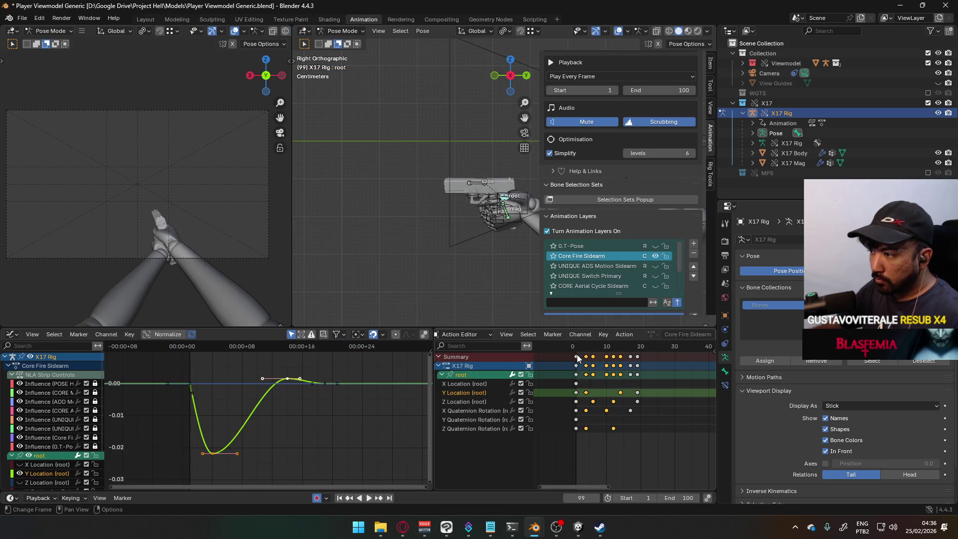
key(space)
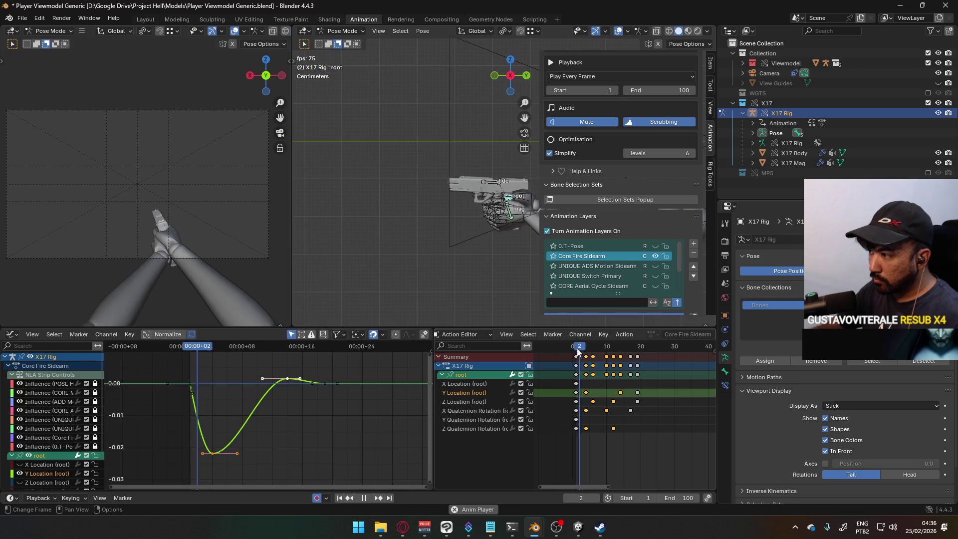
key(space)
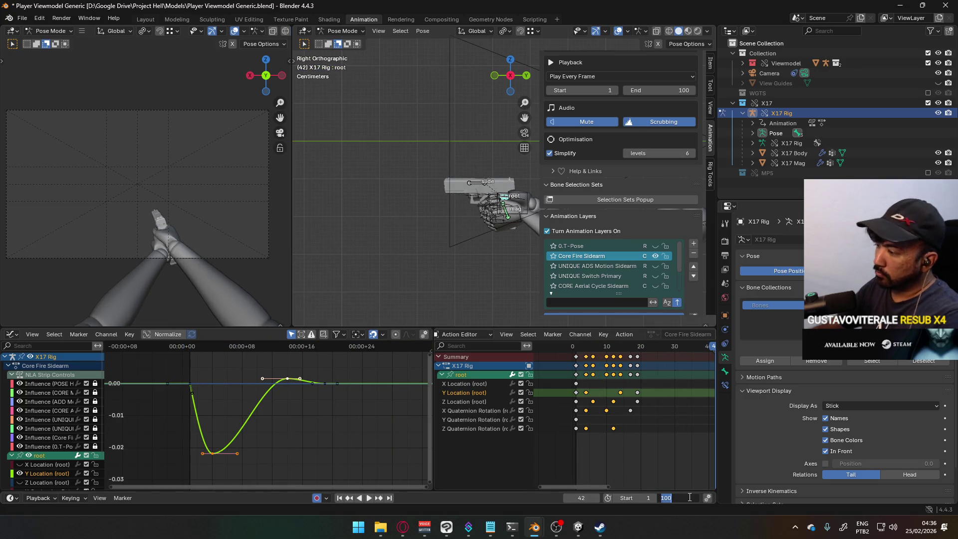
text(40)
key(Return)
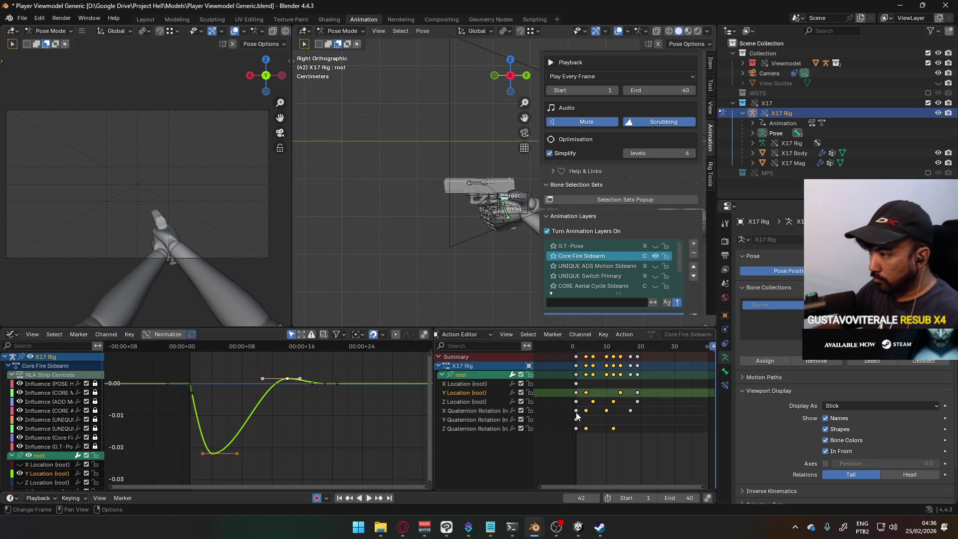
key(space)
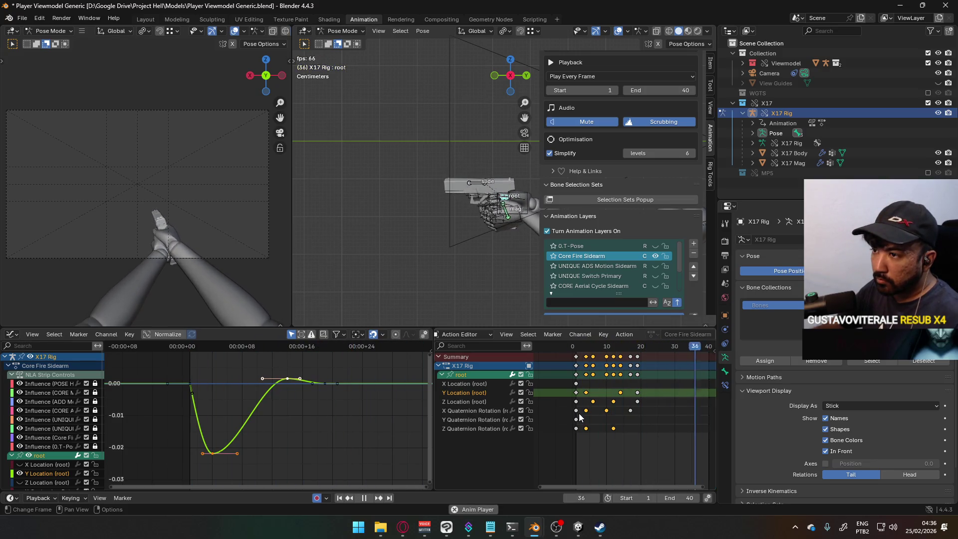
scroll(189, 260, up, 3)
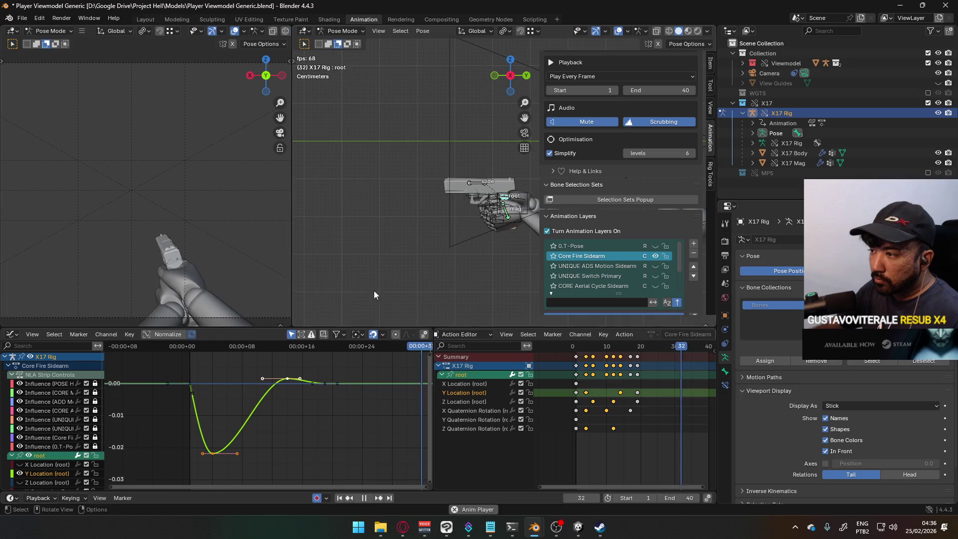
mouse_move(599, 349)
mouse_down()
mouse_move(576, 349)
mouse_move(585, 350)
mouse_up()
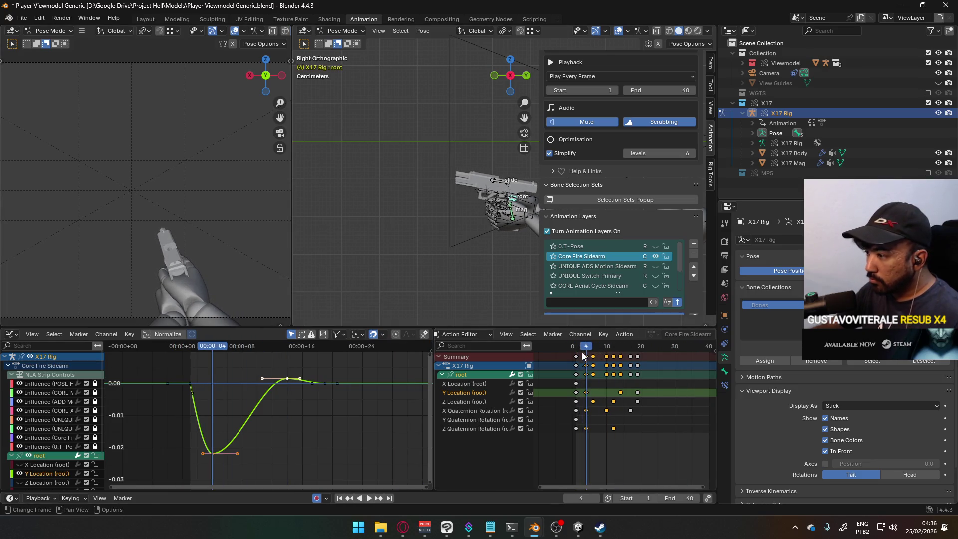
click(496, 428)
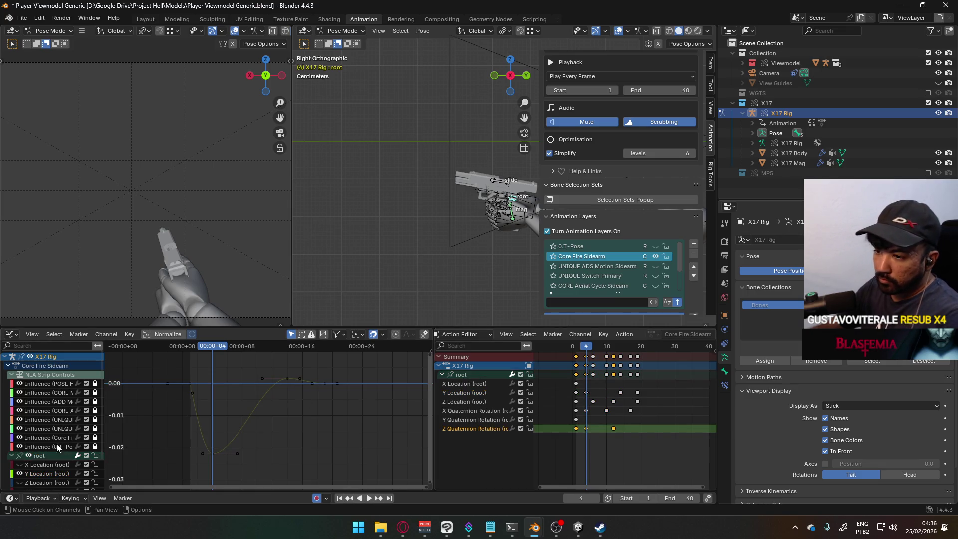
Frame the root's rotation and location curves and zoom in on the recoil keys.
key(Home)
scroll(63, 447, down, 3)
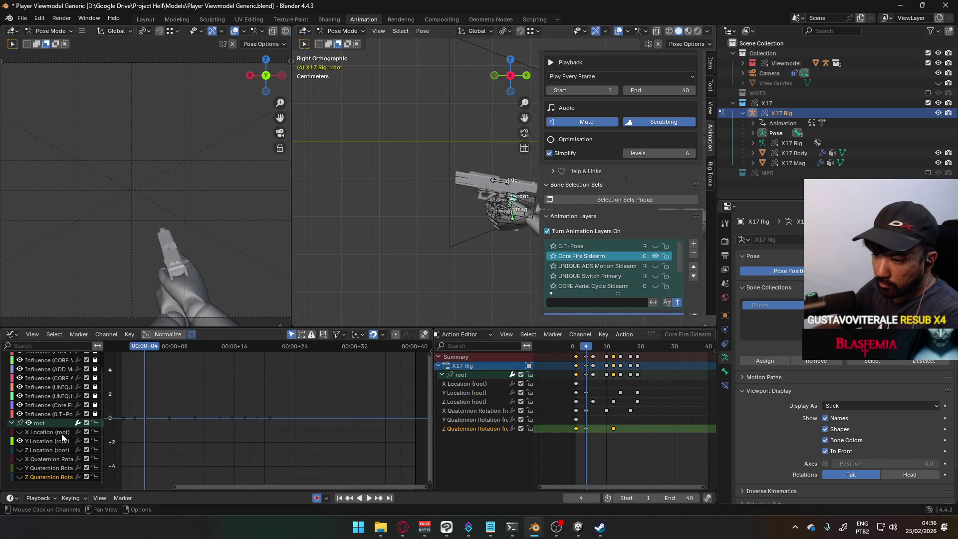
drag(20, 476, 20, 432)
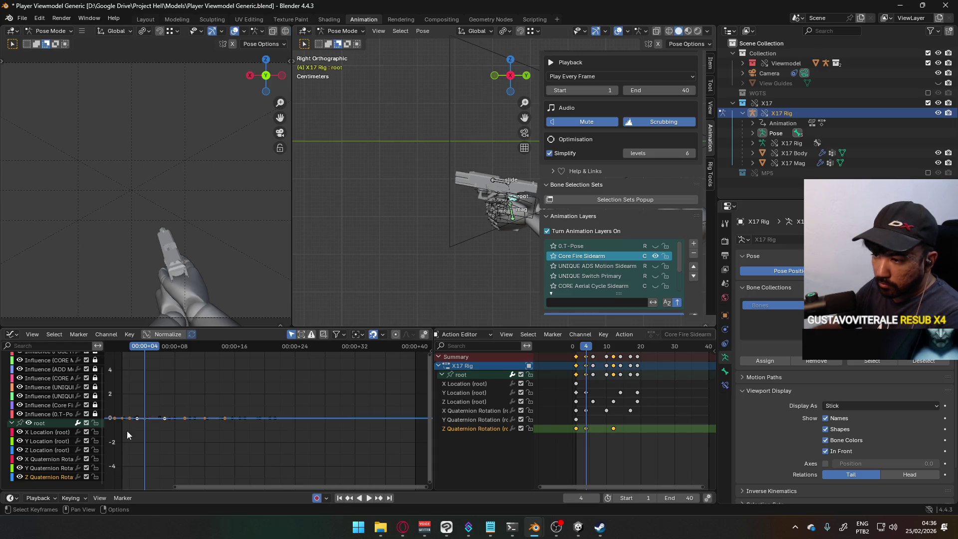
mouse_move(294, 426)
middle_down()
mouse_move(248, 431)
mouse_move(338, 379)
mouse_move(286, 398)
middle_up()
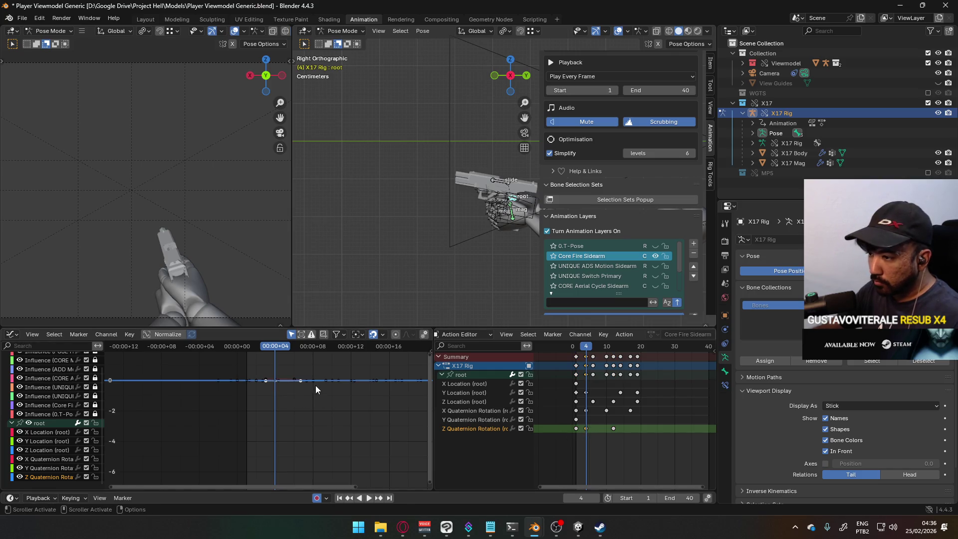
key(g)
key(Escape)
key(g)
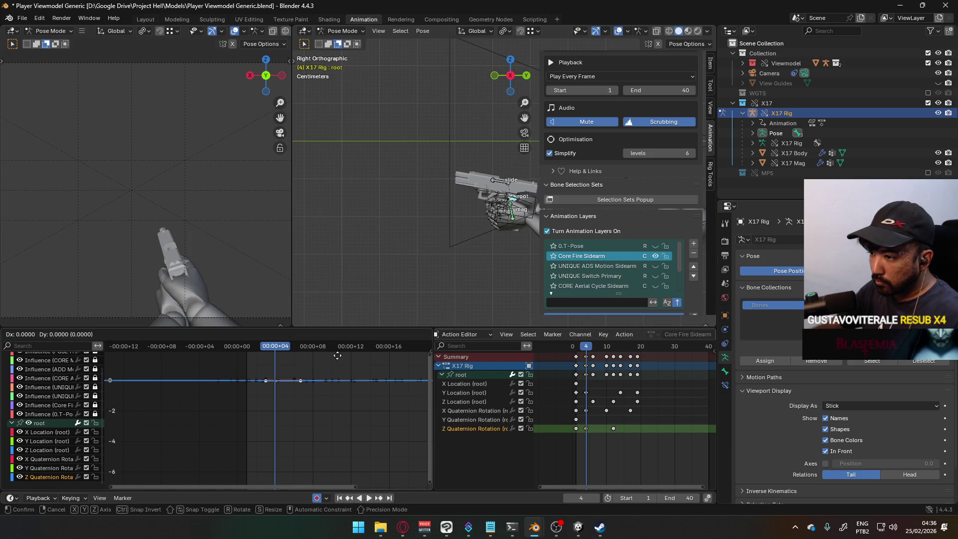
key(Escape)
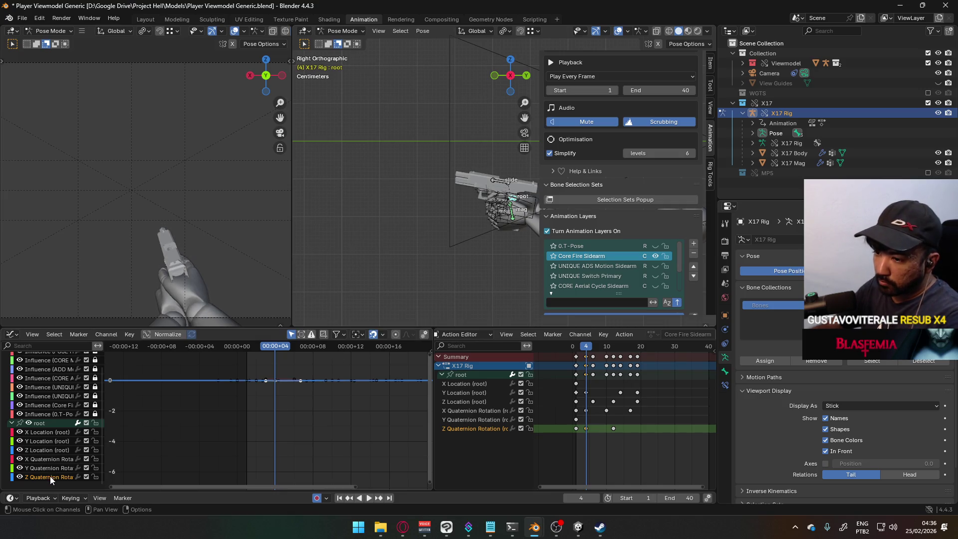
Lower the Z Quaternion Rotation key to deepen the recoil dip.
key(Home)
scroll(297, 423, down, 3)
click(240, 446)
click(233, 446)
key(g)
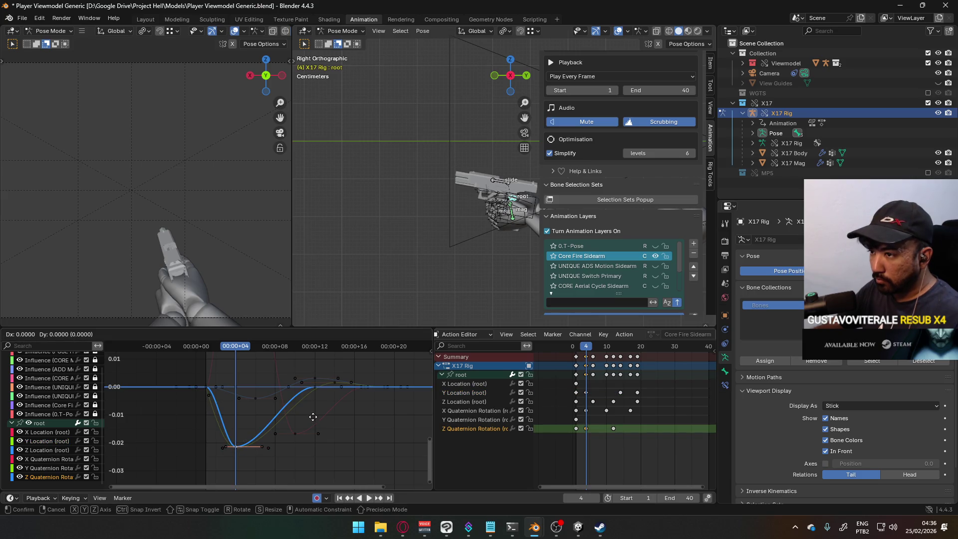
click(317, 462)
scroll(308, 422, down, 4)
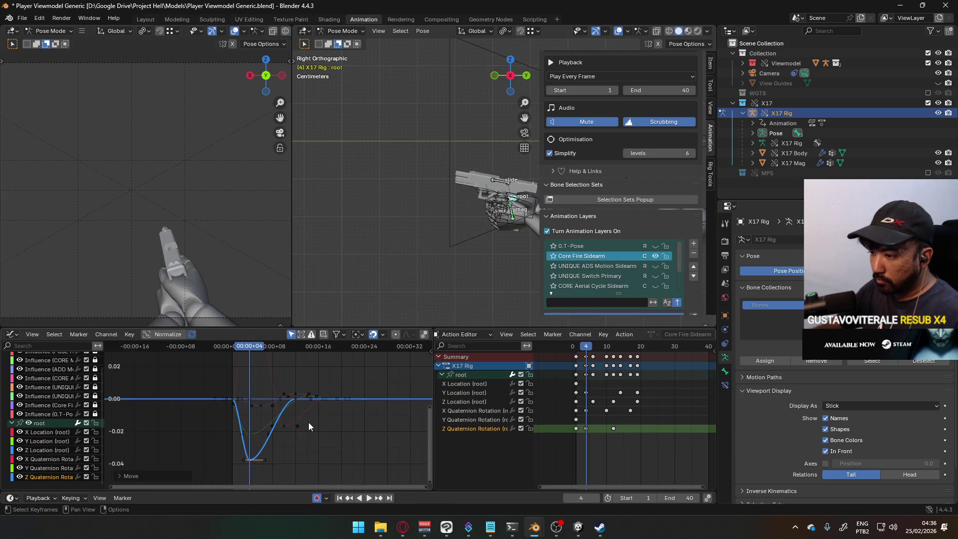
key(g)
key(Escape)
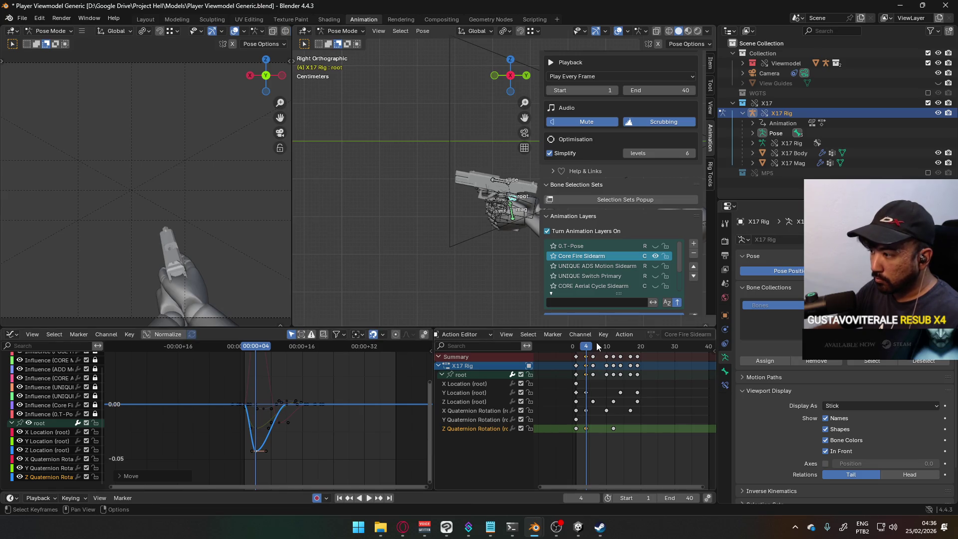
Paste the copied keys onto the Y Quaternion Rotation channel at frame 6 and preview.
key(space)
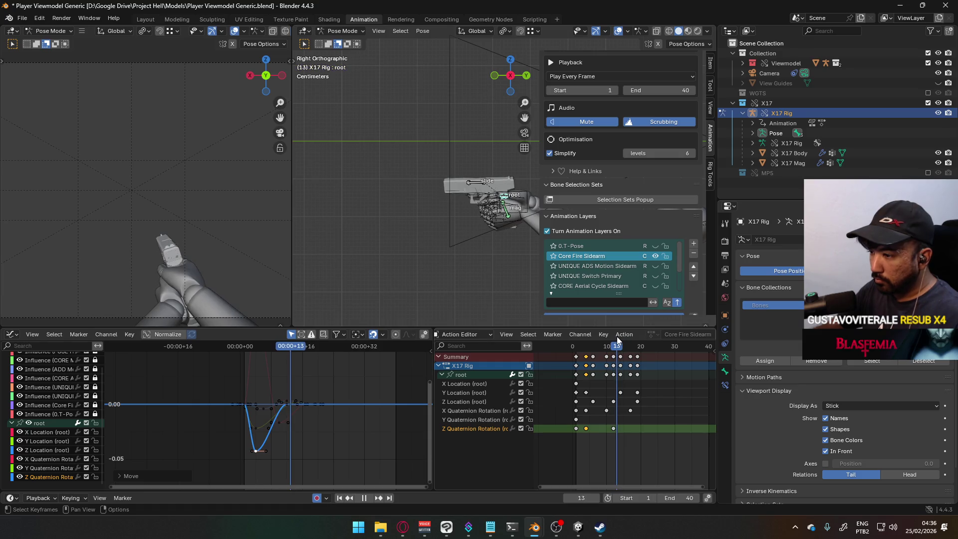
click(588, 341)
drag(588, 343, 577, 346)
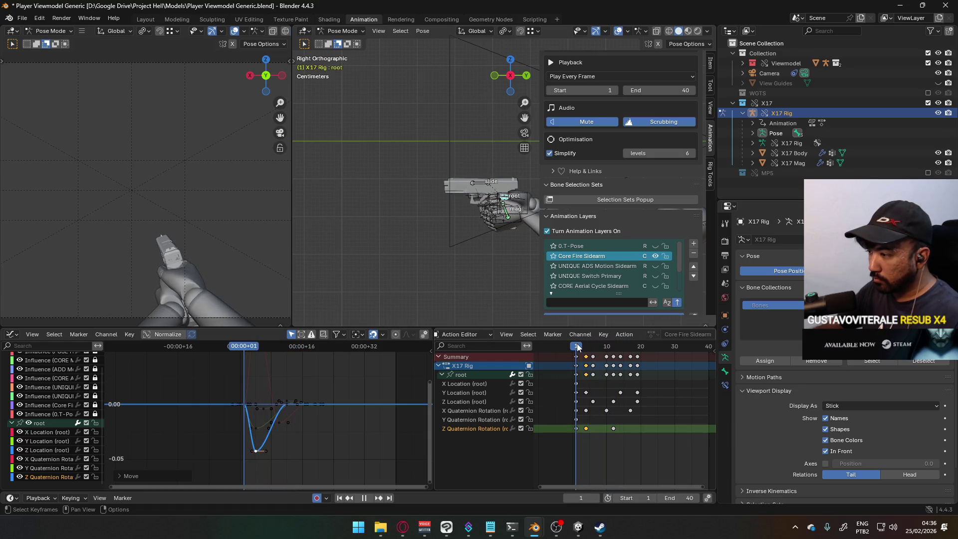
click(577, 418)
key(space)
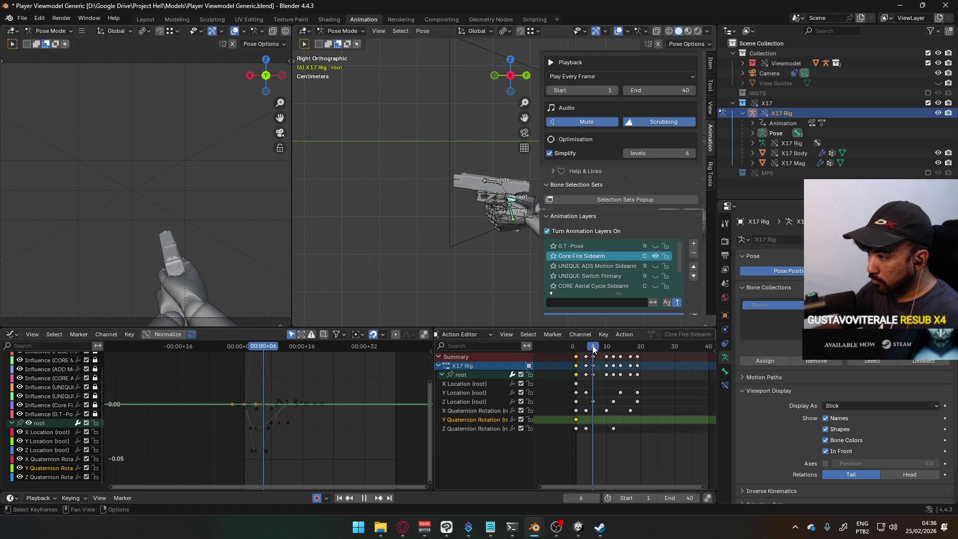
key(ctrl+v)
key(space)
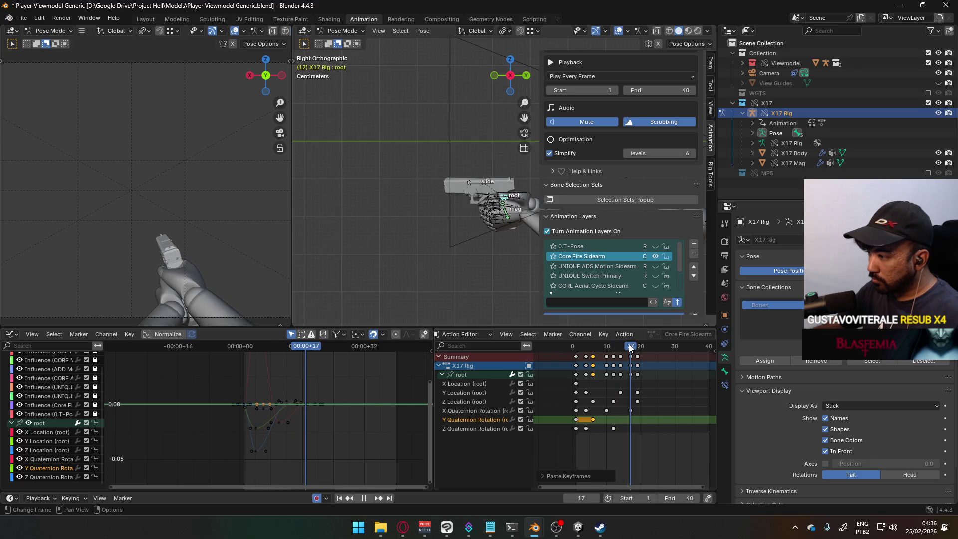
drag(631, 348, 596, 349)
key(space)
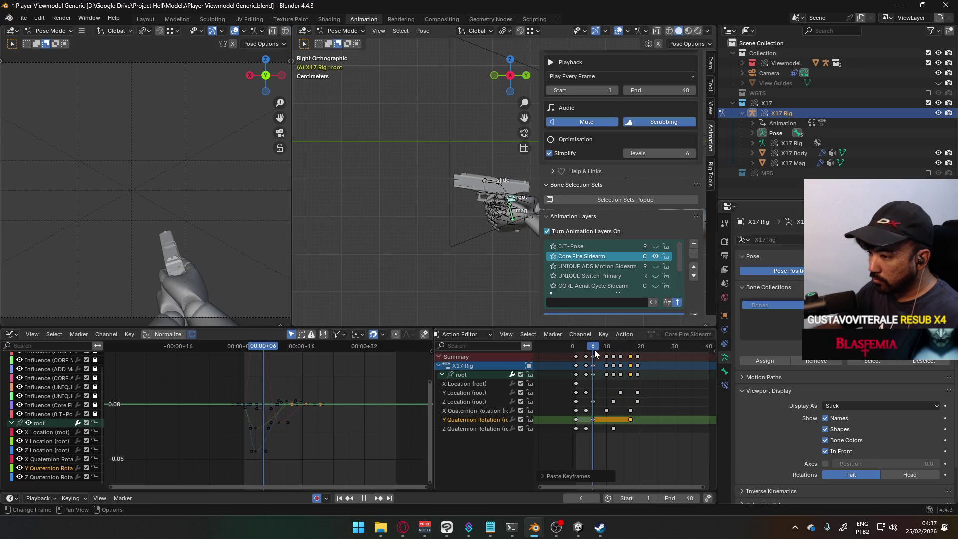
key(space)
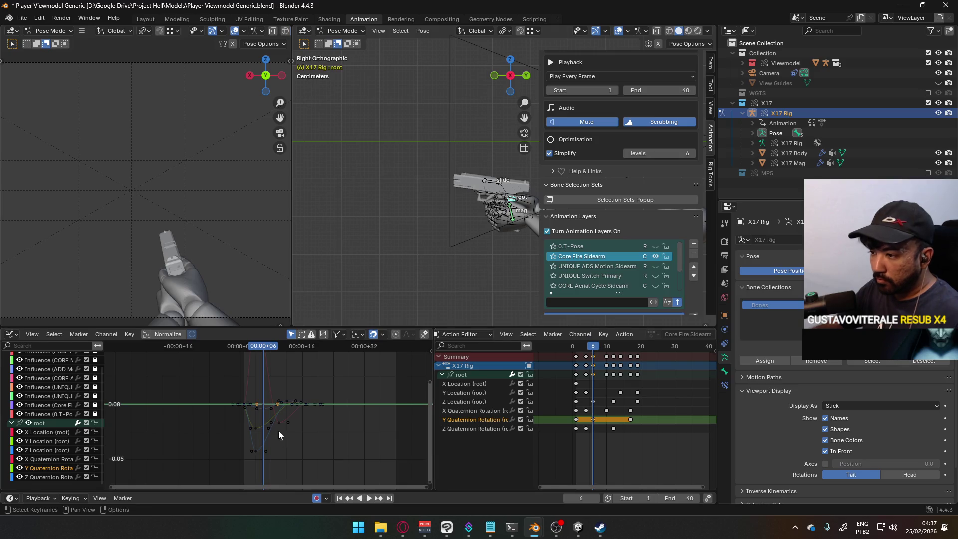
Try lowering the selected keys on the value axis, preview, then undo it.
scroll(287, 424, up, 2)
key(g)
key(y)
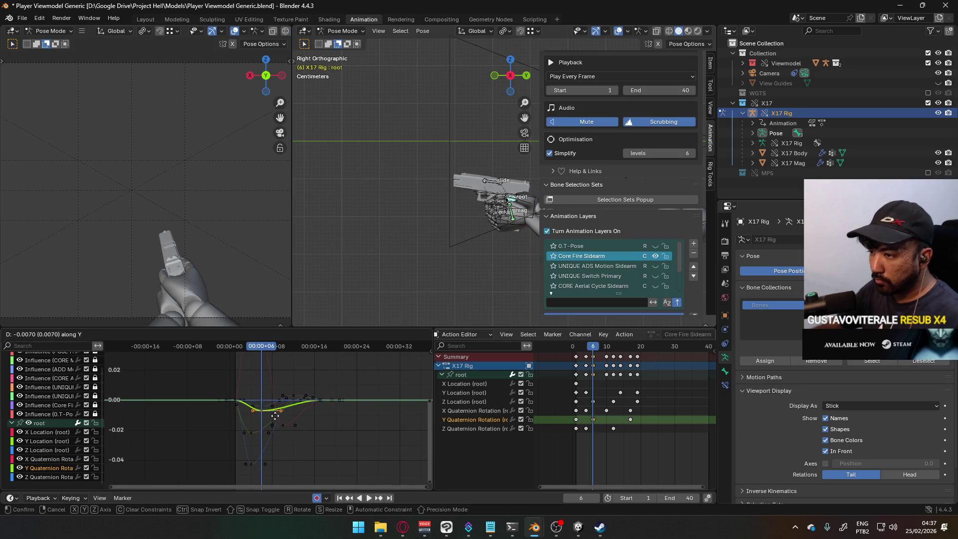
click(271, 377)
key(g)
click(285, 373)
key(space)
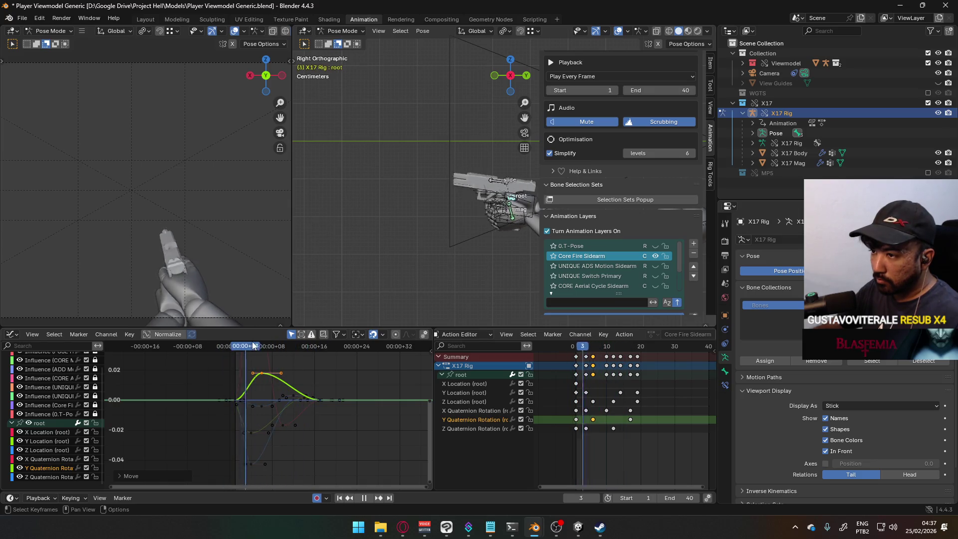
key(space)
key(ctrl+z)
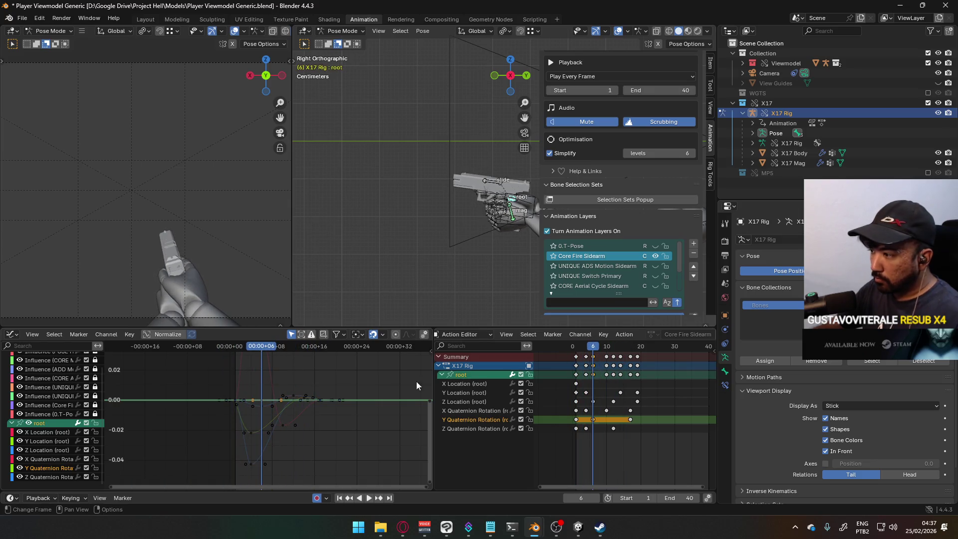
Deselect the Y rotation keys and replay the recoil from its start.
click(590, 421)
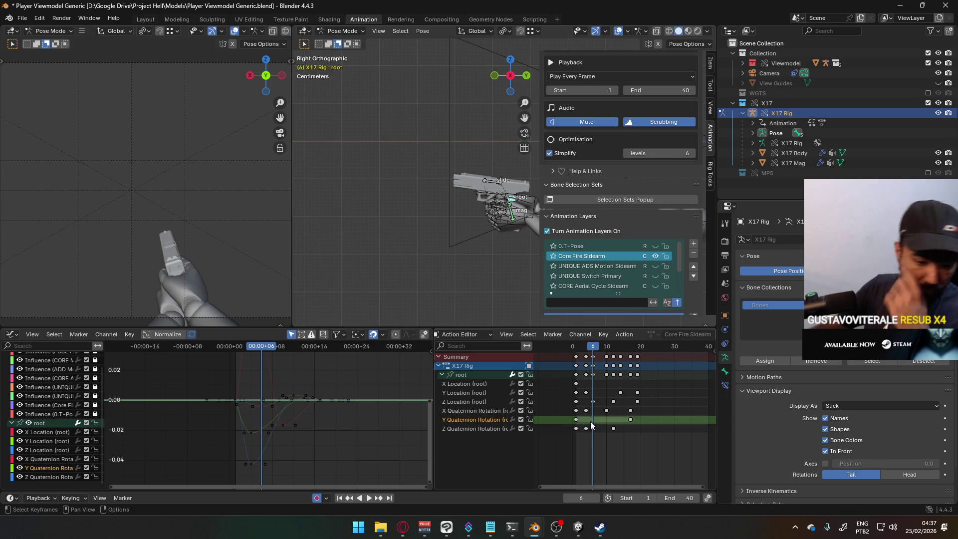
key(space)
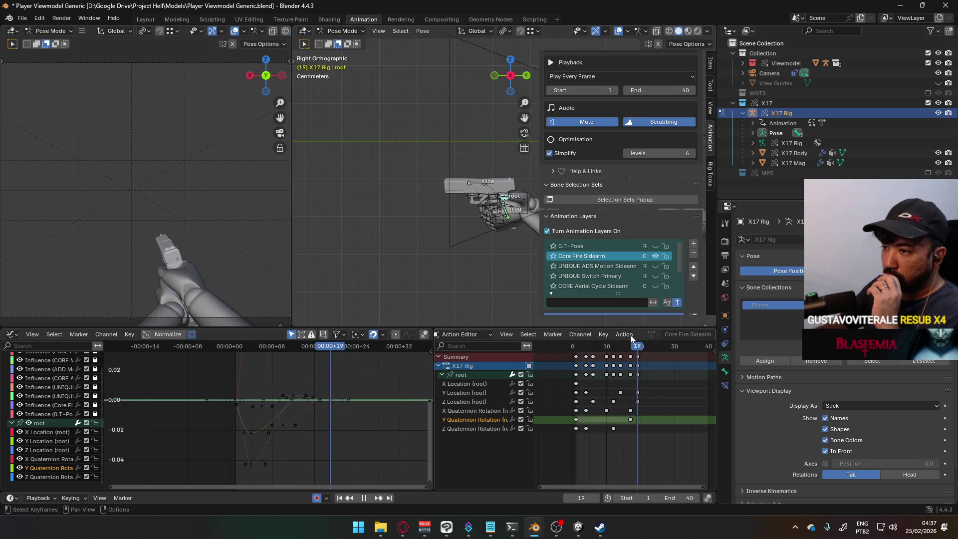
mouse_move(595, 339)
mouse_down()
mouse_move(567, 340)
mouse_move(637, 319)
mouse_up()
scroll(645, 405, up, 1)
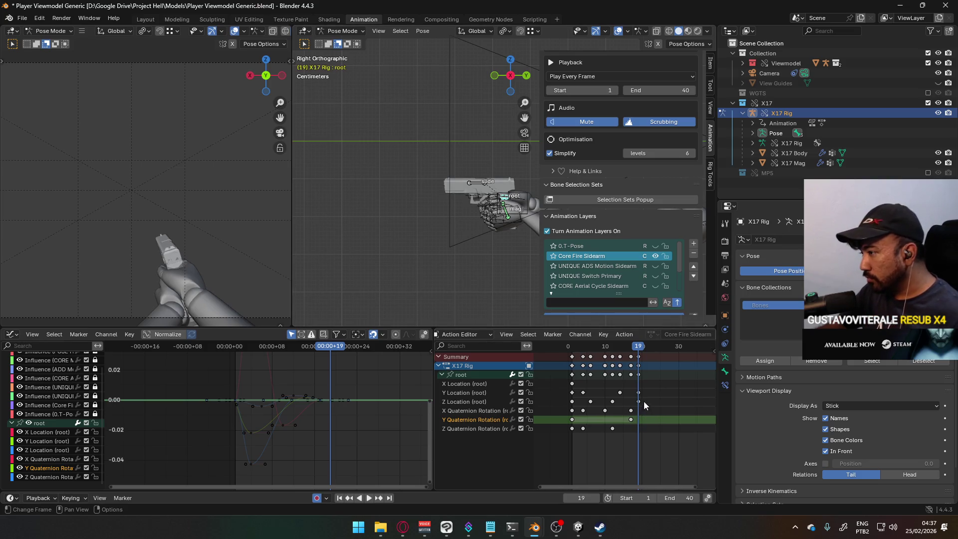
Shift the last key columns one frame earlier and key all bones at frame 18.
drag(648, 441, 622, 381)
key(g)
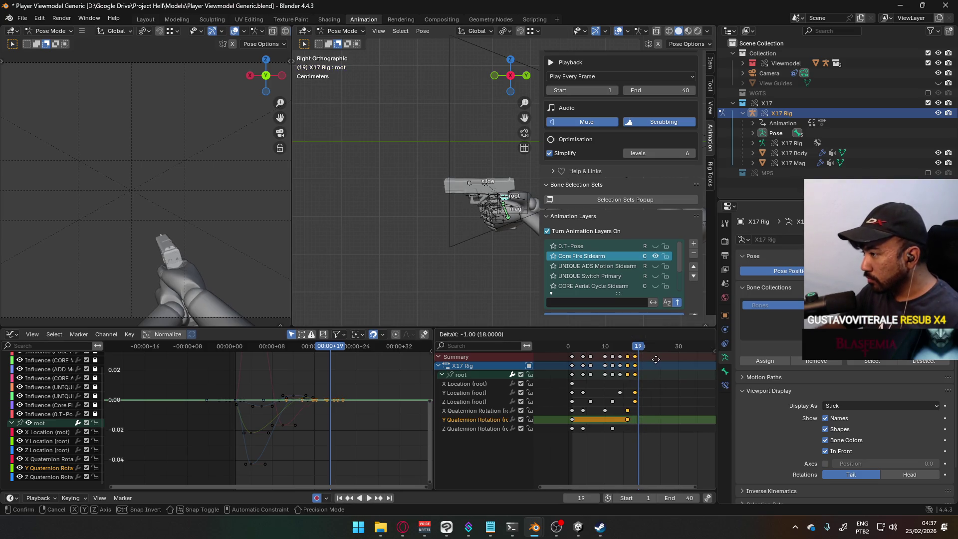
click(639, 347)
drag(638, 348, 636, 349)
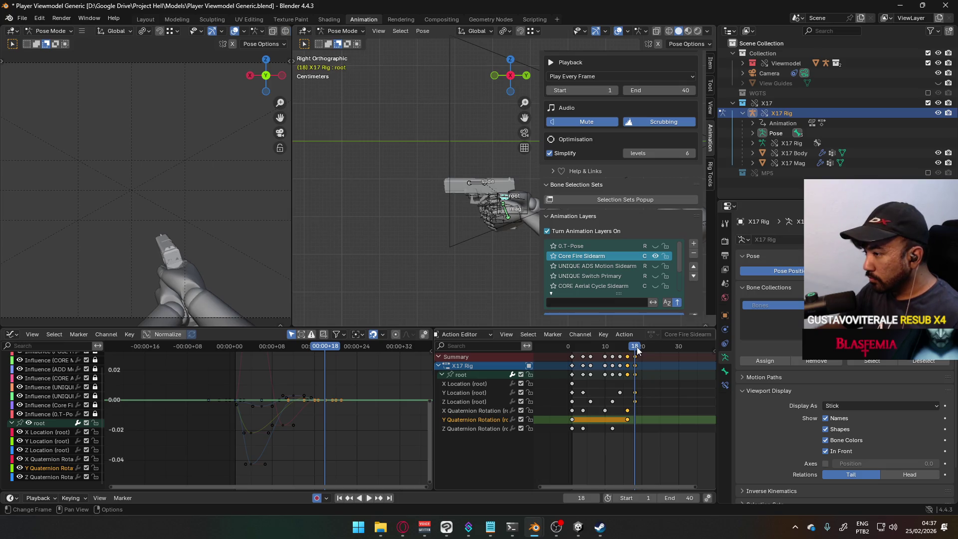
key(a)
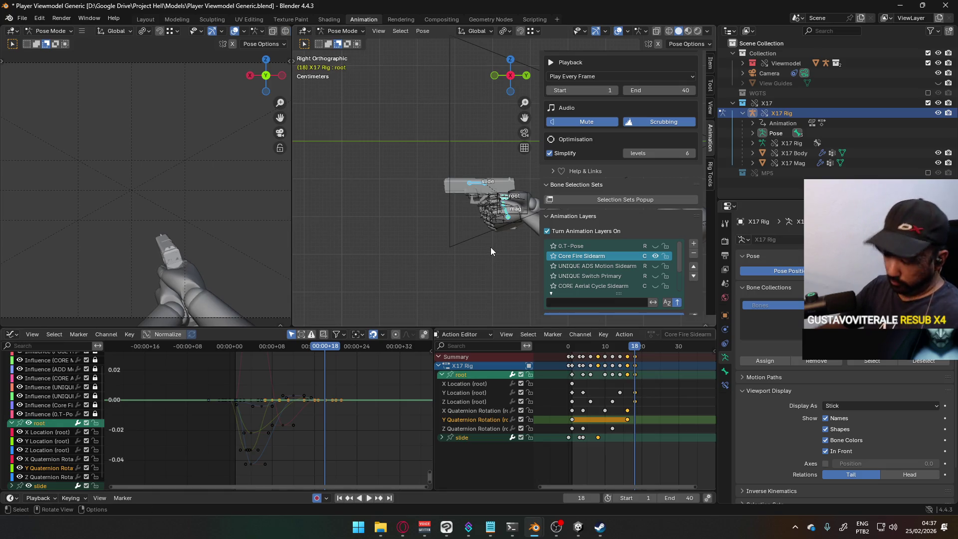
key(i)
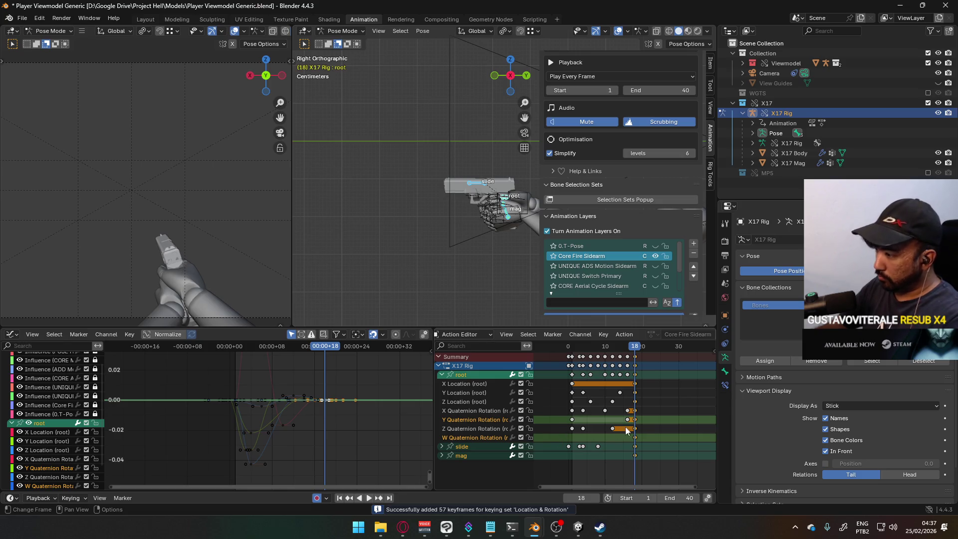
Delete the frame-18 W Quaternion key and move the slide's frame-0 keys to frame 1.
click(636, 436)
key(Delete)
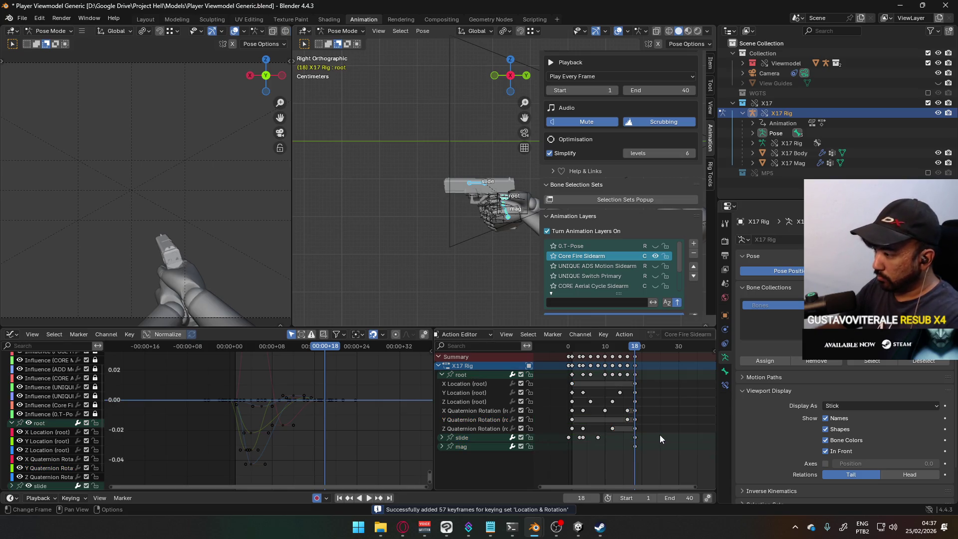
click(633, 437)
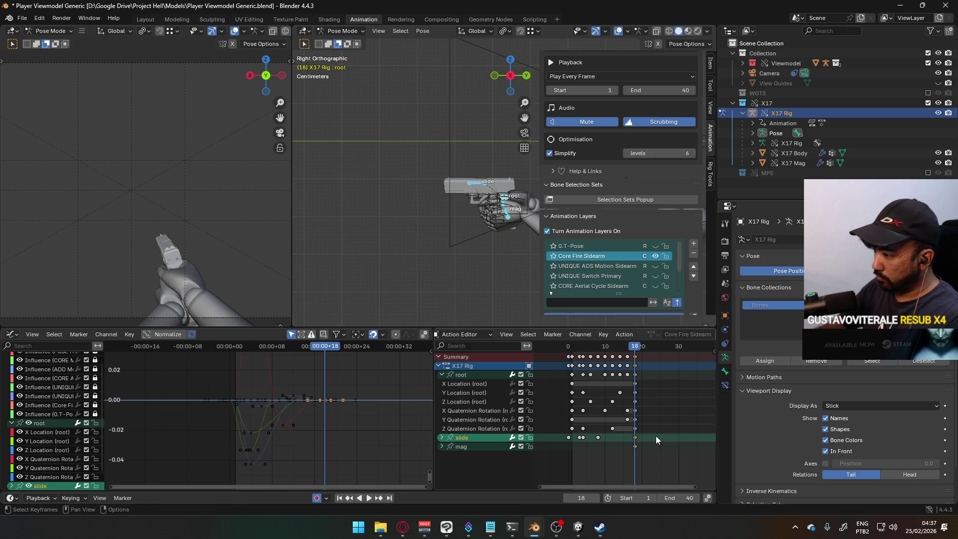
drag(635, 349, 573, 349)
key(space)
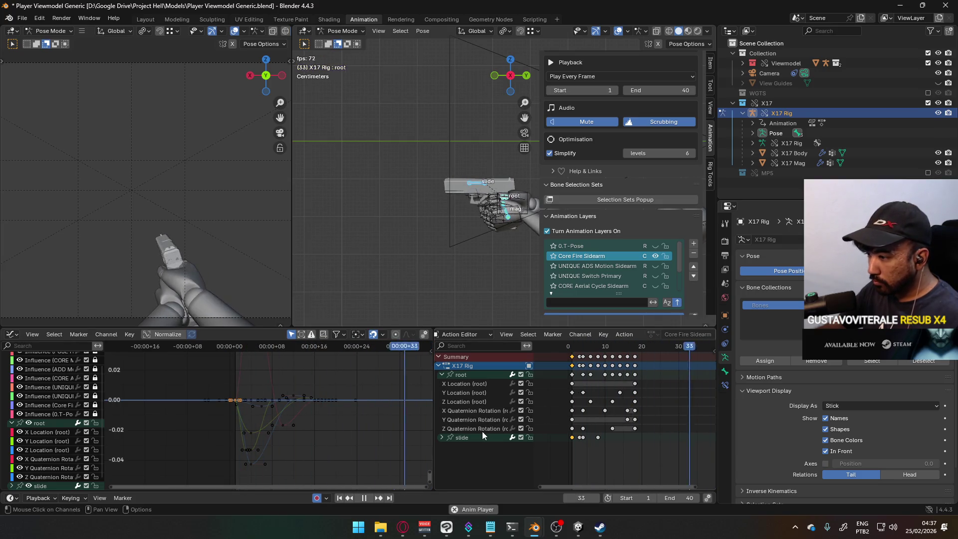
Raise the lowest Z Quaternion Rotation key by 0.018 along the value axis.
click(255, 464)
key(g)
key(y)
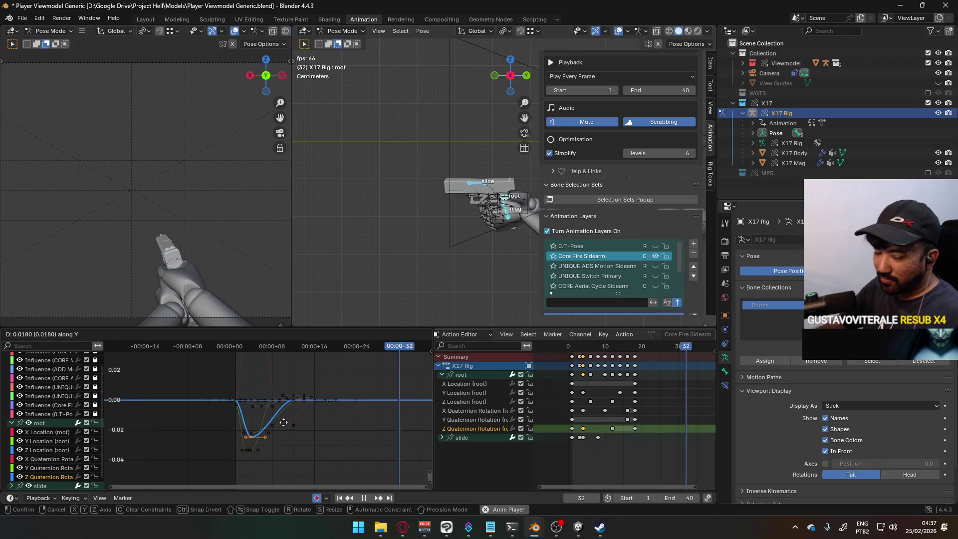
click(283, 421)
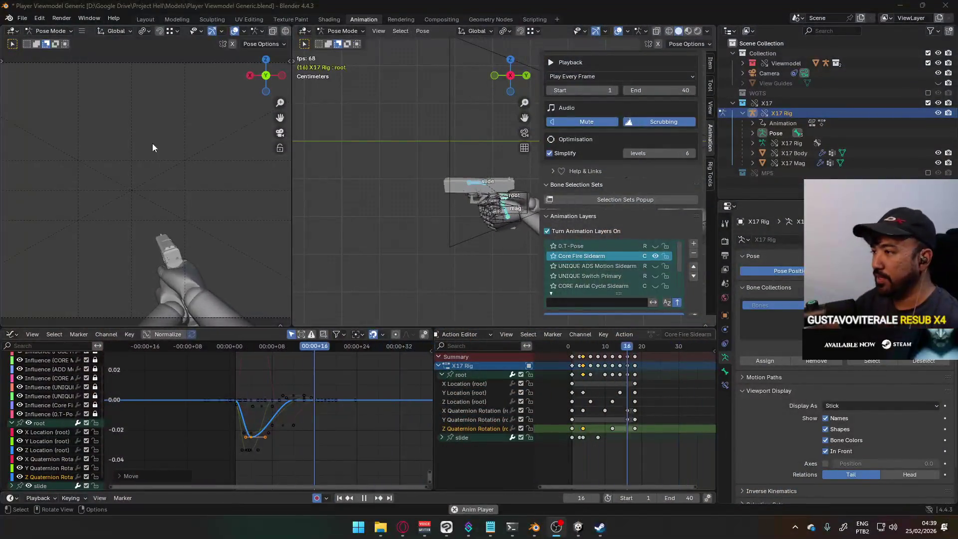
Widen the 3D view and play the firing animation, stopping back at frame 1.
scroll(479, 213, down, 2)
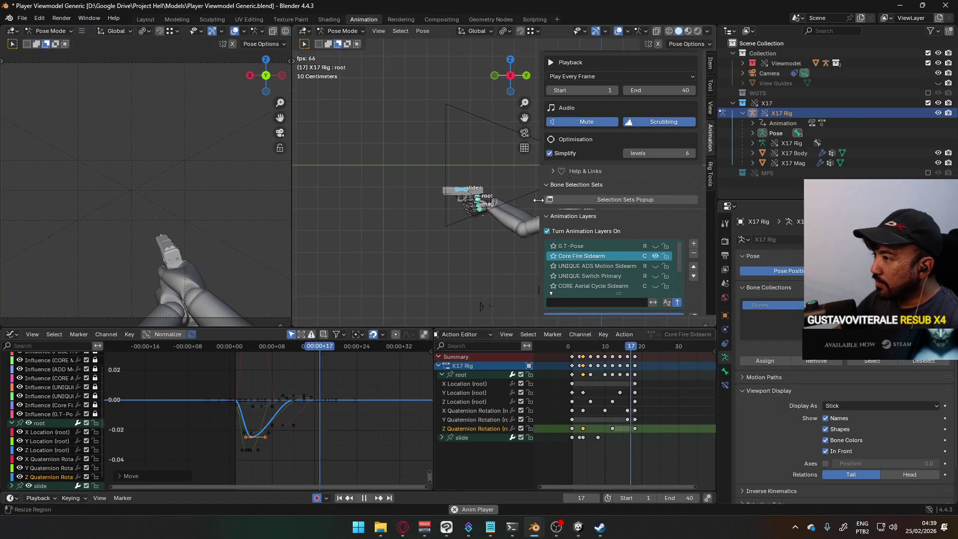
drag(543, 199, 560, 200)
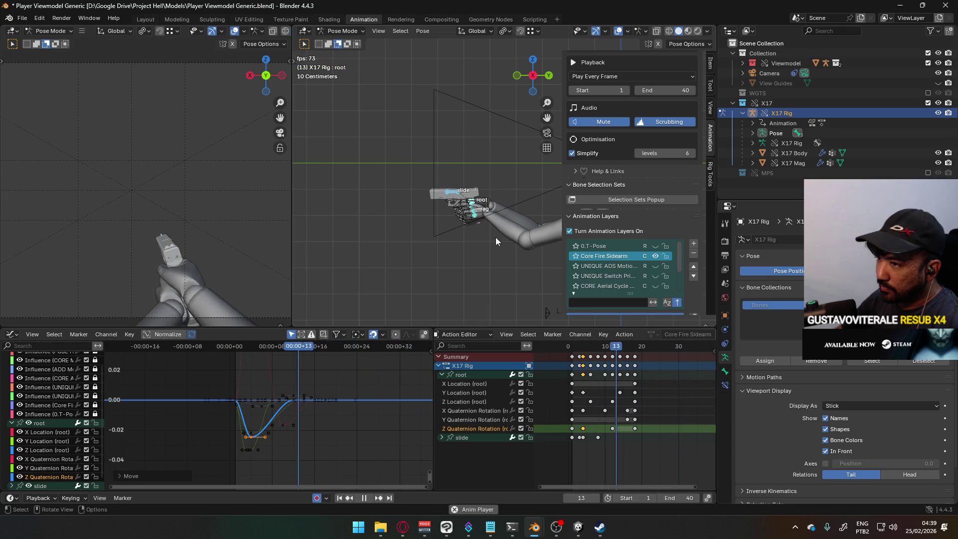
key(space)
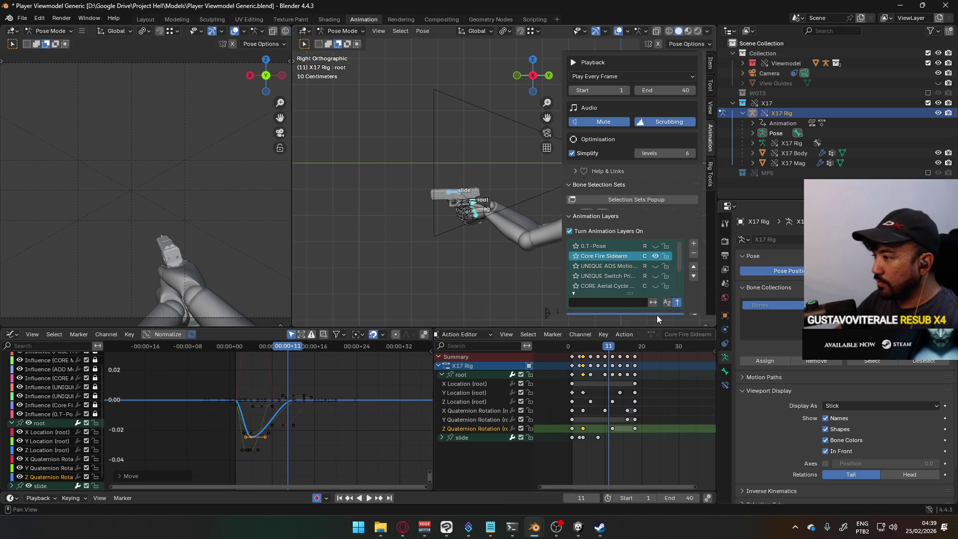
key(space)
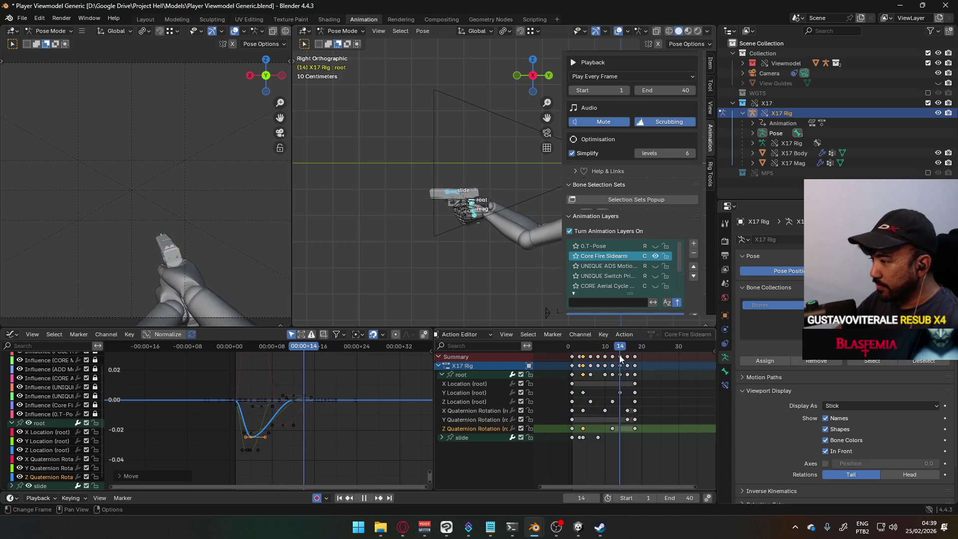
key(Escape)
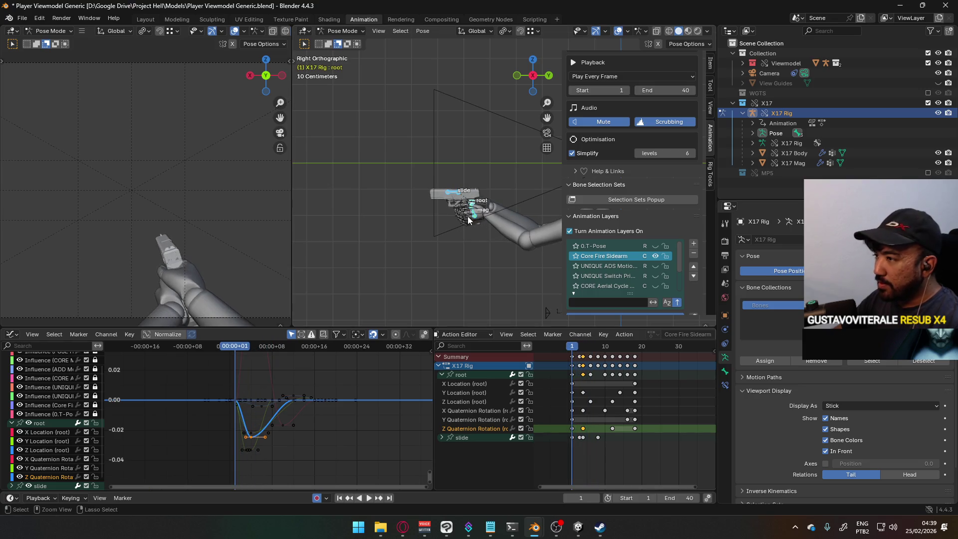
Save Player Viewmodel Generic.blend, scrub the animation, and exclude the X17 collection.
key(ctrl+s)
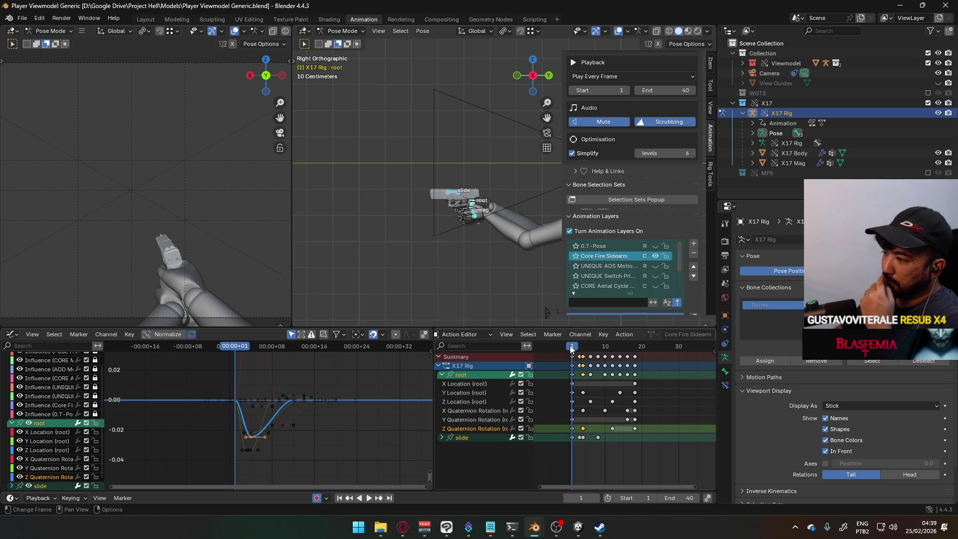
drag(573, 349, 634, 349)
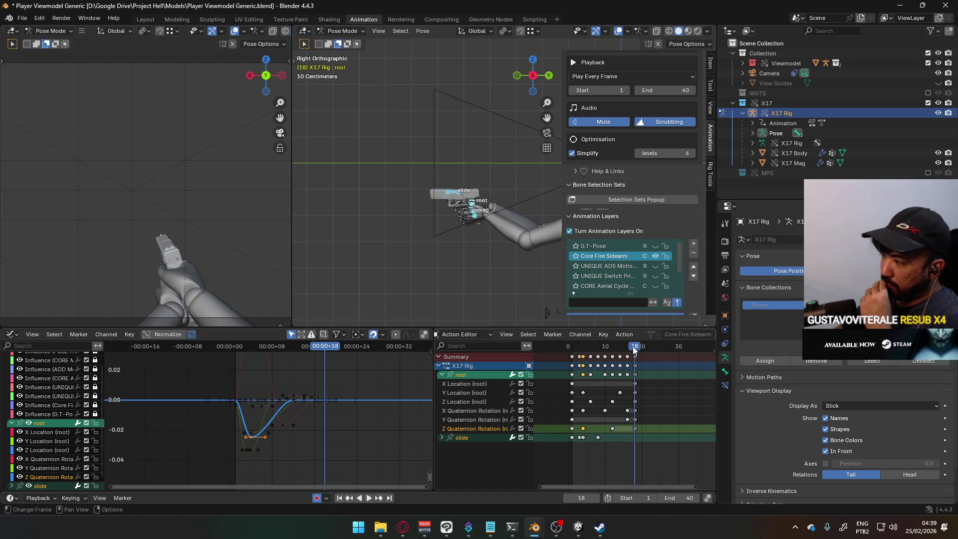
click(926, 105)
Enable the MP5 collection, make MP5 Rig active, and add a new animation layer.
click(927, 112)
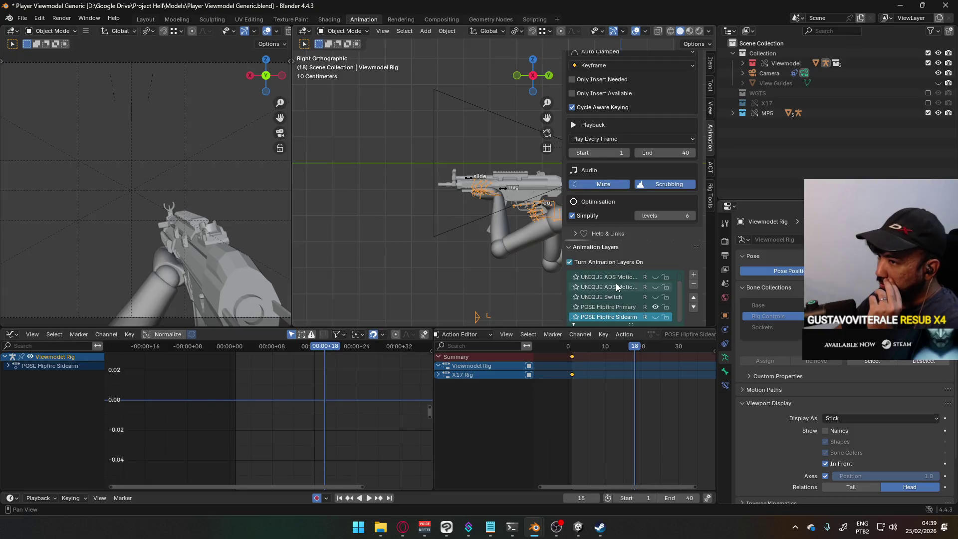
click(505, 190)
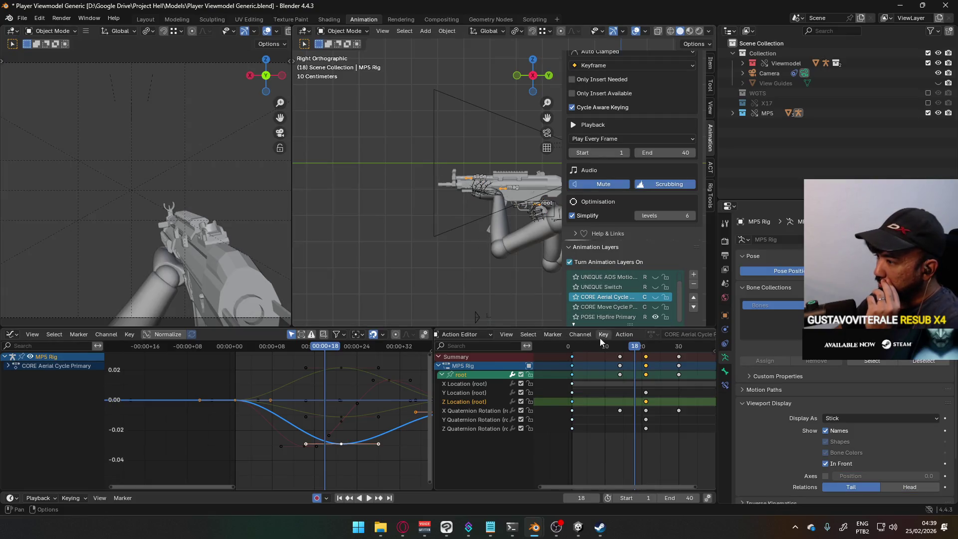
drag(633, 346, 576, 349)
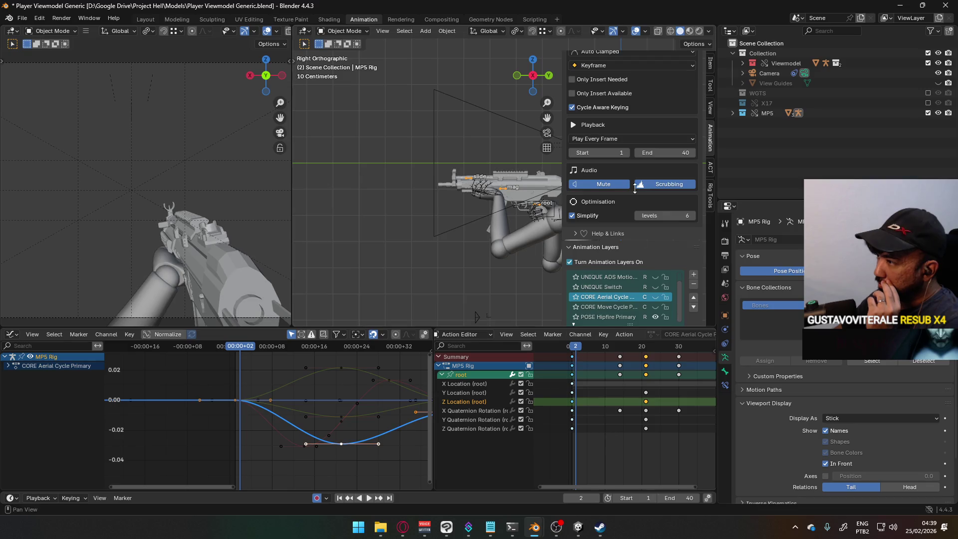
scroll(651, 216, down, 4)
scroll(641, 268, down, 4)
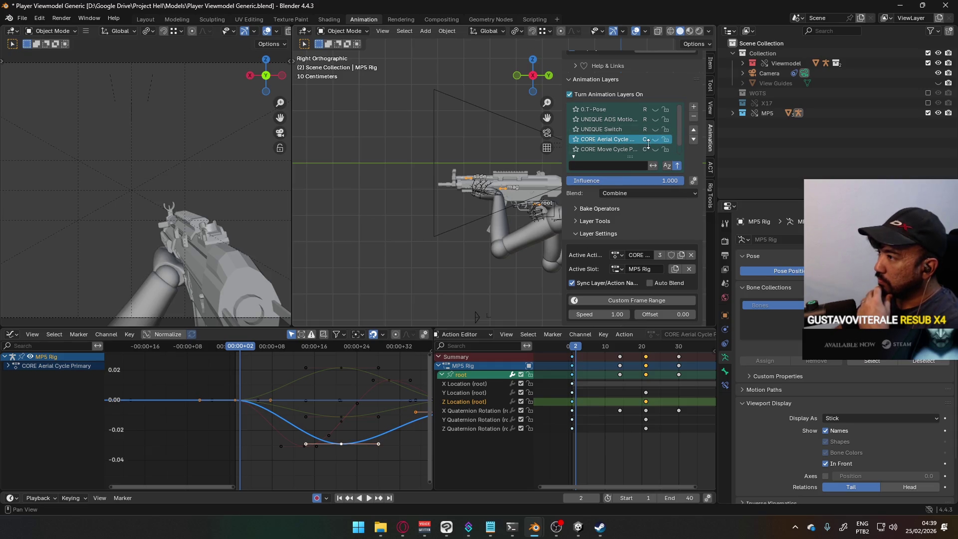
click(694, 107)
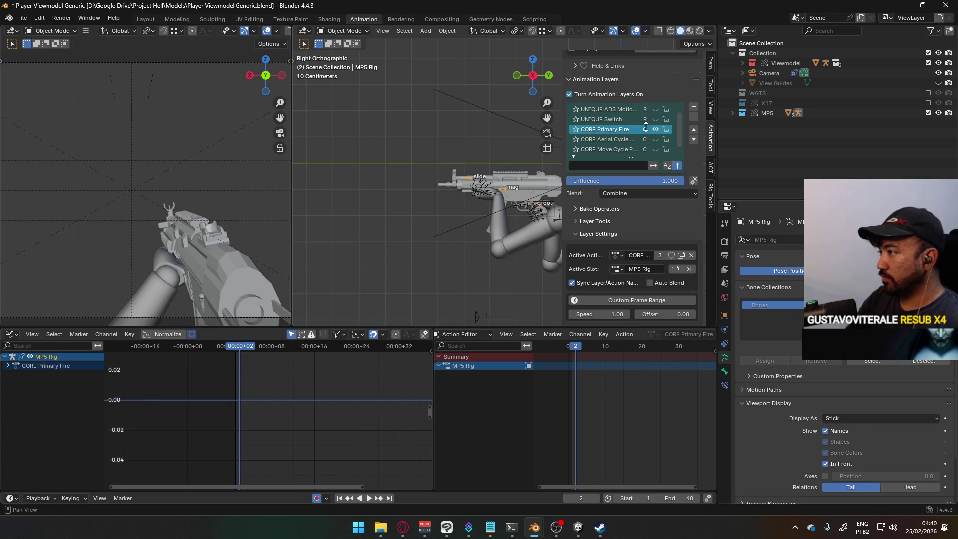
In Pose Mode at frame 1, key location and rotation for all MP5 bones.
shift+middle_drag(463, 180, 455, 205)
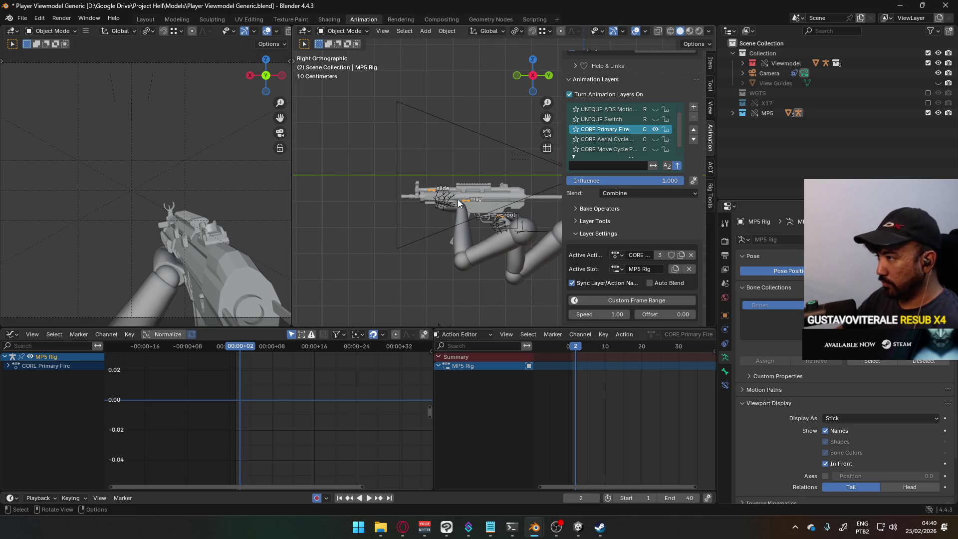
click(340, 35)
click(344, 65)
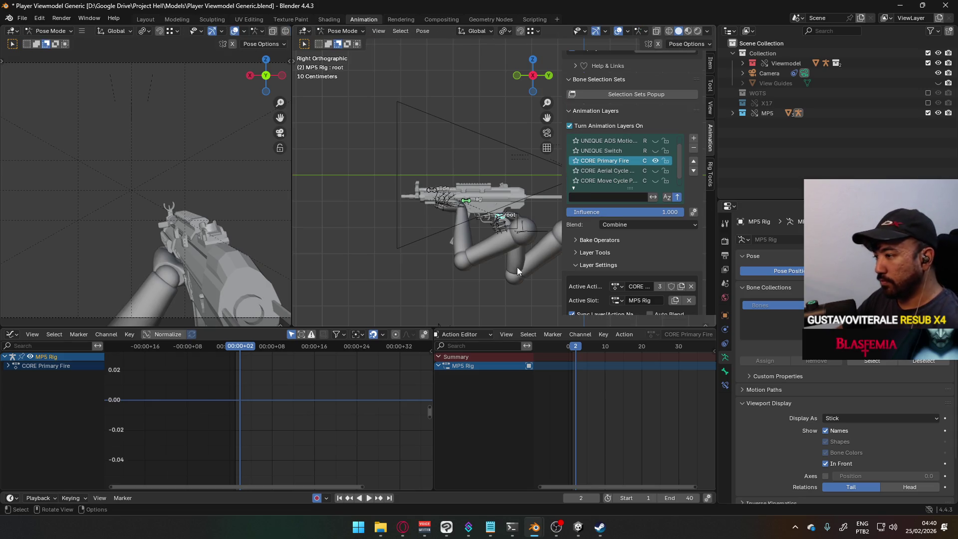
drag(576, 346, 572, 347)
key(a)
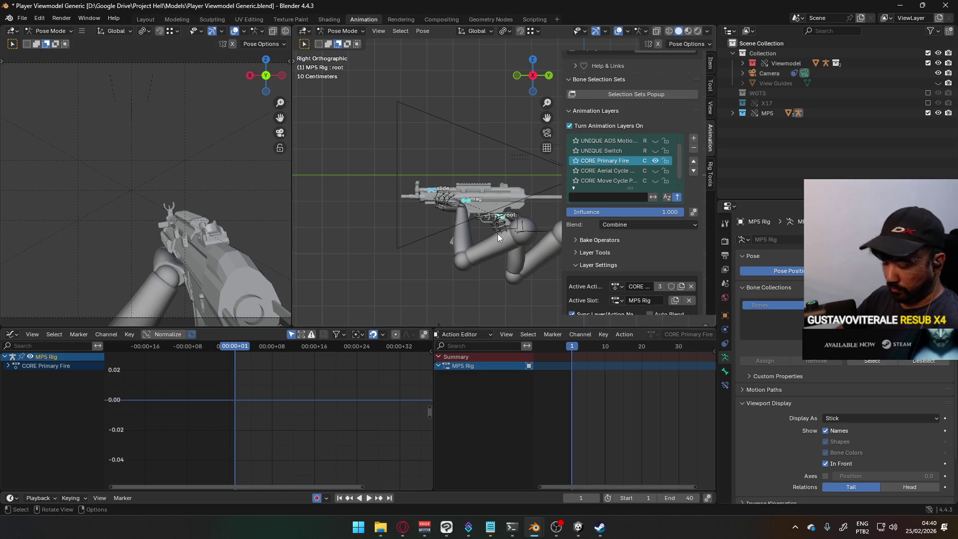
key(i)
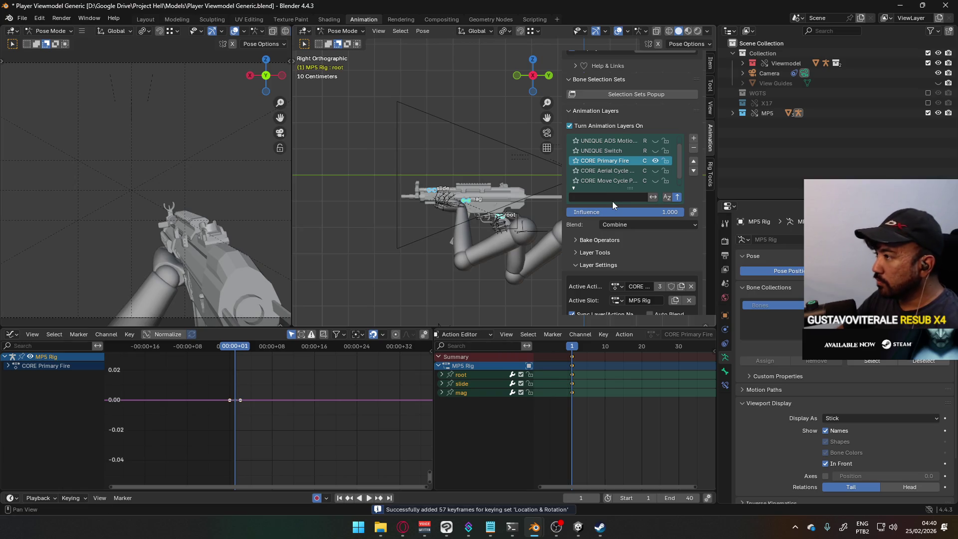
Switch MP5 Rig to Object Mode, reselect it, and return to Pose Mode.
click(354, 31)
click(344, 44)
click(449, 212)
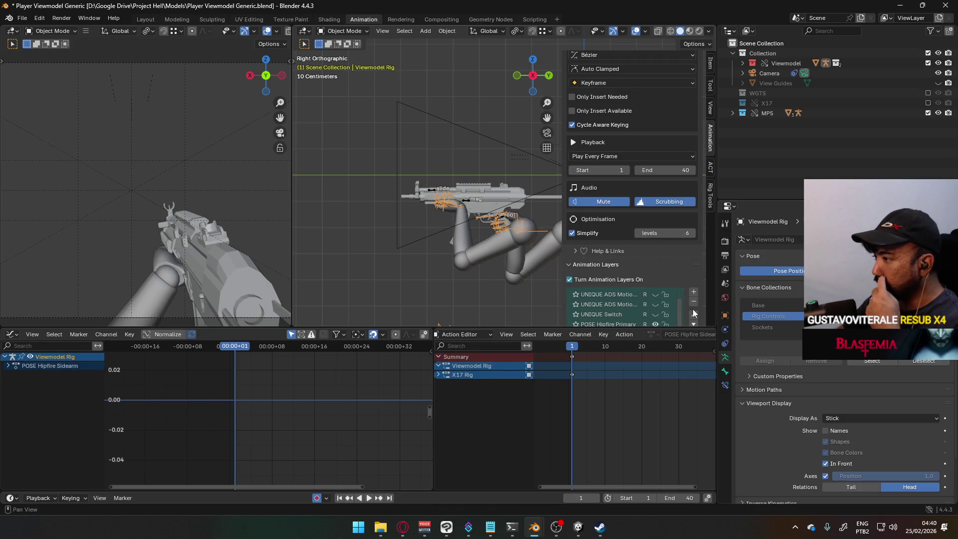
click(463, 207)
click(344, 31)
click(367, 60)
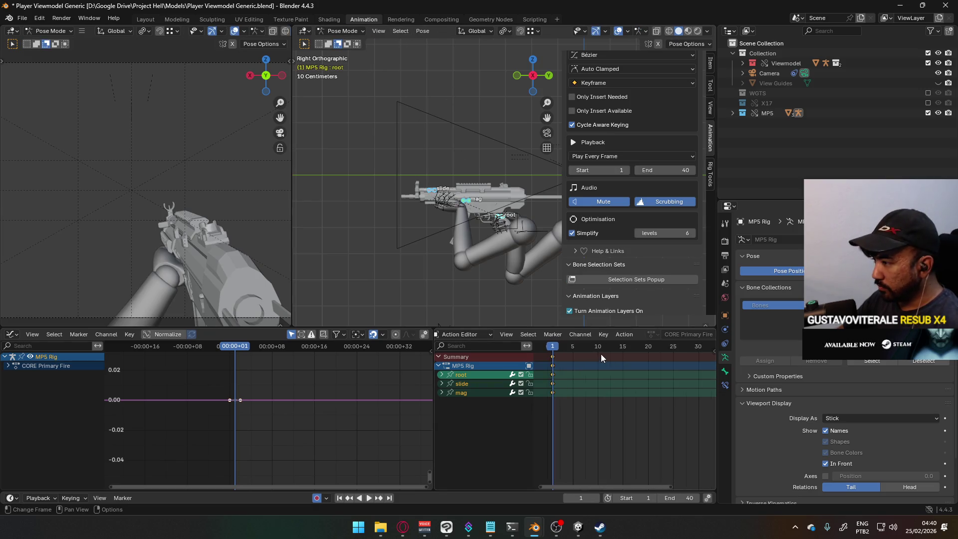
Scrub to frame 10, select only the root bone, then switch to the browser.
drag(573, 349, 605, 349)
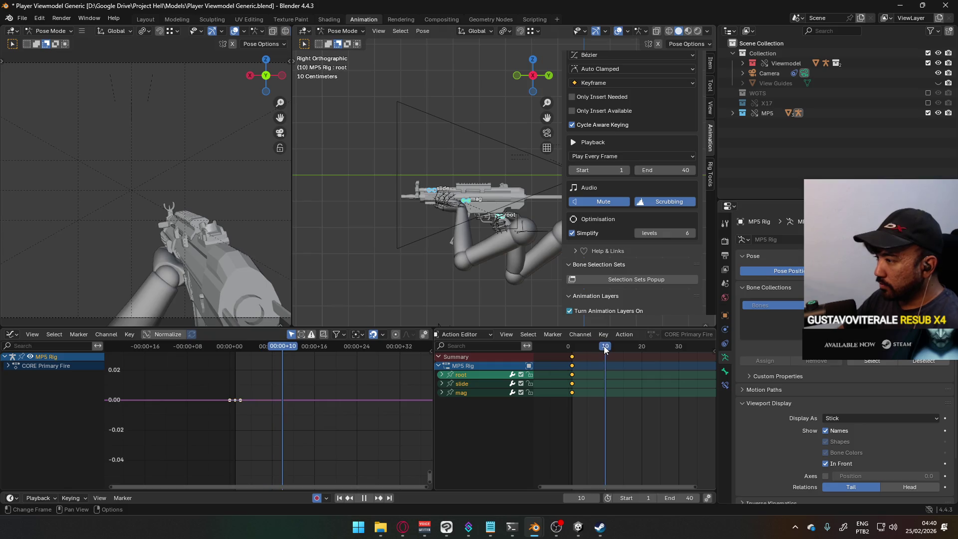
scroll(497, 217, up, 1)
click(500, 225)
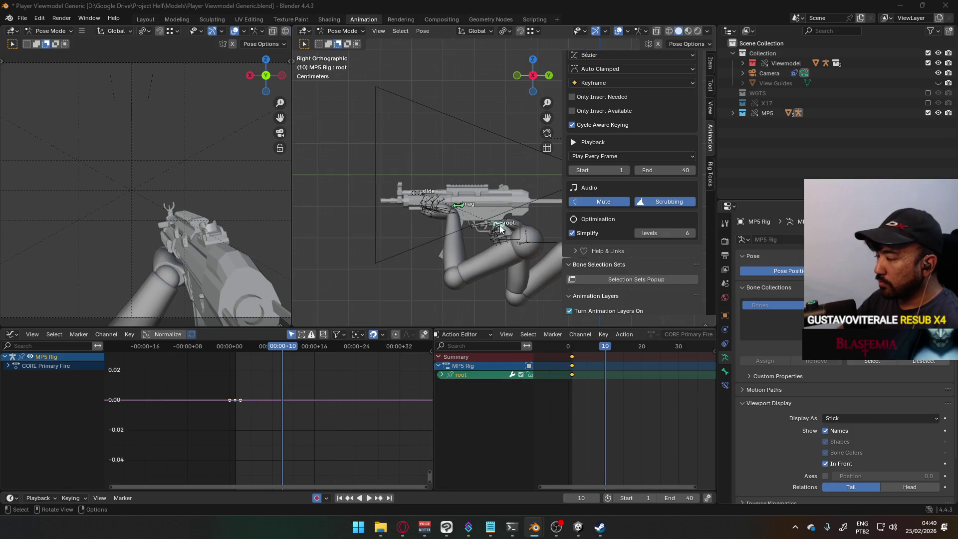
key(alt+Tab)
Pause the music video and open YouTube home in a new tab.
click(521, 223)
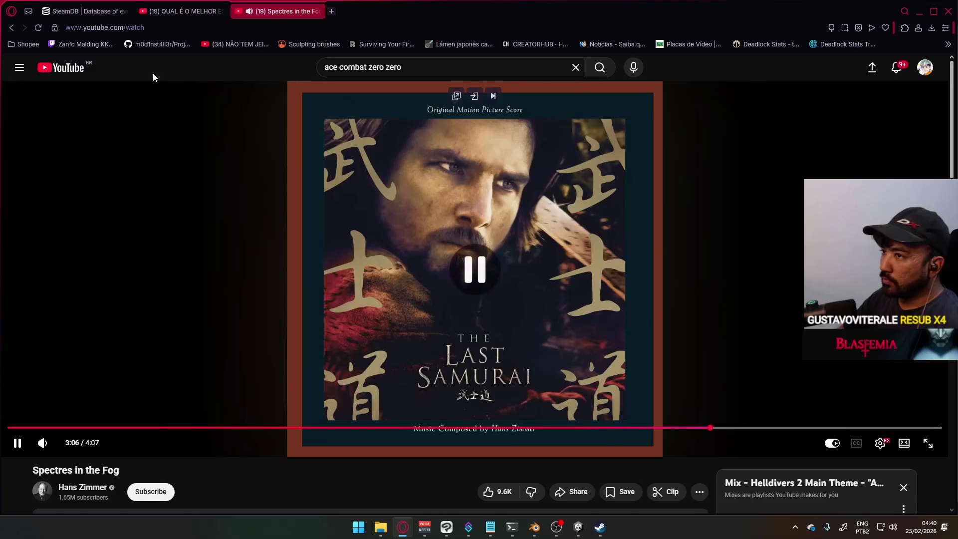
right_click(83, 70)
click(99, 79)
click(375, 14)
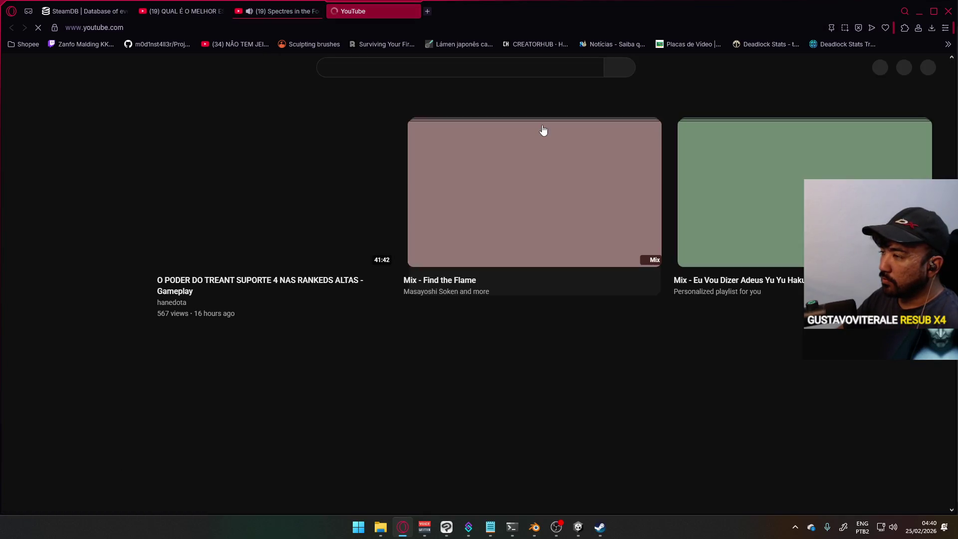
Search 'mp5 full auto slowmo' and watch the full auto MP5 slow-motion clip.
click(472, 70)
text(m)
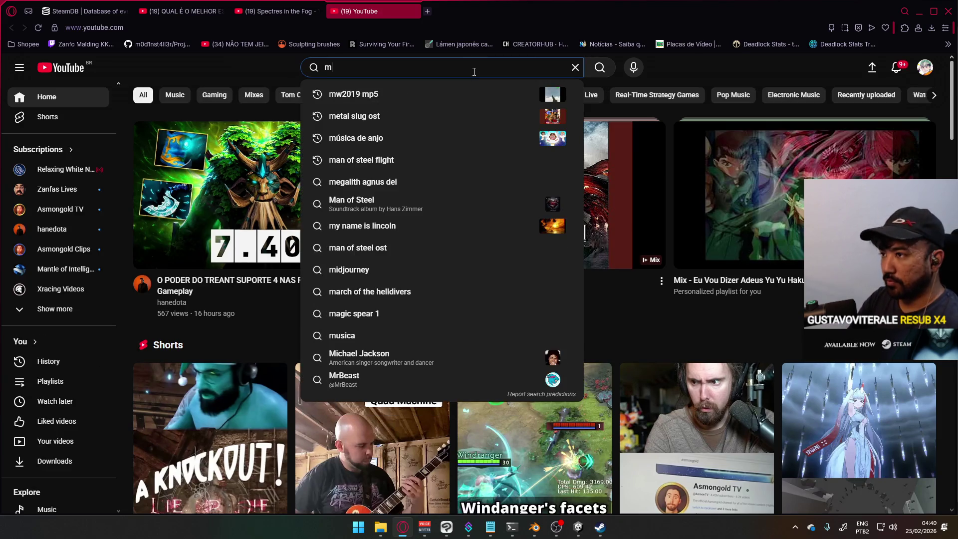
text(p5 full au)
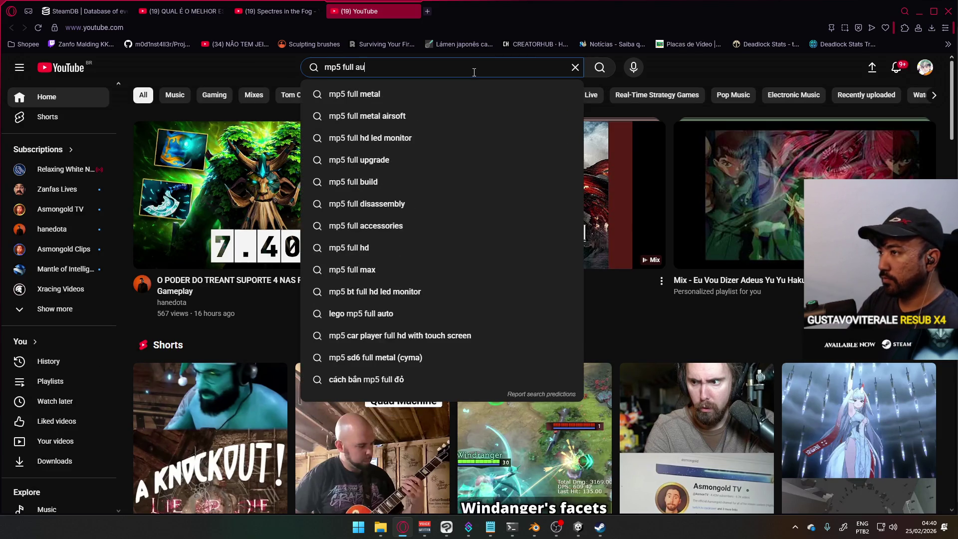
text(to slowmo)
key(Return)
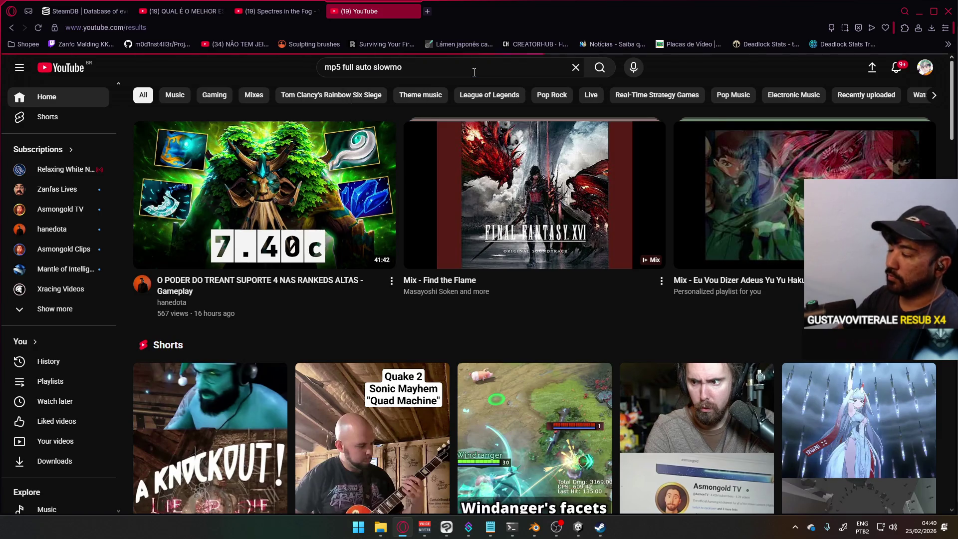
click(519, 107)
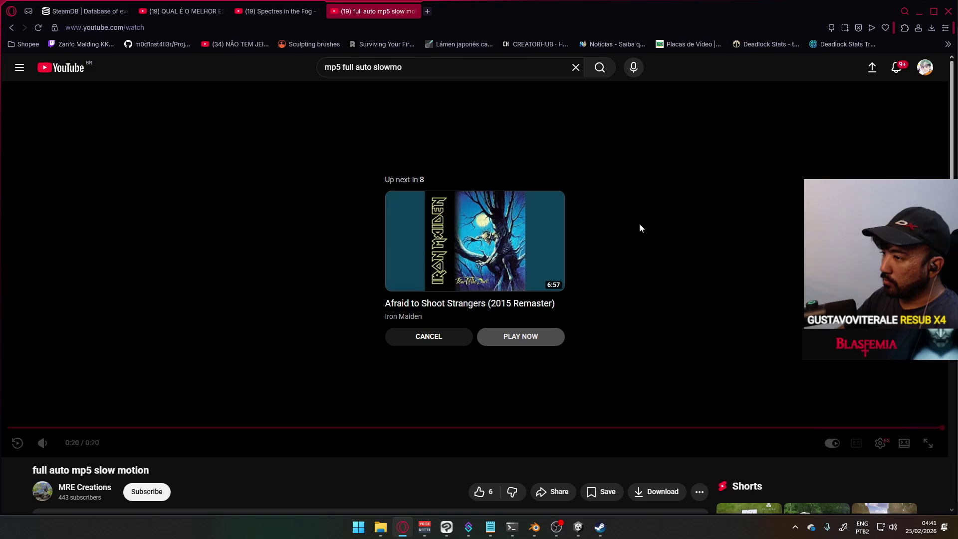
click(438, 335)
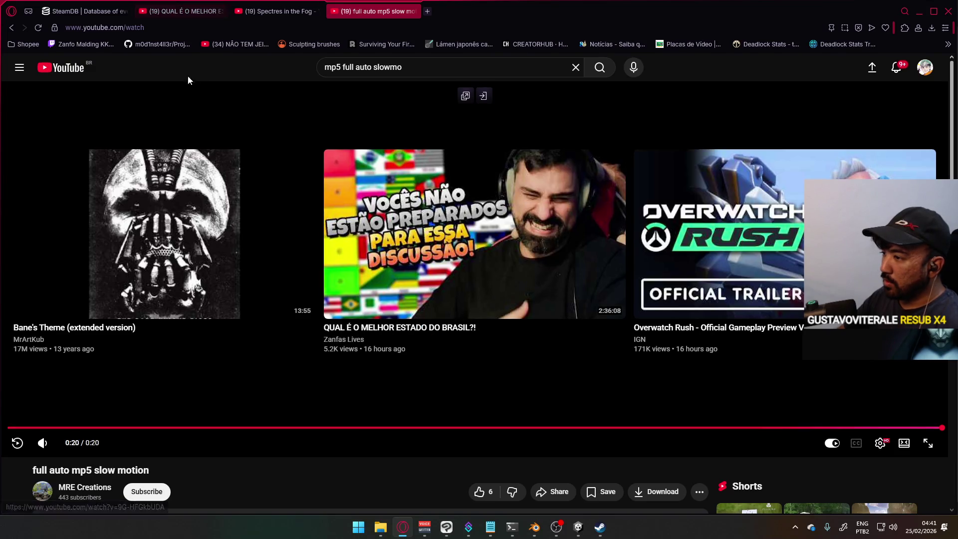
Open the POF MP5 Full Auto Slow Motion video, pause at 0:22, and return to Blender.
click(14, 28)
scroll(598, 293, down, 2)
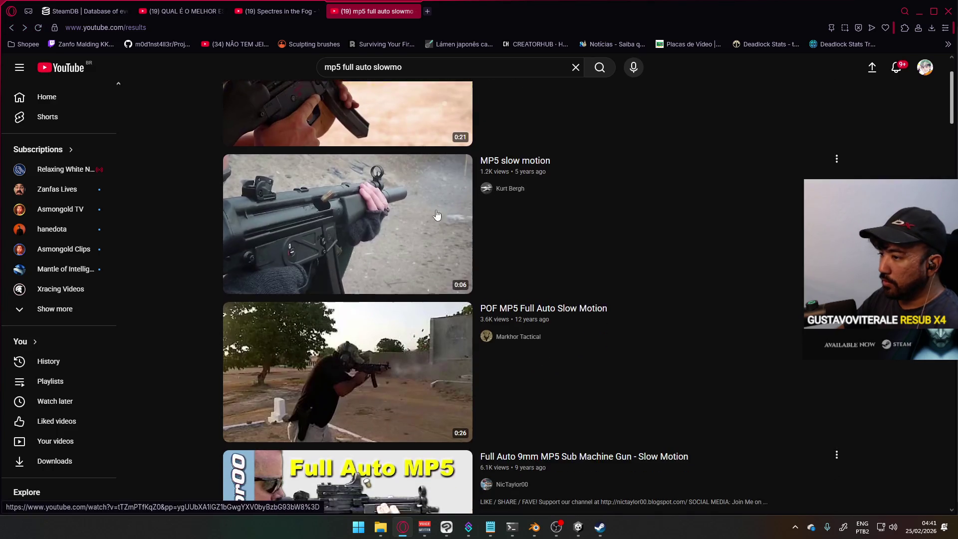
scroll(554, 321, down, 1)
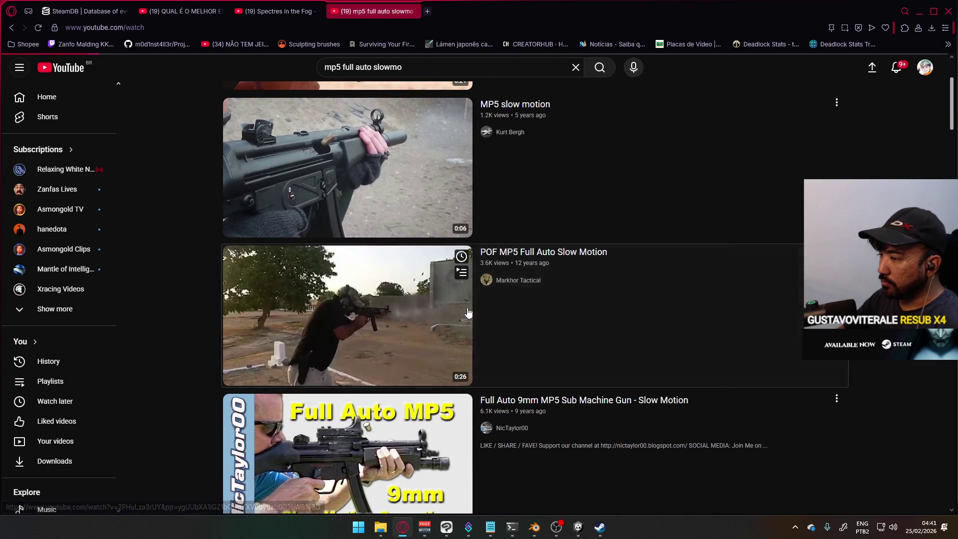
click(551, 310)
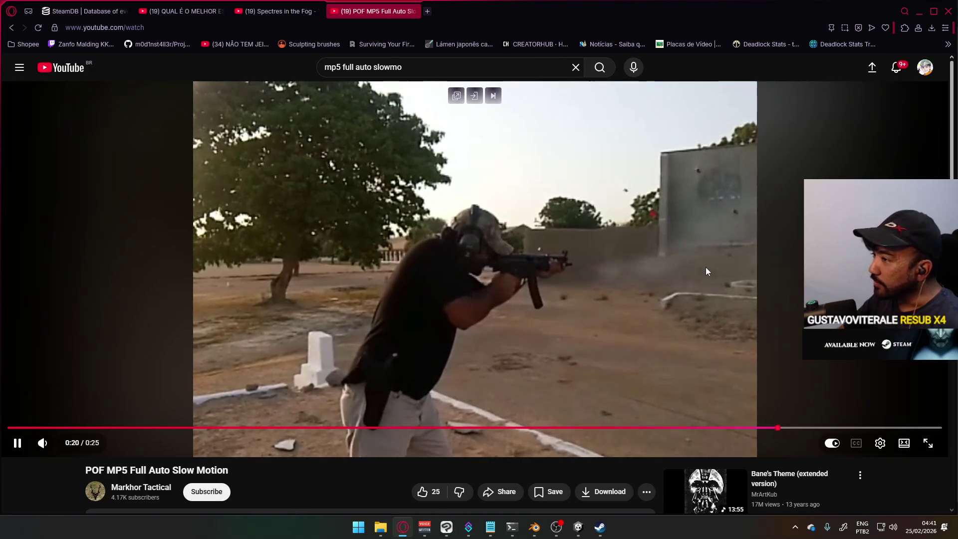
click(584, 255)
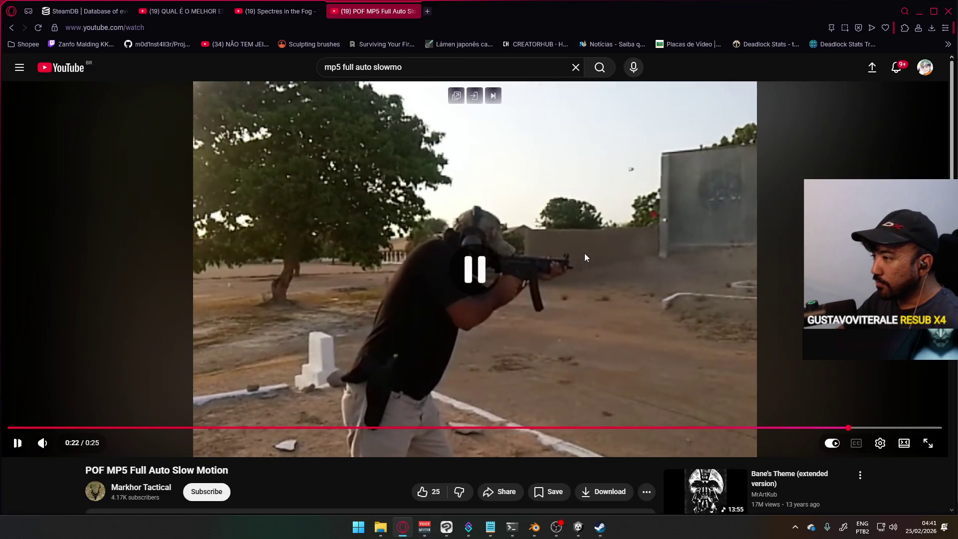
key(alt+Tab)
key(alt+Tab)
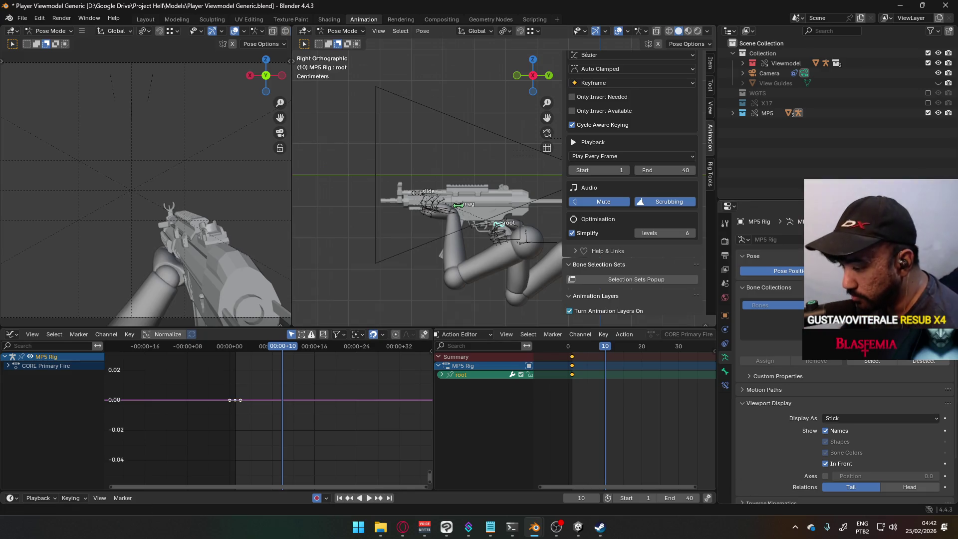
key(alt+Tab)
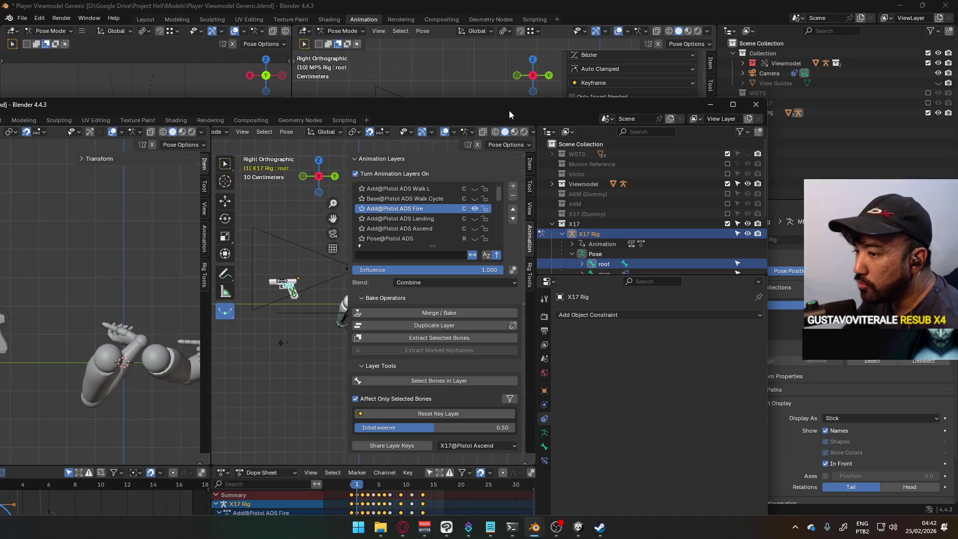
Minimize the extra X17 Blender window and play the CORE Primary Fire action from frame 1.
click(711, 105)
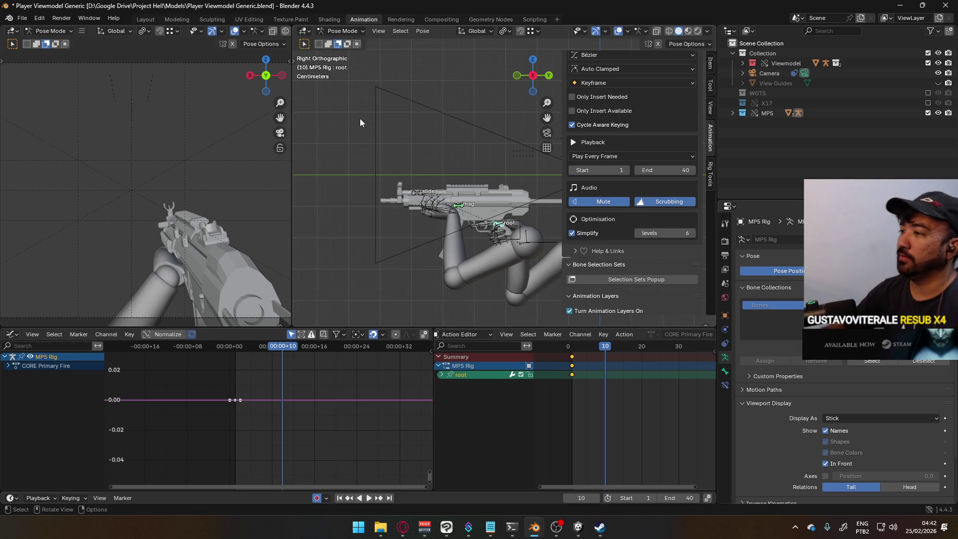
click(573, 347)
key(space)
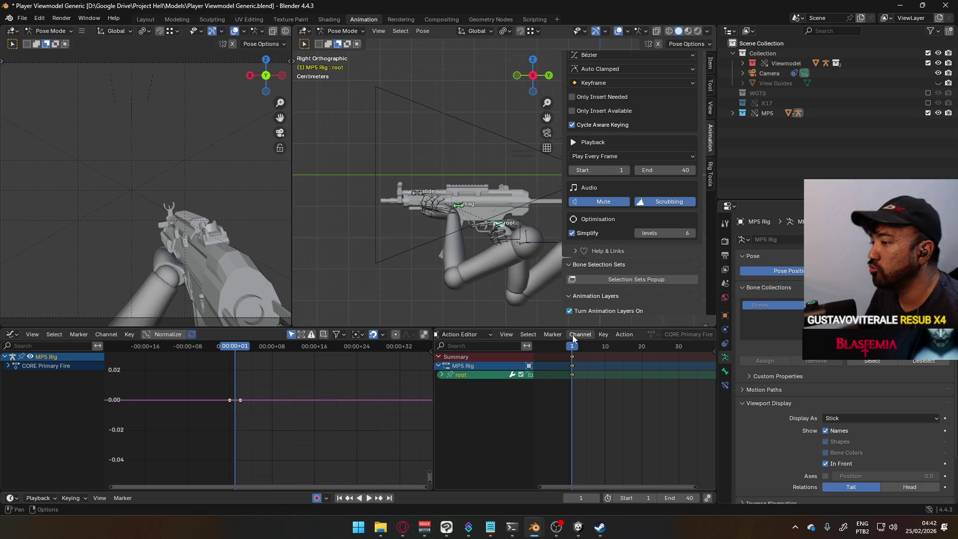
At frame 10, move the root bone along Y to key the recoil dip.
scroll(487, 287, up, 2)
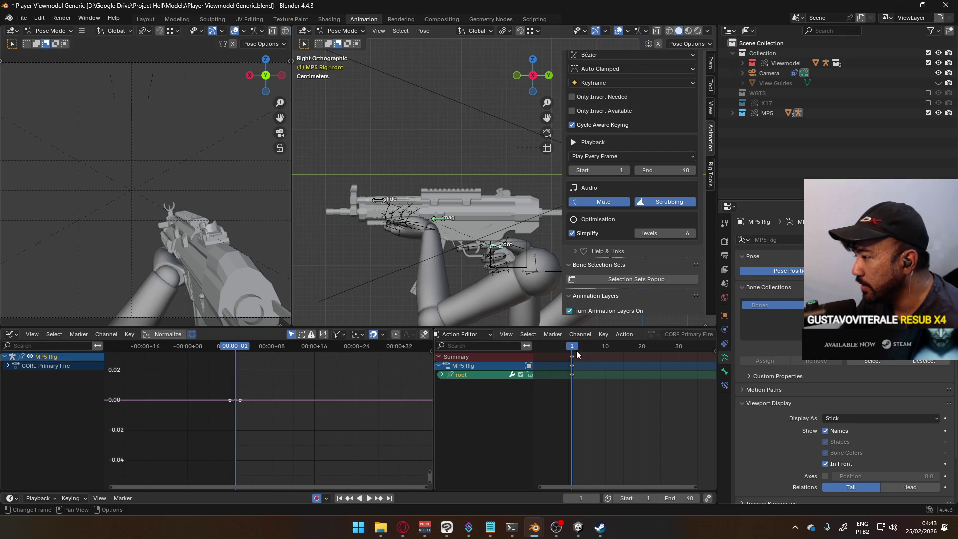
drag(572, 347, 605, 348)
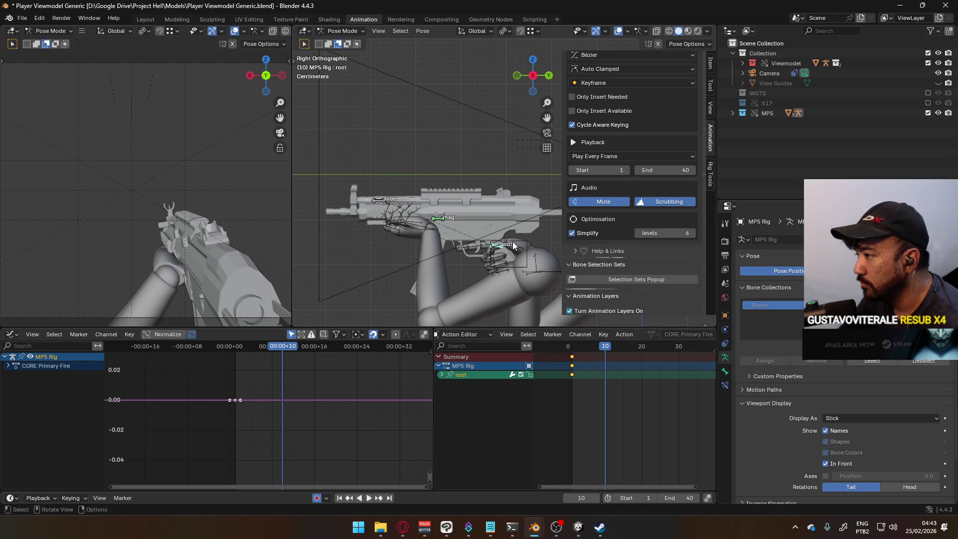
key(g)
key(y)
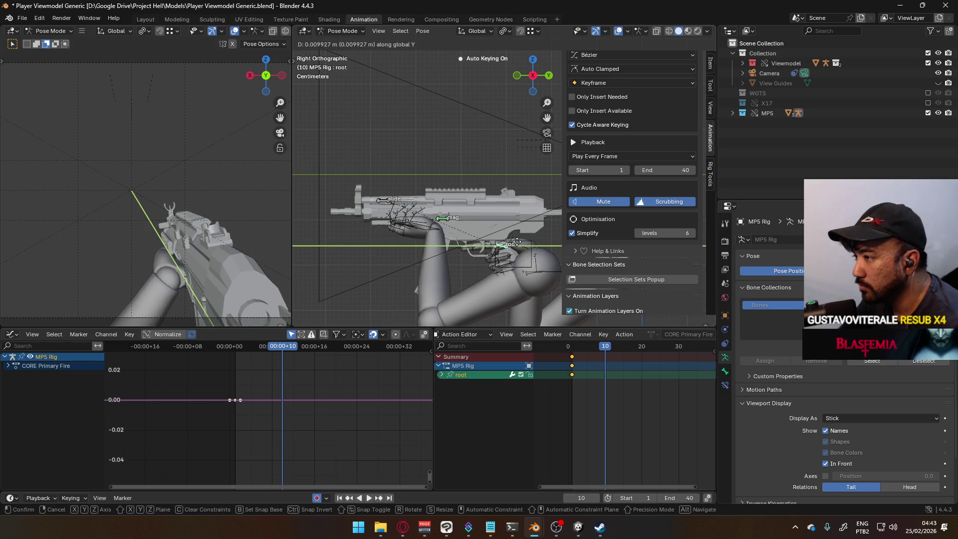
click(519, 244)
key(space)
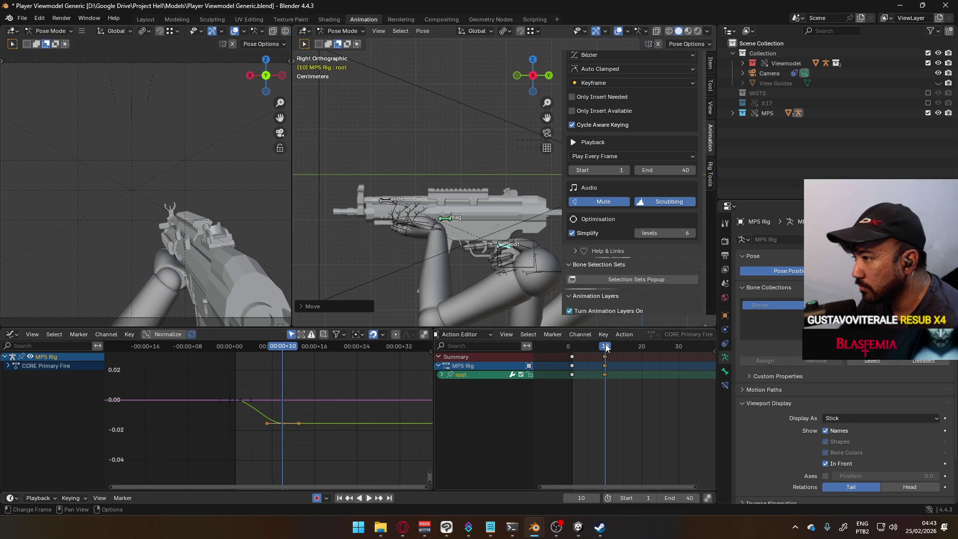
click(603, 348)
drag(603, 347, 604, 347)
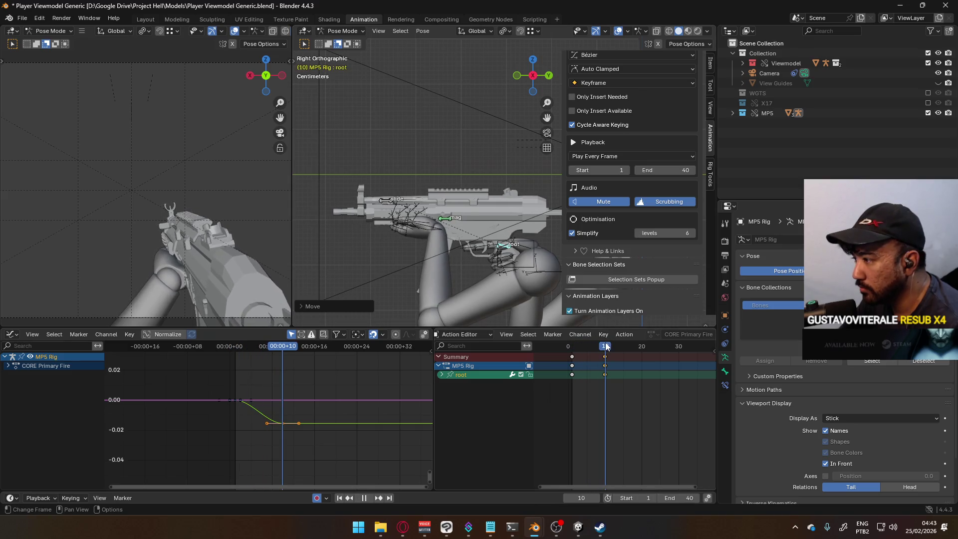
key(g)
key(y)
click(547, 363)
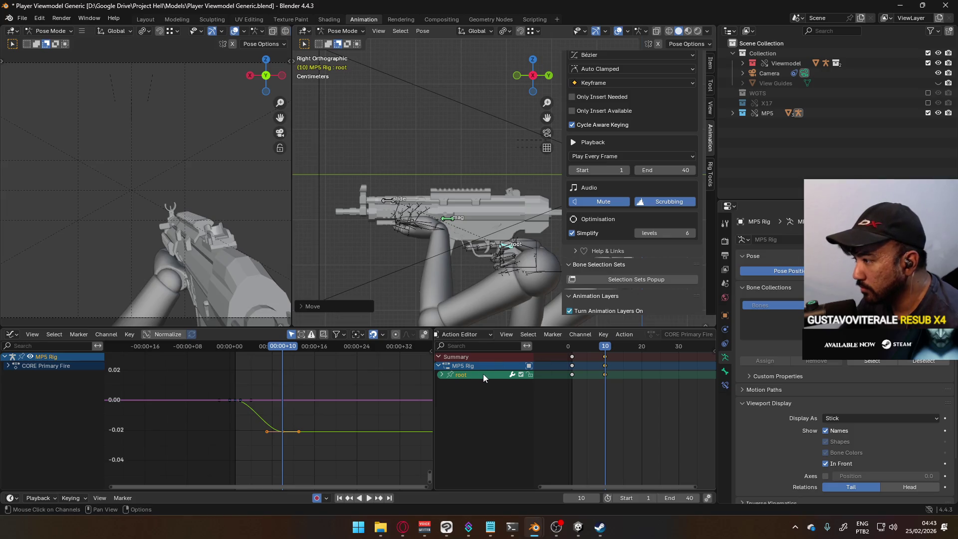
Replay the recoil, then paste the frame-1 rest pose keys at frame 20.
click(604, 356)
click(584, 348)
key(space)
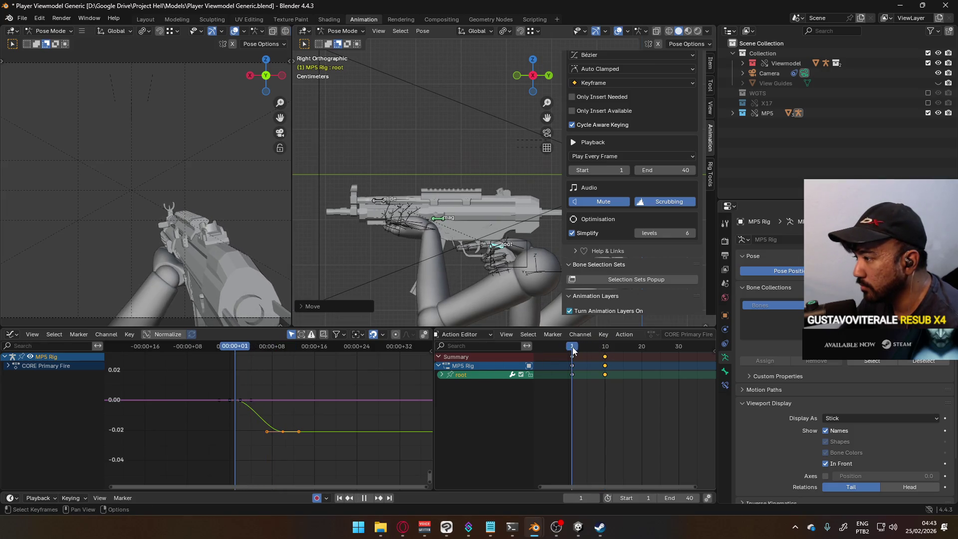
click(605, 348)
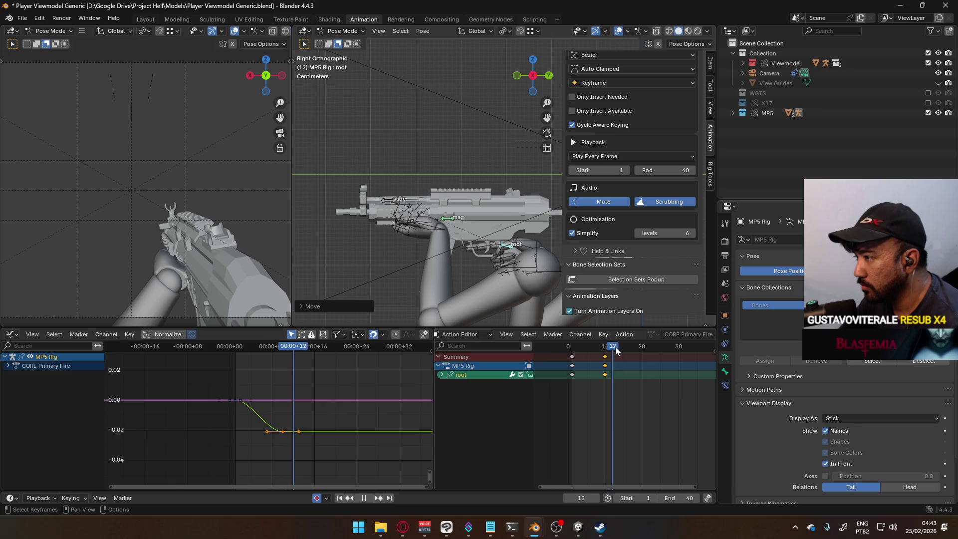
click(572, 349)
key(space)
click(573, 356)
drag(574, 348, 641, 348)
key(ctrl+v)
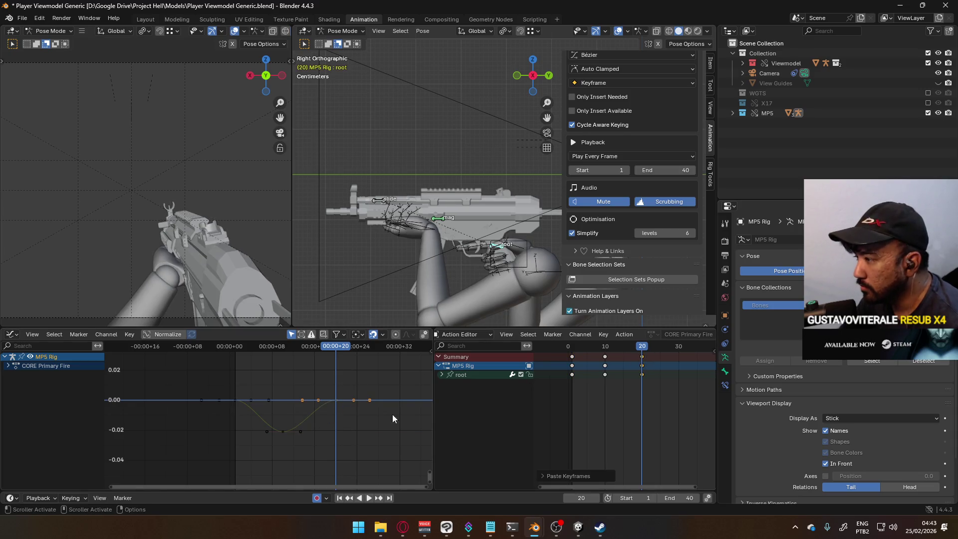
Isolate the root's Y Location curve and slide its lowest dip key earlier in time.
click(467, 375)
click(441, 375)
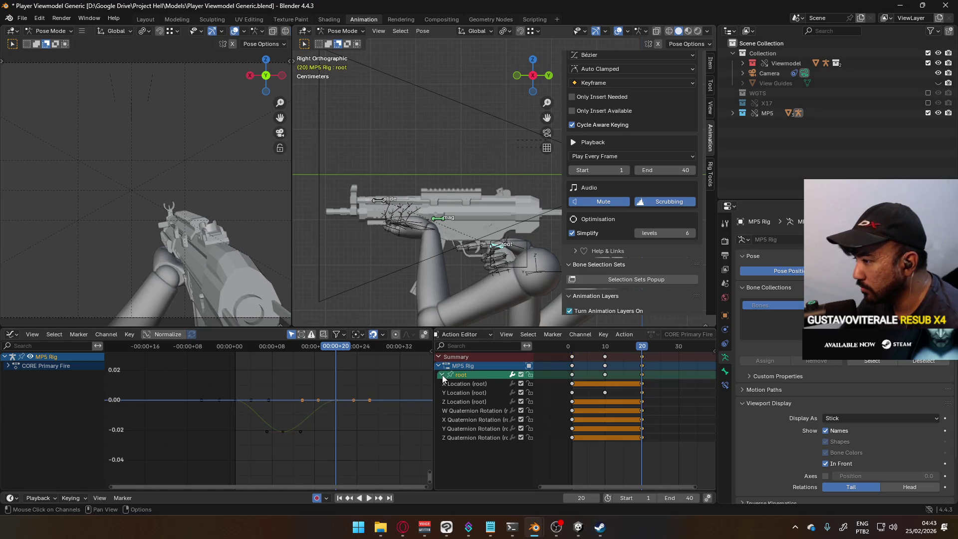
click(479, 393)
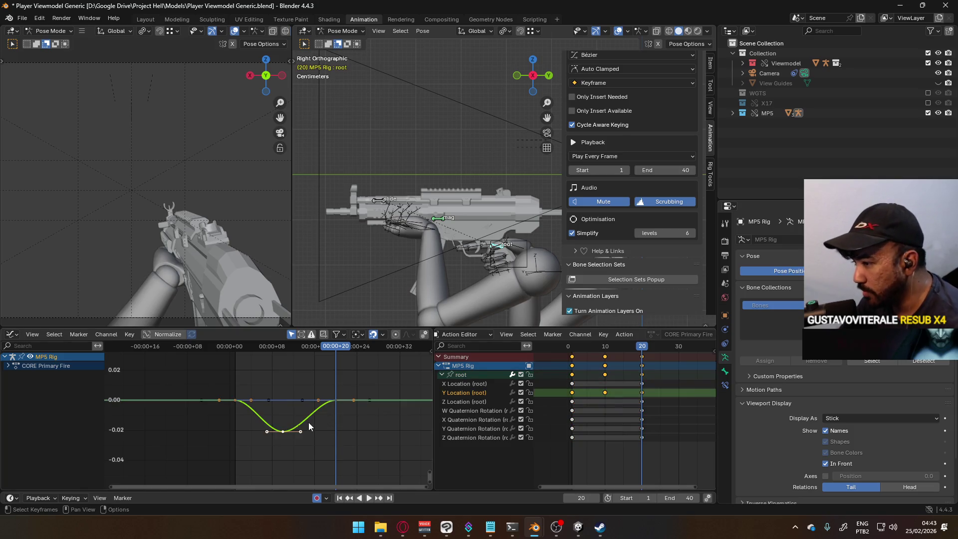
scroll(324, 417, up, 1)
click(285, 435)
click(284, 432)
key(g)
key(x)
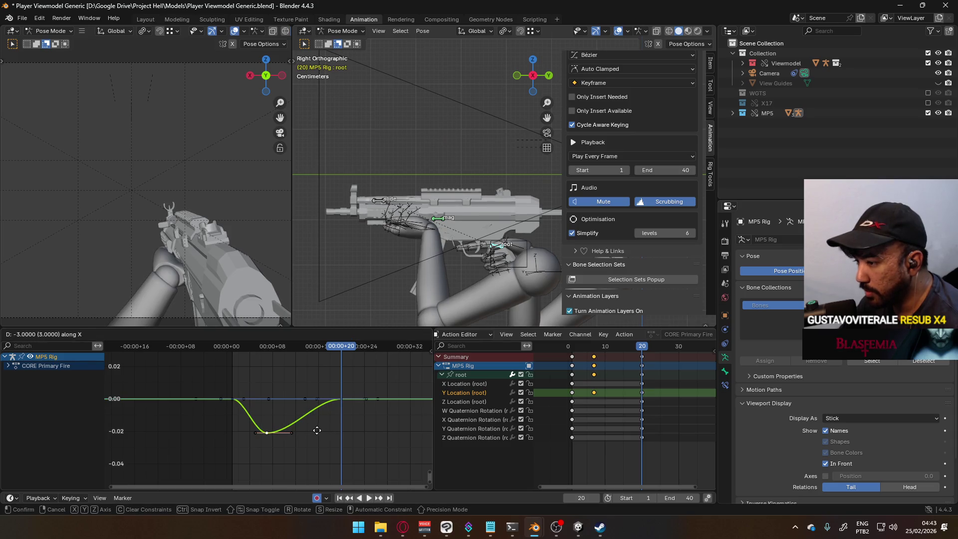
click(319, 430)
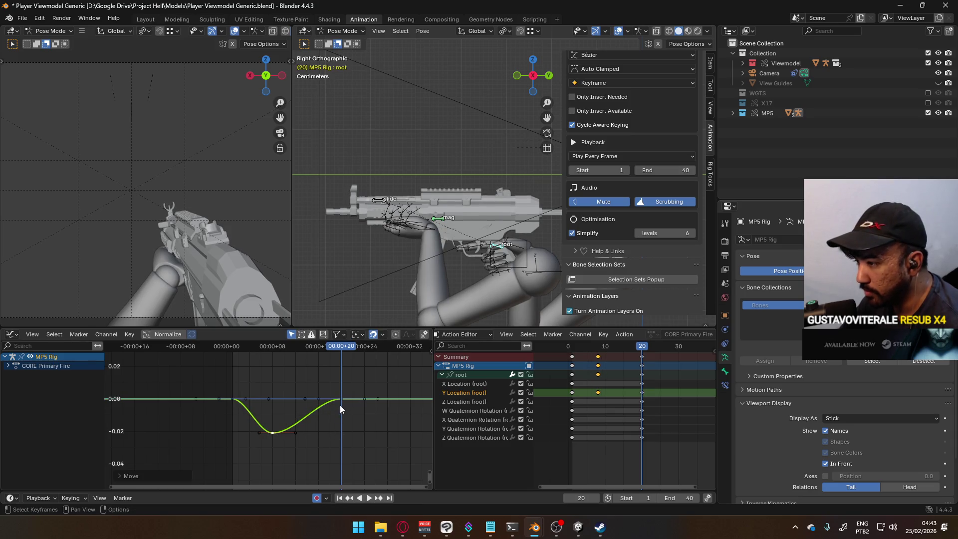
Scale all root keys after frame 1 in time so the recoil ends near frame 13.
key(space)
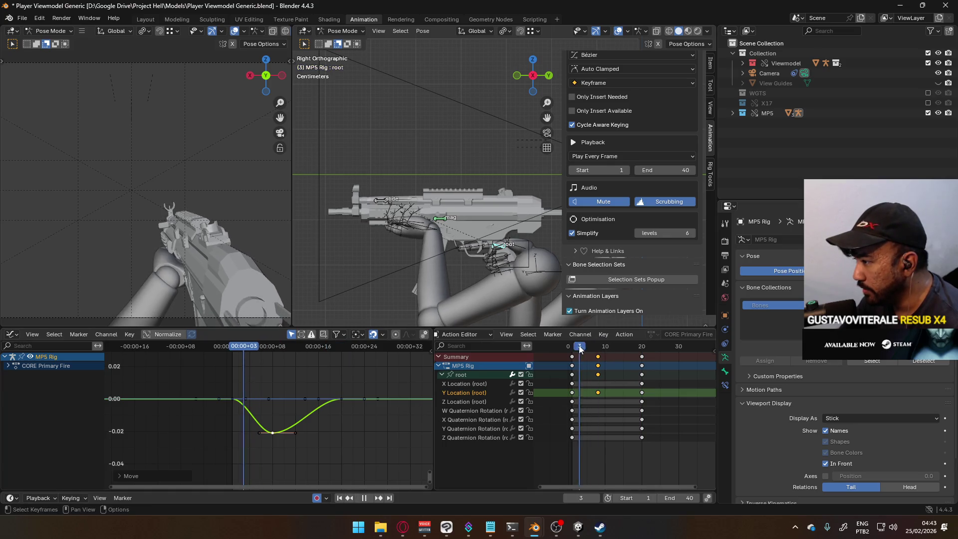
click(572, 346)
key(space)
click(560, 375)
click(572, 375)
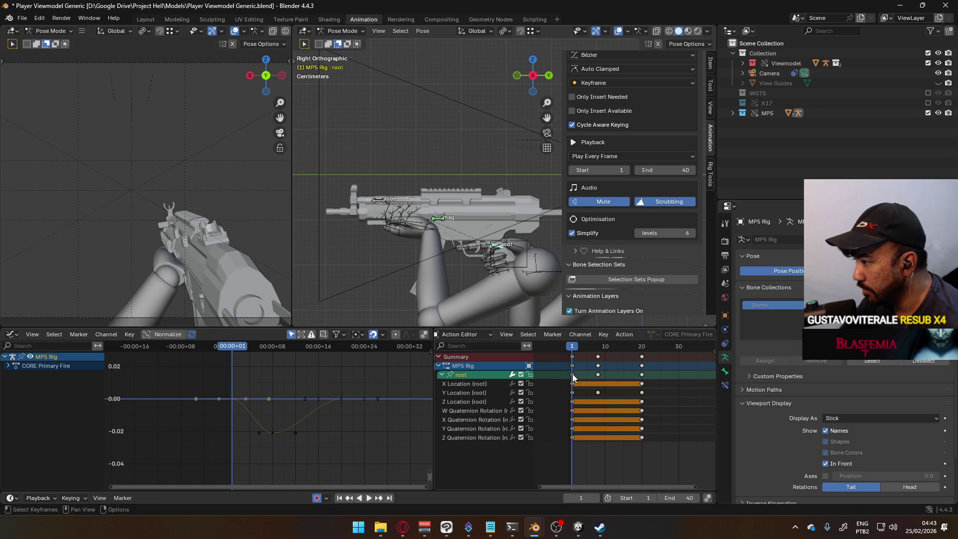
ctrl+click(600, 375)
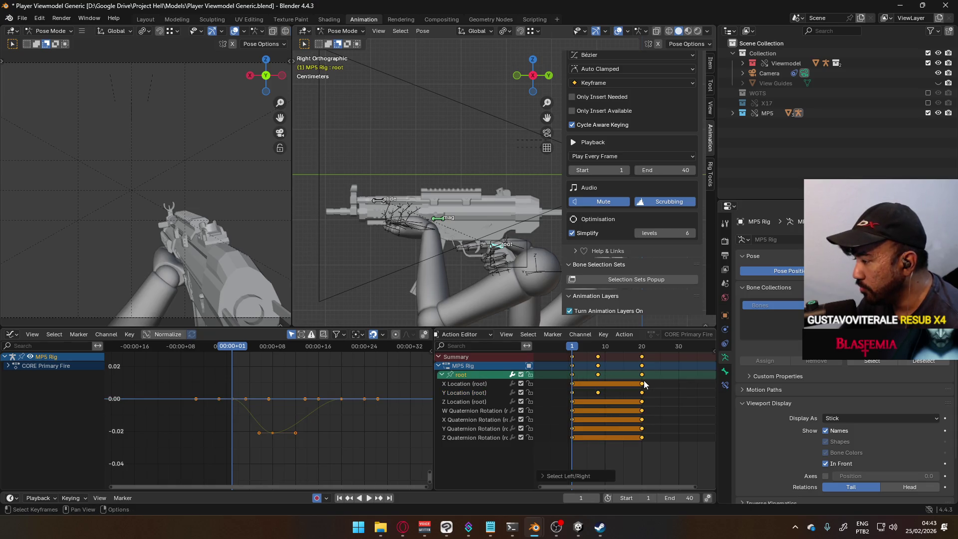
key(s)
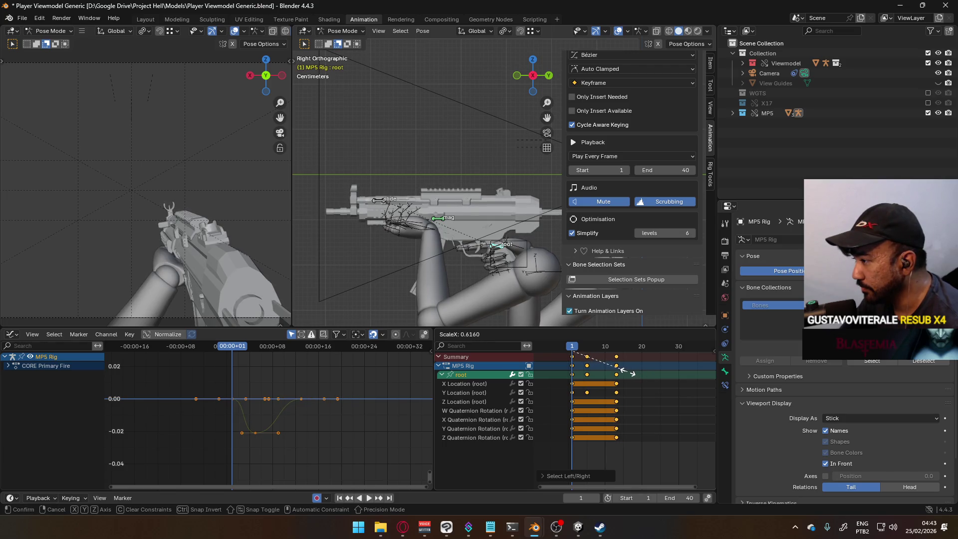
click(626, 371)
Play back the retimed recoil, park on frame 13, and return to the MP5 reference video.
key(space)
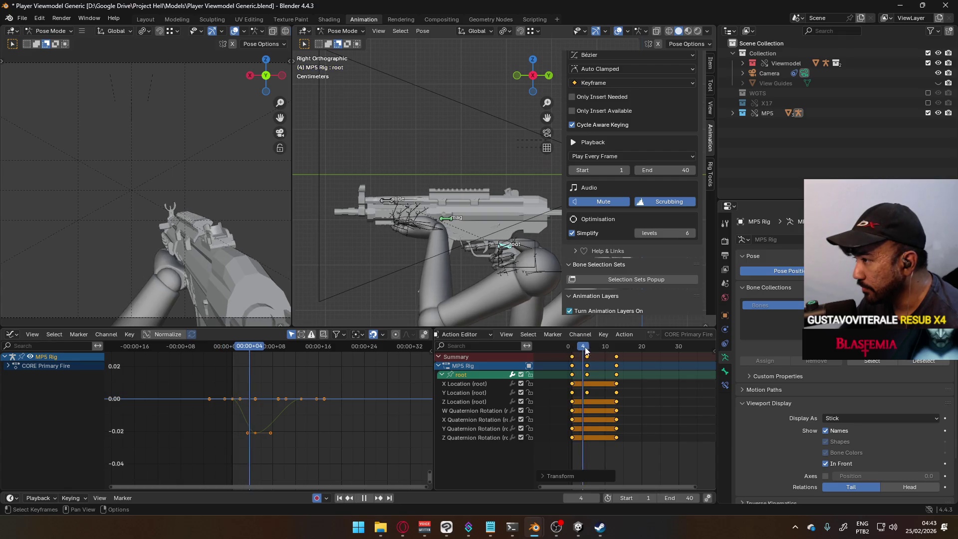
mouse_move(616, 352)
mouse_down()
mouse_move(668, 349)
mouse_move(564, 348)
mouse_move(580, 352)
mouse_up()
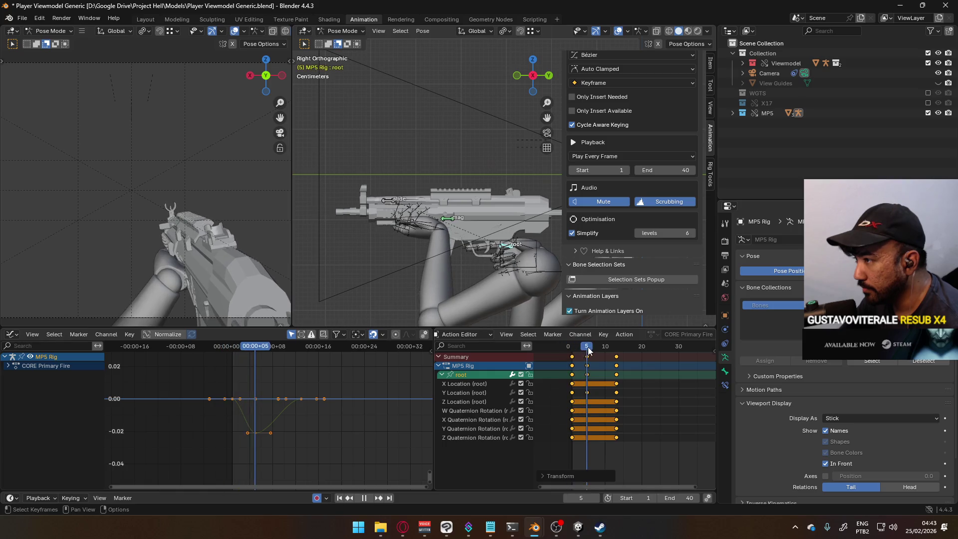
key(space)
click(616, 347)
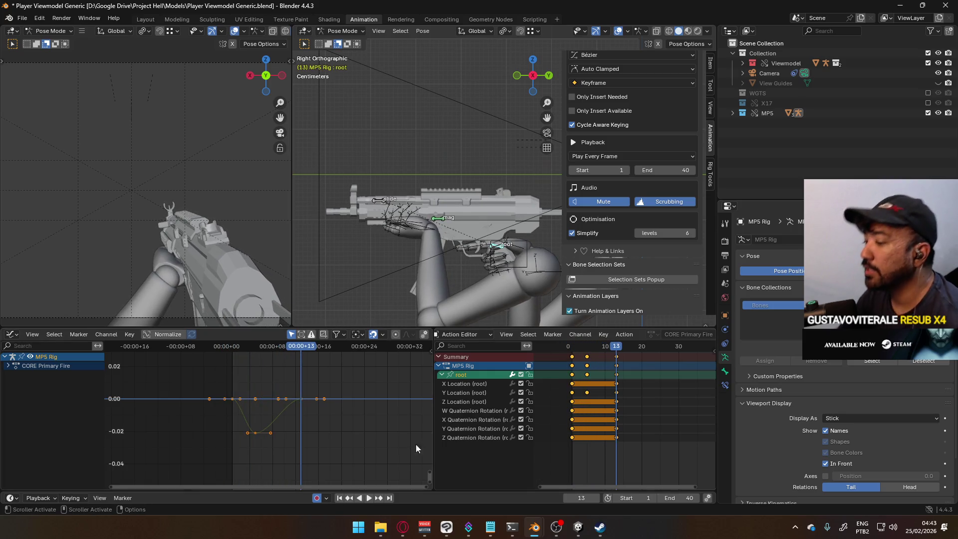
click(403, 527)
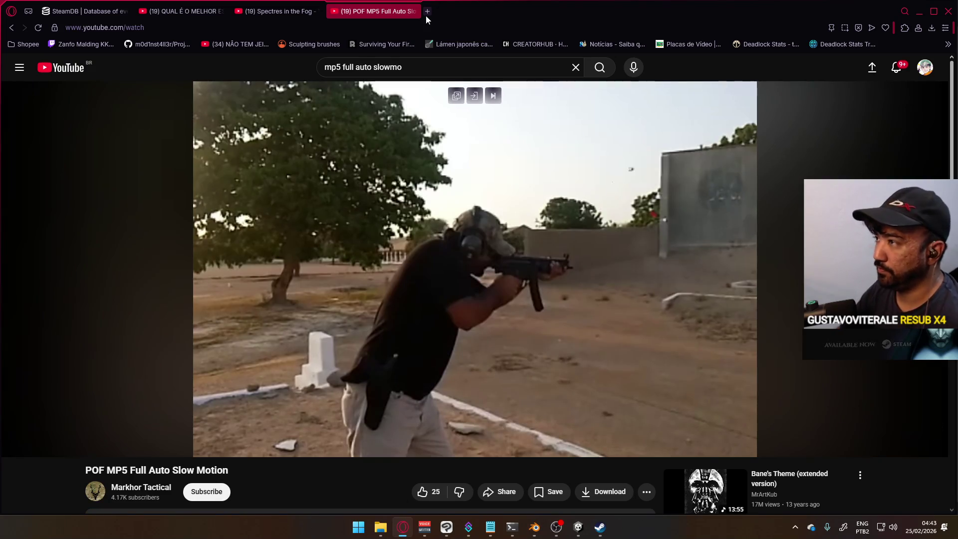
Search Google for 'mp5 rof' in a new tab, showing roughly 800 rounds per minute.
click(426, 14)
text(mp5 rof)
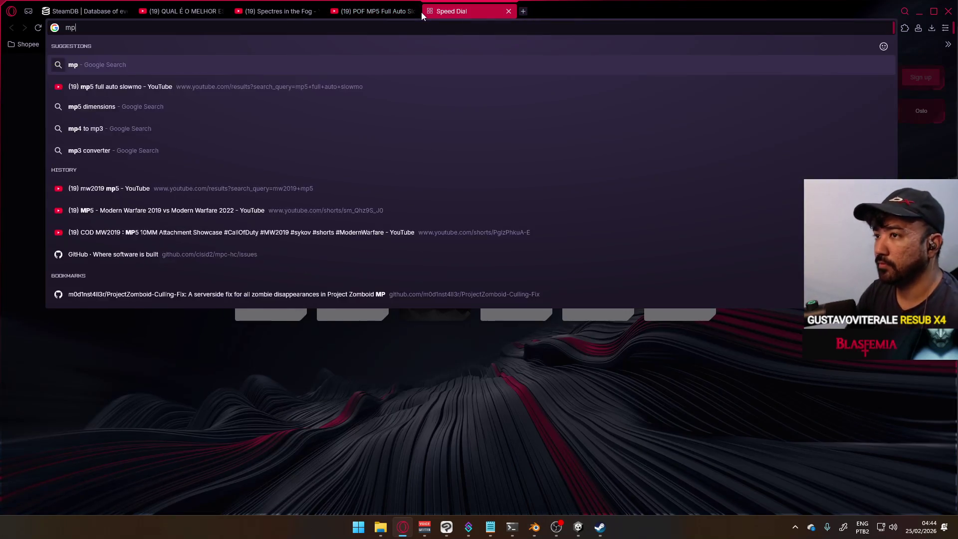
key(Return)
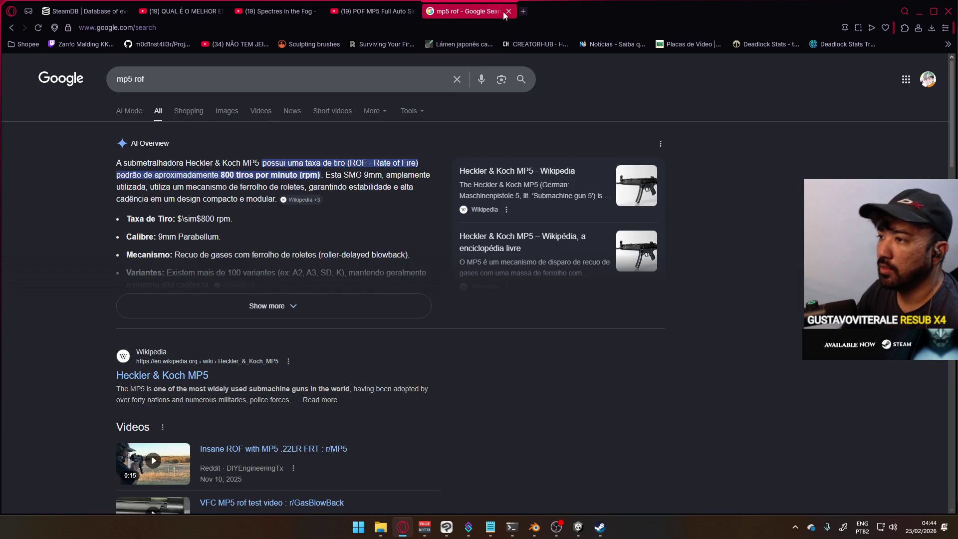
Close the search tab and replay the recoil animation in Blender.
click(508, 11)
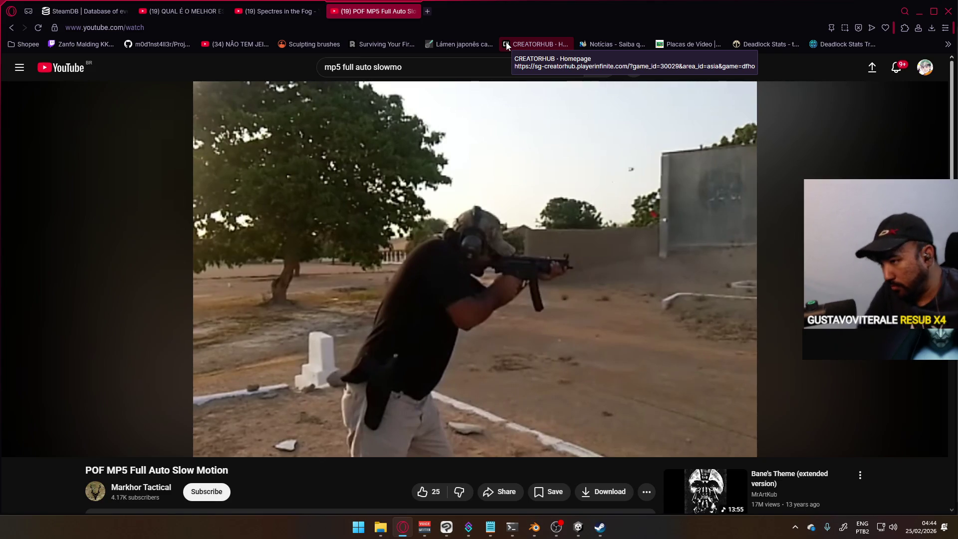
key(alt+Tab)
key(space)
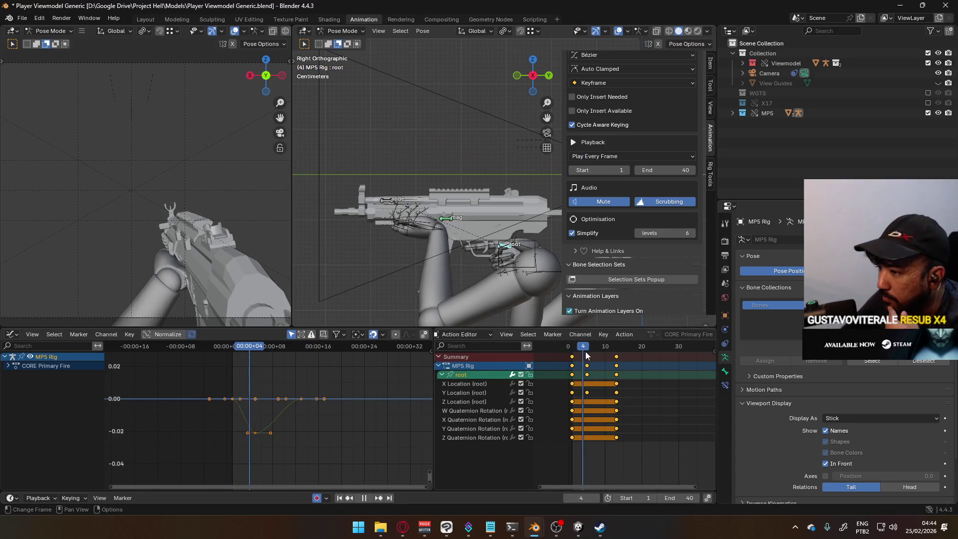
Move the final recoil keys from frame 13 to frame 12 and replay.
key(space)
click(616, 357)
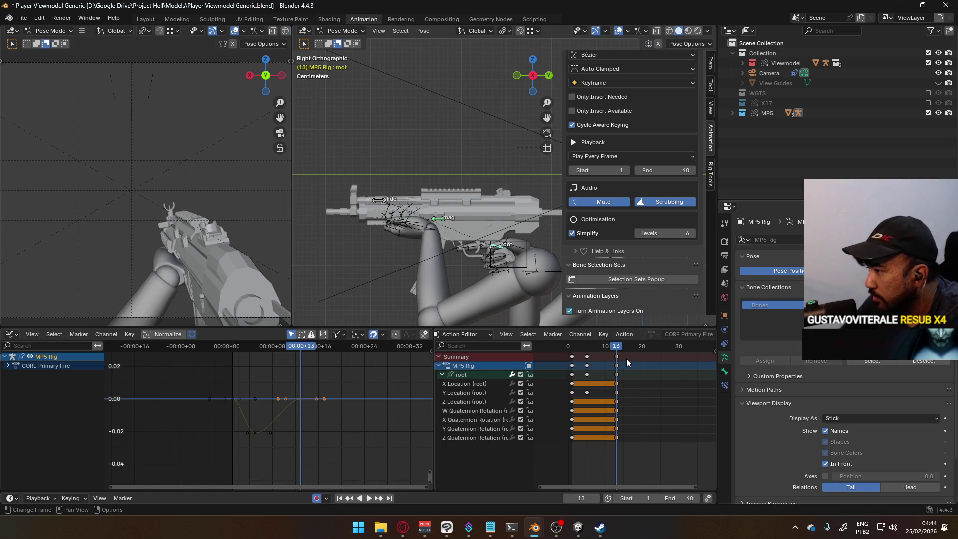
mouse_move(616, 356)
mouse_down()
mouse_move(571, 349)
mouse_move(617, 352)
mouse_up()
key(space)
key(space)
key(space)
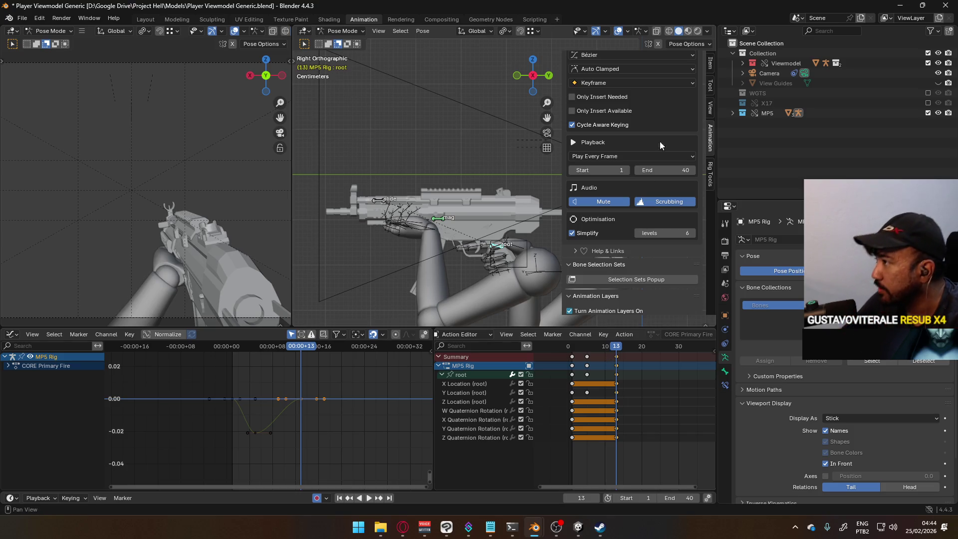
Rename the animation layer to 'CORE Primary Fire Main Cycle' in the sidebar.
click(708, 65)
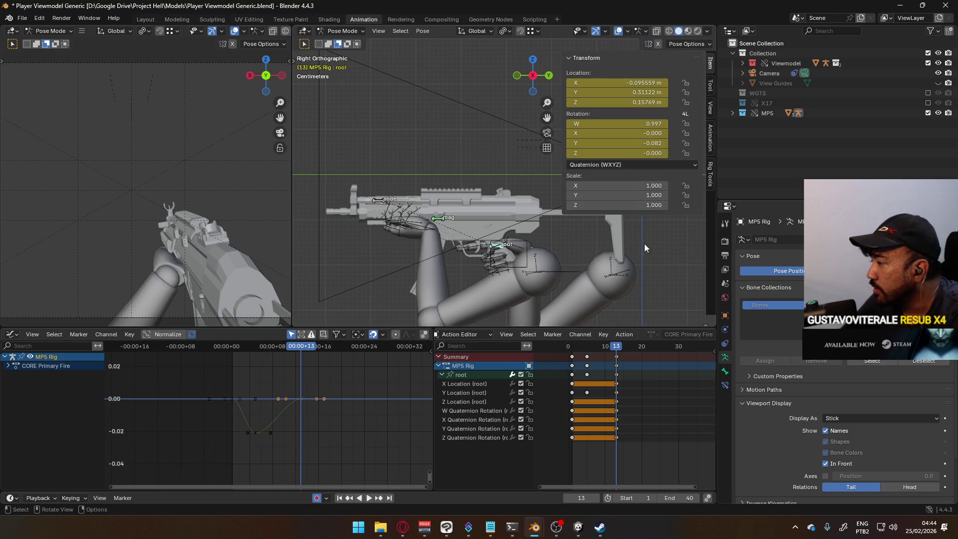
click(710, 129)
scroll(669, 244, down, 5)
scroll(667, 254, down, 5)
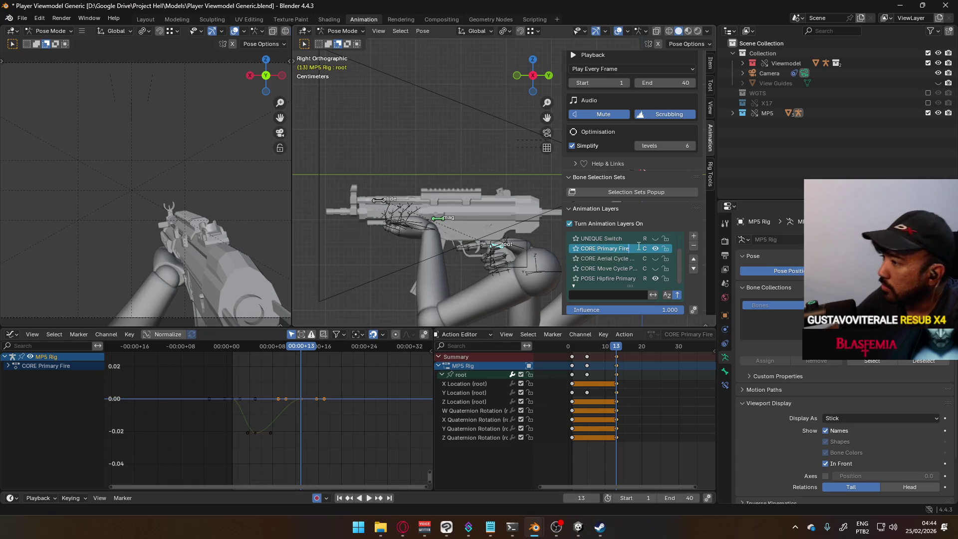
text(in Cycle)
key(Return)
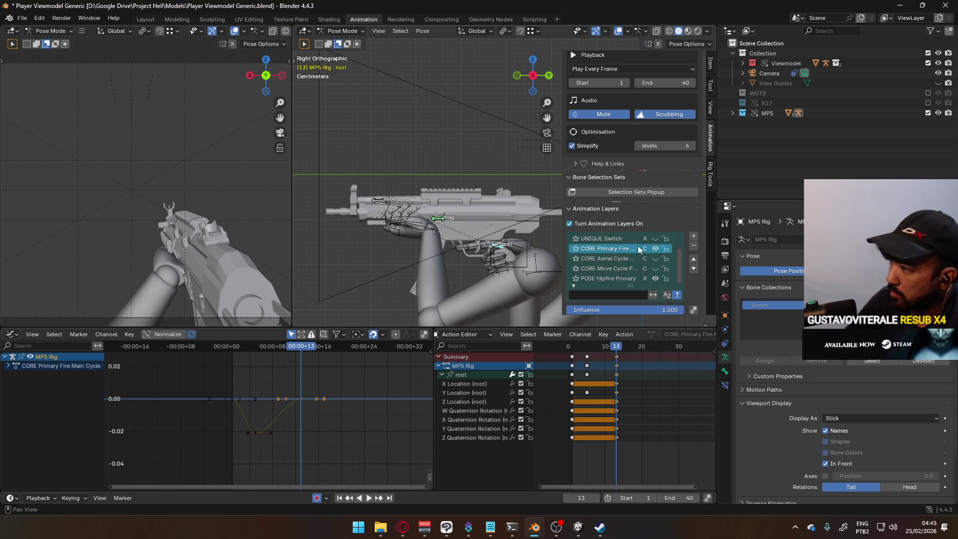
Check the pose at frame 10, then show the root's Y Location curve and select its frame-0 key.
key(space)
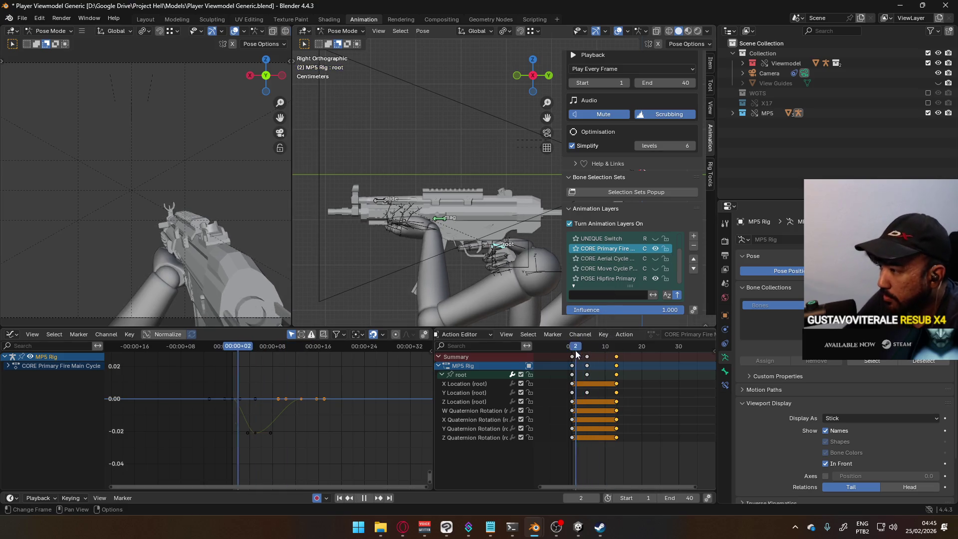
drag(584, 352, 605, 350)
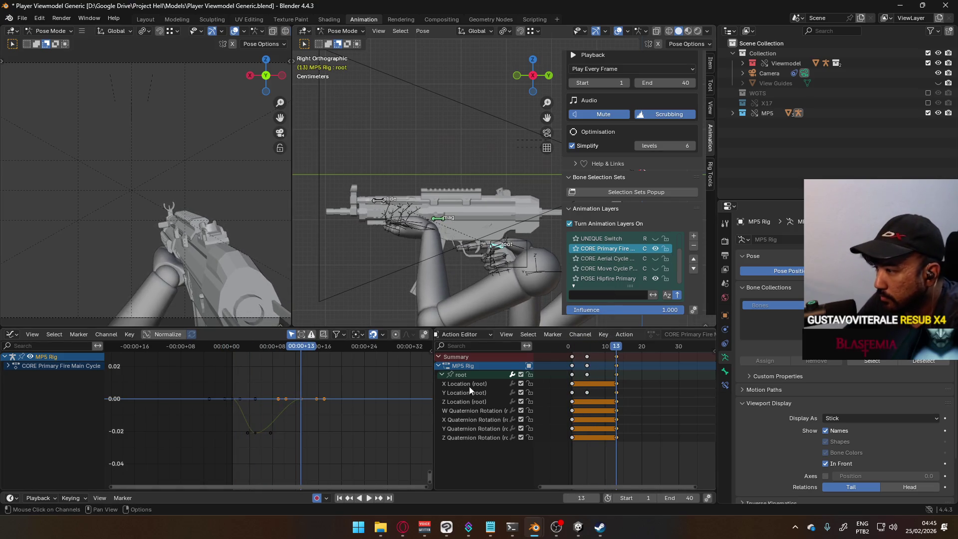
scroll(623, 379, up, 2)
click(503, 393)
scroll(259, 413, up, 1)
click(226, 396)
Set the frame-0 keyframe handles to Free and bring the root's Y Location curve back into view.
right_click(228, 396)
mouse_move(228, 396)
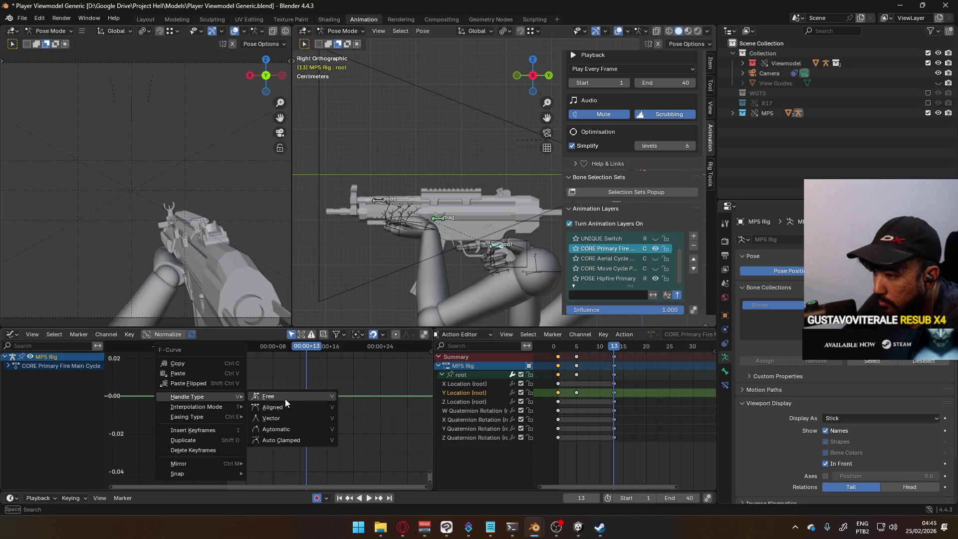
click(285, 399)
click(227, 396)
click(227, 397)
click(229, 397)
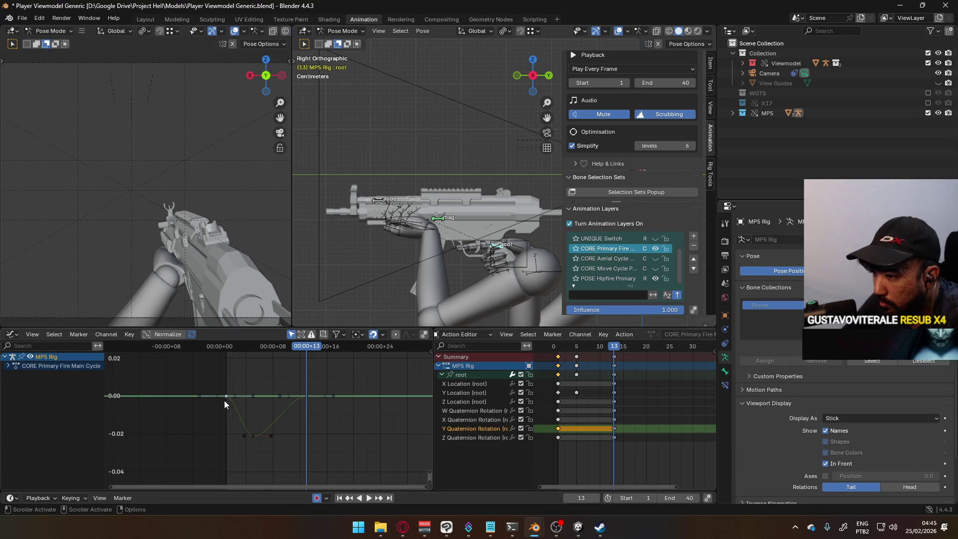
click(228, 398)
click(228, 398)
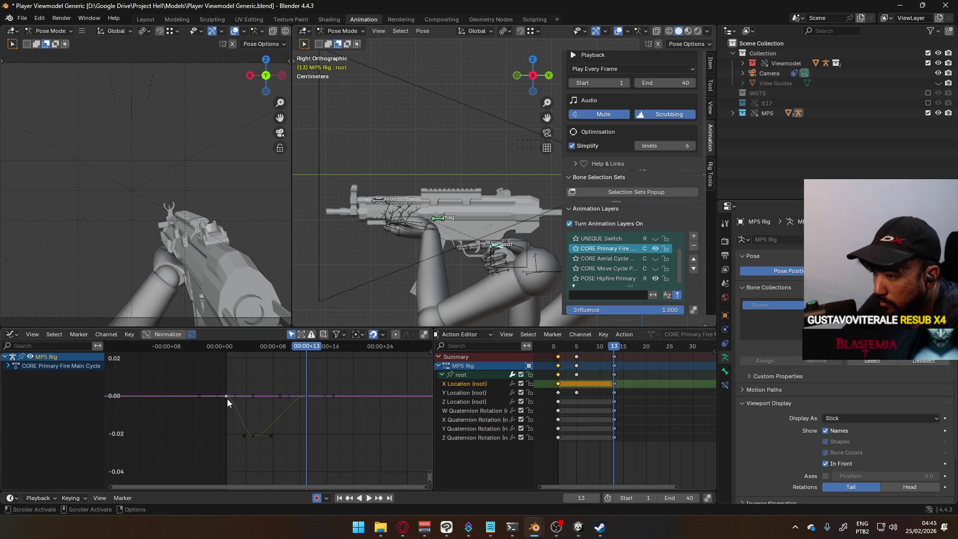
click(471, 394)
scroll(279, 402, up, 3)
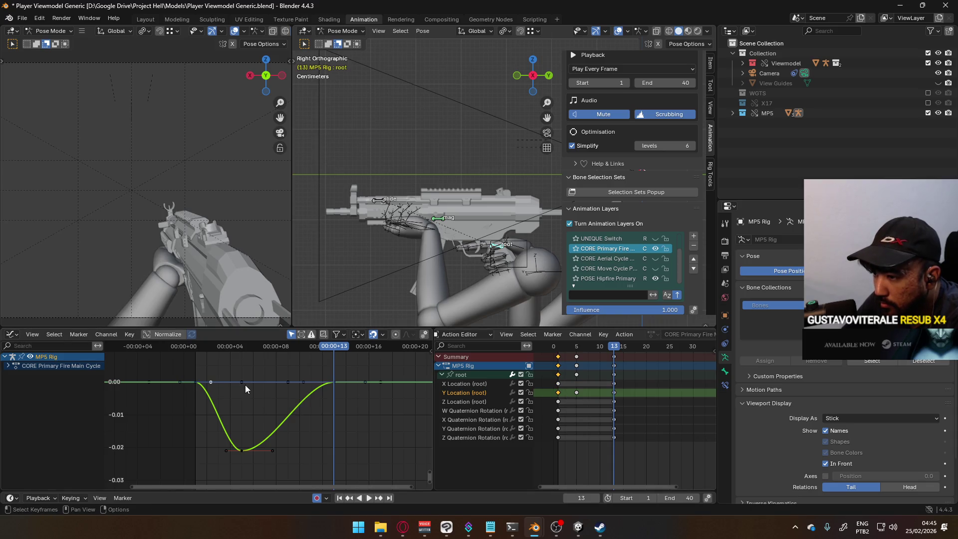
Reshape the Y Location dip by rotating, shortening and lengthening its keyframe handles.
key(r)
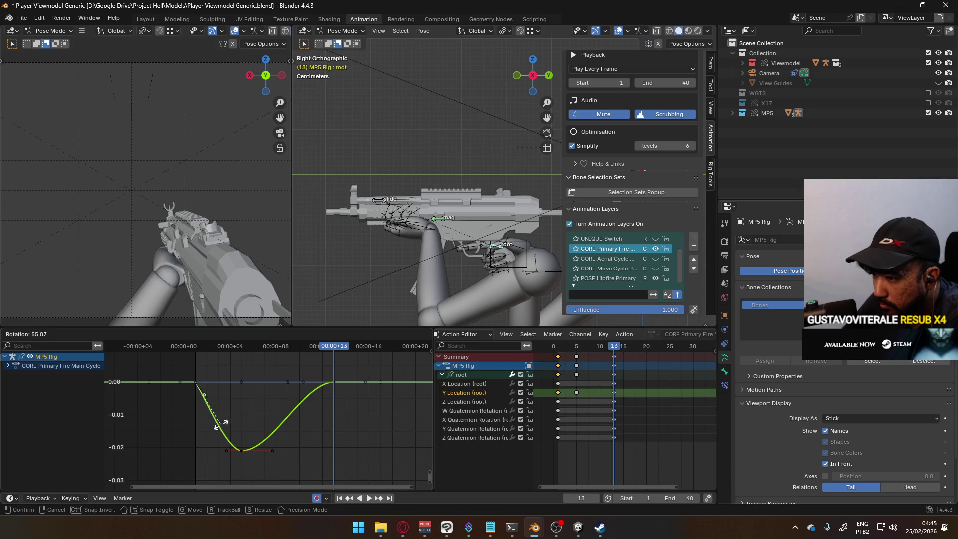
click(212, 429)
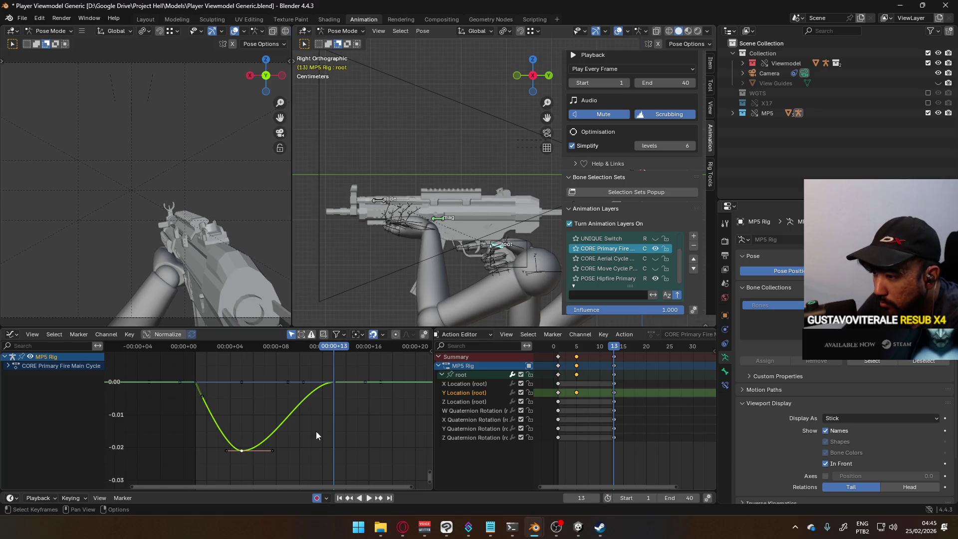
click(279, 445)
click(272, 450)
key(s)
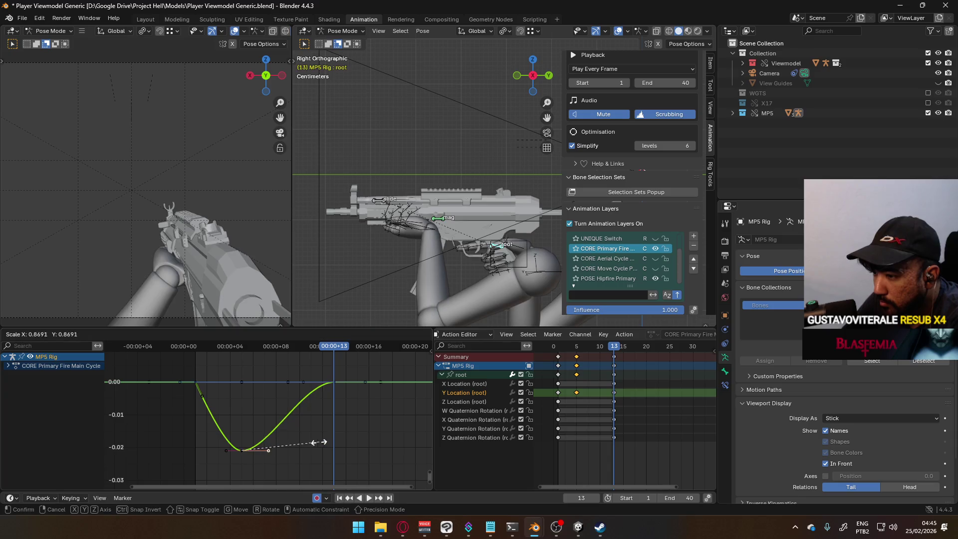
click(286, 438)
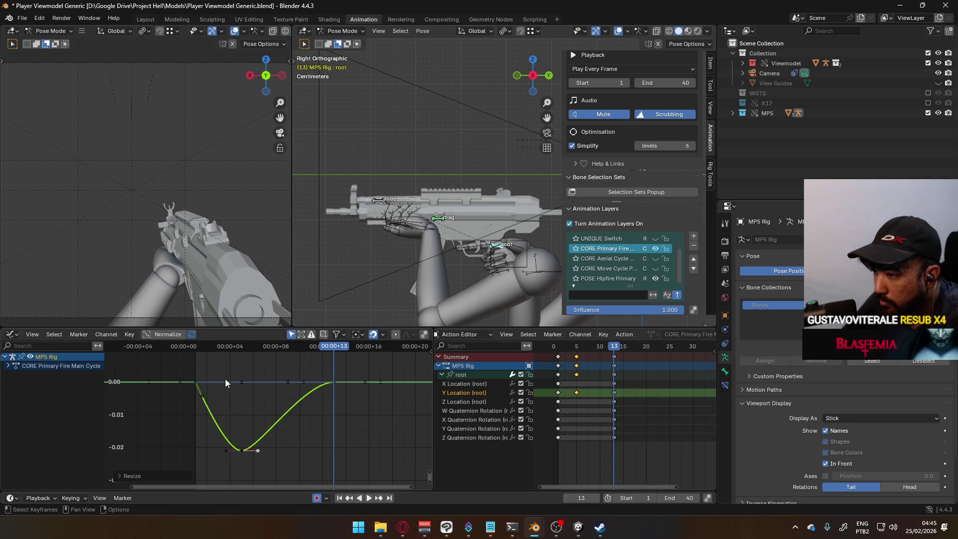
click(318, 385)
key(s)
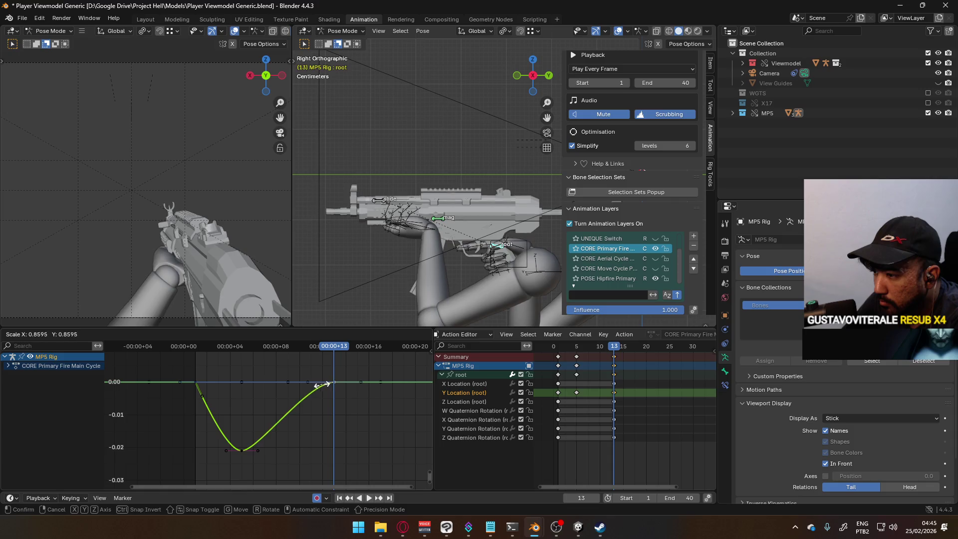
click(287, 396)
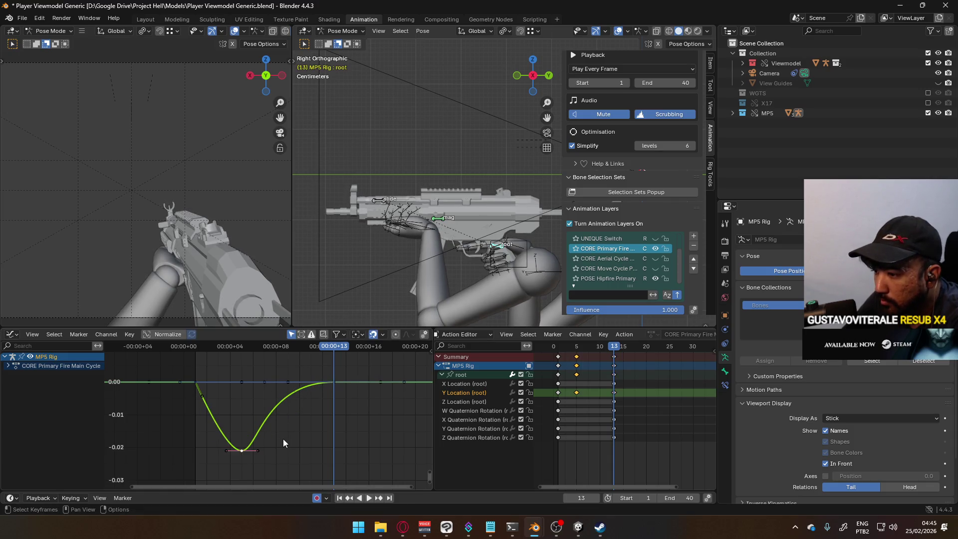
click(268, 357)
Shape the X Quaternion Rotation keys into a hump and lower the frame-5 key.
key(space)
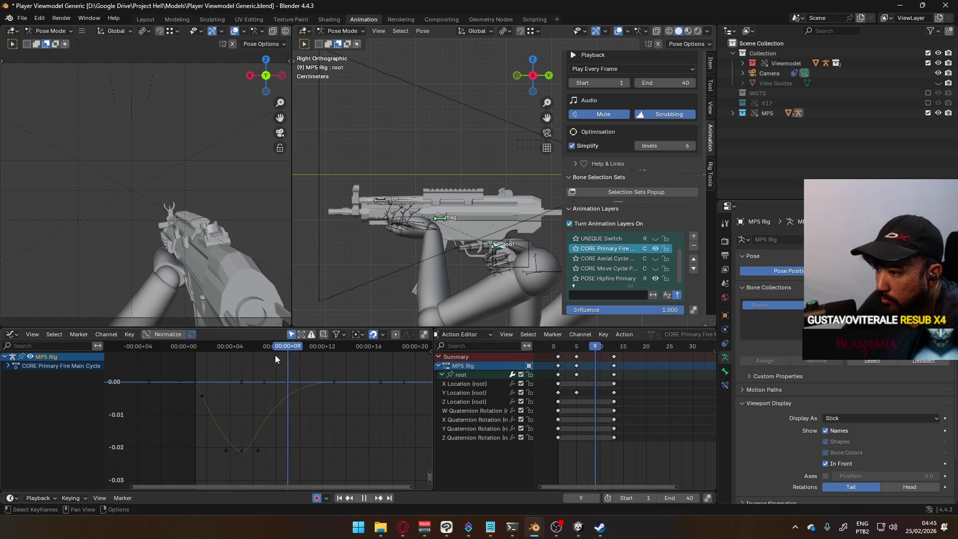
key(space)
drag(252, 382, 193, 388)
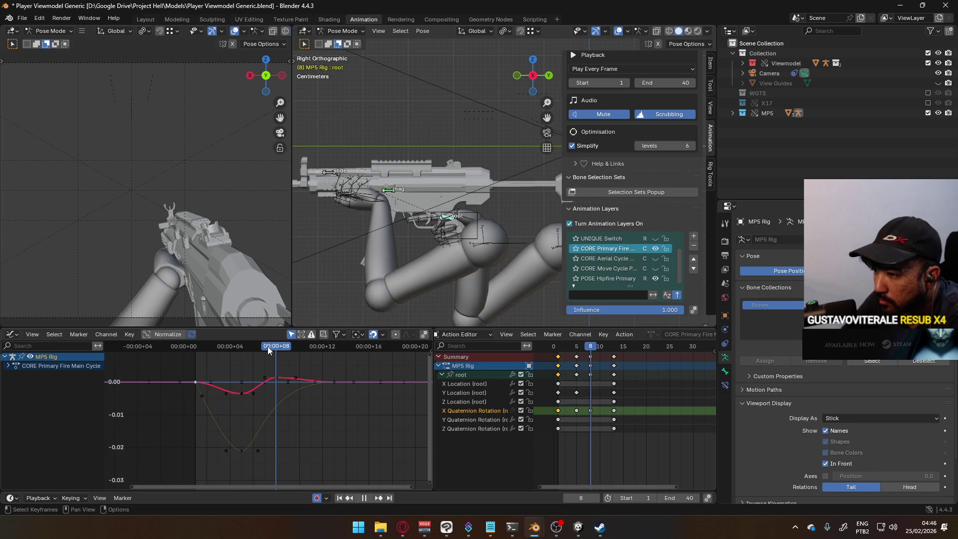
drag(267, 347, 200, 357)
key(space)
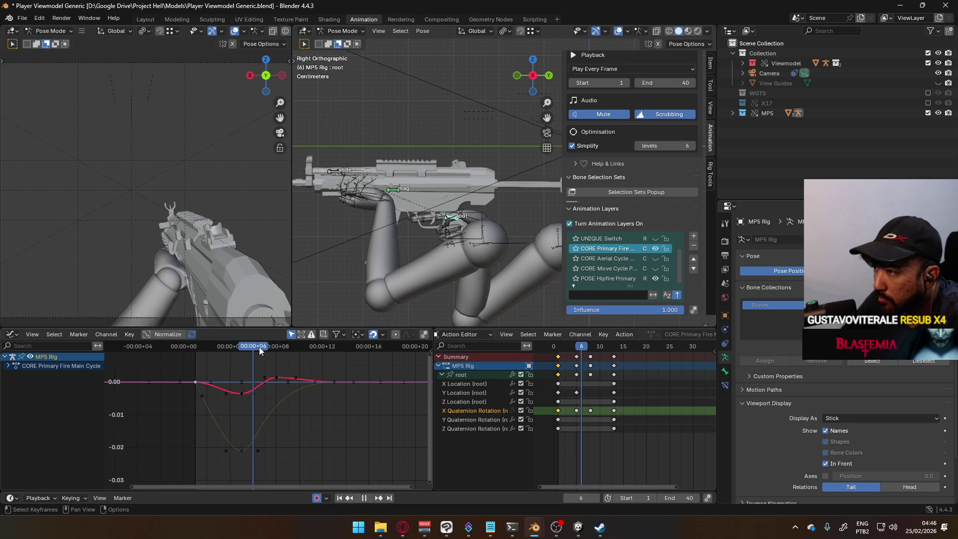
drag(284, 344, 242, 353)
click(239, 393)
key(g)
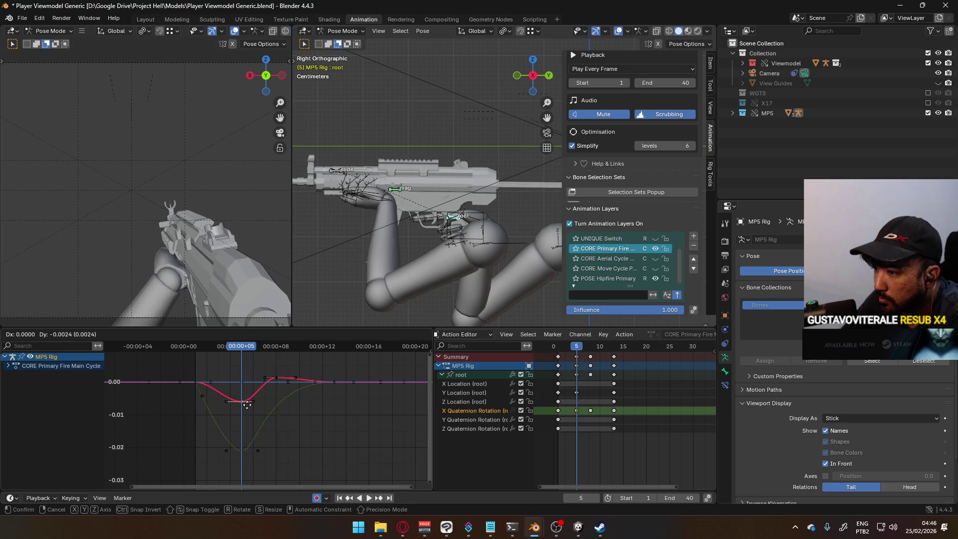
click(247, 405)
Raise the X Quaternion Rotation peak key slightly and replay the recoil.
key(space)
mouse_move(250, 348)
mouse_down()
mouse_move(196, 352)
mouse_move(324, 347)
mouse_move(211, 357)
mouse_move(260, 359)
mouse_move(285, 346)
mouse_move(336, 349)
mouse_move(299, 355)
mouse_up()
key(space)
click(277, 378)
key(g)
click(281, 360)
key(space)
Shift the frame-8 keys one frame earlier and move the X Quaternion key from frame 13 to 11.
key(Escape)
scroll(337, 395, up, 1)
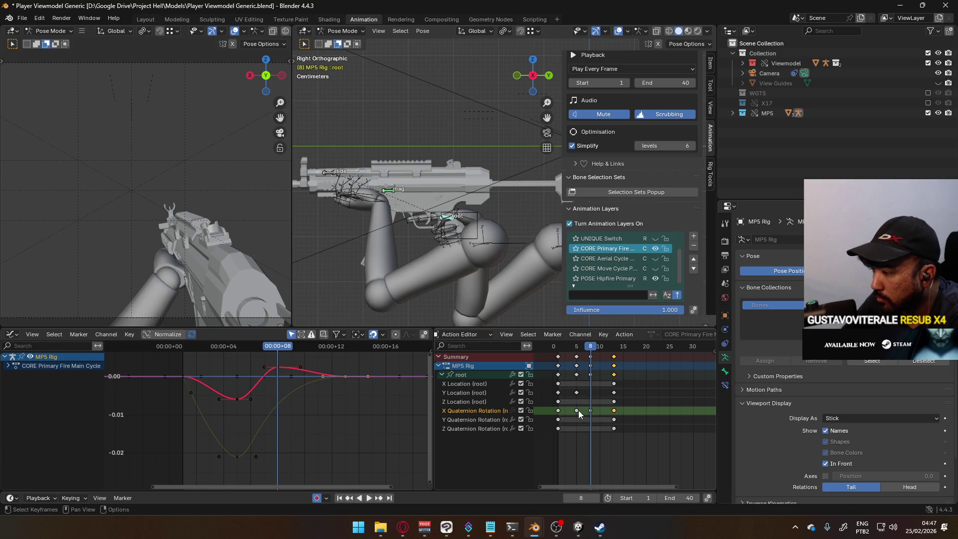
shift+click(590, 409)
drag(591, 409, 587, 410)
click(263, 371)
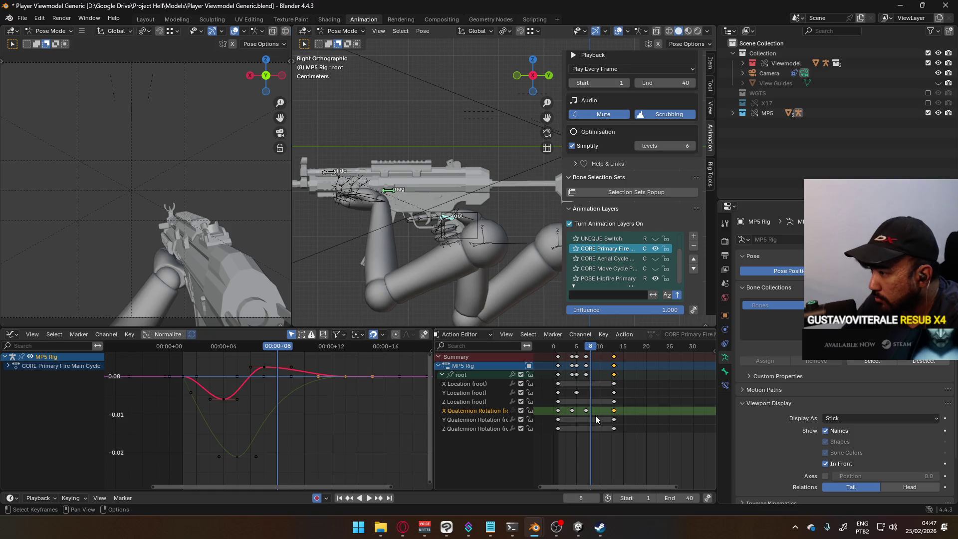
drag(616, 410, 608, 414)
key(space)
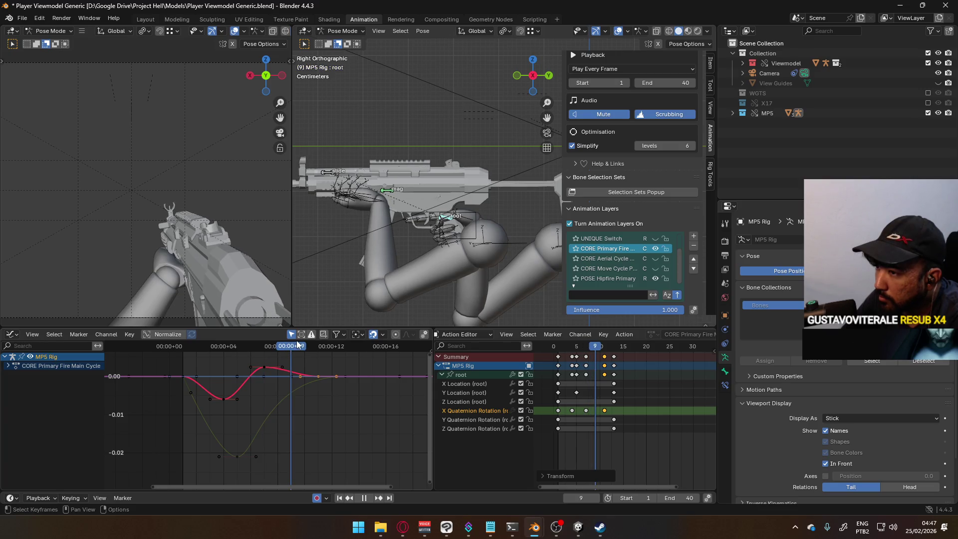
Move the selected keys back to frame 13, paste keyframes at frame 10 and nudge one up.
key(space)
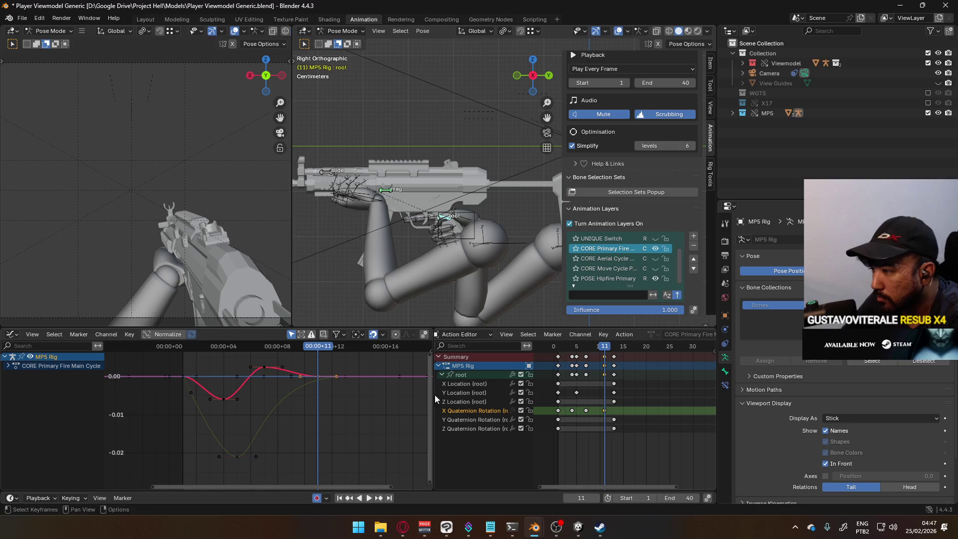
drag(605, 414, 619, 420)
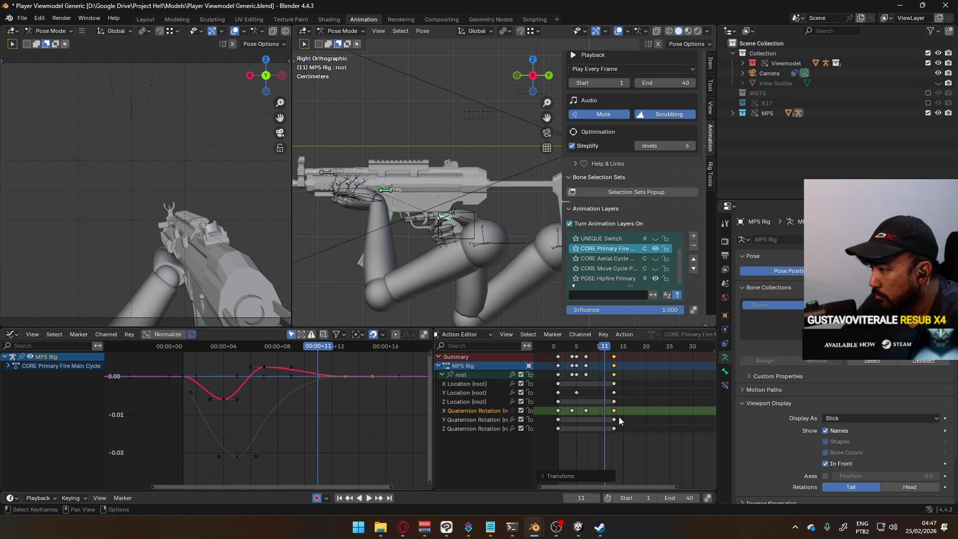
click(597, 348)
key(ctrl+v)
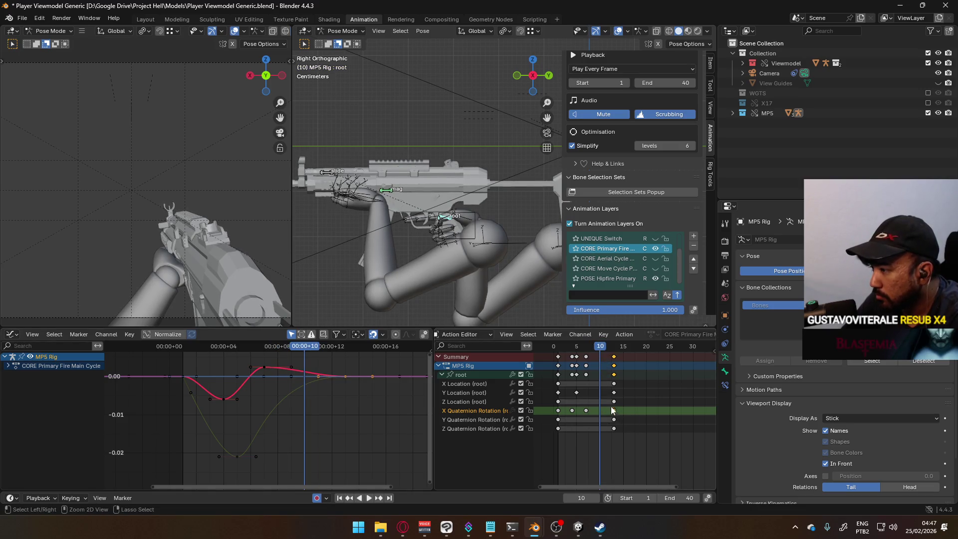
drag(309, 392, 309, 388)
key(shift+ctrl+space)
mouse_move(272, 356)
mouse_down()
mouse_move(183, 360)
mouse_move(239, 349)
mouse_up()
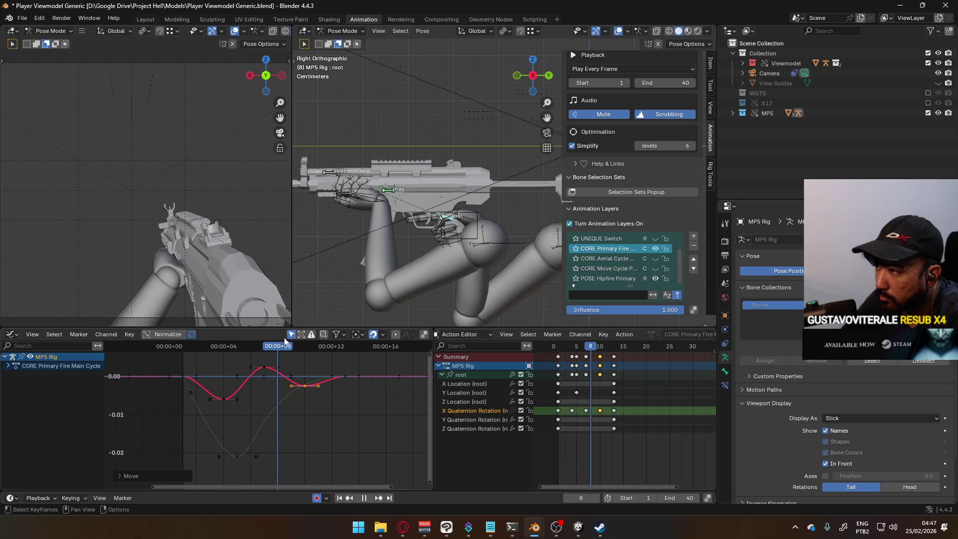
key(space)
Shift the selected keys one frame earlier, lower the trough, then move peak and trough one frame earlier.
key(g)
key(Escape)
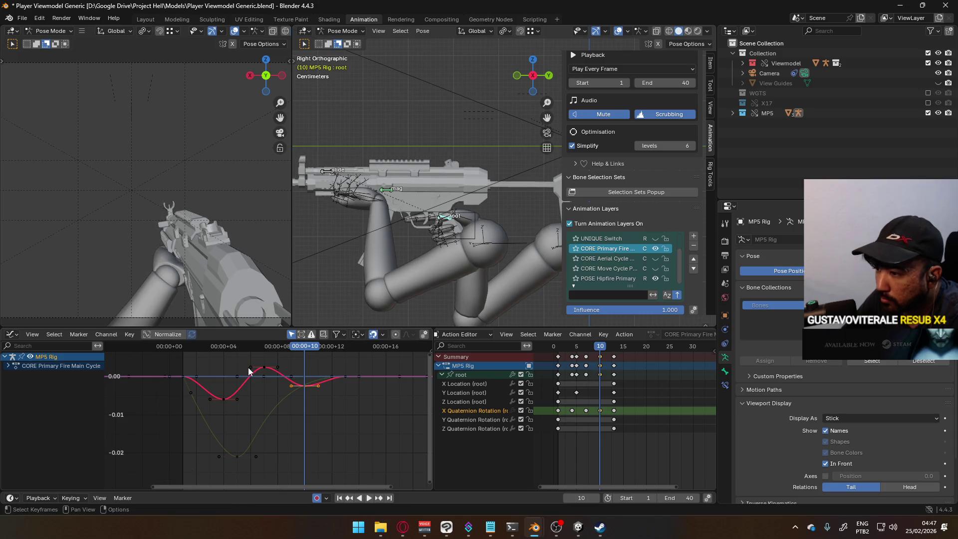
key(g)
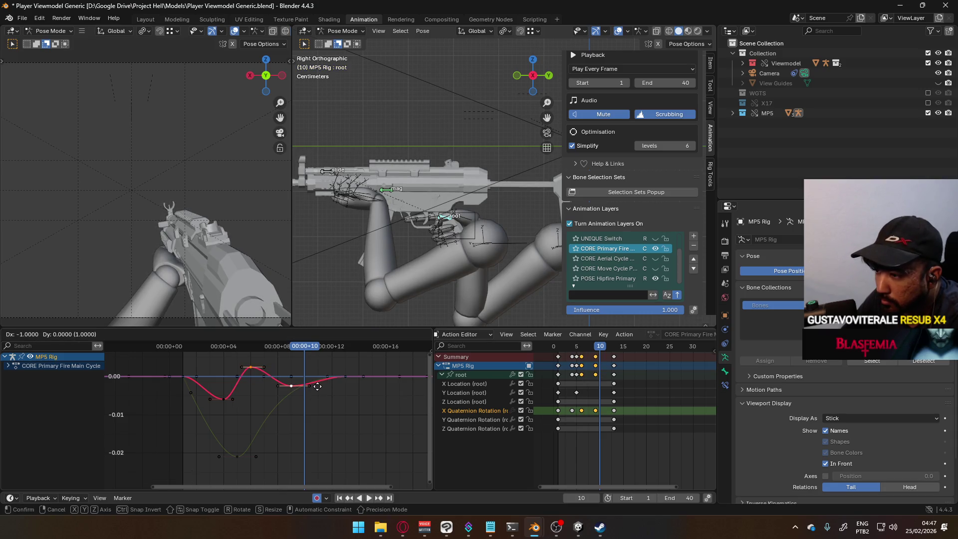
click(265, 396)
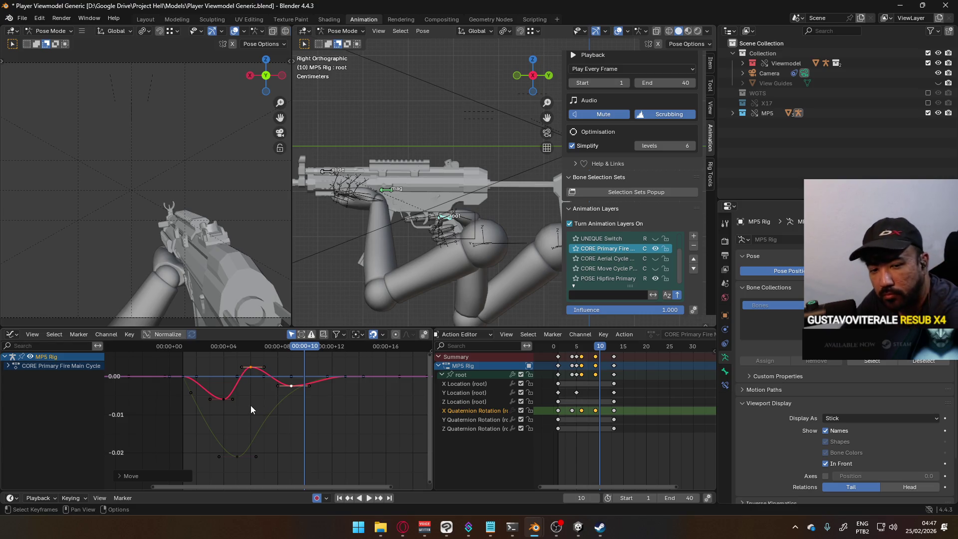
click(223, 399)
key(g)
click(298, 399)
shift+click(224, 397)
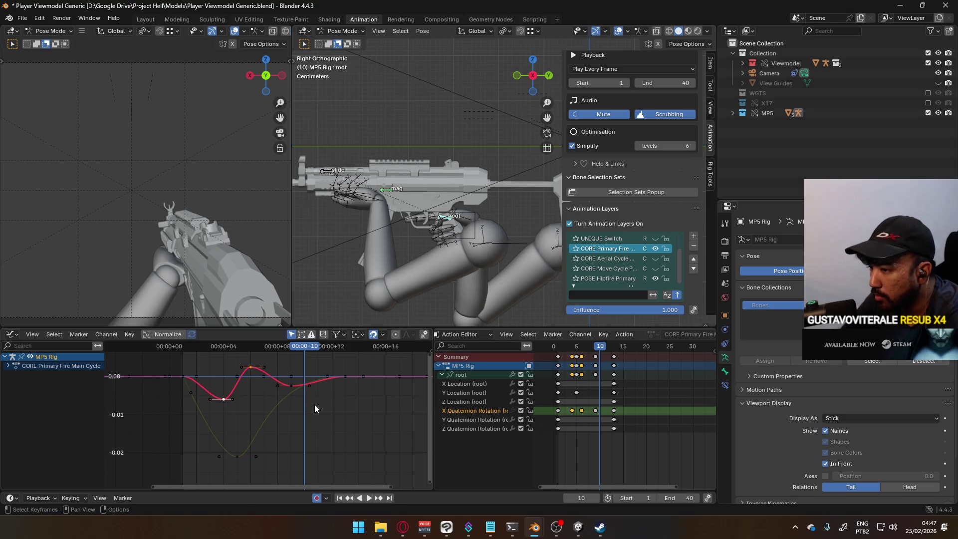
key(g)
click(306, 408)
Nudge the frame-8 key earlier, scrub frames 1 to 5, and pick the root's Y Location curve.
click(291, 386)
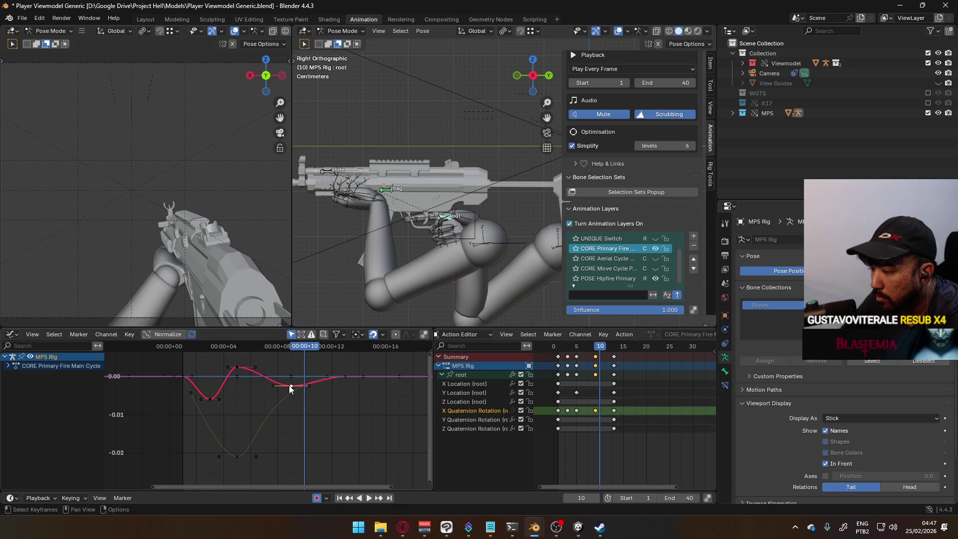
key(g)
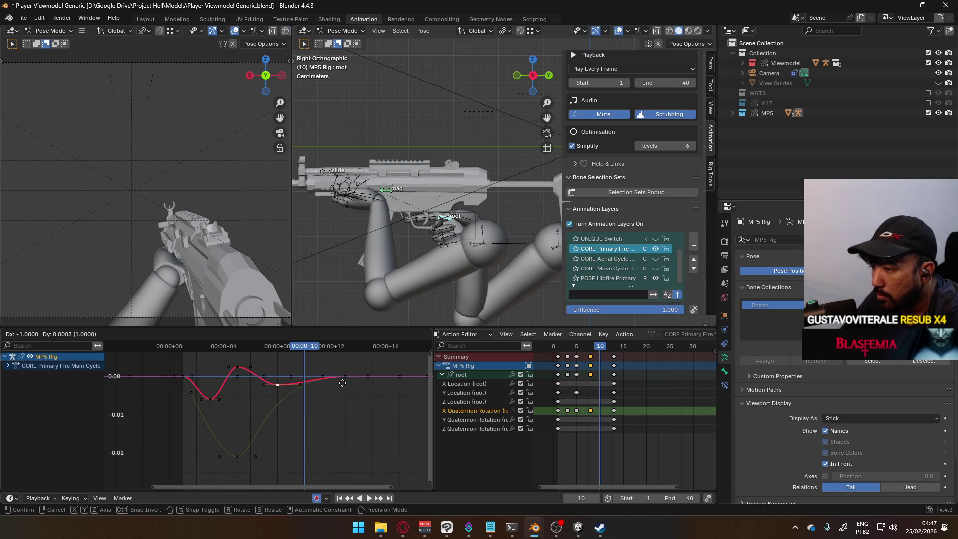
click(310, 364)
key(space)
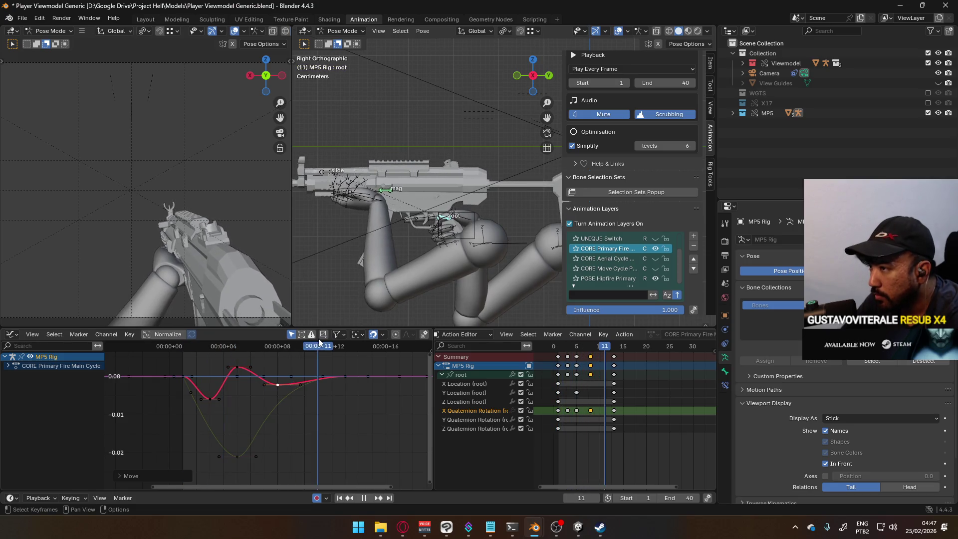
drag(202, 351, 282, 341)
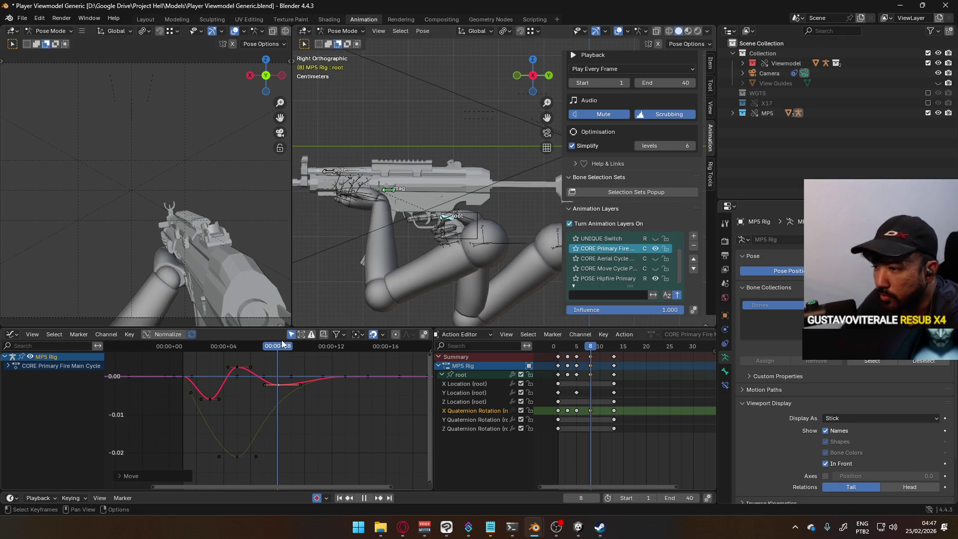
mouse_move(282, 340)
mouse_down()
mouse_move(189, 354)
mouse_move(274, 335)
mouse_move(240, 345)
mouse_up()
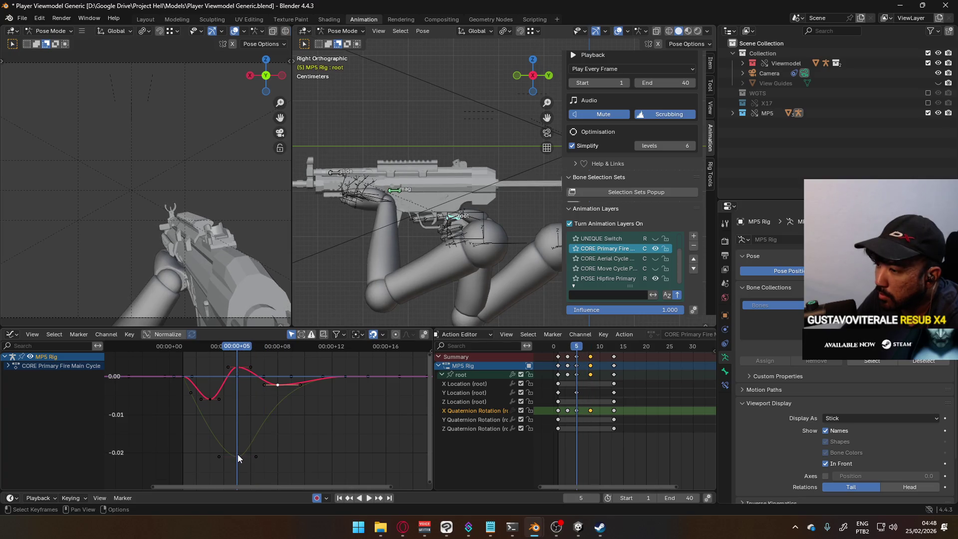
click(256, 456)
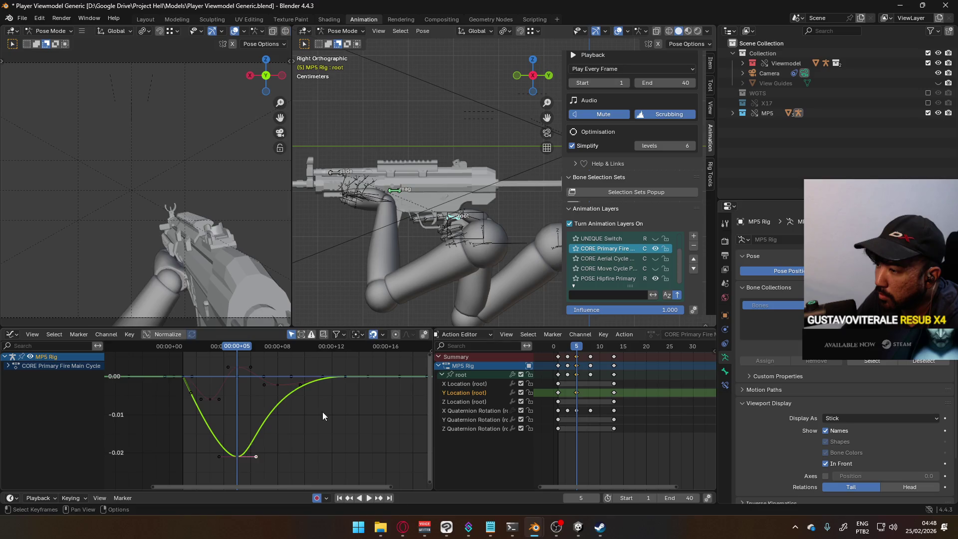
Select the root's Y Location key at frame 13 and rescale its handles twice.
click(342, 378)
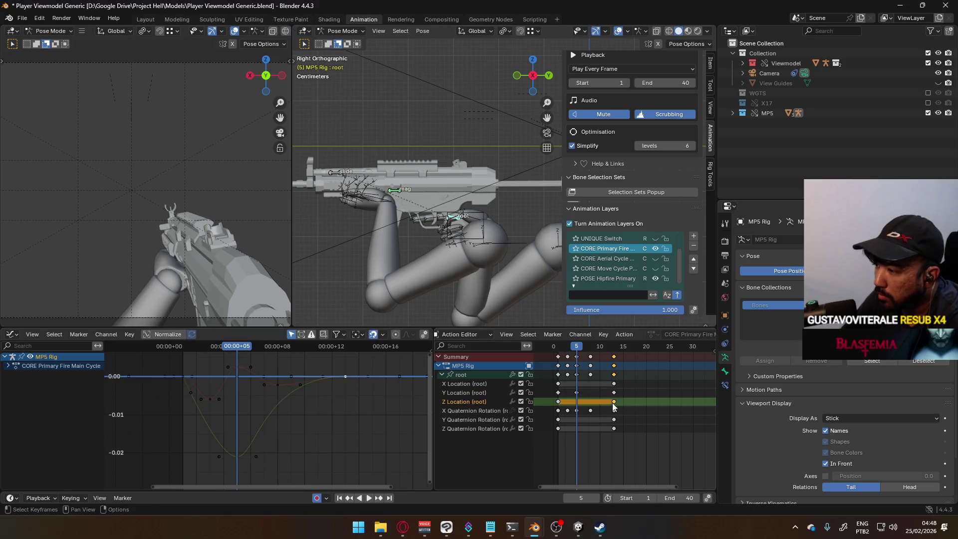
click(335, 376)
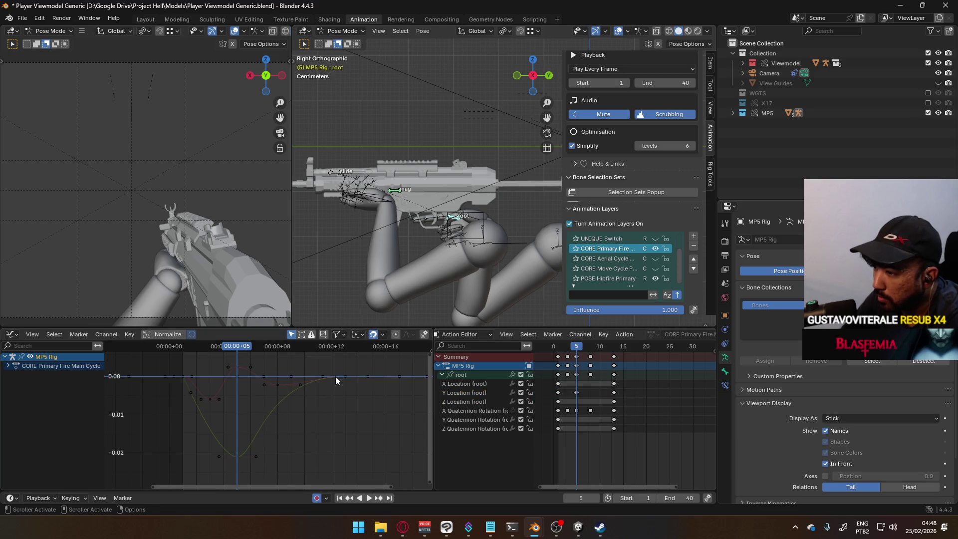
click(459, 223)
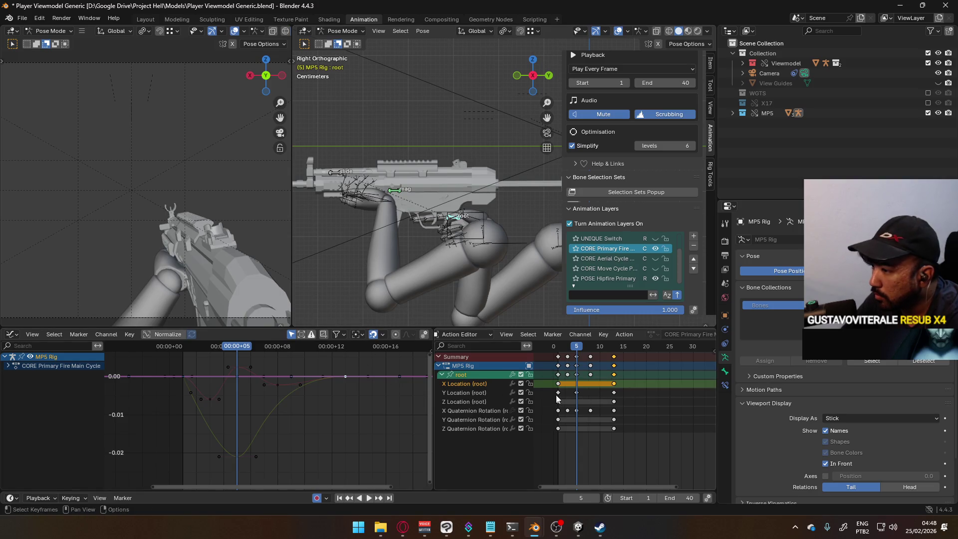
click(613, 393)
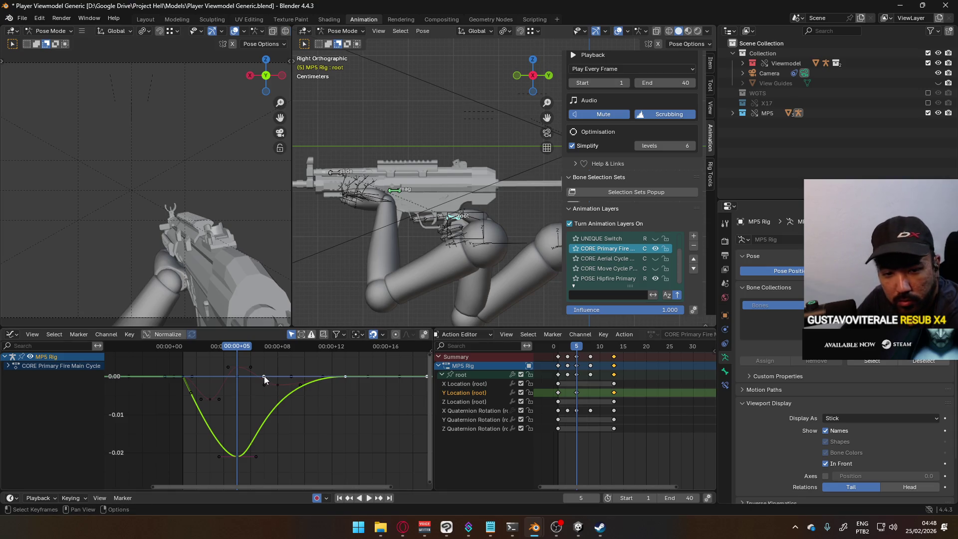
key(s)
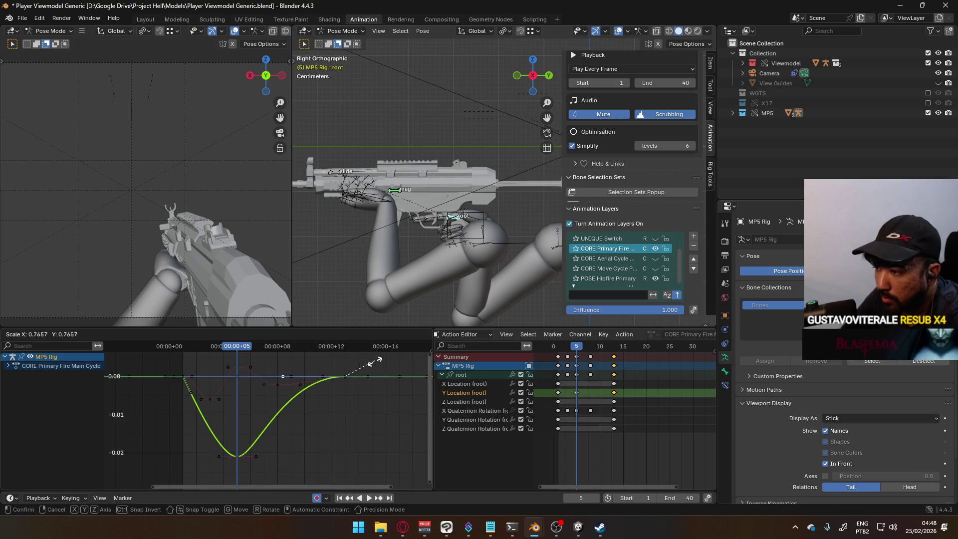
click(364, 367)
key(s)
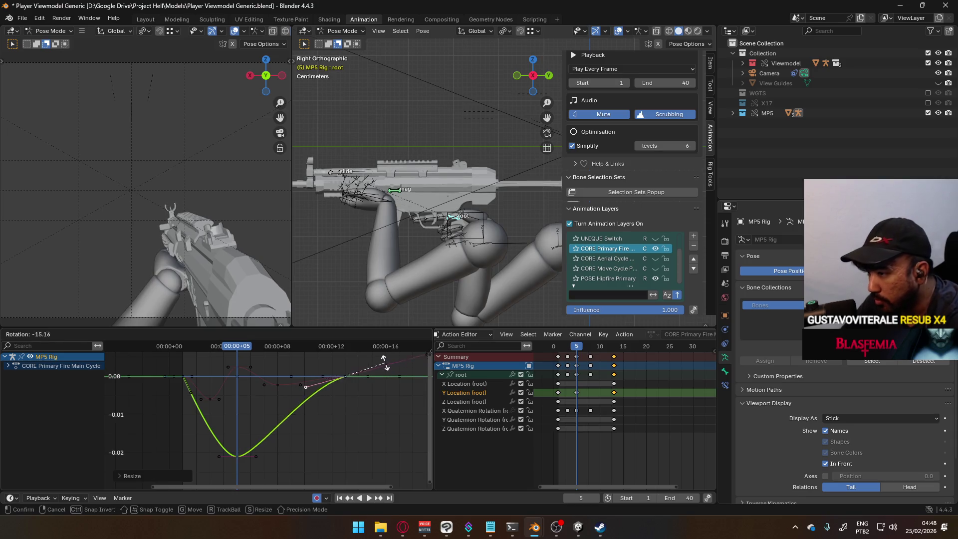
click(354, 380)
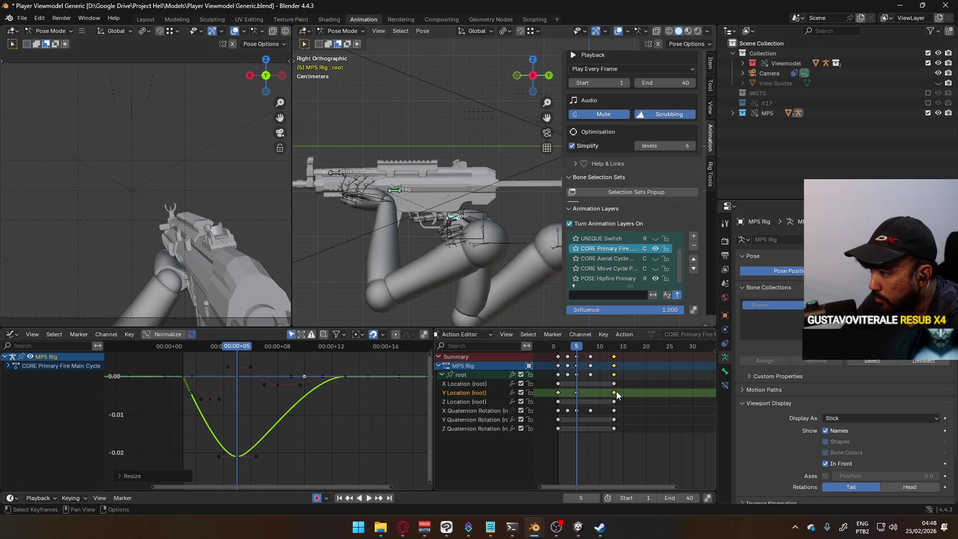
Set the frame-13 Y Location key's handle type to Auto Clamped.
right_click(587, 399)
mouse_move(615, 405)
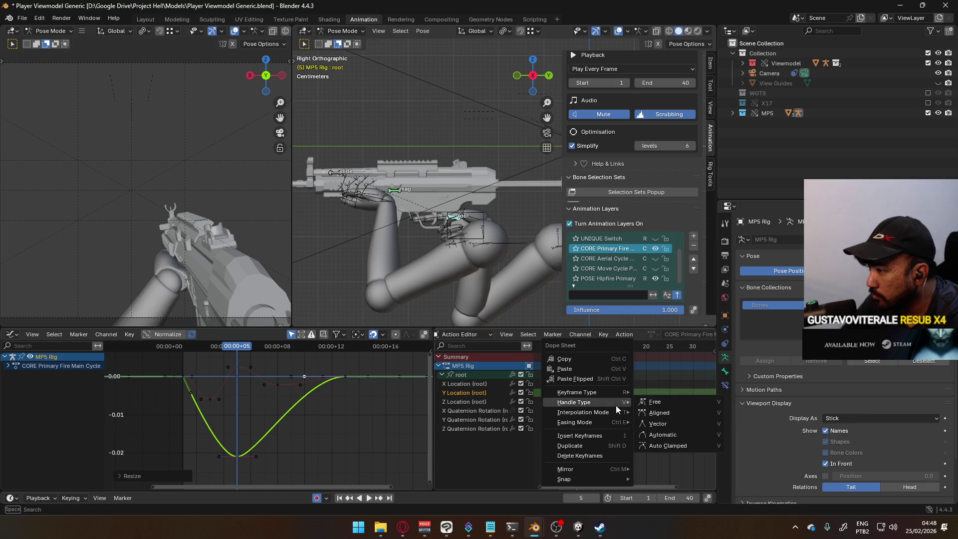
click(656, 445)
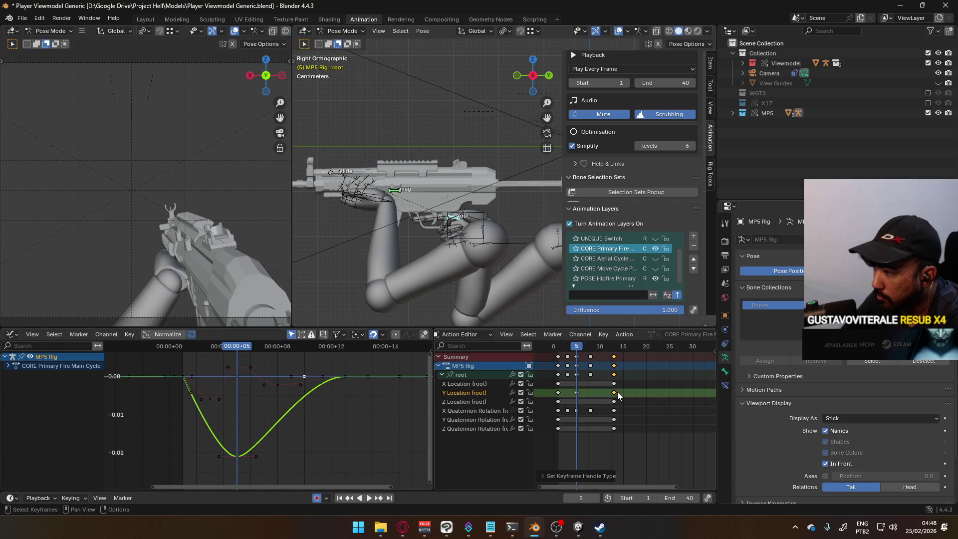
right_click(586, 392)
mouse_move(613, 390)
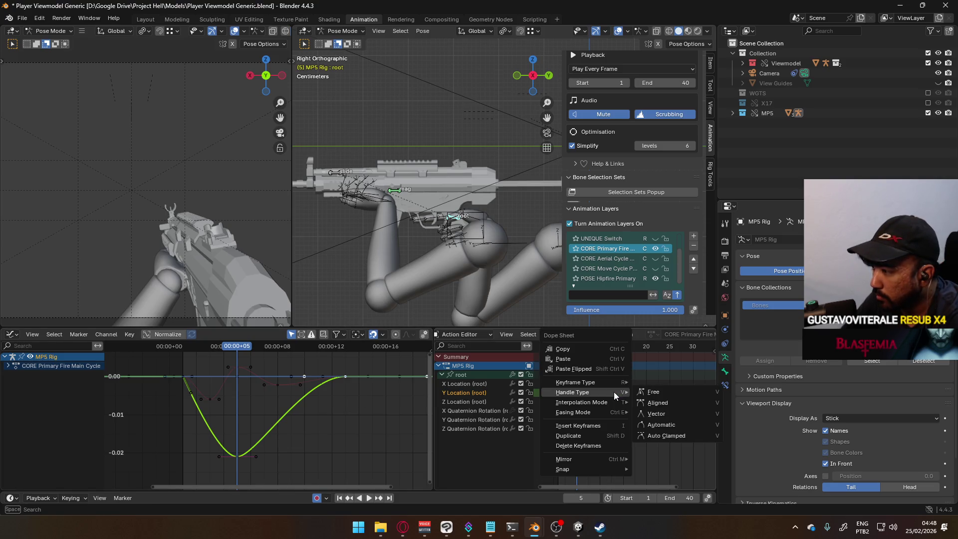
click(663, 436)
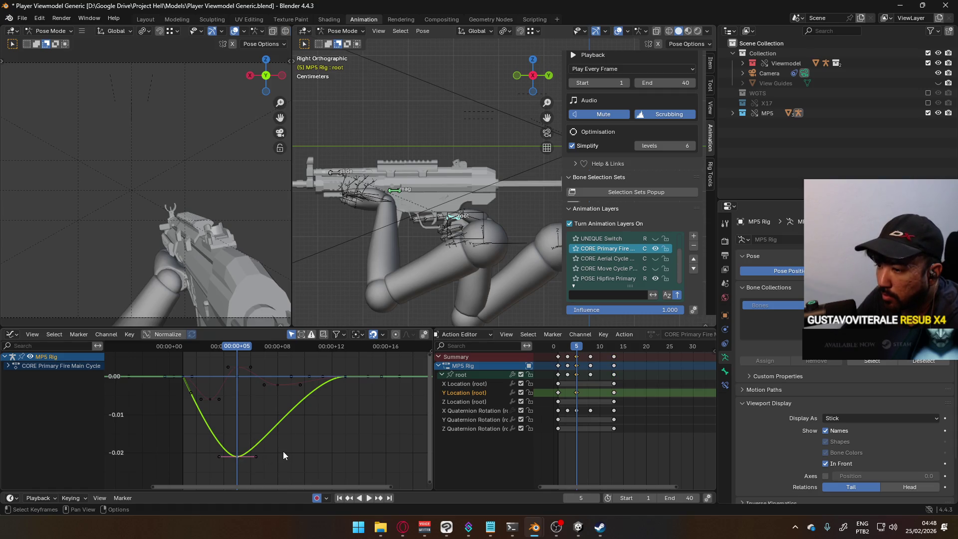
Move the lowest Y Location key one frame earlier and preview frames 5 to 7.
key(g)
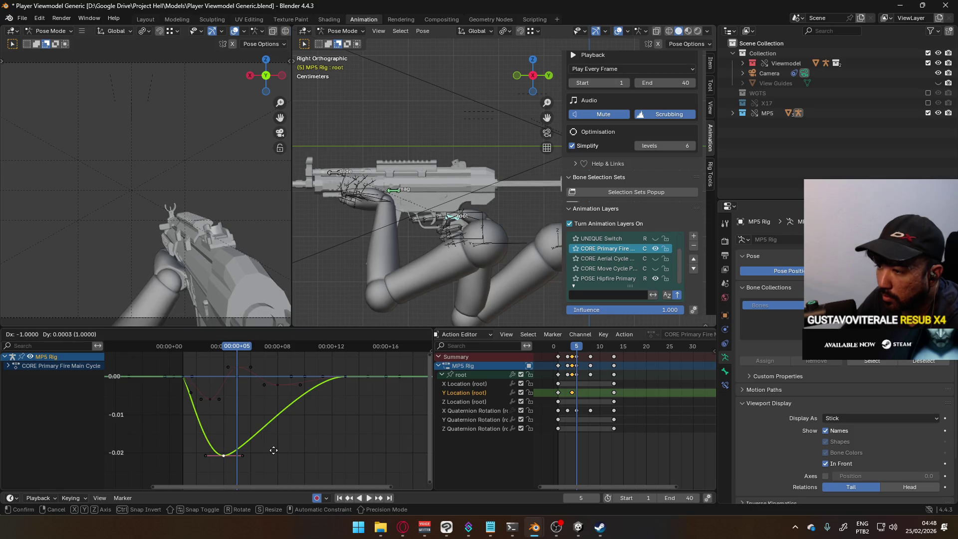
click(273, 450)
mouse_move(239, 350)
mouse_down()
mouse_move(201, 348)
mouse_move(343, 340)
mouse_move(224, 345)
mouse_move(321, 343)
mouse_move(285, 345)
mouse_up()
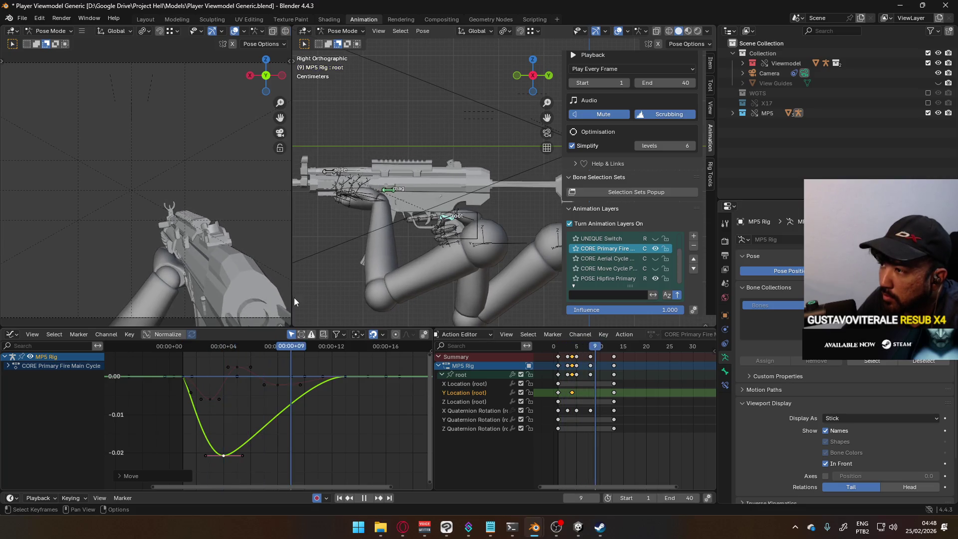
key(space)
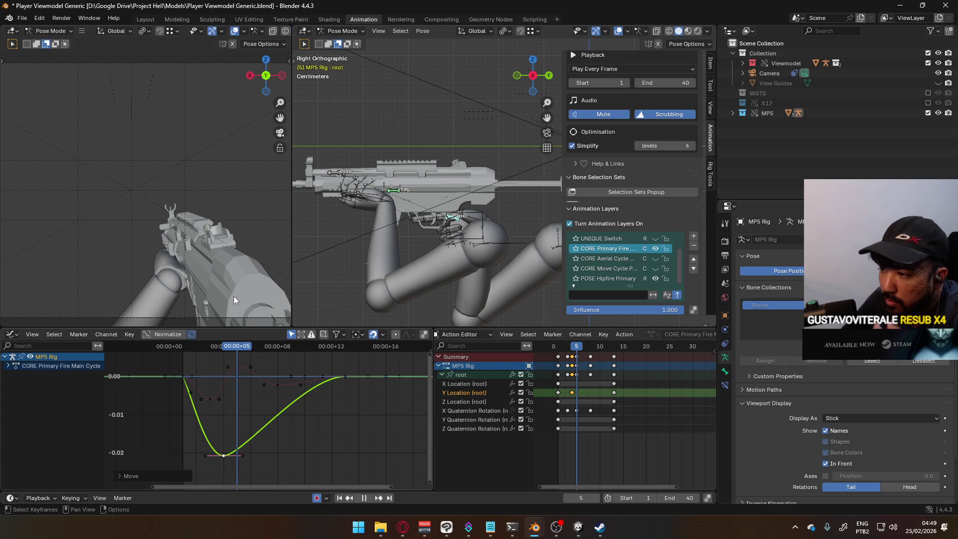
Raise the X rotation keys near frames 5 and 8, then scrub to frame 3 to check the dip.
drag(235, 368, 236, 359)
drag(278, 385, 279, 380)
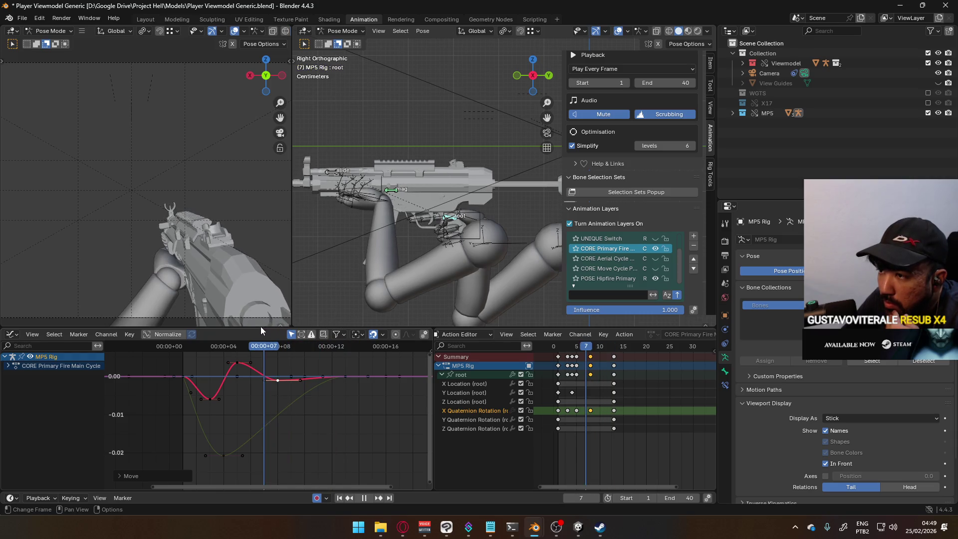
drag(187, 329, 159, 334)
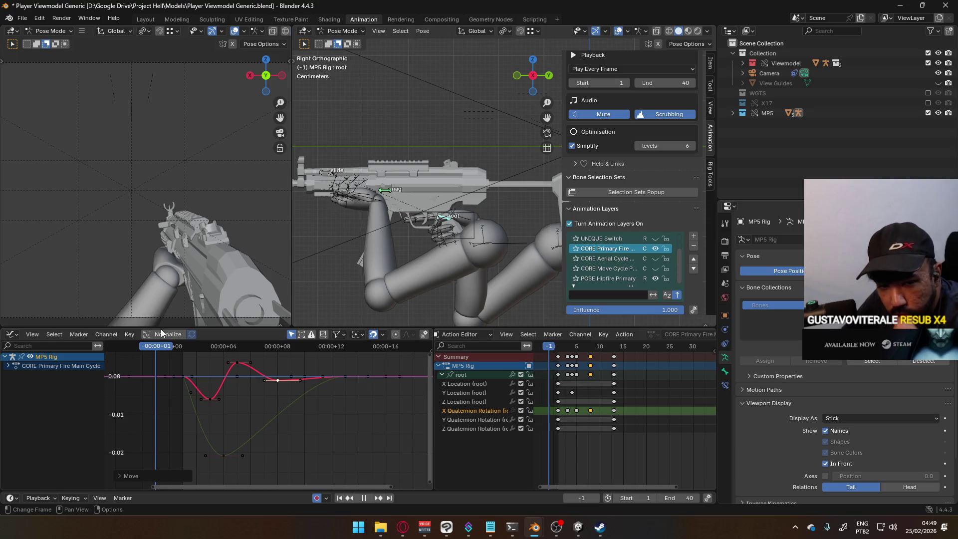
mouse_move(161, 329)
mouse_down()
mouse_move(323, 313)
mouse_move(211, 322)
mouse_up()
key(Right)
key(Right)
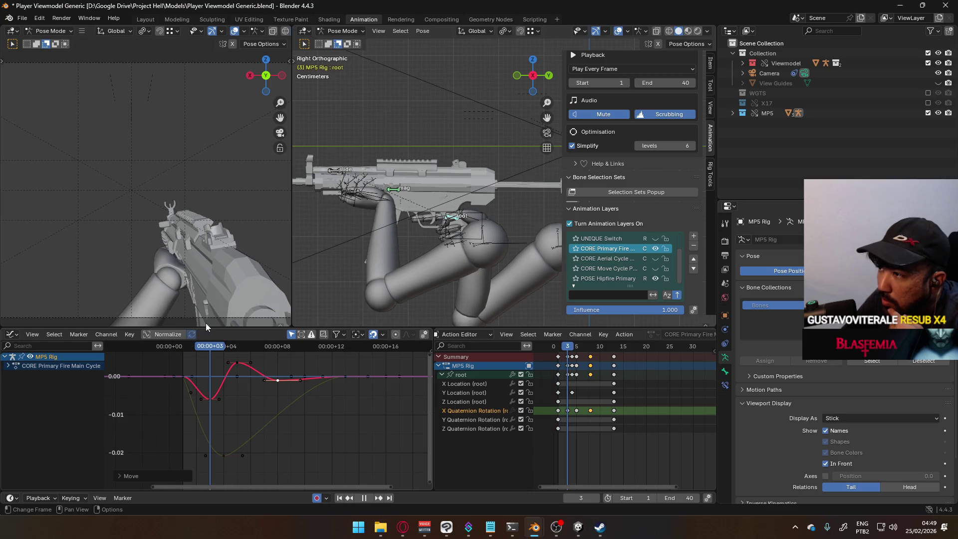
key(space)
Lower the dip key, shift a key one frame later, lift the frame-5 overshoot to about 0.008, and play.
key(g)
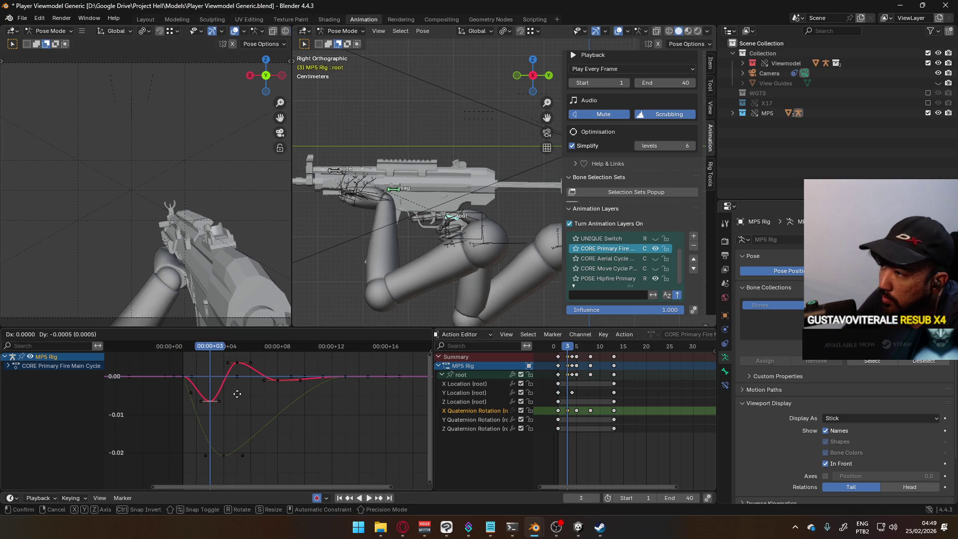
click(236, 400)
key(space)
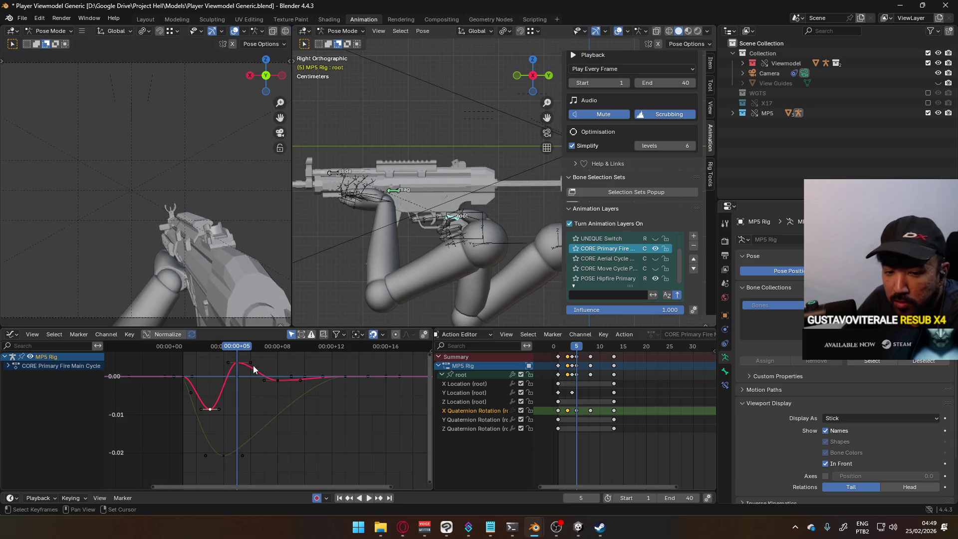
middle_drag(283, 381, 277, 396)
key(g)
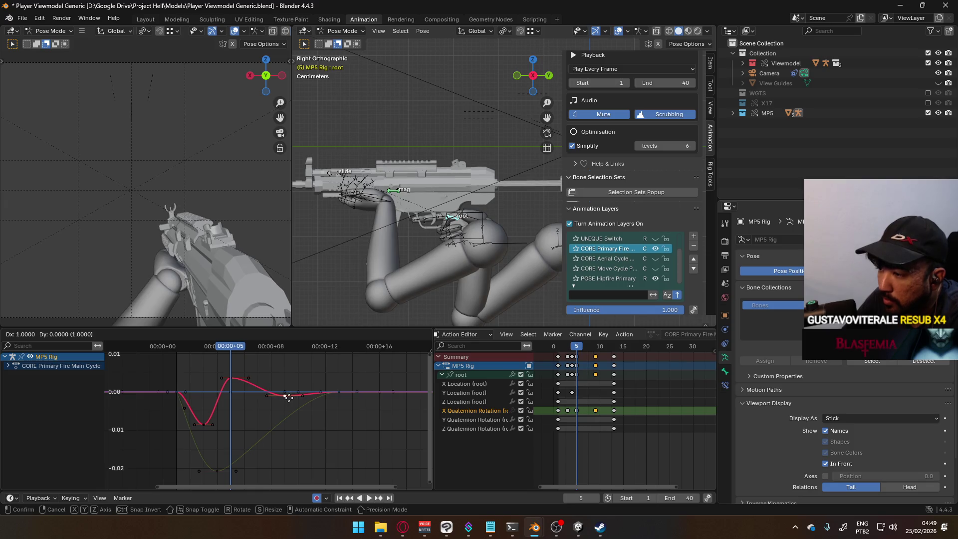
click(289, 397)
mouse_move(235, 380)
mouse_down()
mouse_move(231, 362)
mouse_move(189, 354)
mouse_move(283, 348)
mouse_move(313, 334)
mouse_move(309, 345)
mouse_move(184, 347)
mouse_up()
key(space)
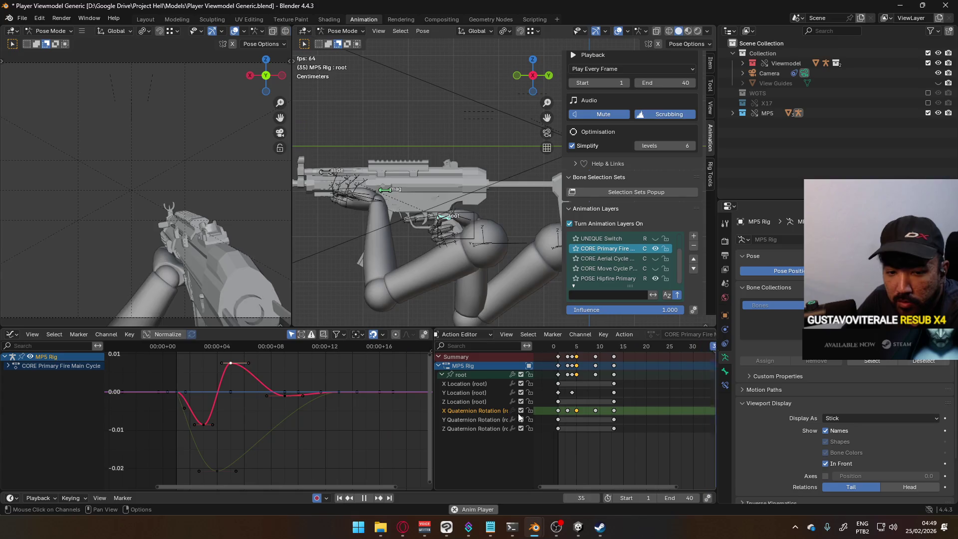
Scale all recoil keys from frame 1 so the motion runs to about frame 16, and play it back.
key(space)
key(shift+Left)
key(a)
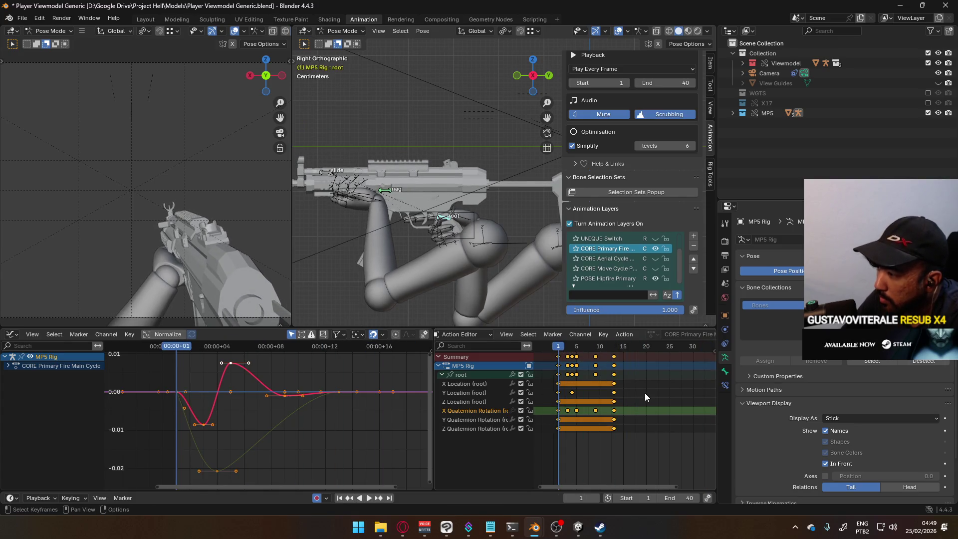
key(s)
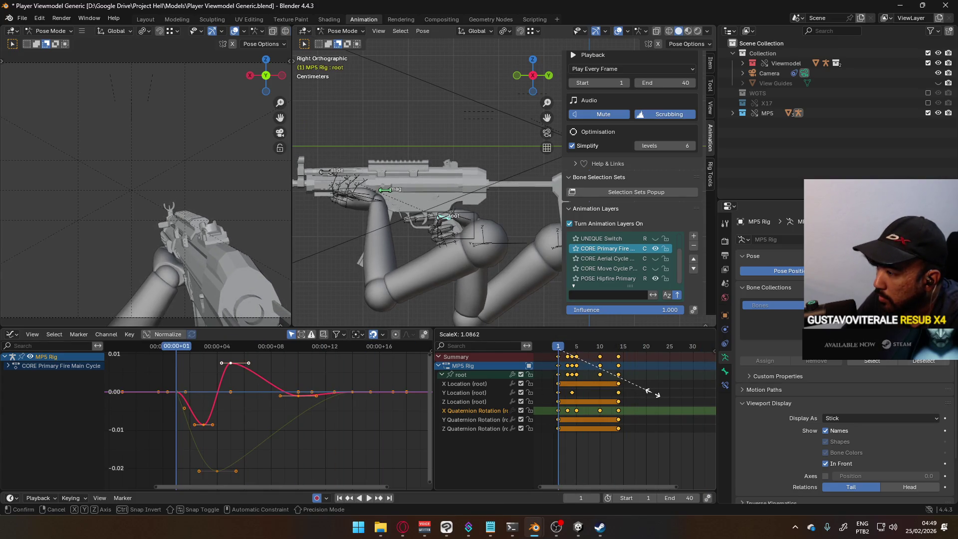
click(665, 394)
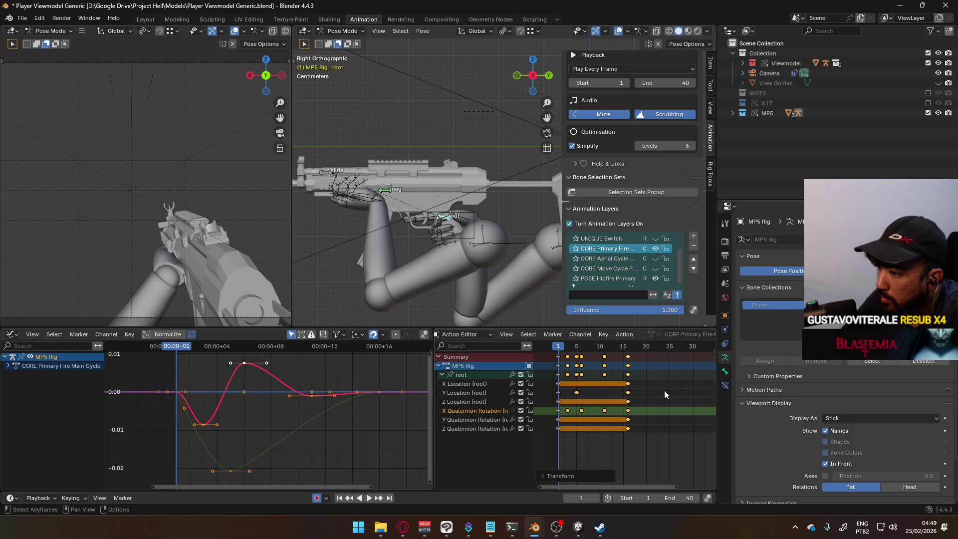
drag(188, 345, 364, 335)
key(space)
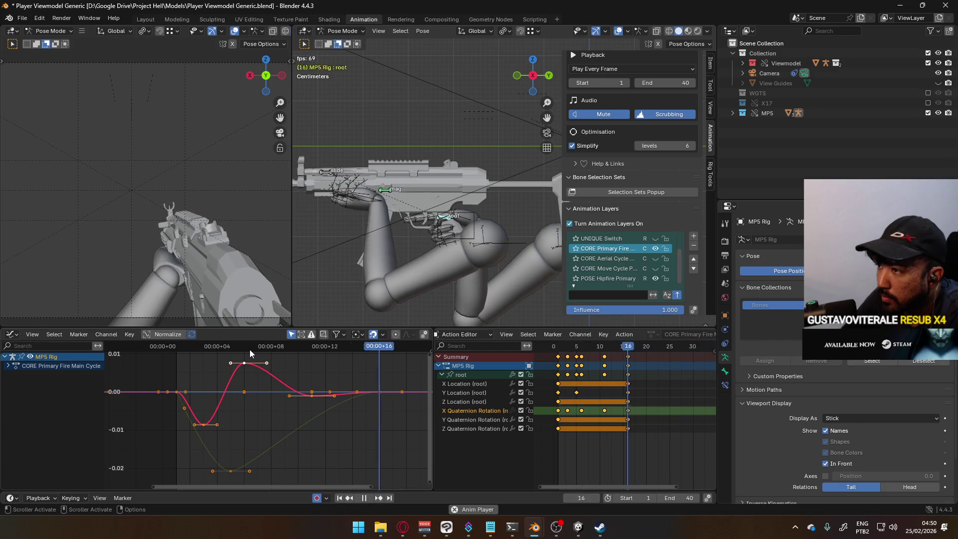
key(space)
Lower the frame-5 overshoot peak key to roughly 0.006 and replay.
click(267, 364)
drag(266, 367, 268, 374)
key(space)
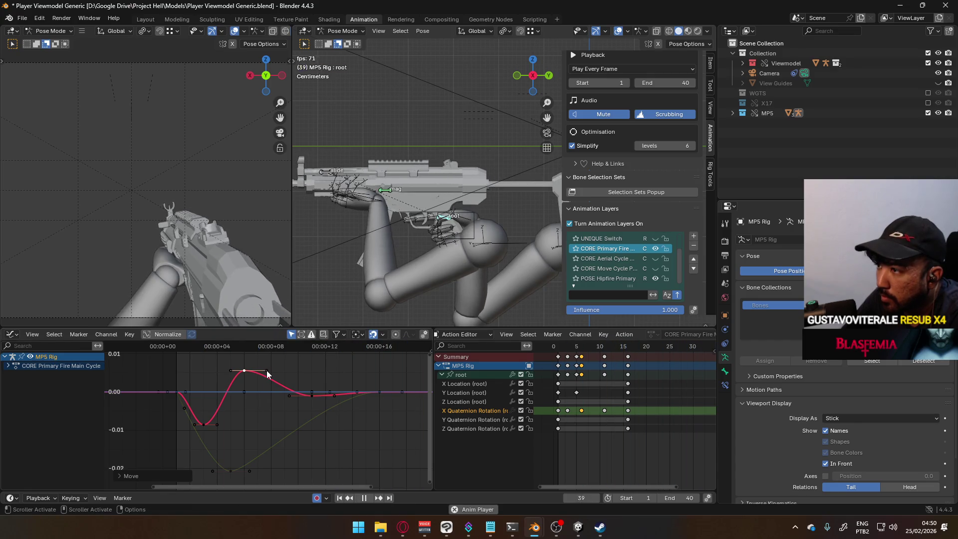
key(g)
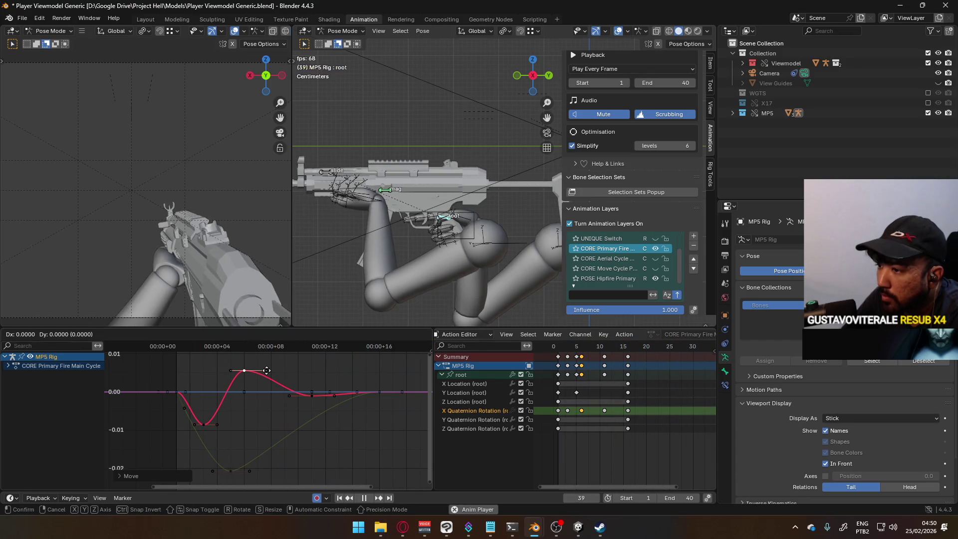
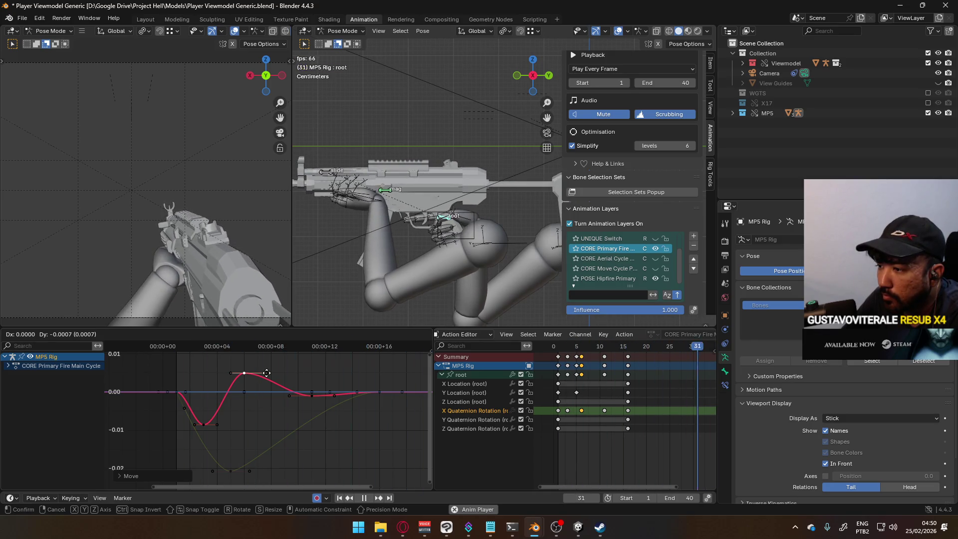
With the root's Z Quaternion Rotation channel selected, key all channels at frame 5.
click(266, 375)
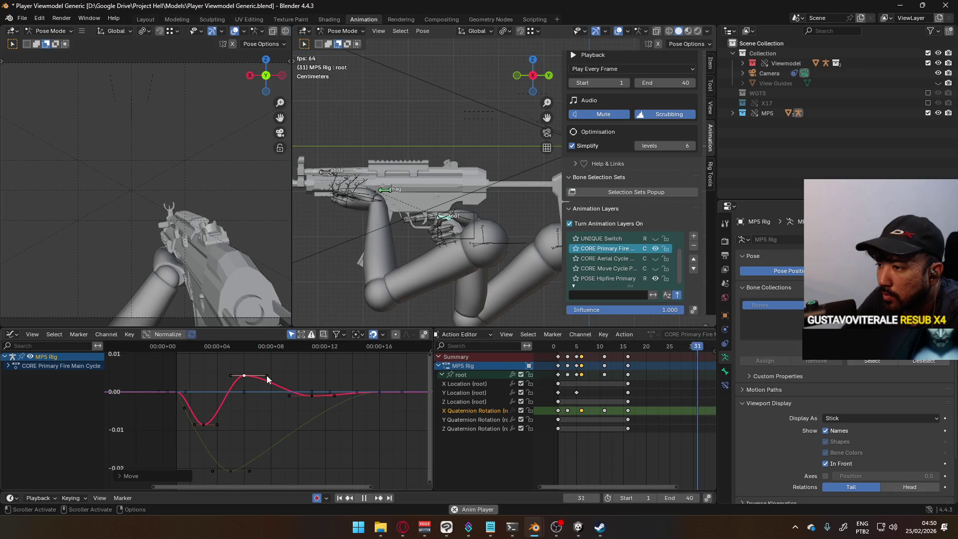
click(481, 429)
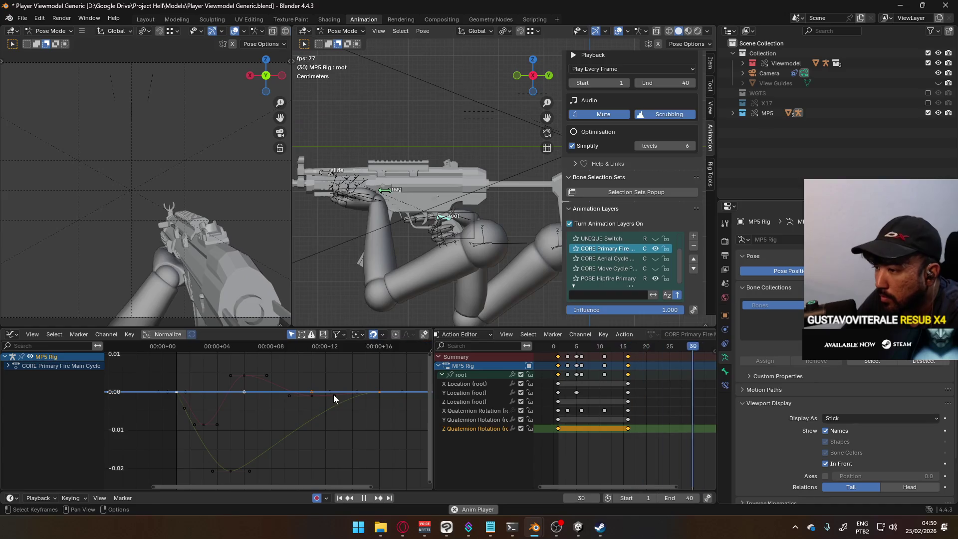
key(space)
key(Left)
key(Left)
key(Left)
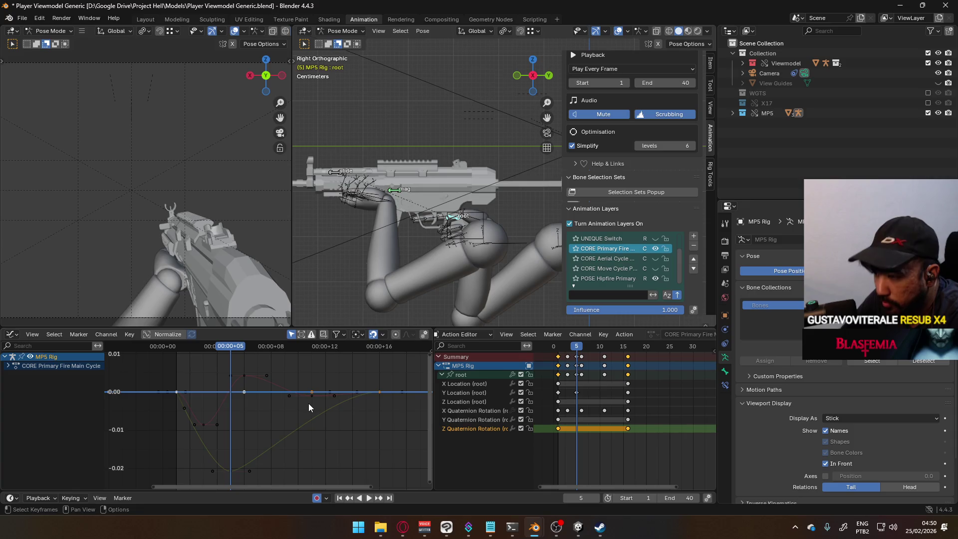
key(i)
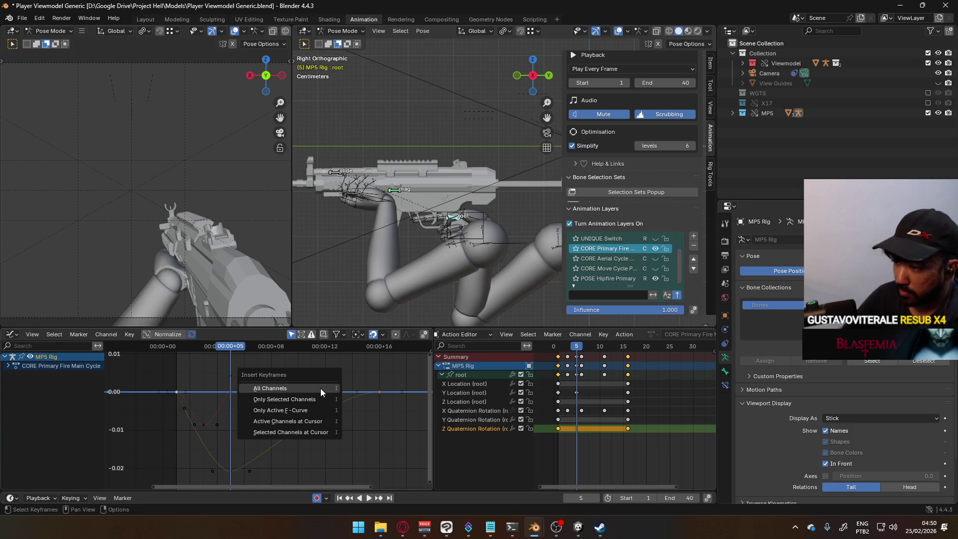
click(317, 399)
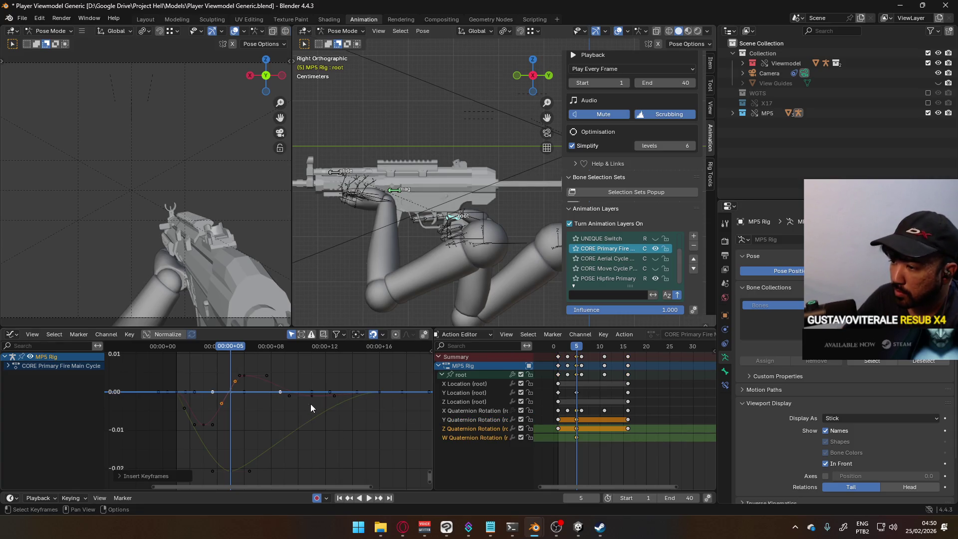
Delete the stray W rotation key and push the frame-5 Z rotation key down into a dip.
click(575, 438)
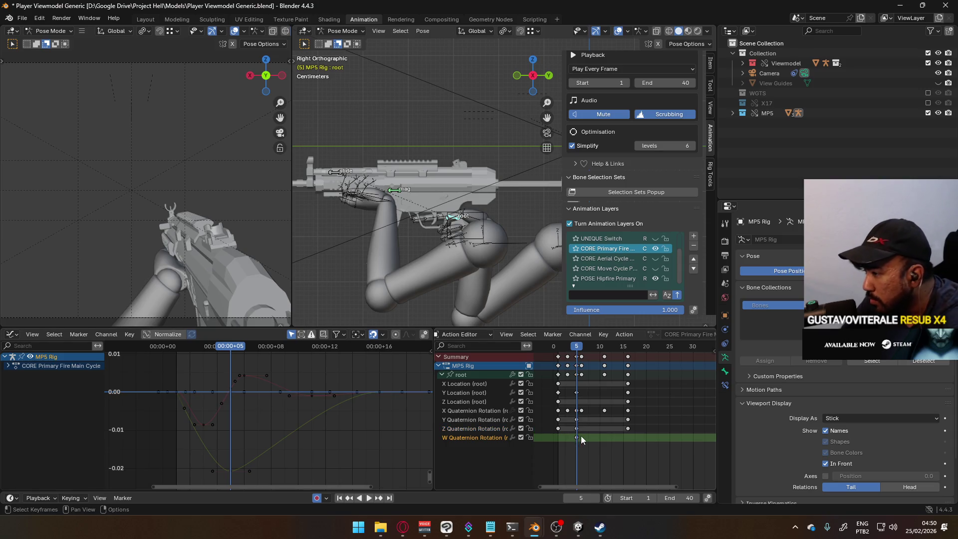
key(Delete)
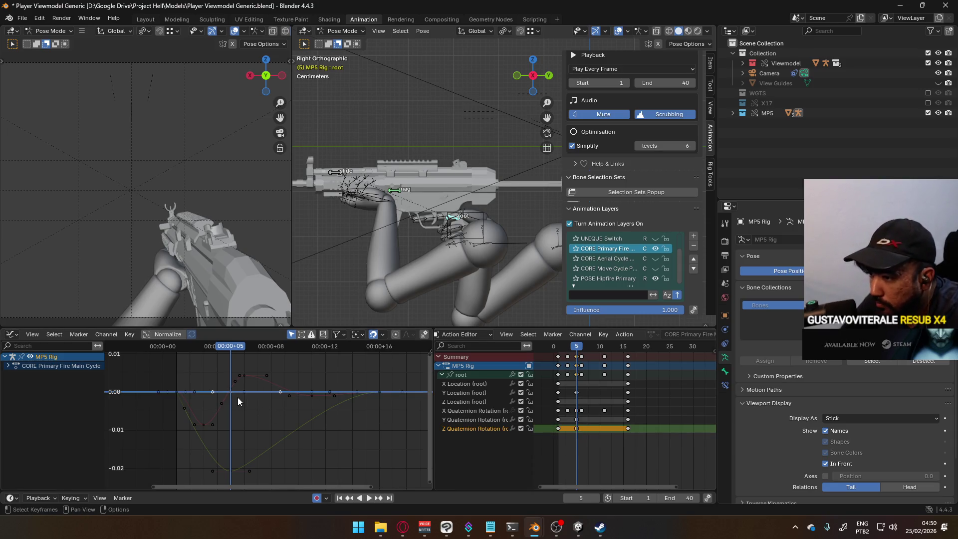
key(g)
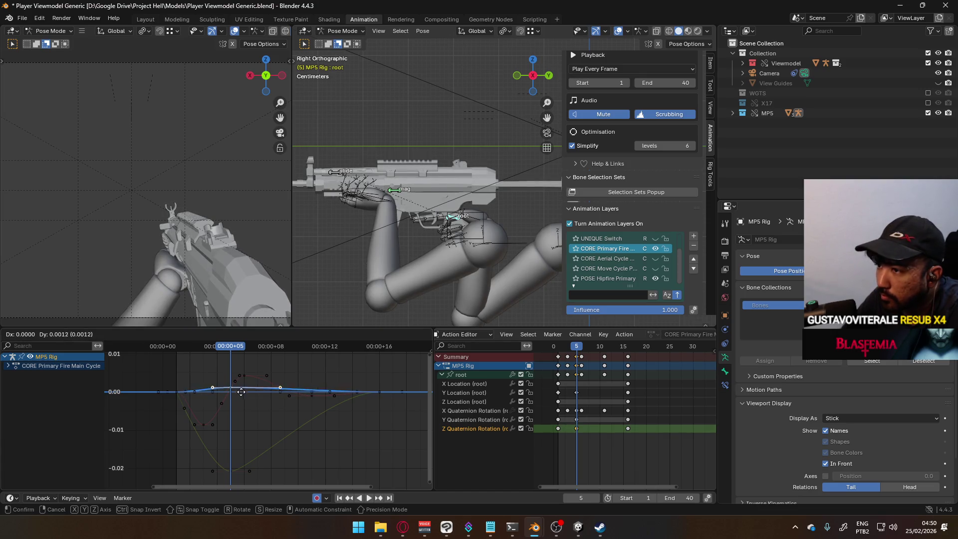
key(Escape)
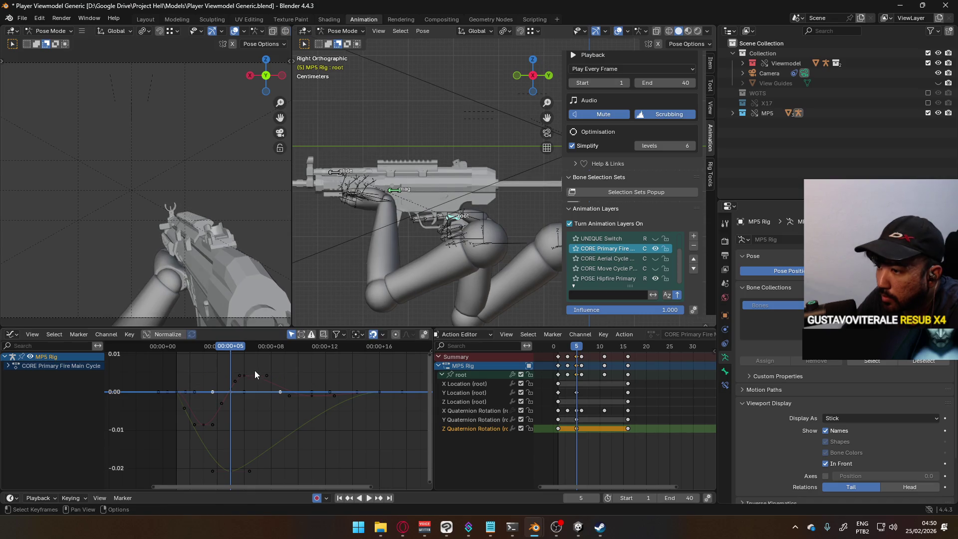
key(g)
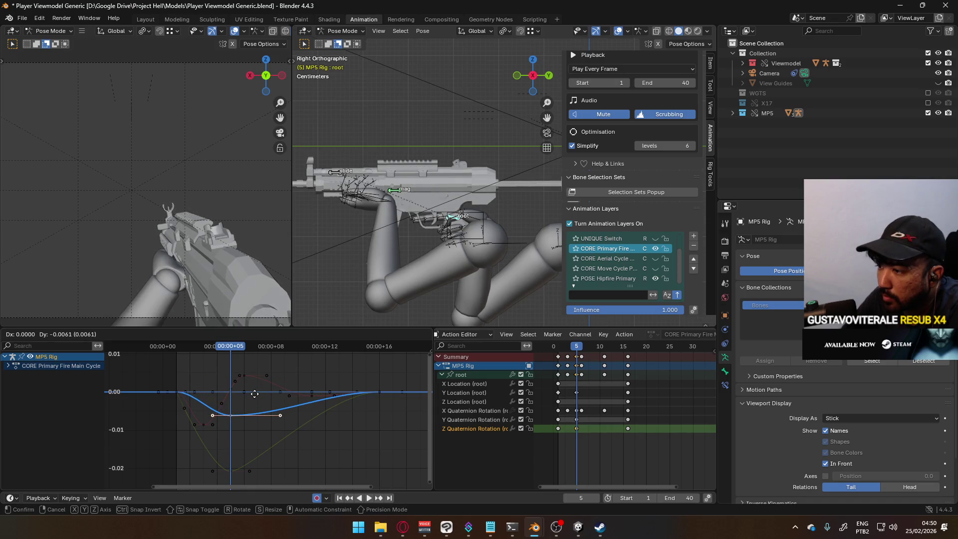
click(255, 394)
Move the later Z rotation key to frame 10 and the dip to frame 4, then shorten its handles.
drag(628, 429, 604, 429)
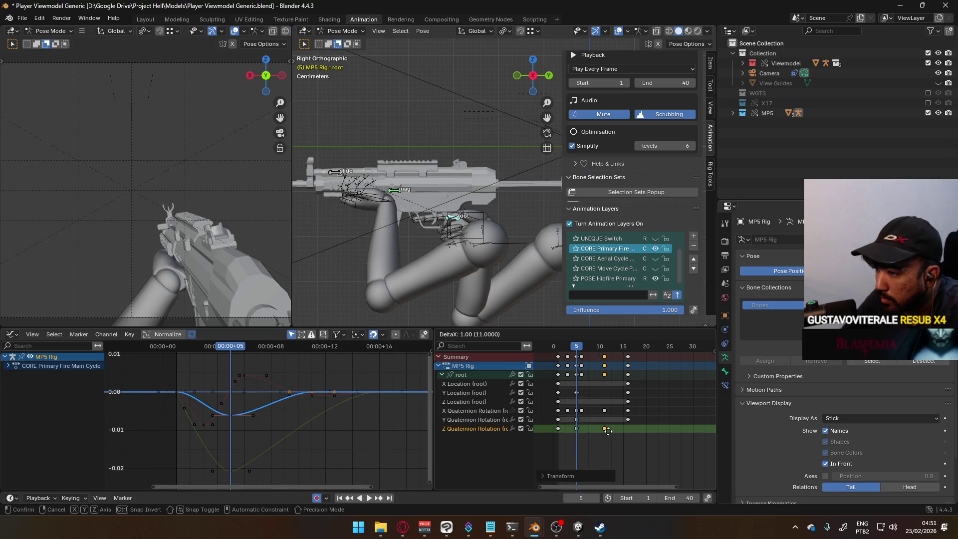
click(576, 428)
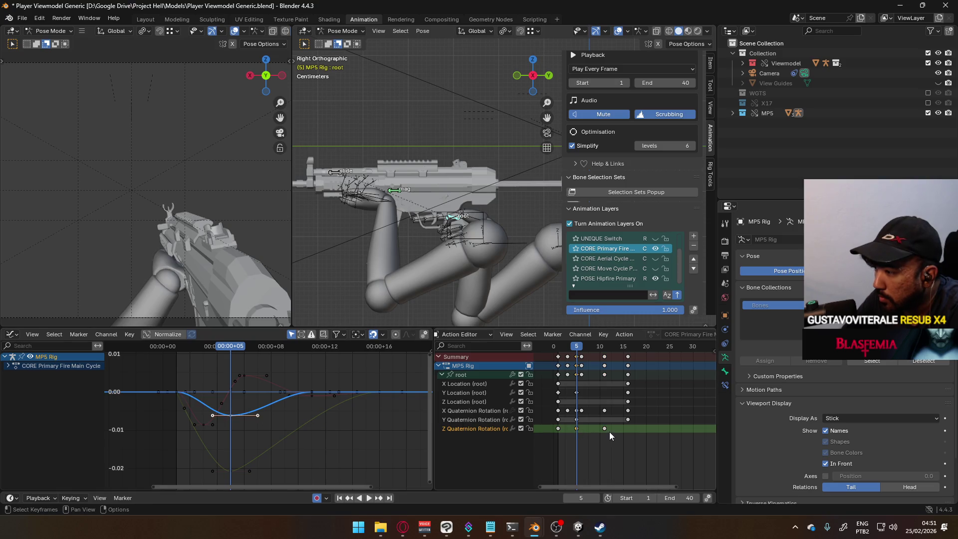
key(g)
click(606, 431)
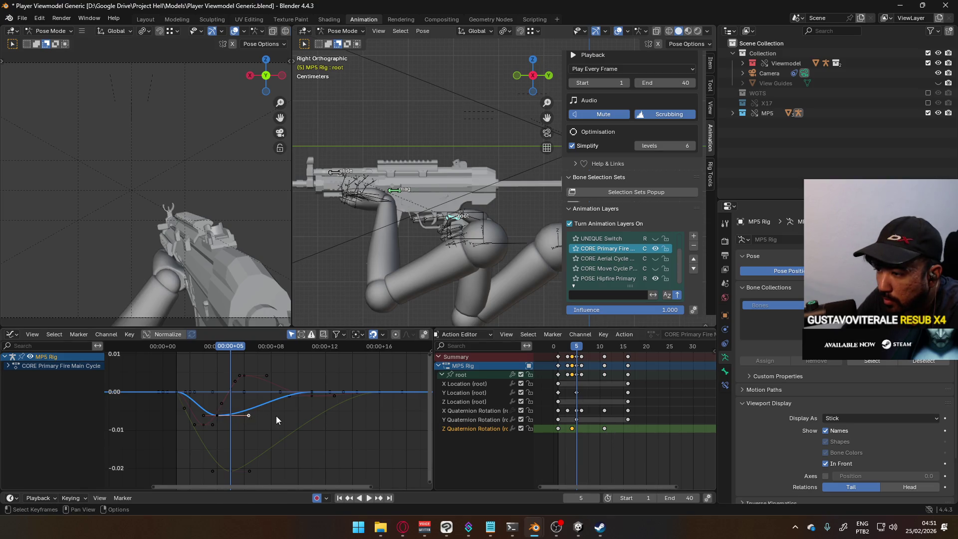
key(s)
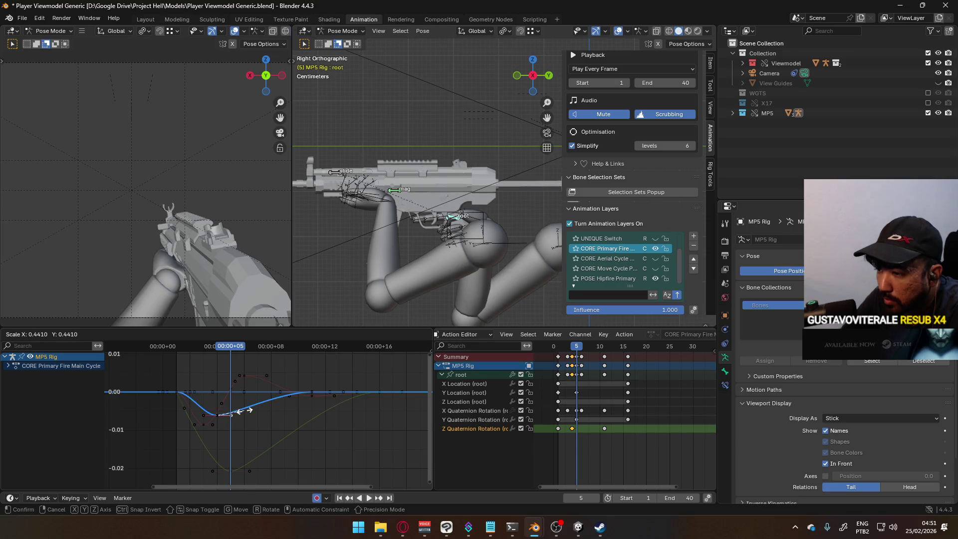
click(244, 410)
key(space)
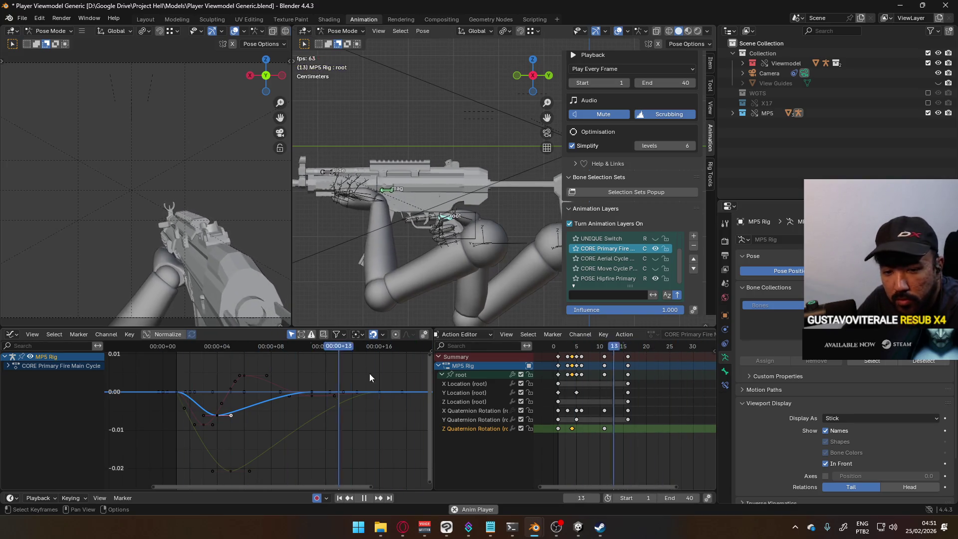
Select all the root's keys and scale their timing from frame 1 so they end near frame 18.
key(Escape)
key(a)
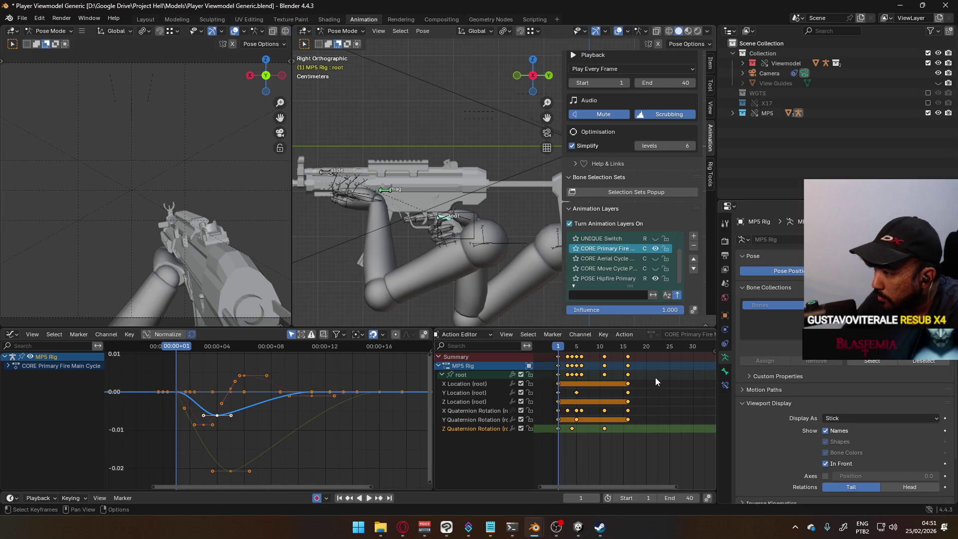
key(s)
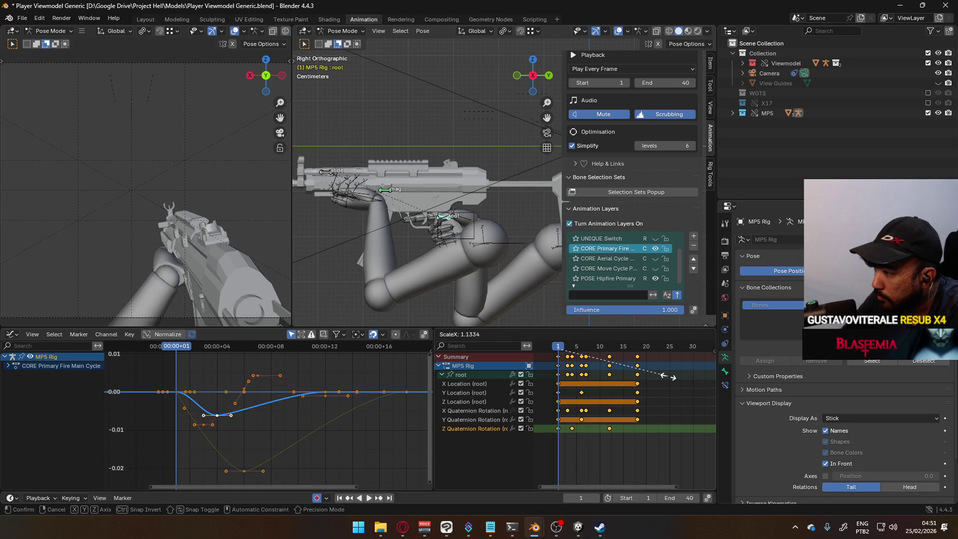
click(669, 377)
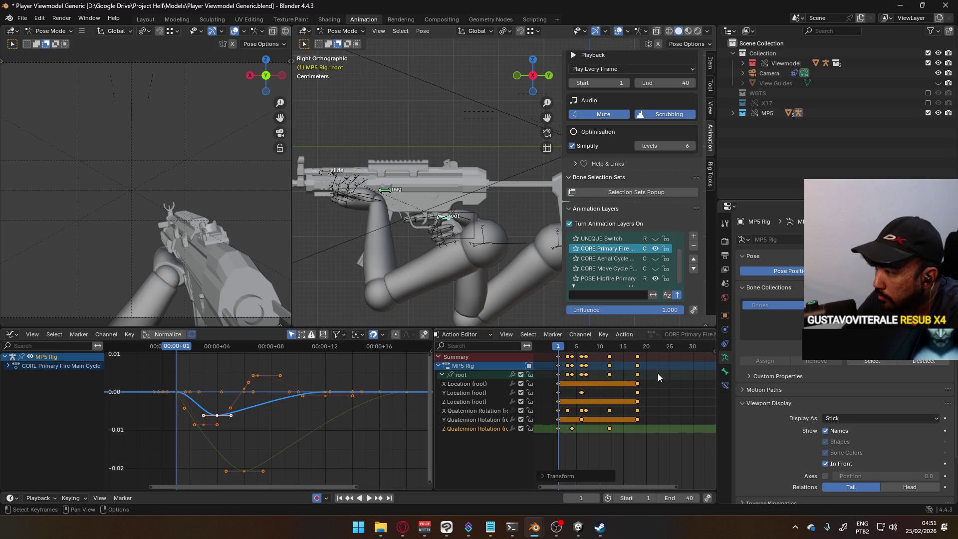
Play back the stretched timing, return to frame 1, and pick the root's Y and Z Location channels.
key(space)
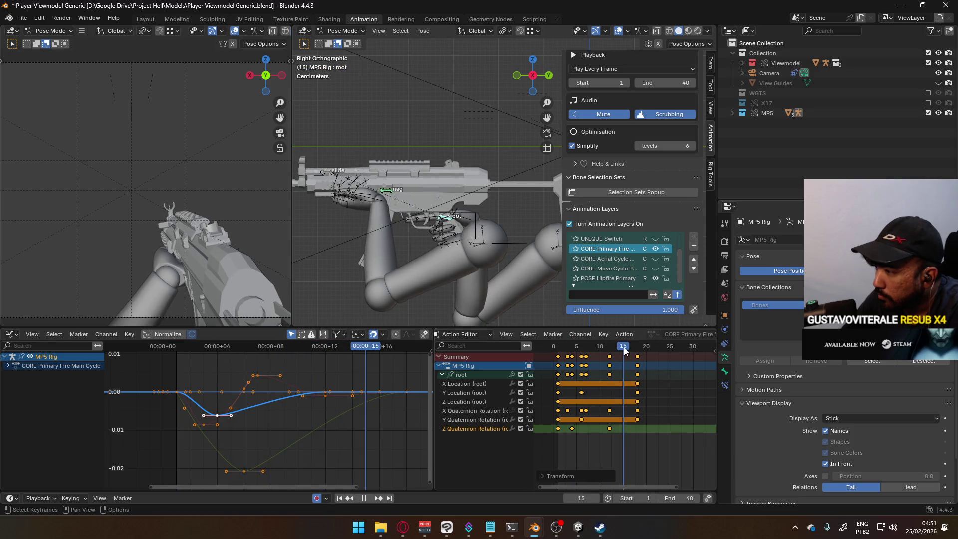
drag(629, 351, 607, 355)
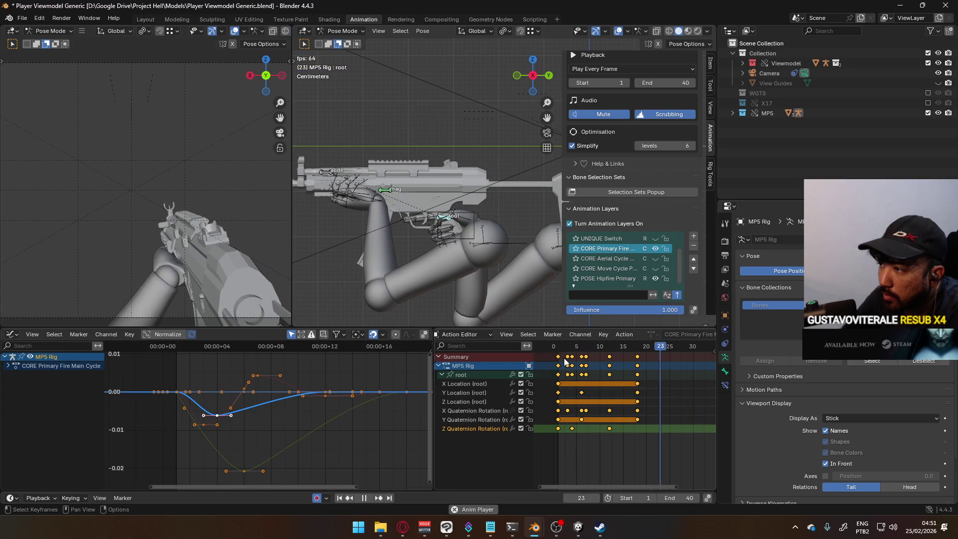
key(Escape)
drag(567, 348, 558, 349)
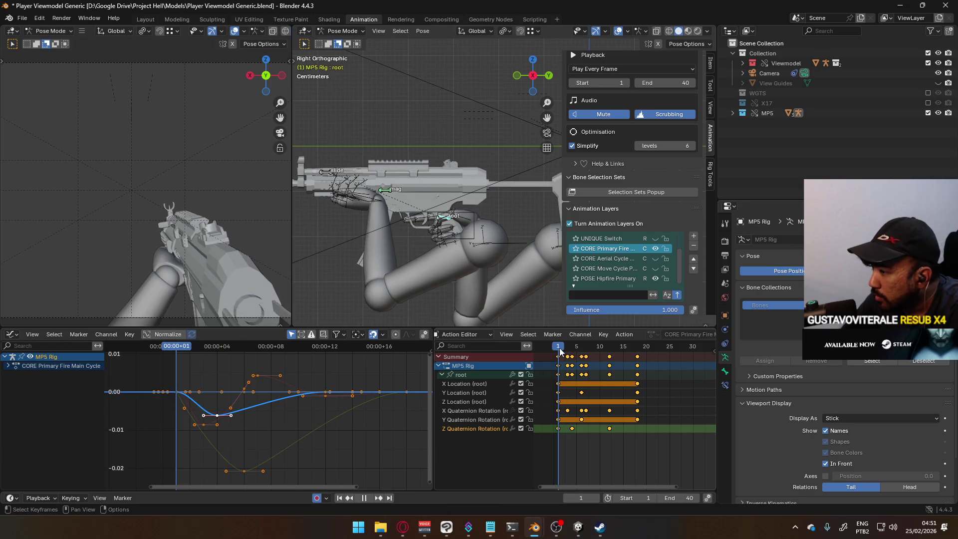
click(458, 394)
click(459, 402)
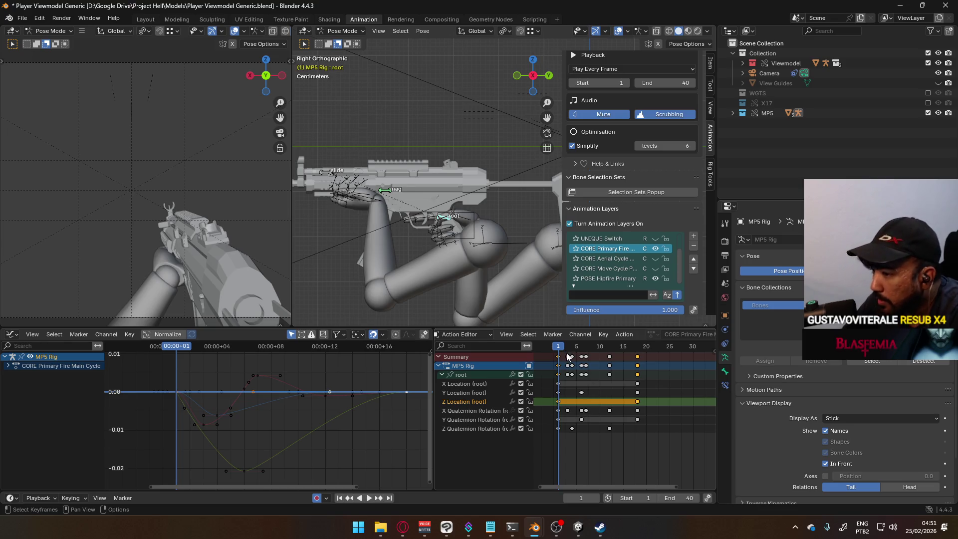
Insert a Z Location key at frame 8 and move it back to frame 6.
drag(561, 348, 592, 349)
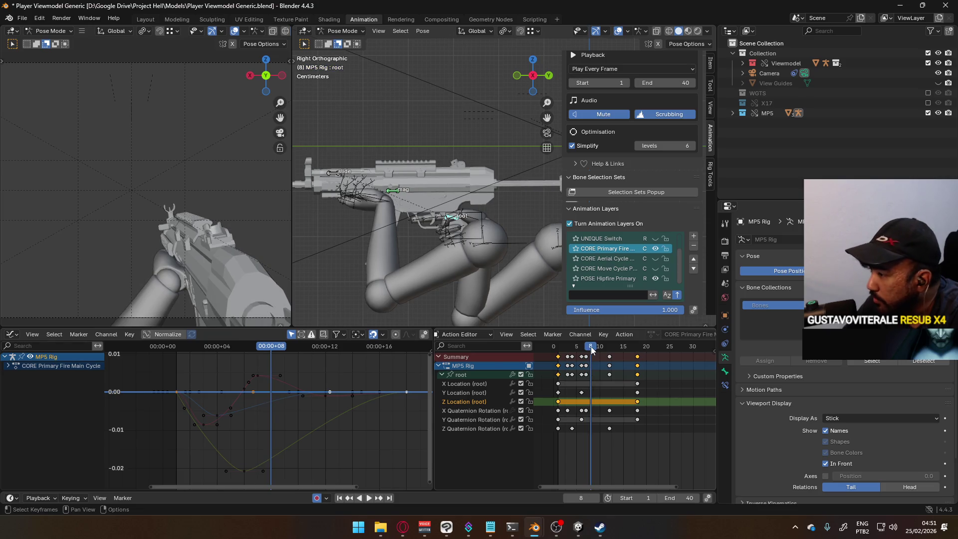
right_click(594, 405)
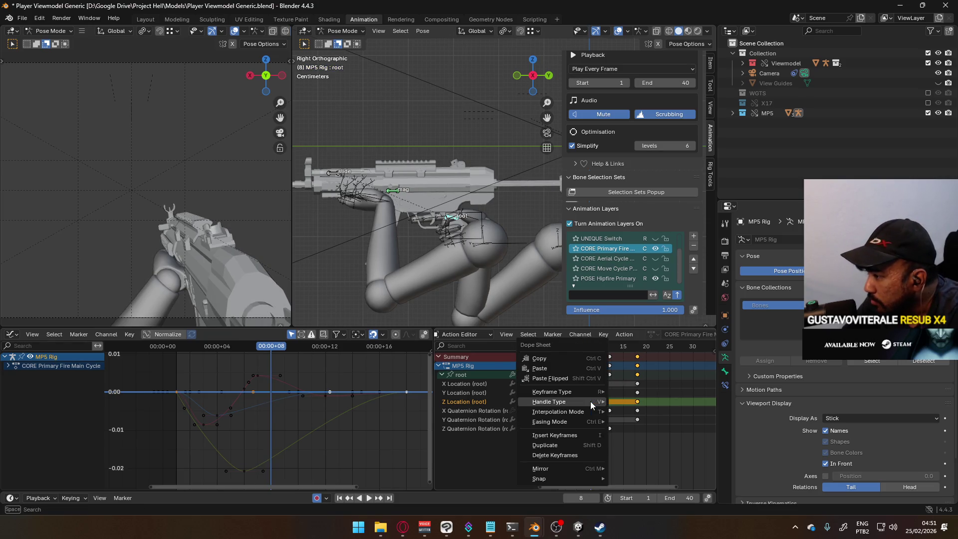
click(581, 438)
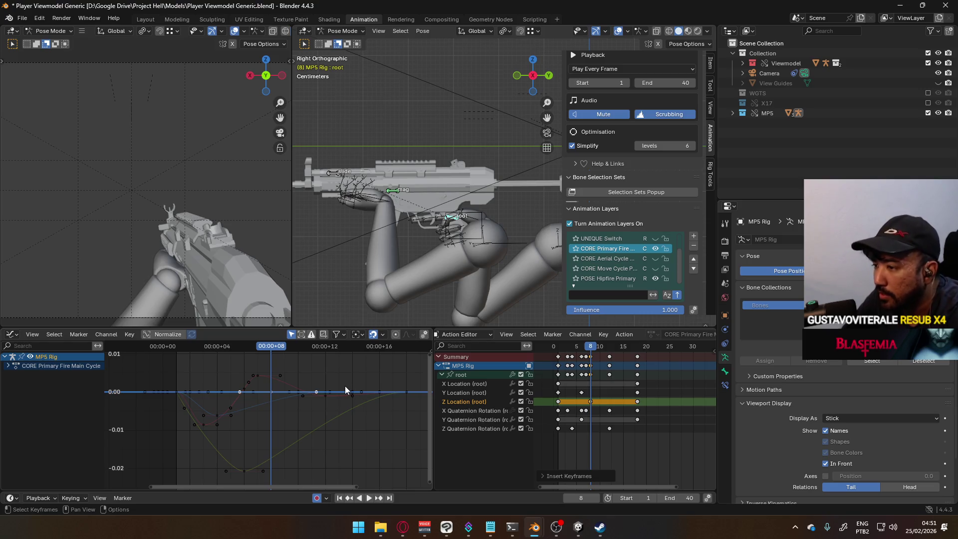
key(g)
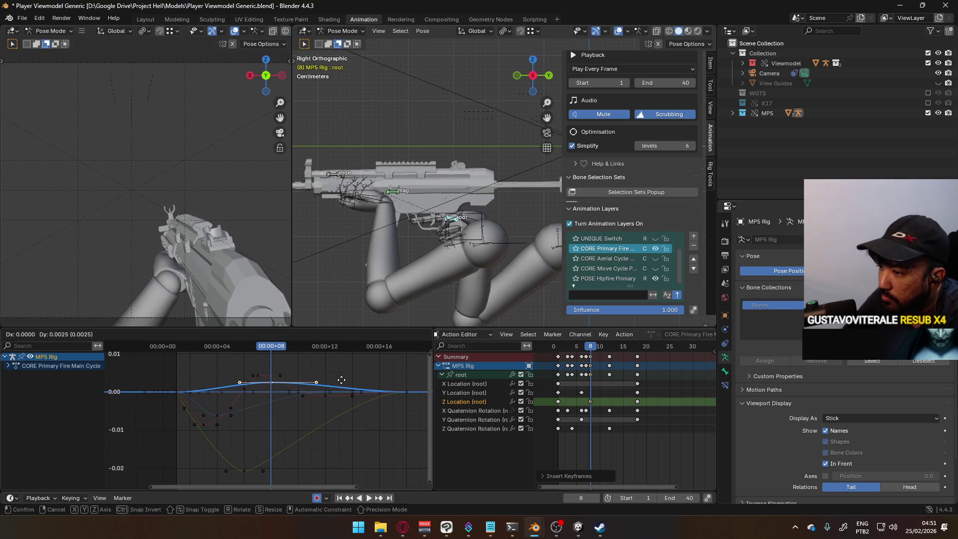
key(Escape)
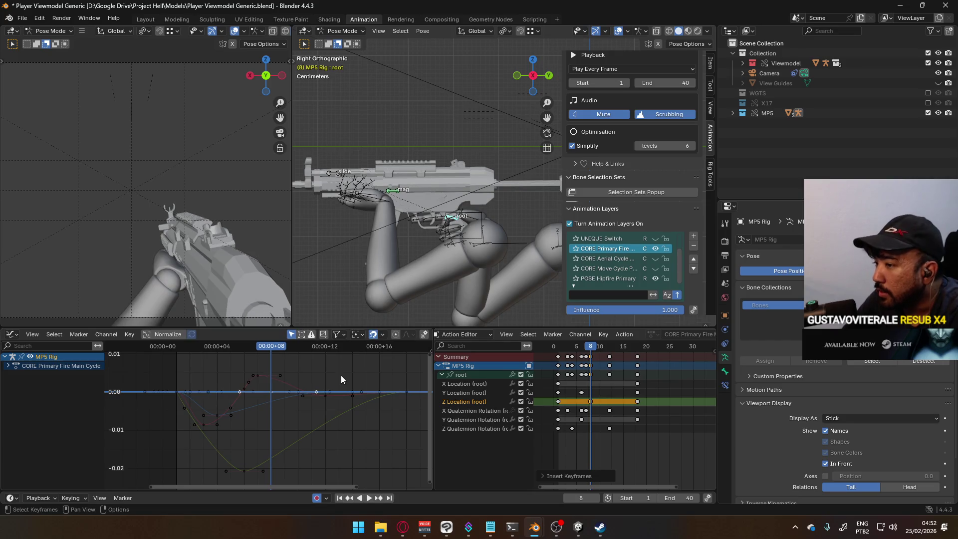
key(g)
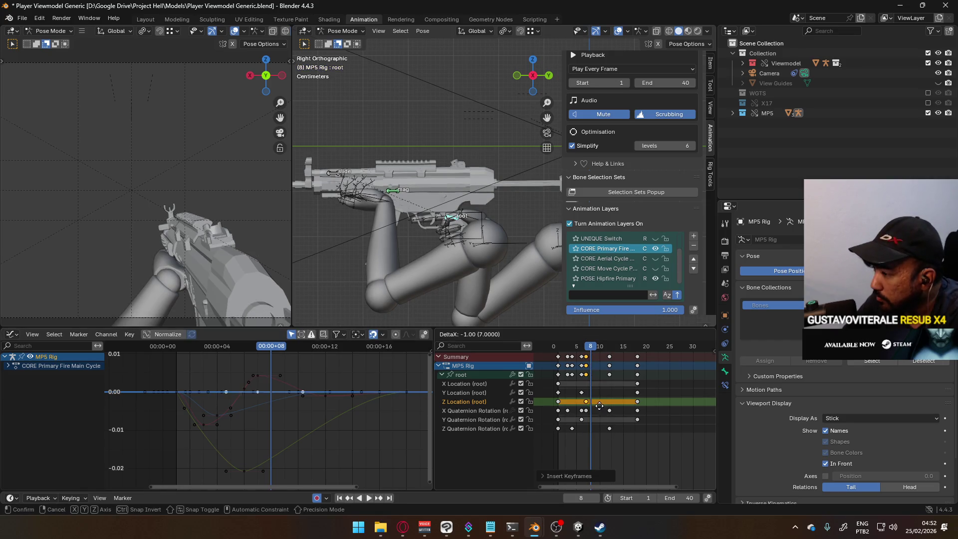
click(587, 407)
key(g)
click(590, 399)
Add a Z Location key at frame 12 and raise the selected keys slightly above zero.
mouse_move(601, 346)
mouse_down()
mouse_move(581, 348)
mouse_move(608, 352)
mouse_move(581, 349)
mouse_up()
key(i)
key(g)
key(Escape)
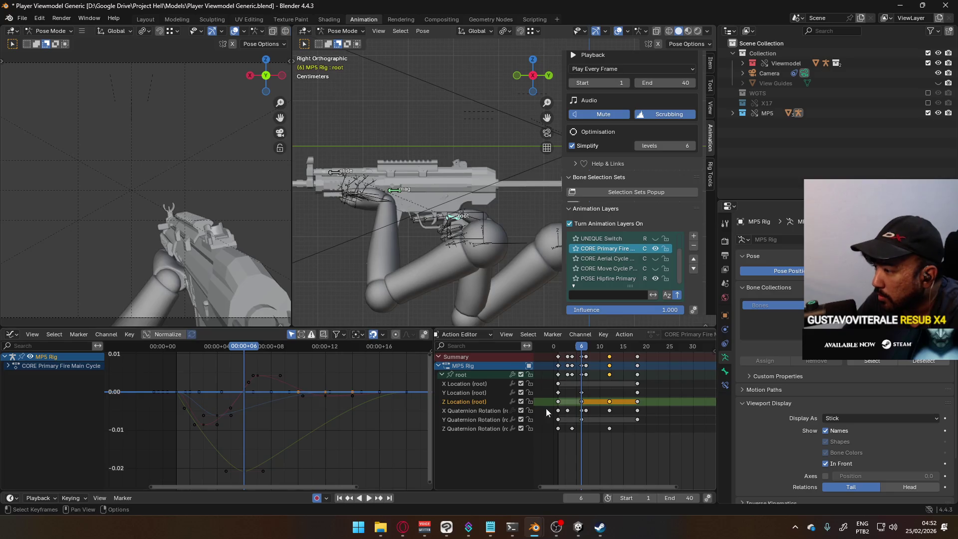
key(g)
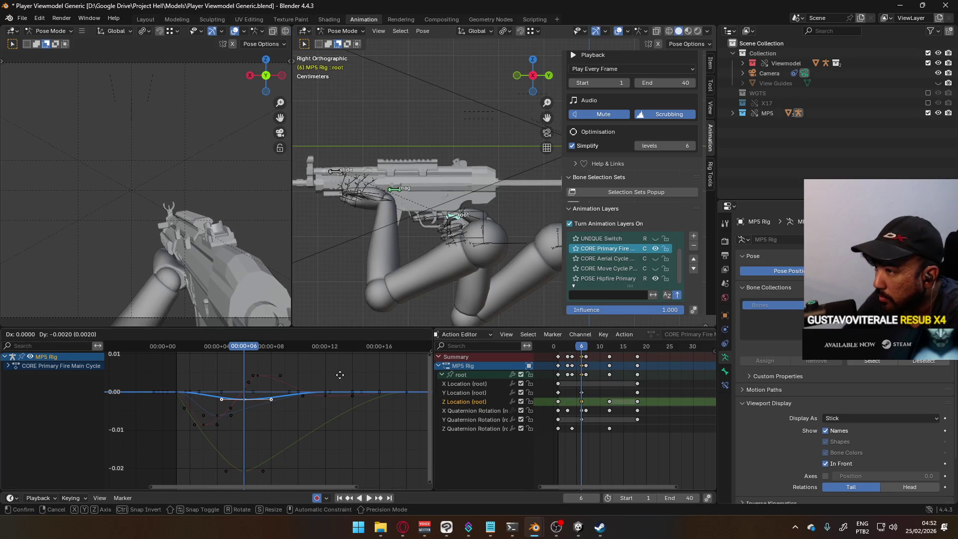
key(Escape)
key(g)
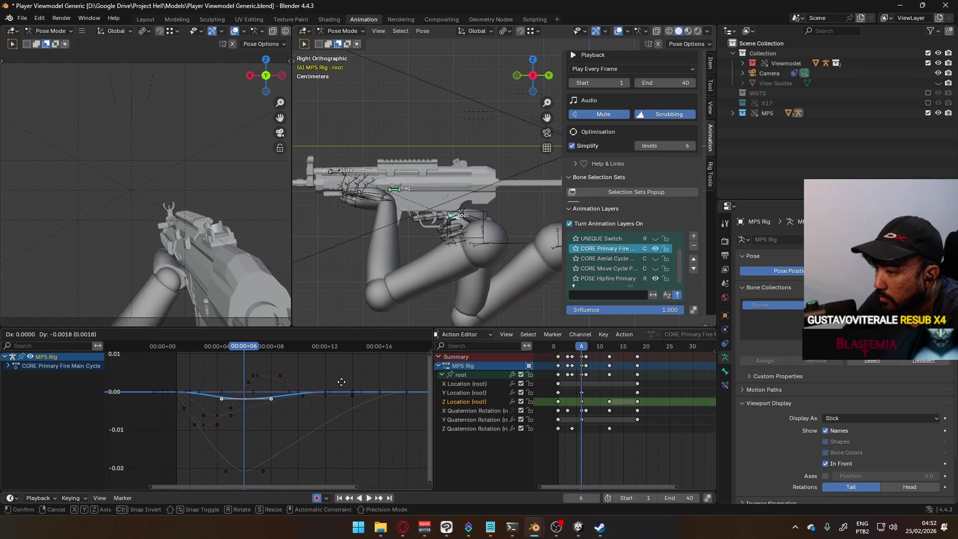
click(357, 376)
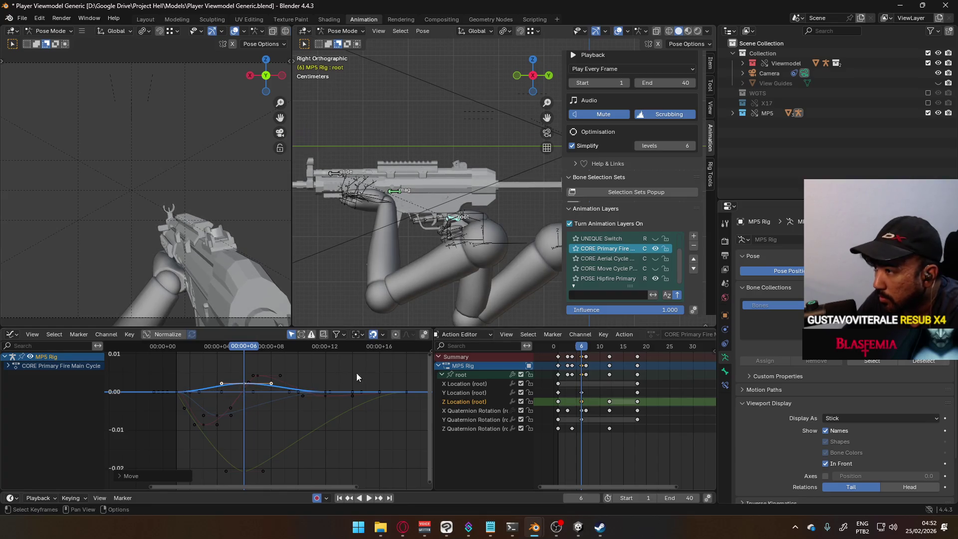
key(g)
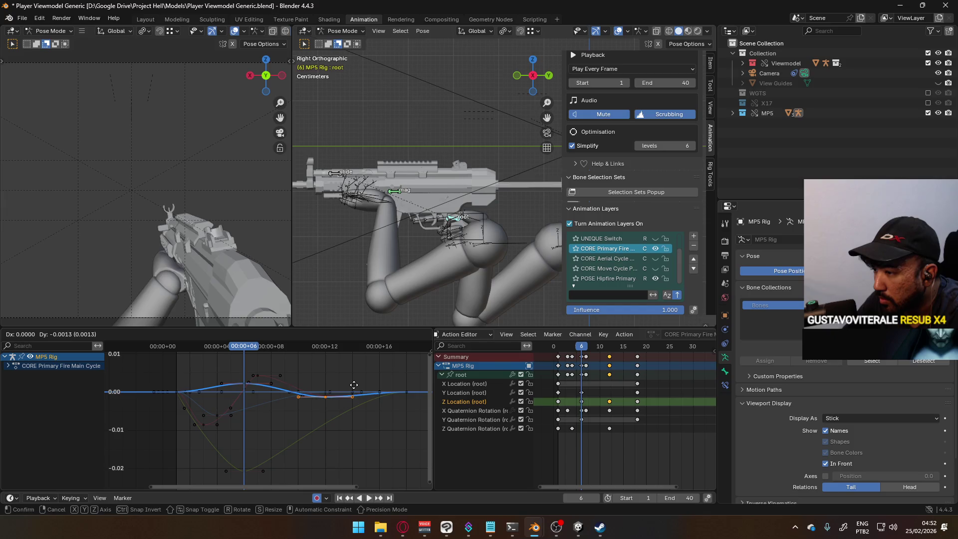
click(353, 387)
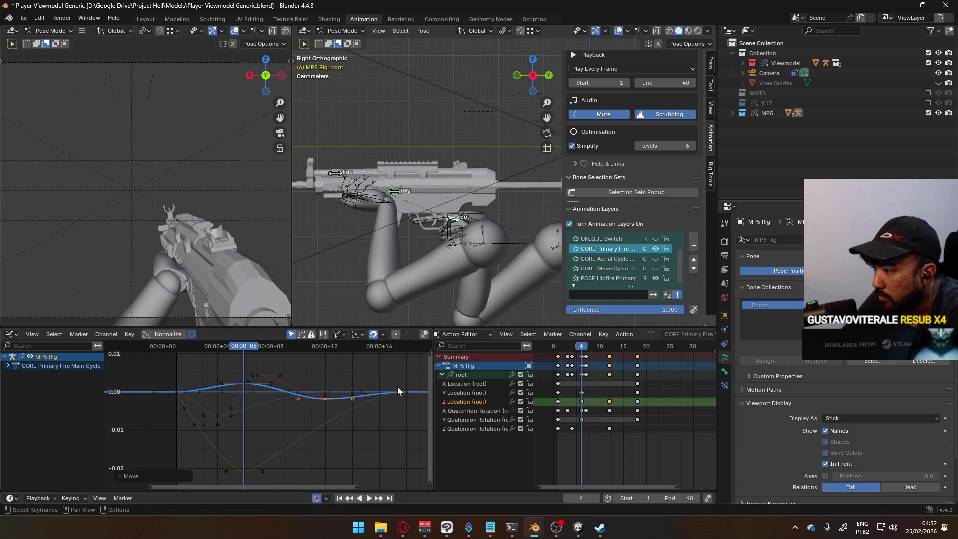
Duplicate the frame-12 key to frame 9, move the frame-18 key to 16, and preview the recoil.
key(shift+d)
click(596, 406)
key(shift+d)
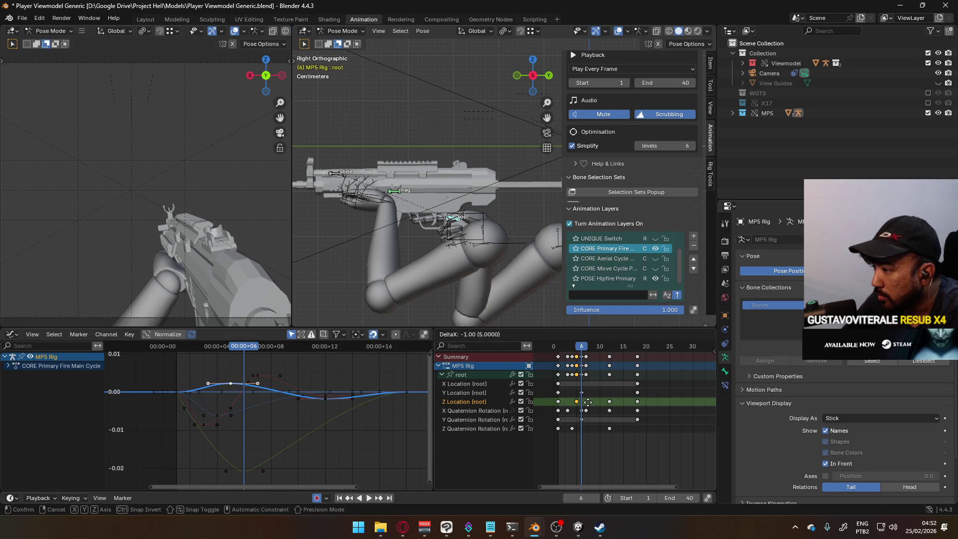
click(586, 406)
key(g)
click(599, 404)
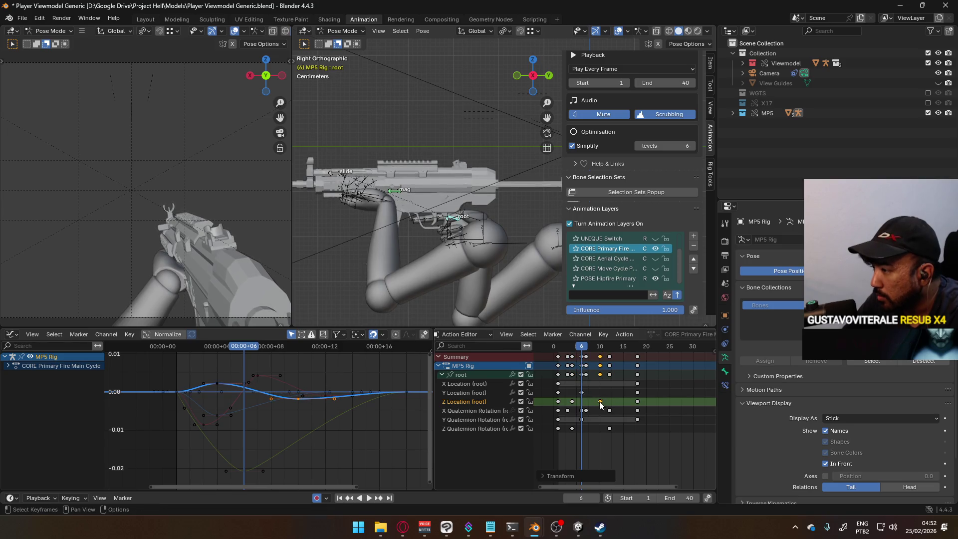
key(g)
click(625, 401)
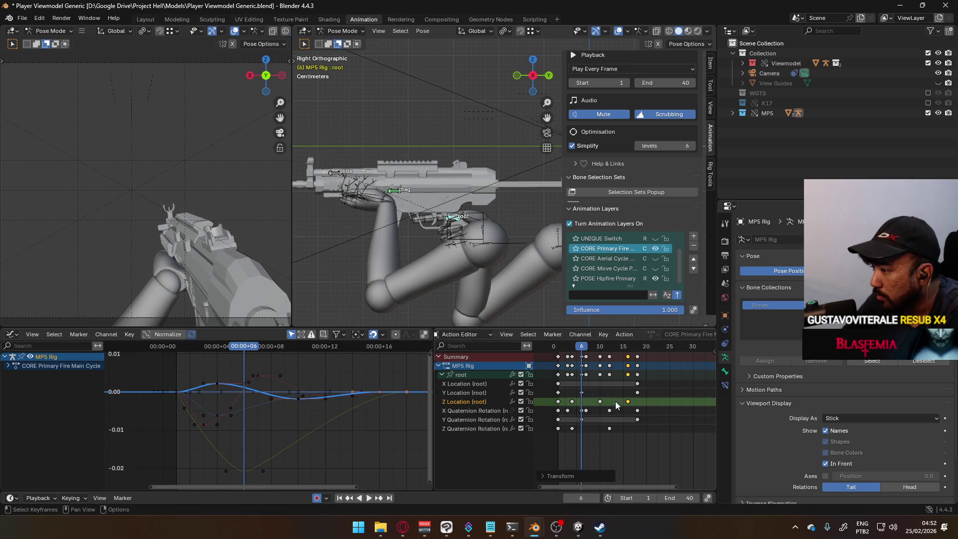
key(g)
click(600, 405)
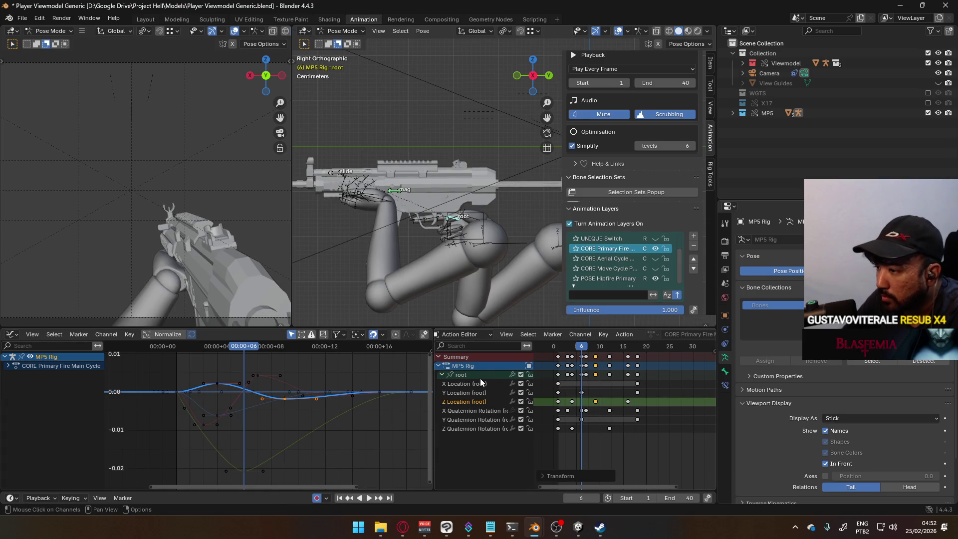
key(space)
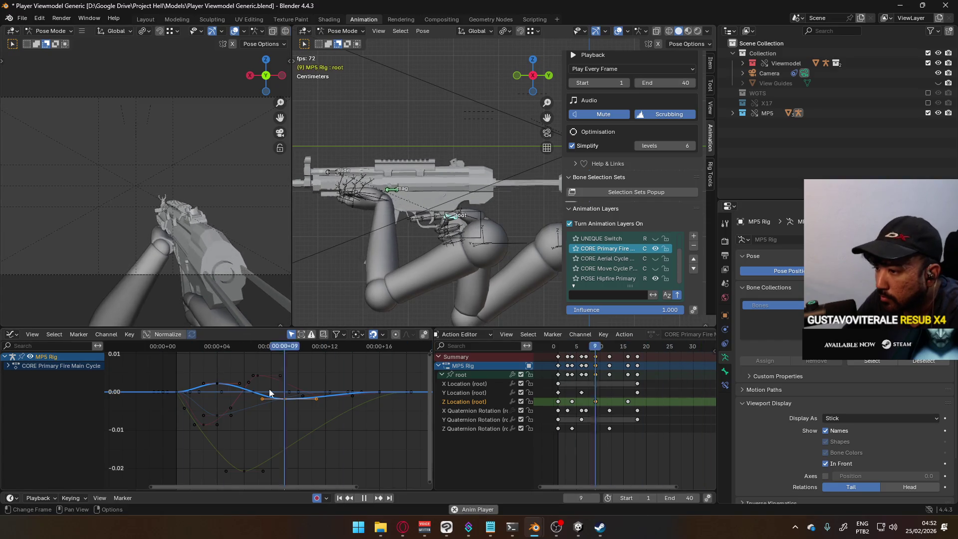
Select the root's Z Quaternion Rotation curve and move its dip key from frame 4 to frame 5.
click(487, 429)
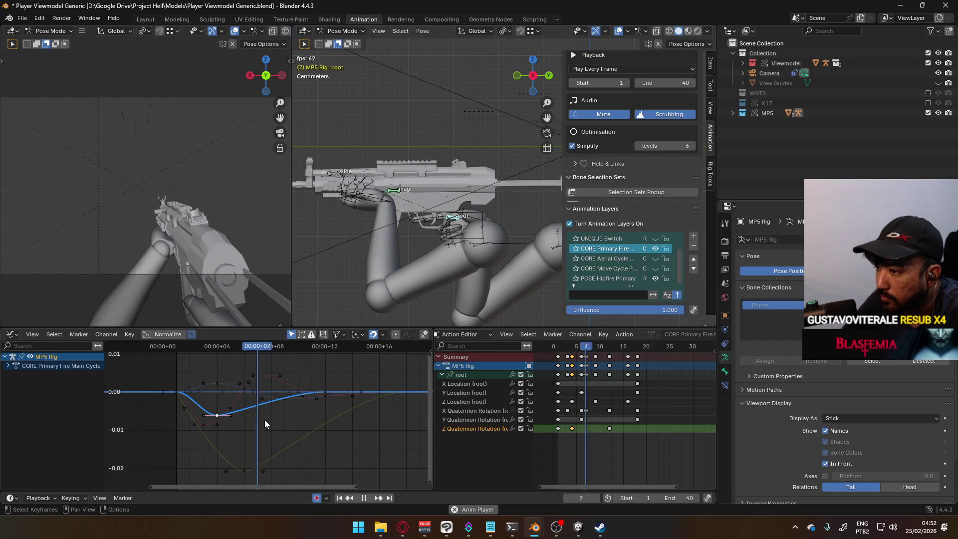
key(g)
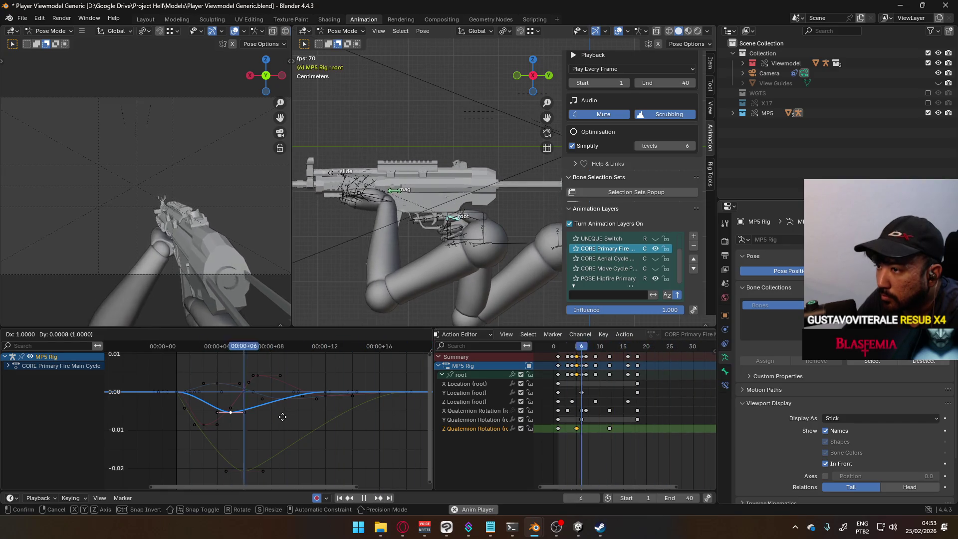
click(282, 417)
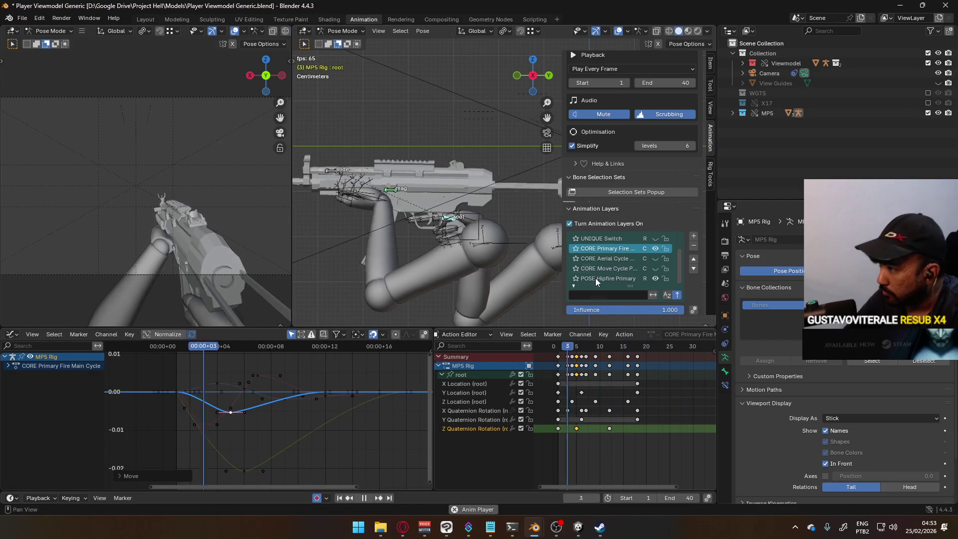
Rename the layer to 'CORE Primary Fire Single'.
double_click(623, 248)
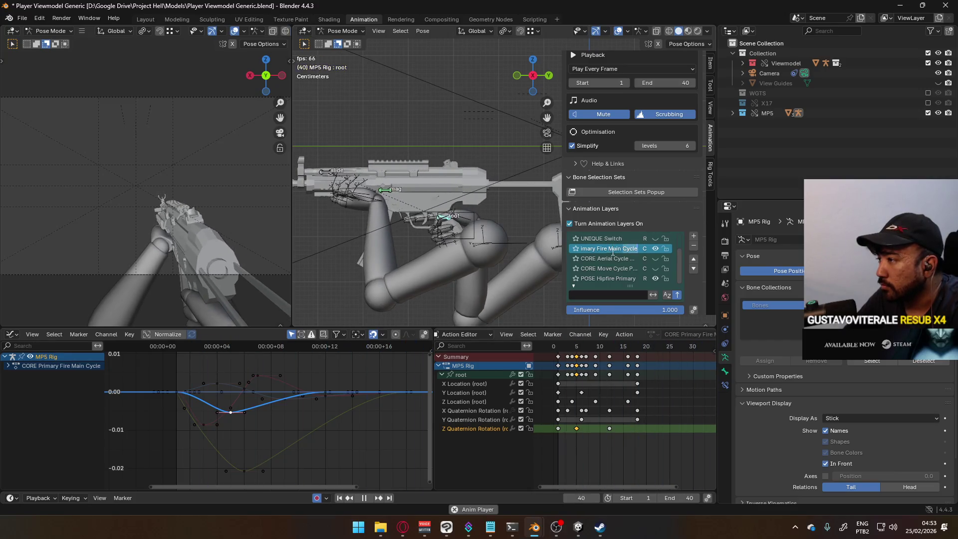
key(BackSpace)
key(BackSpace)
key(BackSpace)
text(Single)
key(Return)
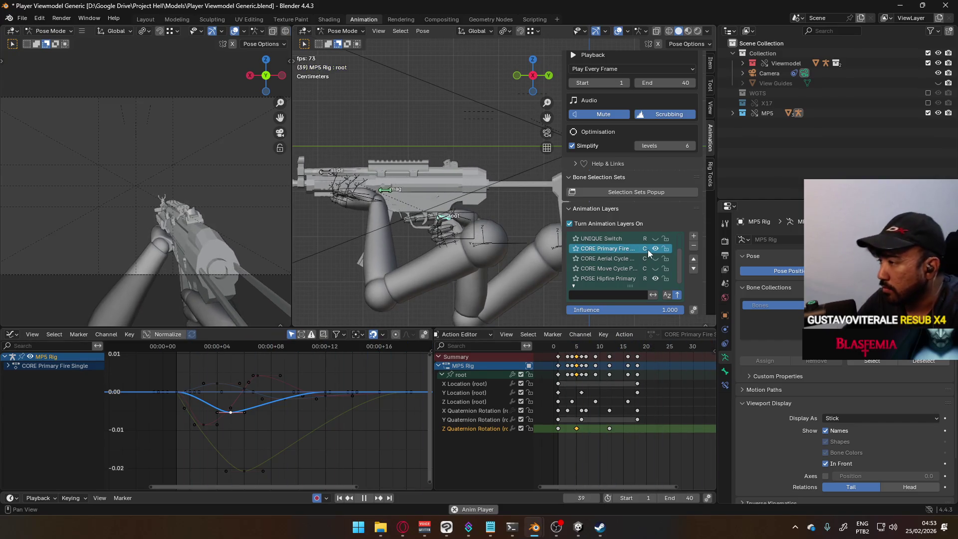
Select all keys, stop playback at frame 1, and select the root channel of the layer.
key(a)
key(Escape)
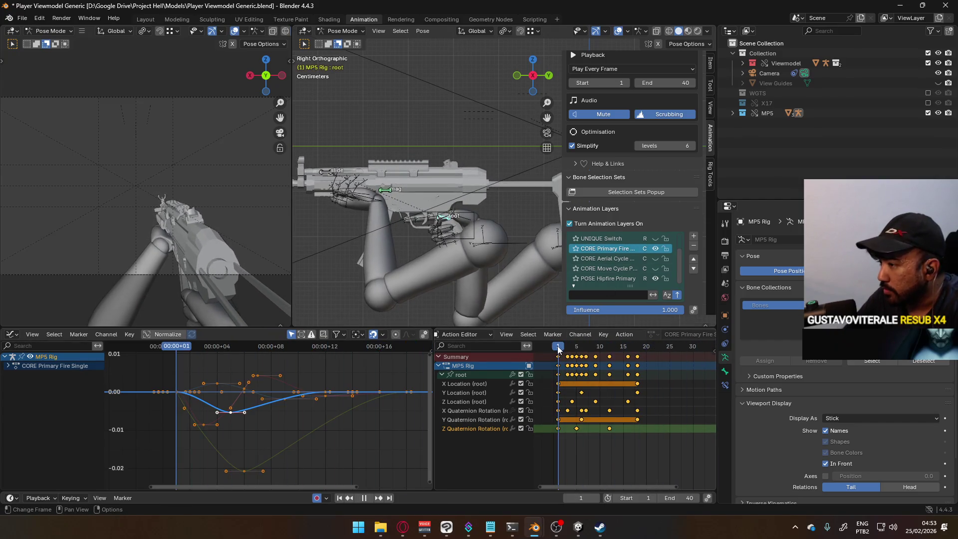
right_click(612, 249)
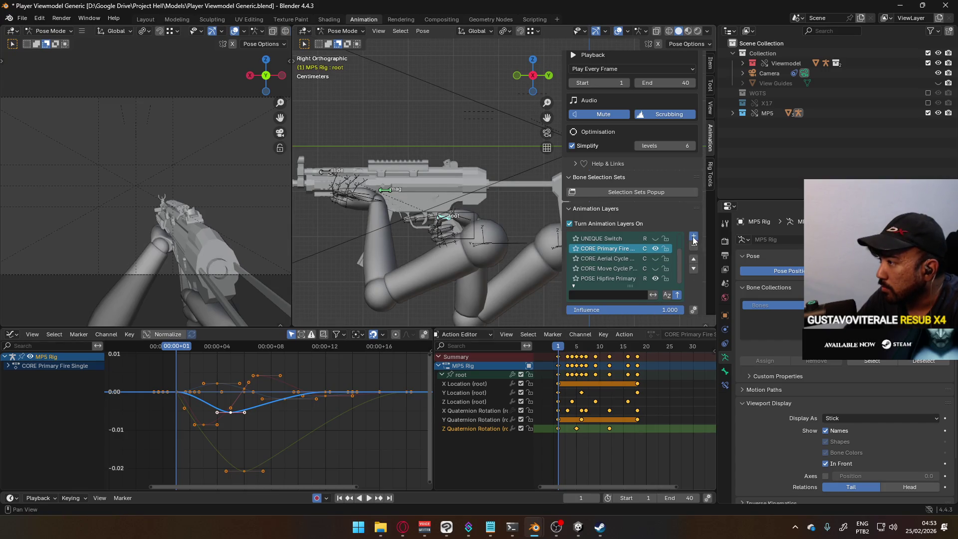
click(693, 268)
click(609, 251)
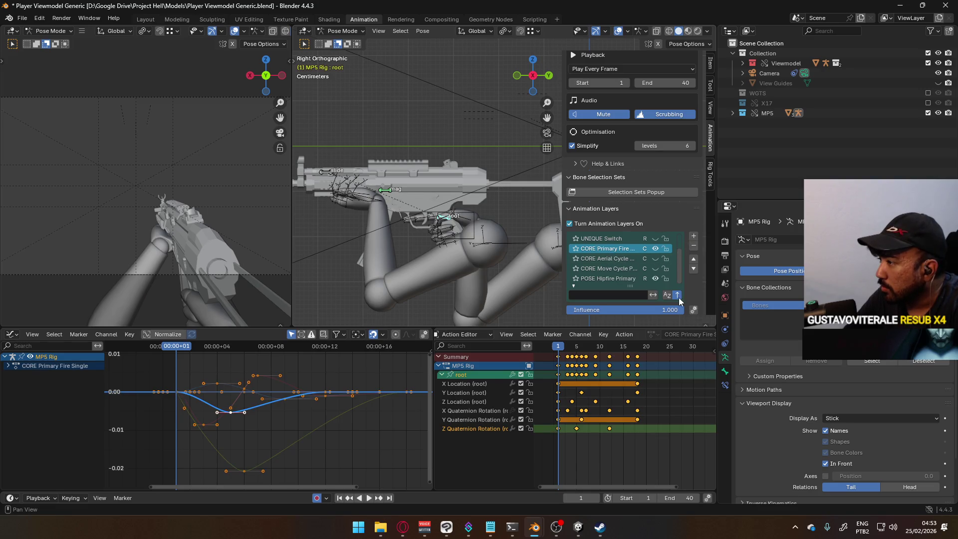
Expand the layer's Bake Operators options and duplicate the CORE Primary Fire Single layer.
scroll(691, 296, down, 3)
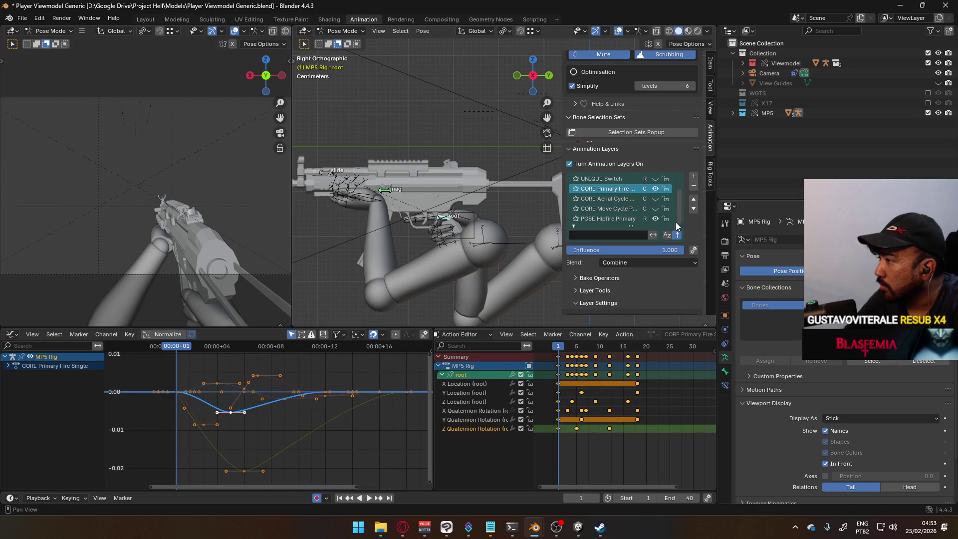
right_click(608, 188)
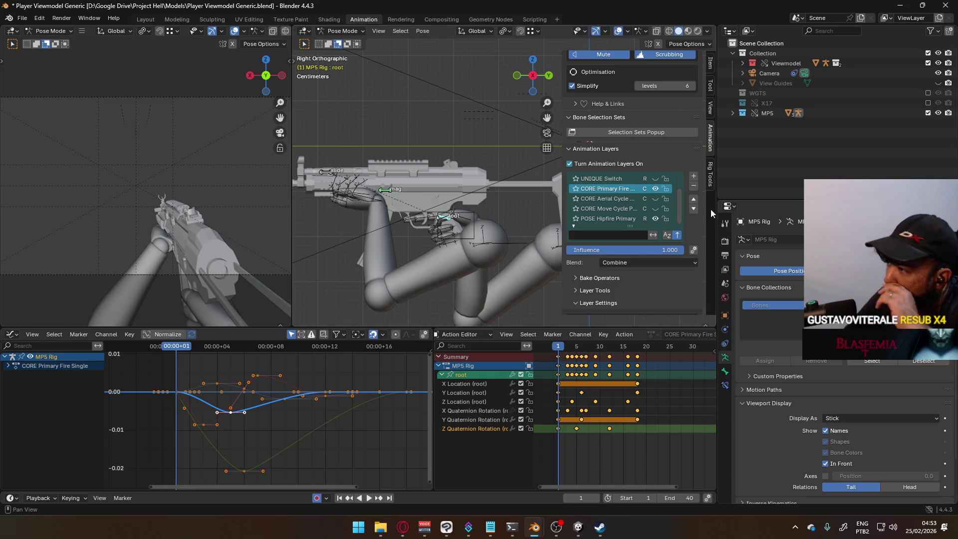
scroll(692, 252, down, 4)
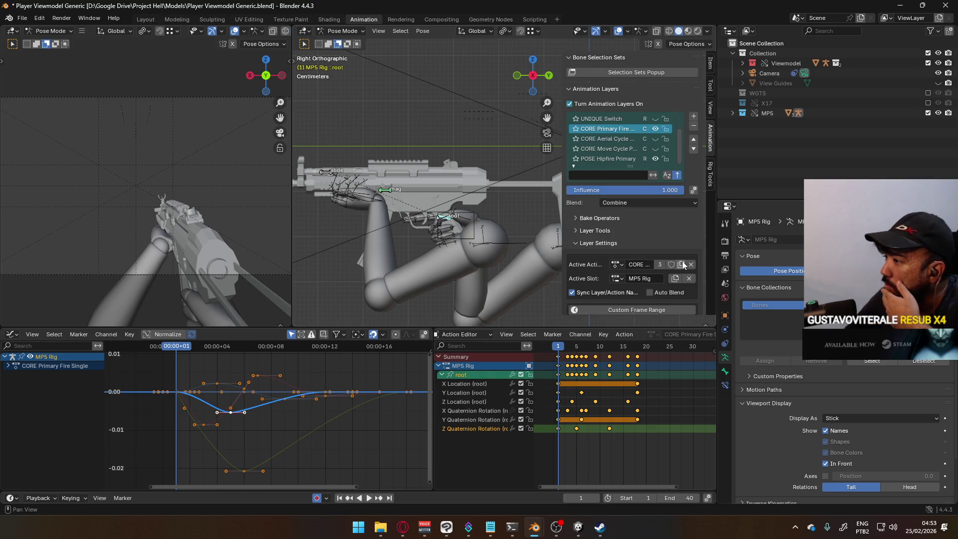
click(603, 221)
click(606, 209)
click(604, 209)
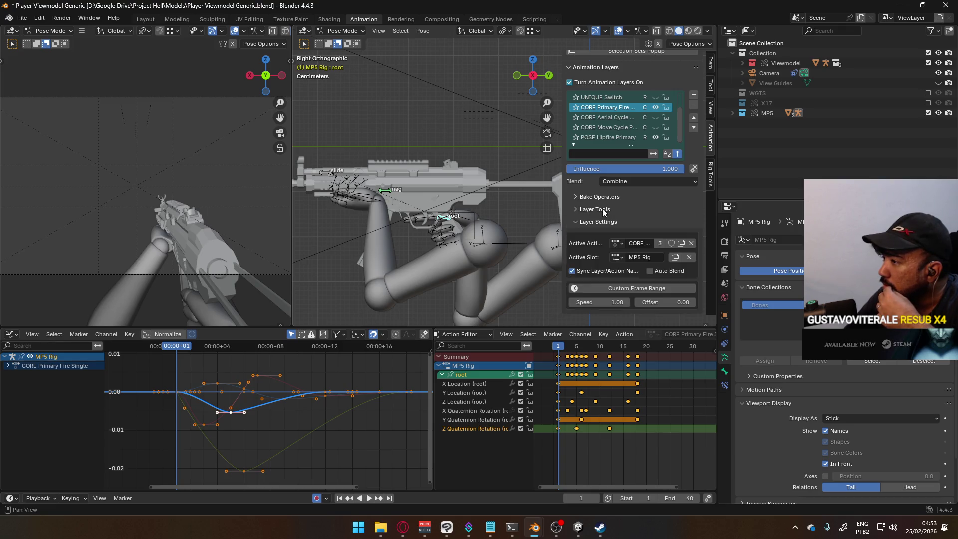
click(603, 198)
click(631, 224)
Hide the duplicated layer with its eye icon, check playback, and bring up the Run prompt.
click(654, 118)
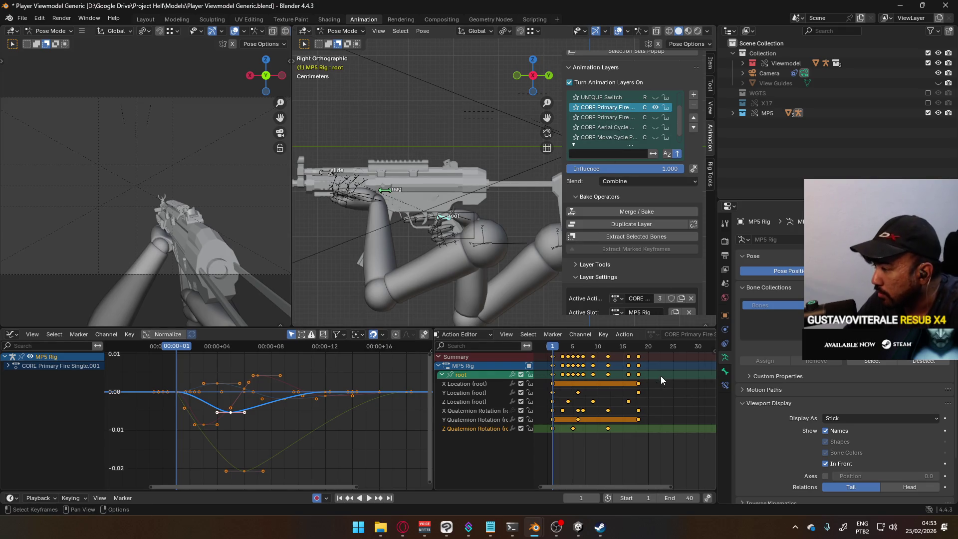
key(space)
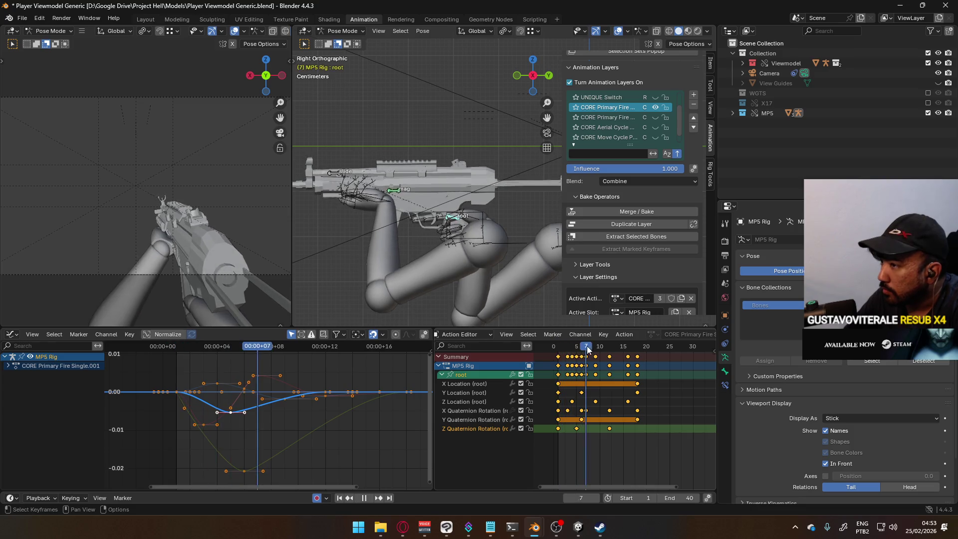
key(space)
key(super+r)
Launch Notepad and type '800 -- 60' on the first line.
text(notepad)
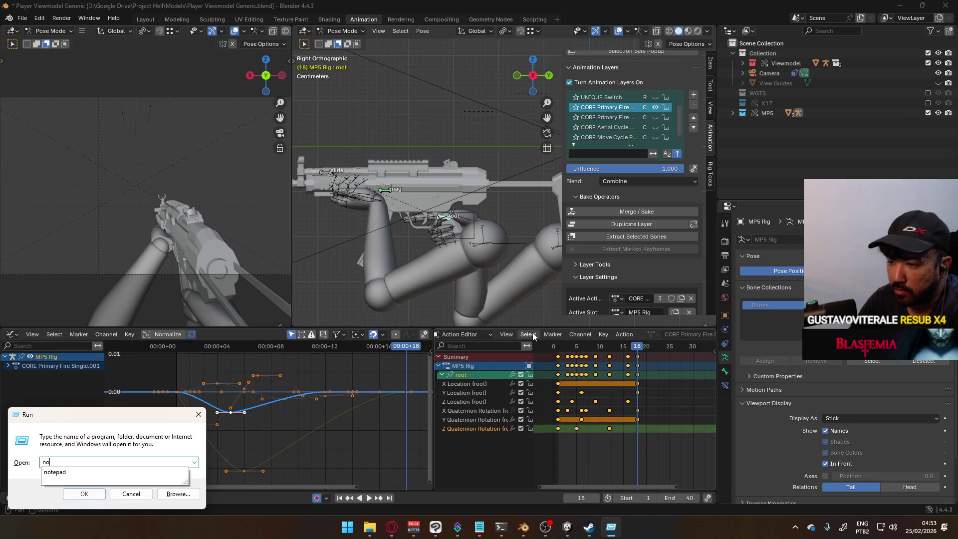
key(Return)
text(8-0)
key(BackSpace)
key(BackSpace)
text(00 -- )
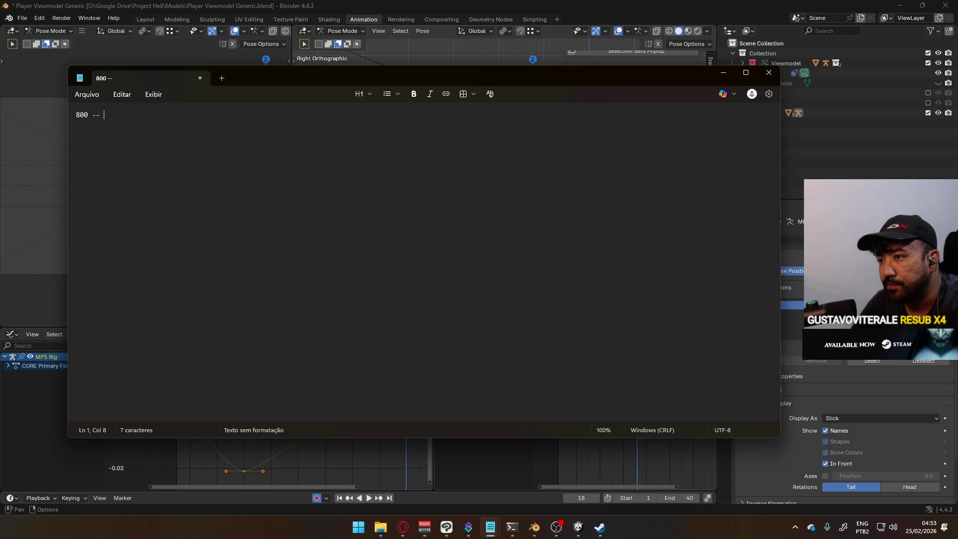
text(60)
key(Return)
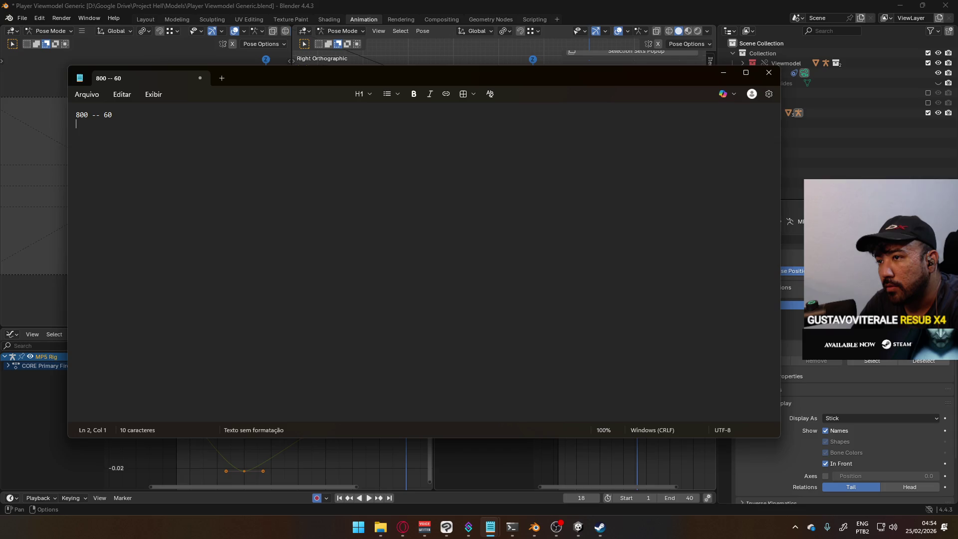
Edit the first line so it reads '800 -- 3600f'.
click(108, 114)
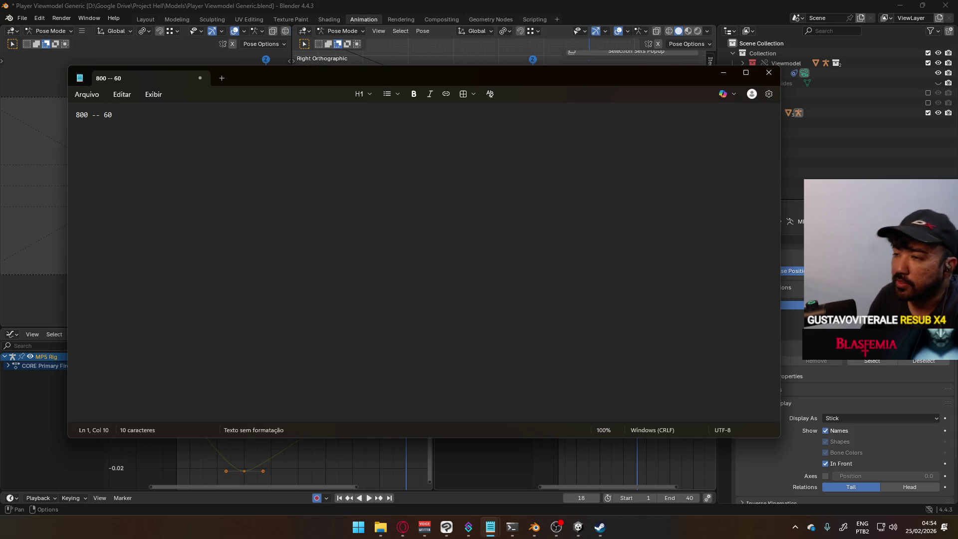
click(103, 115)
text(3)
key(End)
text(f)
key(Return)
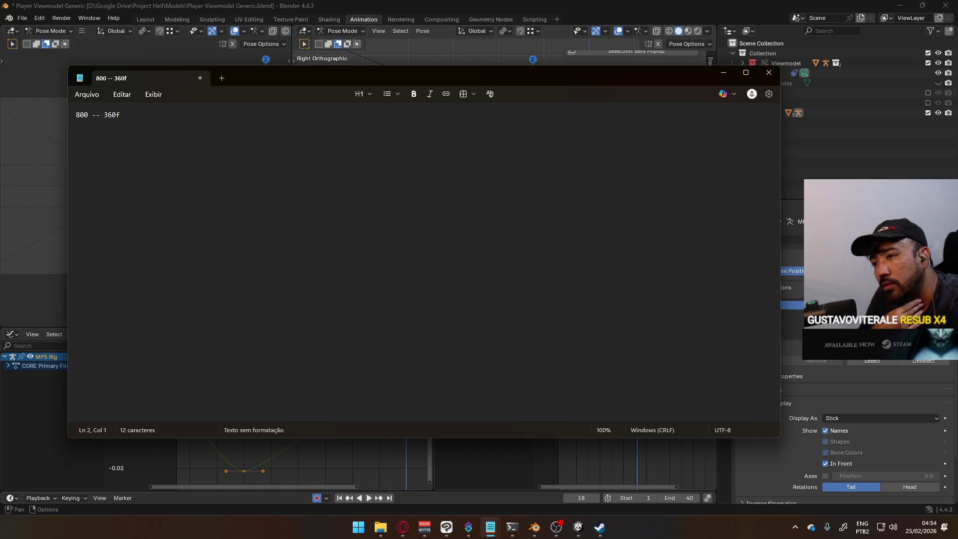
key(BackSpace)
key(BackSpace)
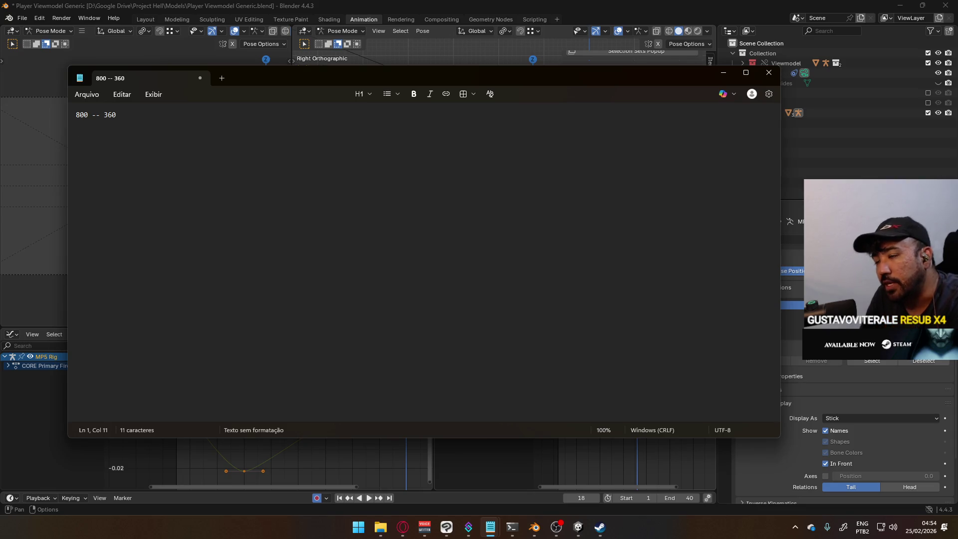
text(0f)
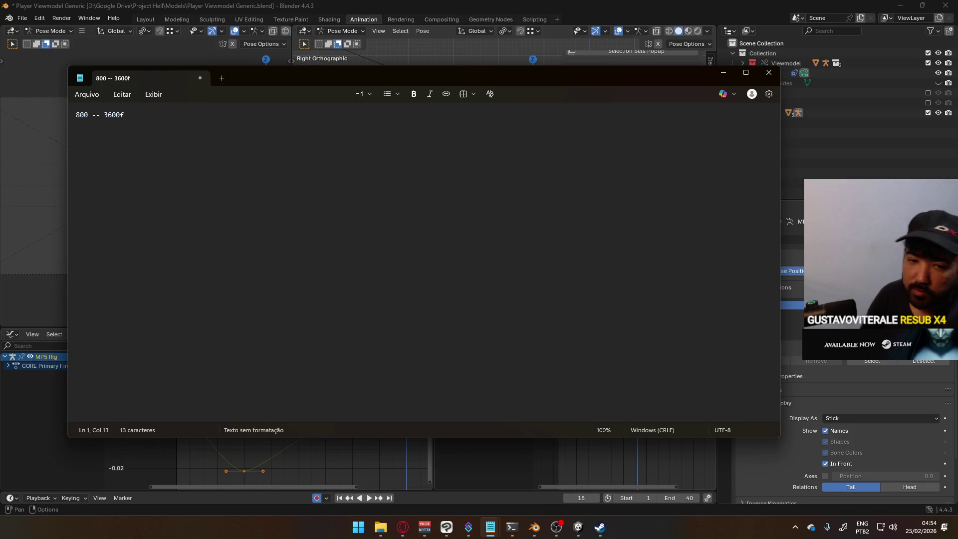
key(Return)
key(Return)
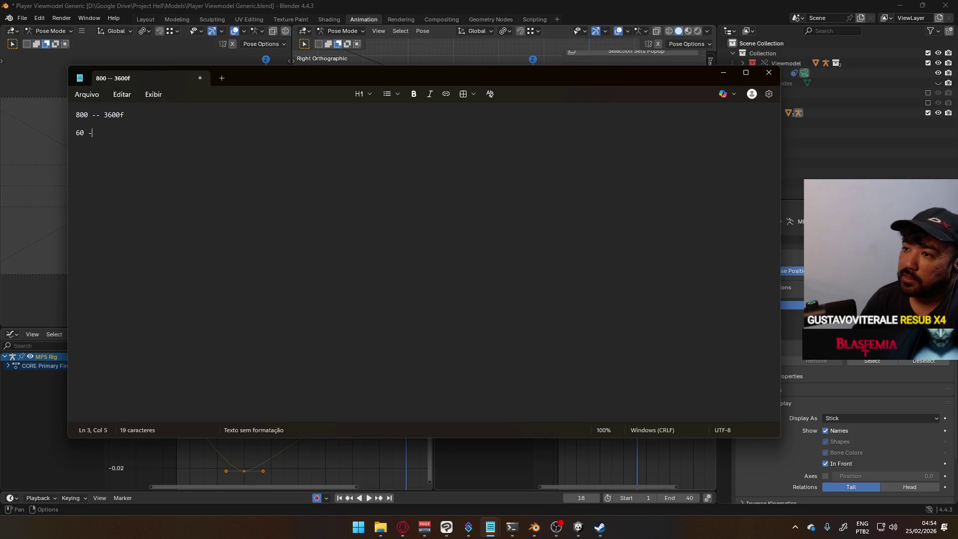
Rewrite the second line as '1 -- x', then enter calc in the Run prompt.
key(BackSpace)
key(BackSpace)
key(BackSpace)
text(1)
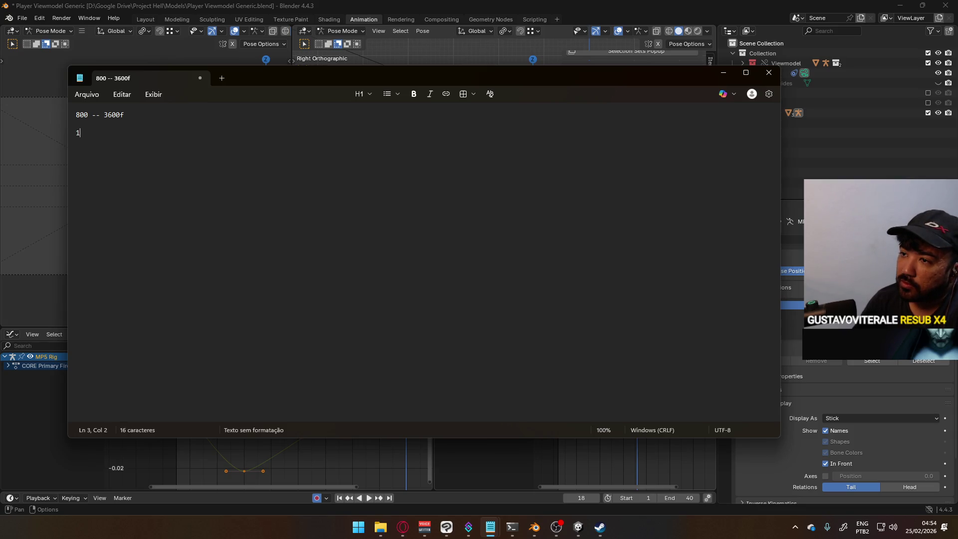
text(s - 60f)
key(Return)
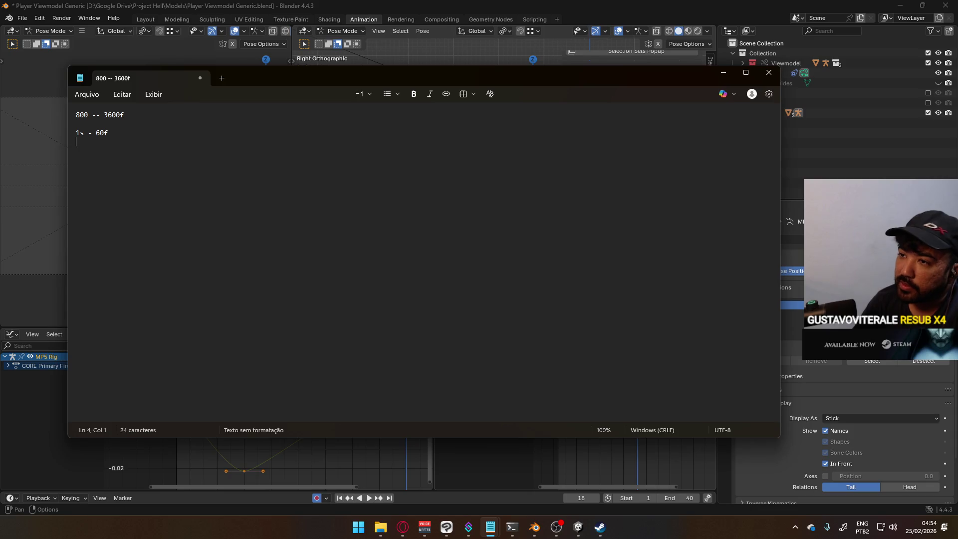
text(60s =)
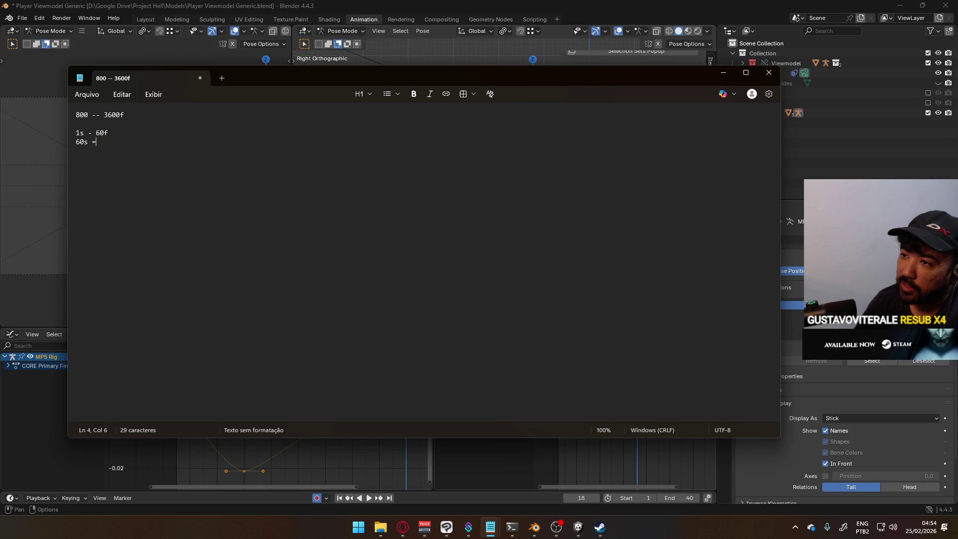
key(BackSpace)
key(BackSpace)
text(- x)
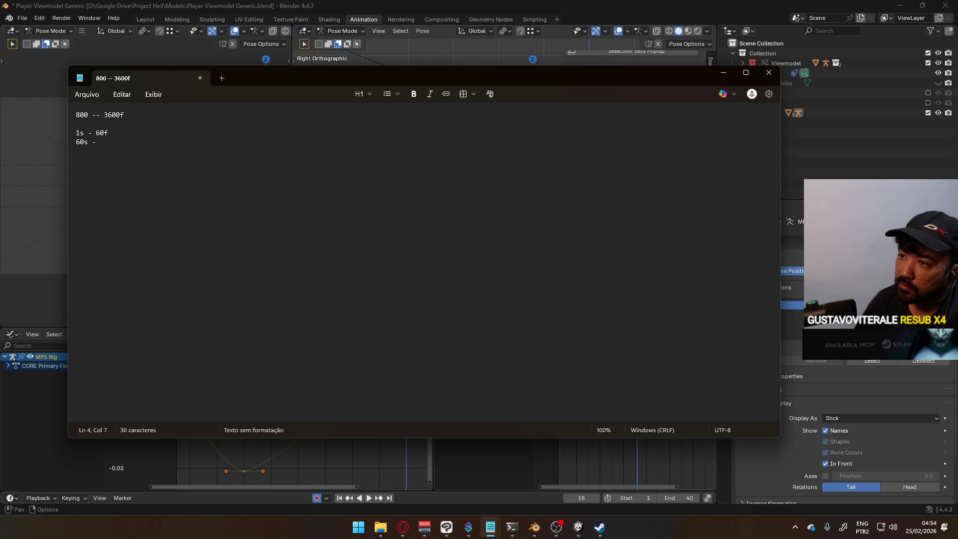
key(BackSpace)
key(BackSpace)
key(BackSpace)
key(BackSpace)
key(Up)
text(1   --)
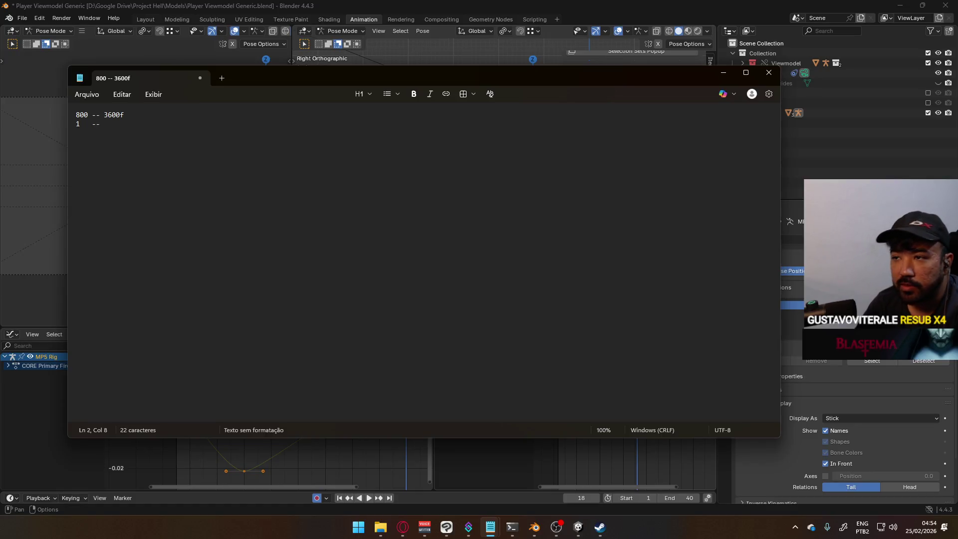
key(super+r)
text(calc)
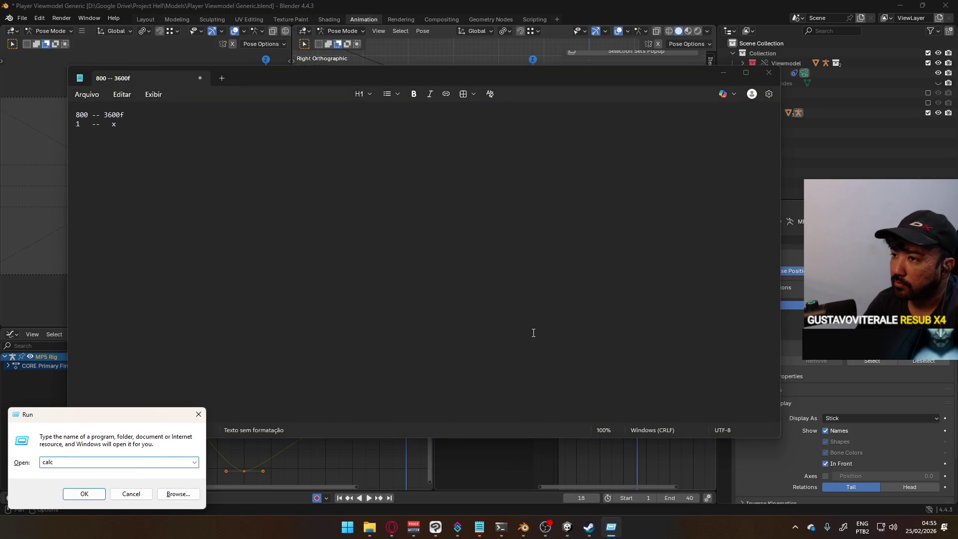
key(BackSpace)
key(BackSpace)
key(BackSpace)
text(notepad)
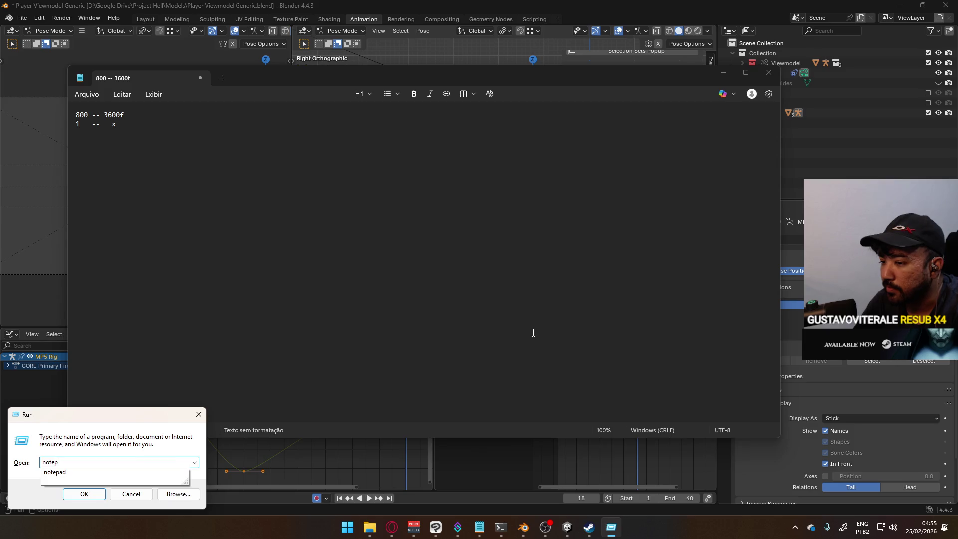
key(Return)
mouse_move(378, 82)
mouse_down()
mouse_move(520, 65)
mouse_move(487, 66)
mouse_up()
text(00)
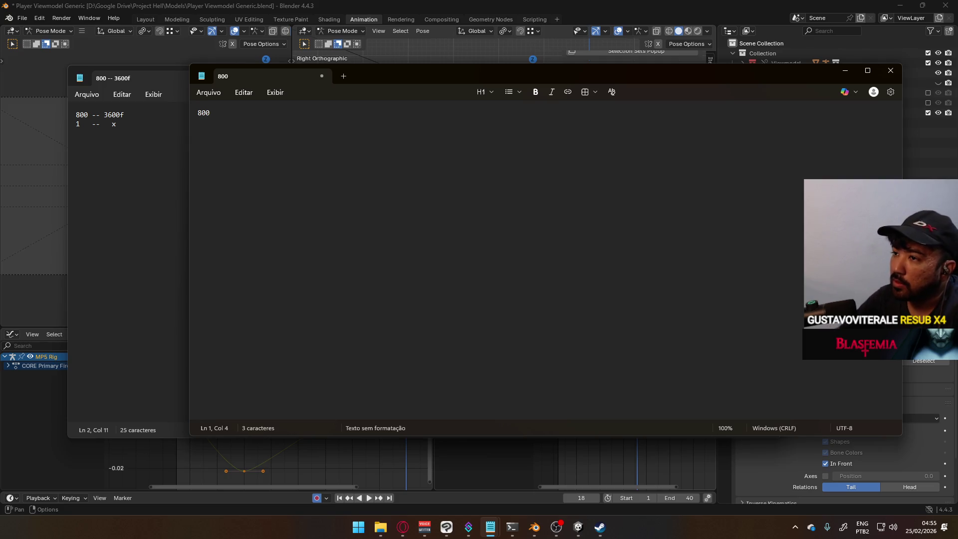
key(BackSpace)
key(BackSpace)
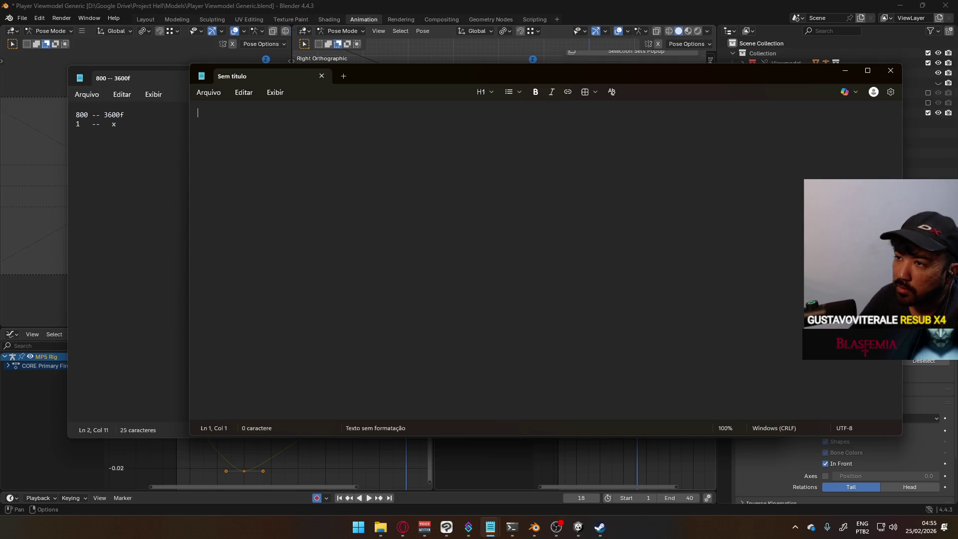
text(,60)
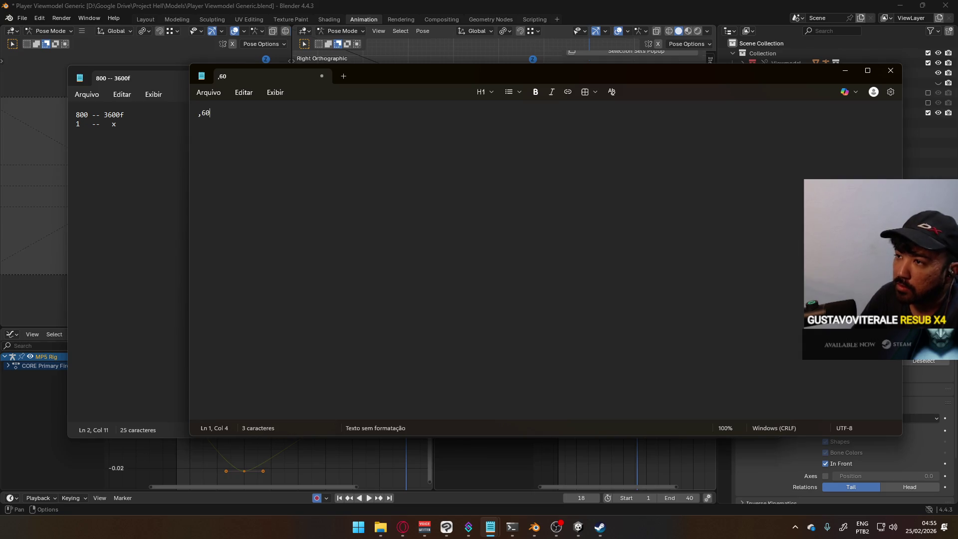
key(ctrl+a)
text(360)
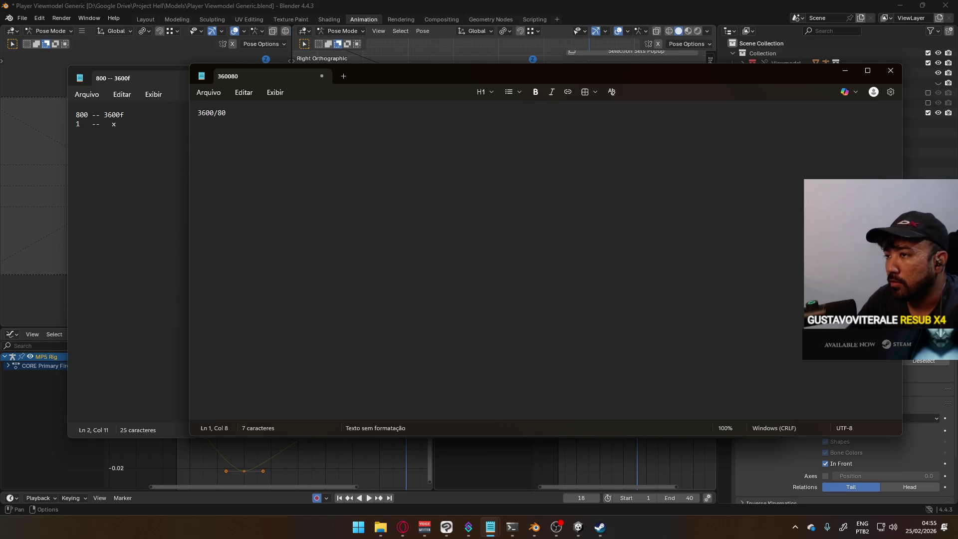
click(890, 71)
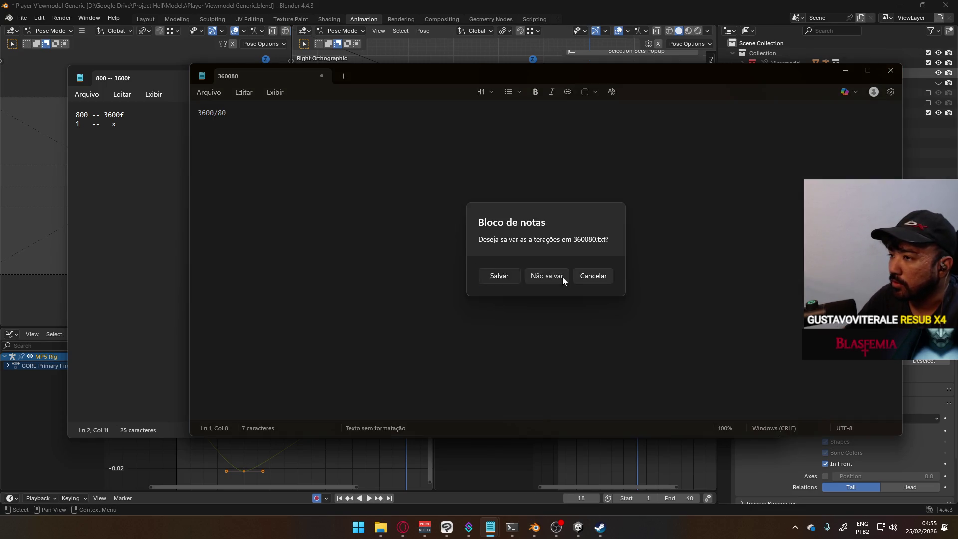
click(562, 277)
key(super+r)
key(BackSpace)
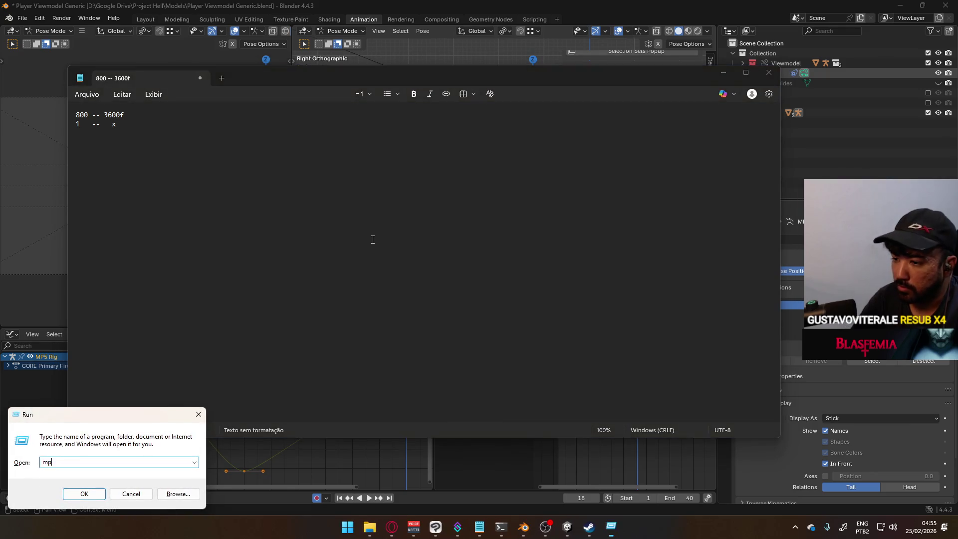
text(notepad)
key(Return)
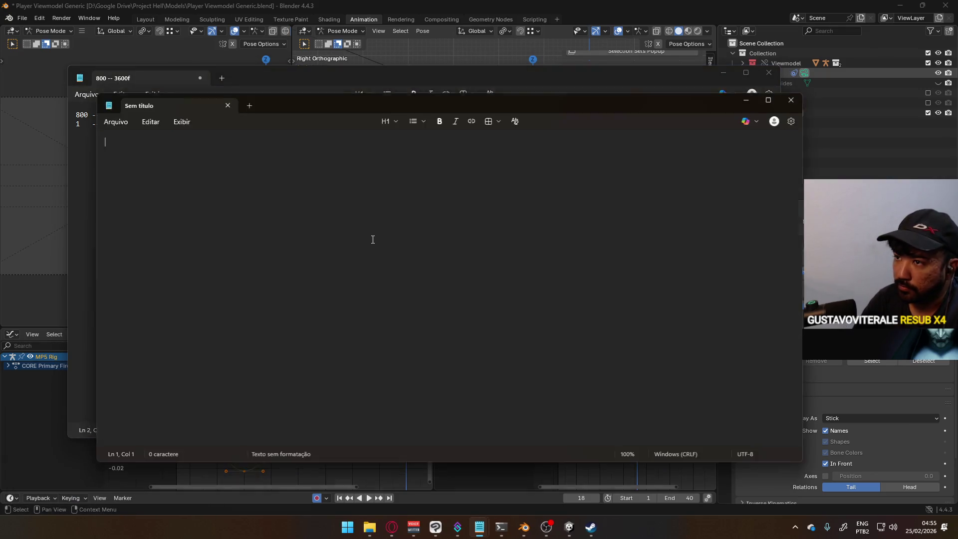
drag(341, 111, 439, 113)
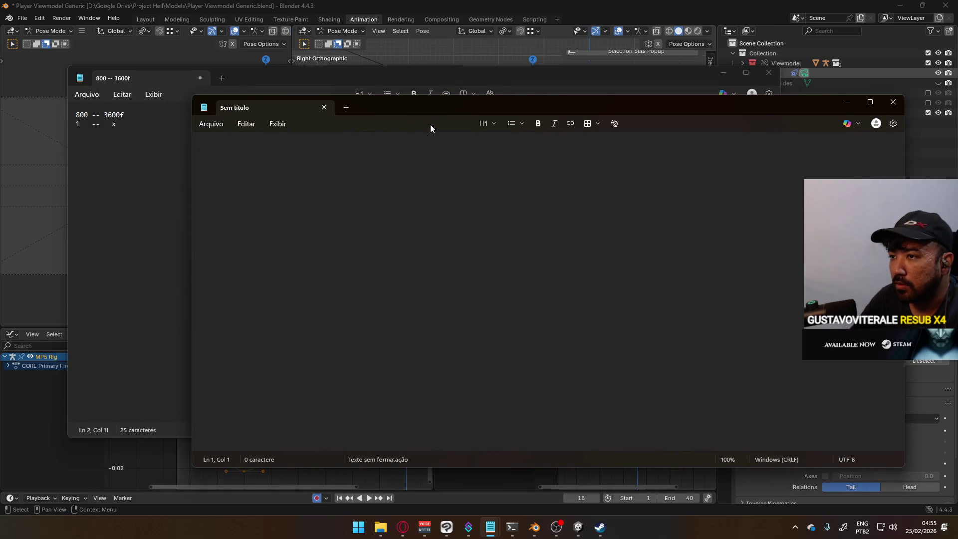
text(3600/)
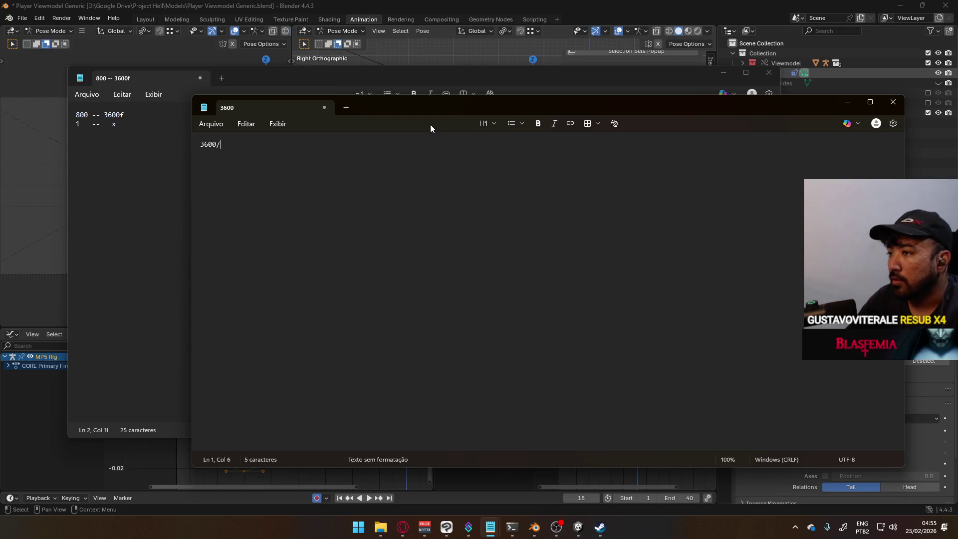
click(892, 102)
key(super)
key(super)
click(548, 305)
key(super+r)
text(cac)
key(BackSpace)
text(lc)
key(Return)
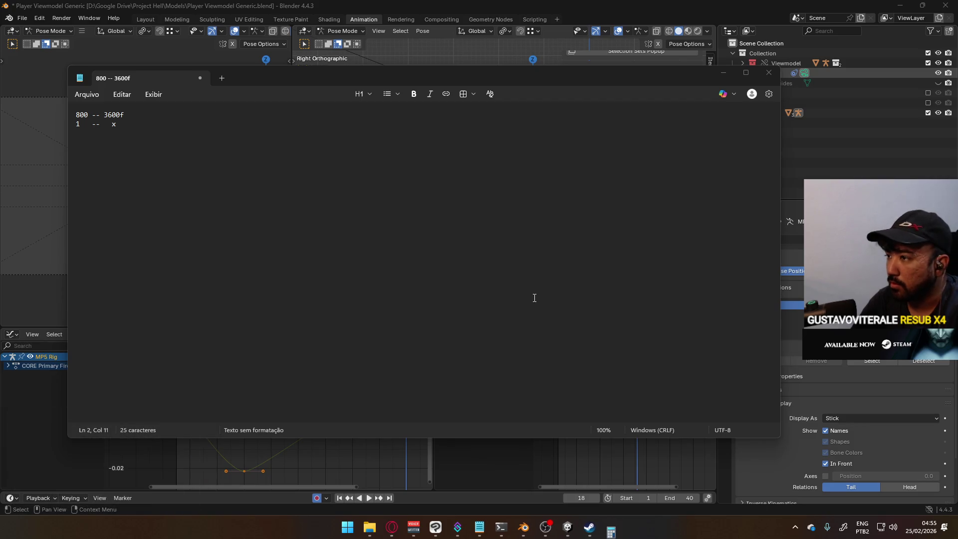
drag(325, 150, 376, 138)
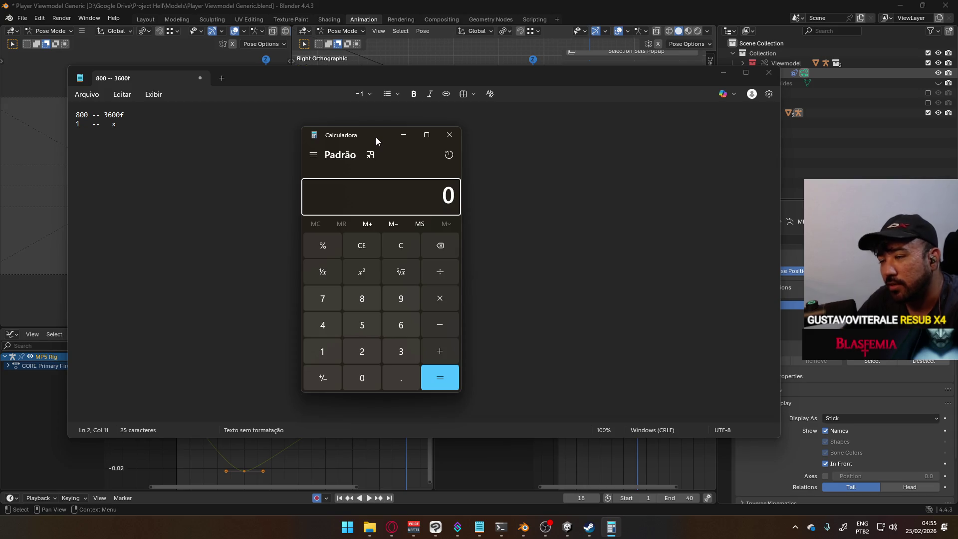
Compute 3600/800 = 4.5 in Calculator, close it, and bring Blender back to play the animation.
text(3600/800)
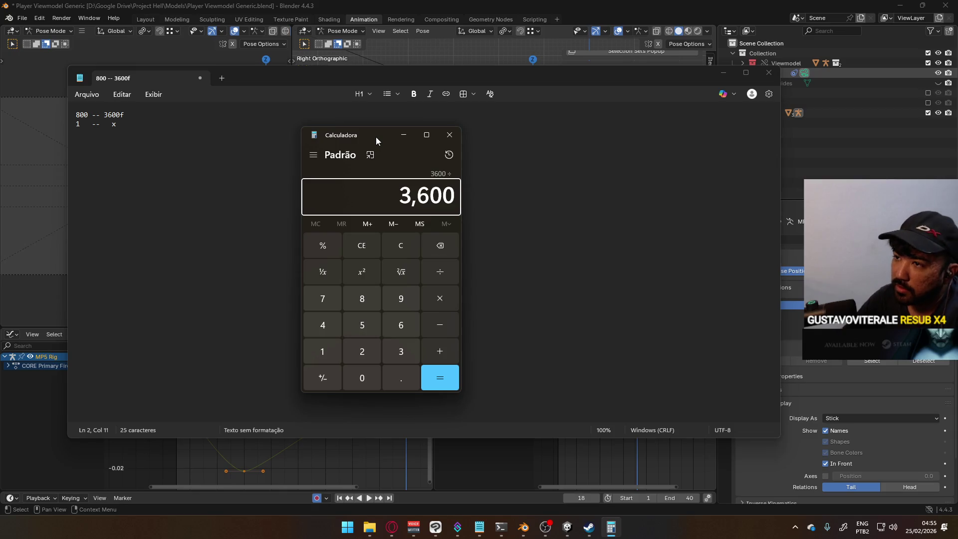
key(Return)
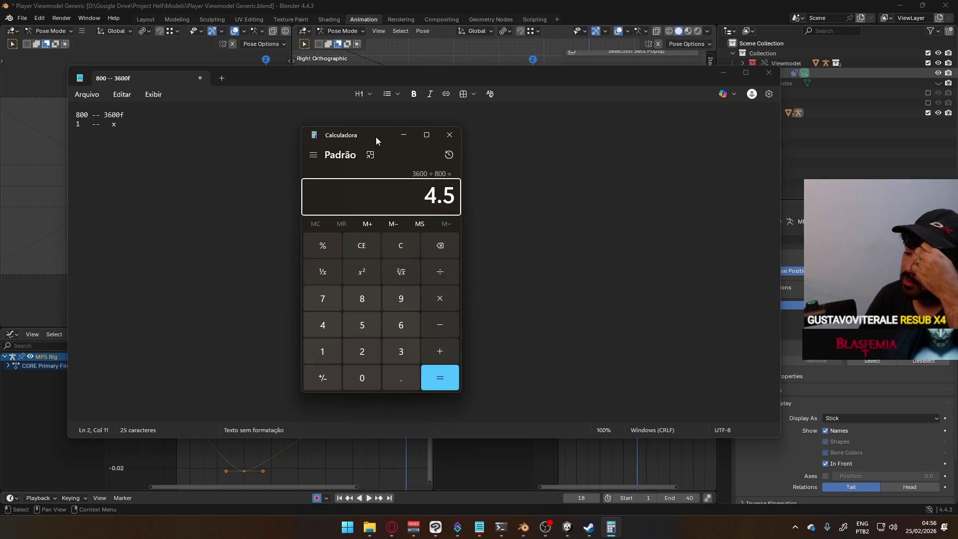
click(448, 135)
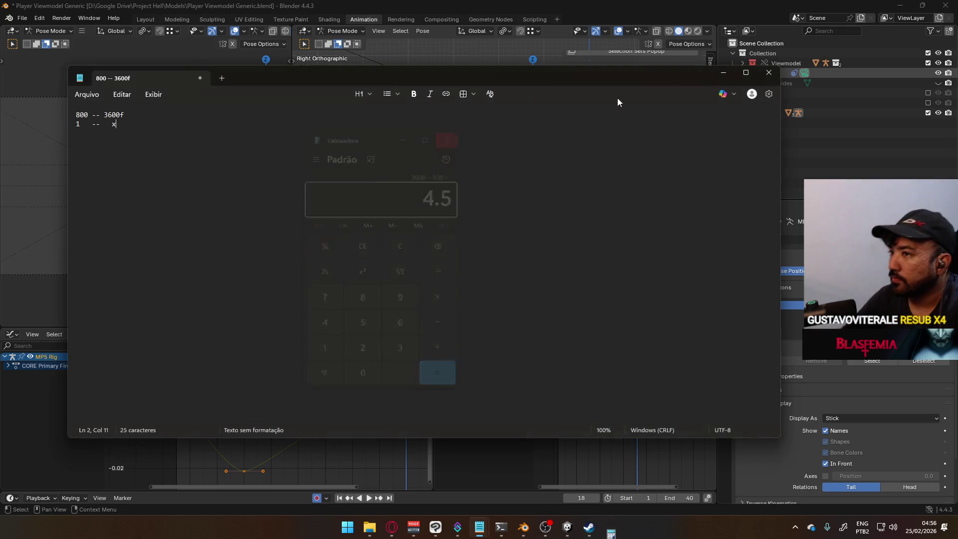
click(723, 73)
key(space)
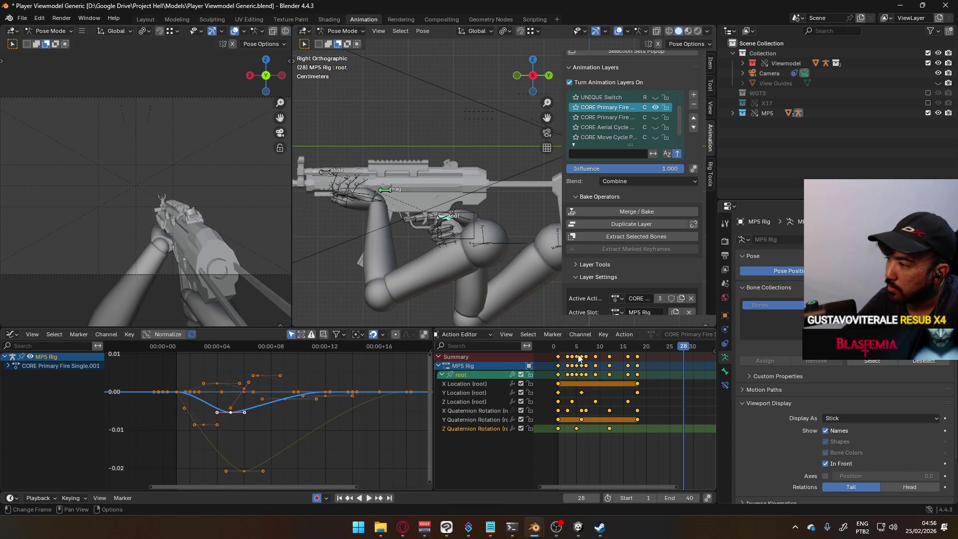
Try compressing the root keys toward frame 1, then undo to keep the original spacing.
drag(561, 352, 601, 351)
key(Escape)
key(s)
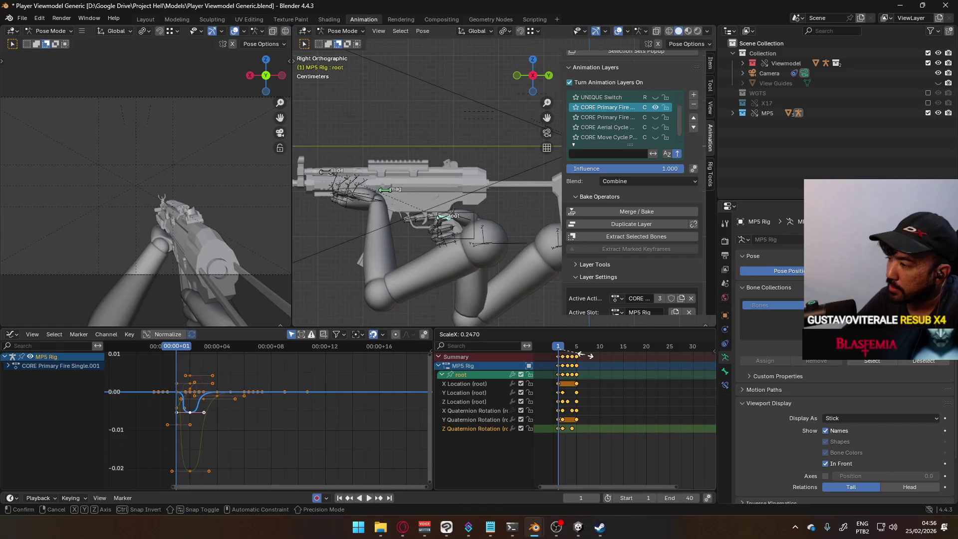
click(566, 356)
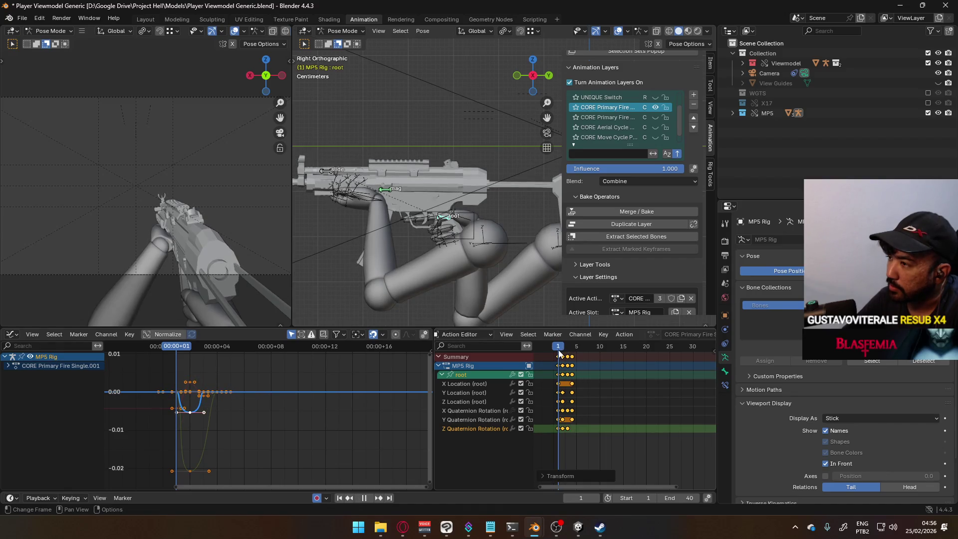
key(space)
key(ctrl+z)
key(ctrl+z)
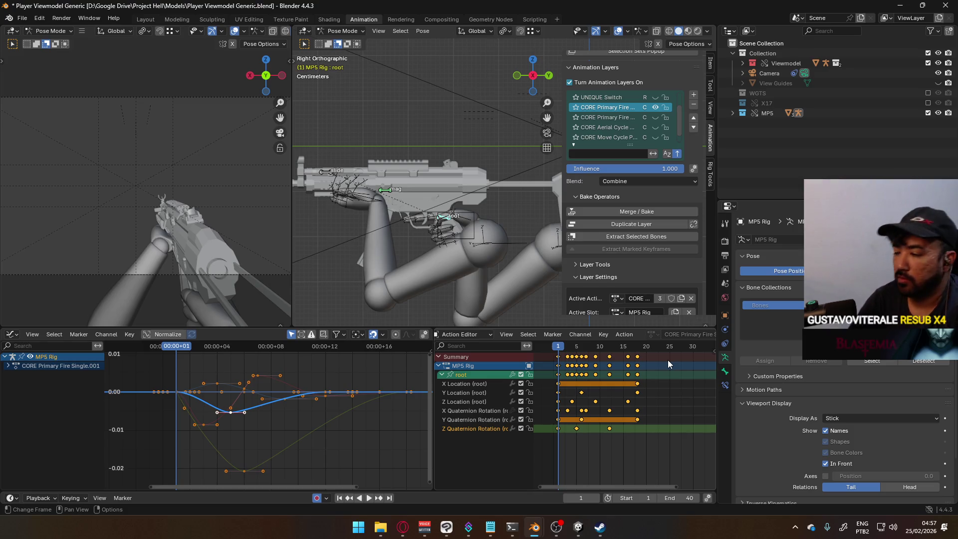
key(alt+Tab)
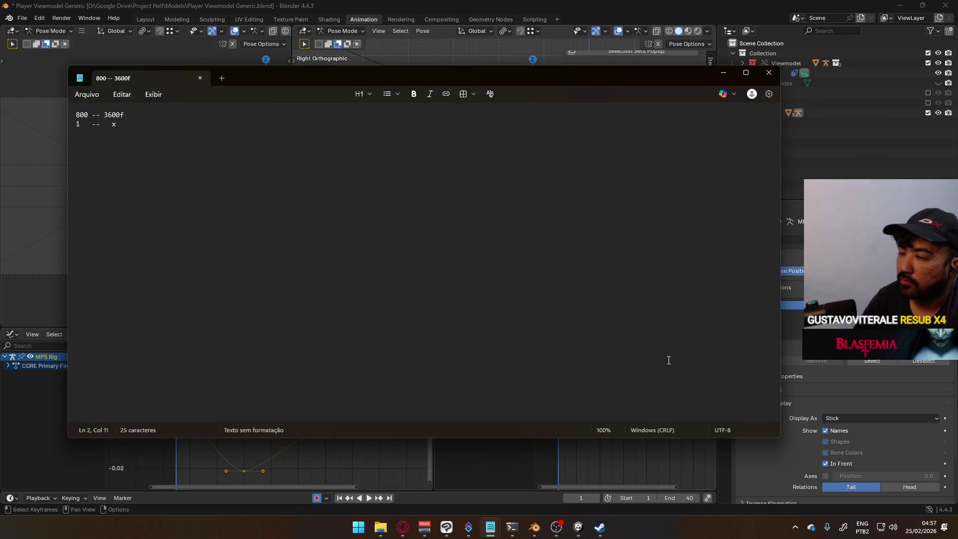
Replace '3600f' with '60s' so the note reads '800 -- 60s' over '1 -- x'.
key(ctrl+a)
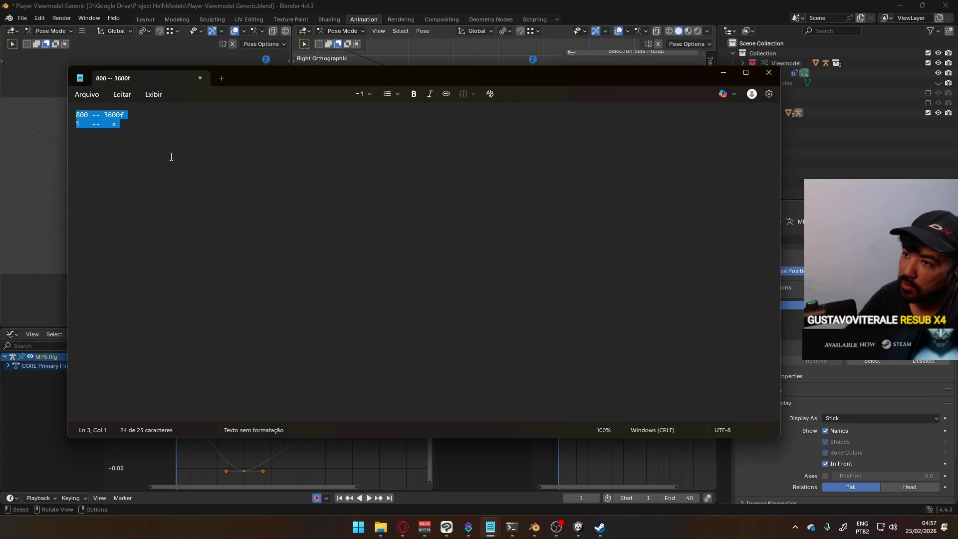
click(171, 156)
shift+click(105, 114)
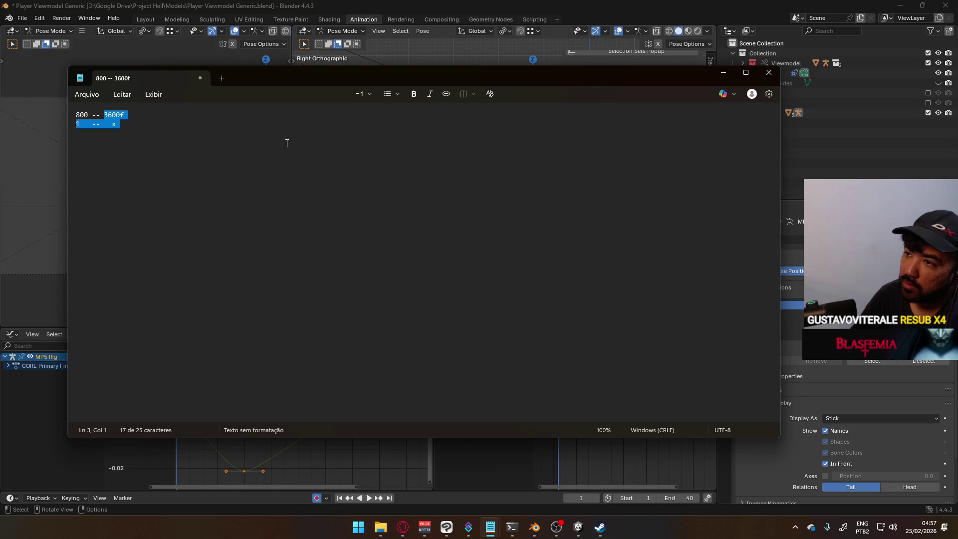
text(60)
key(Return)
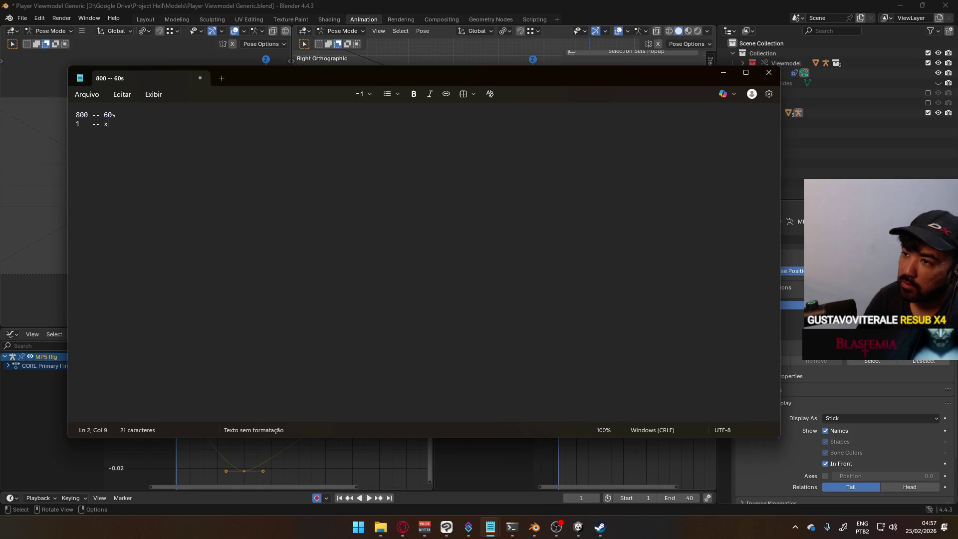
key(alt+Tab)
key(shift+e)
Make all root bone F-curves repeat cyclically and preview the looping animation.
click(319, 402)
key(a)
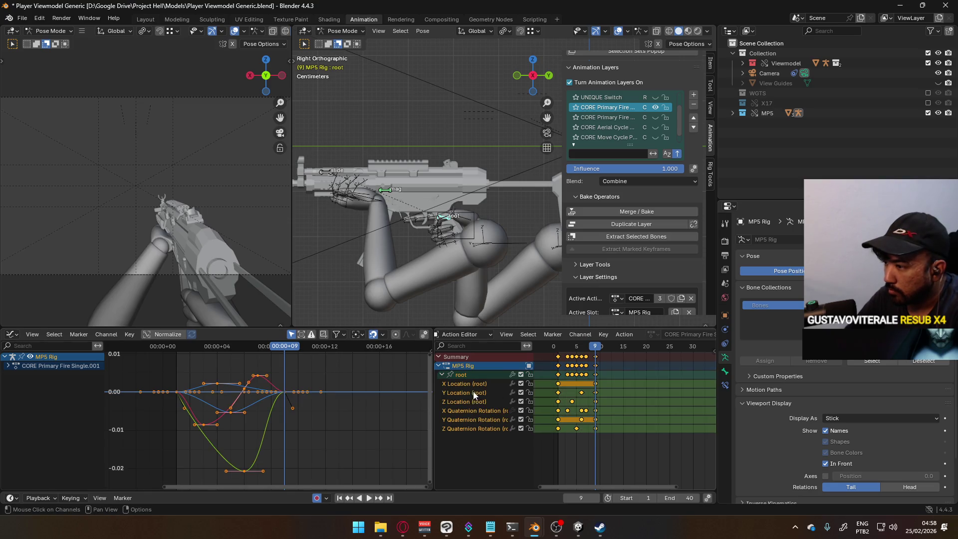
key(shift+e)
click(287, 403)
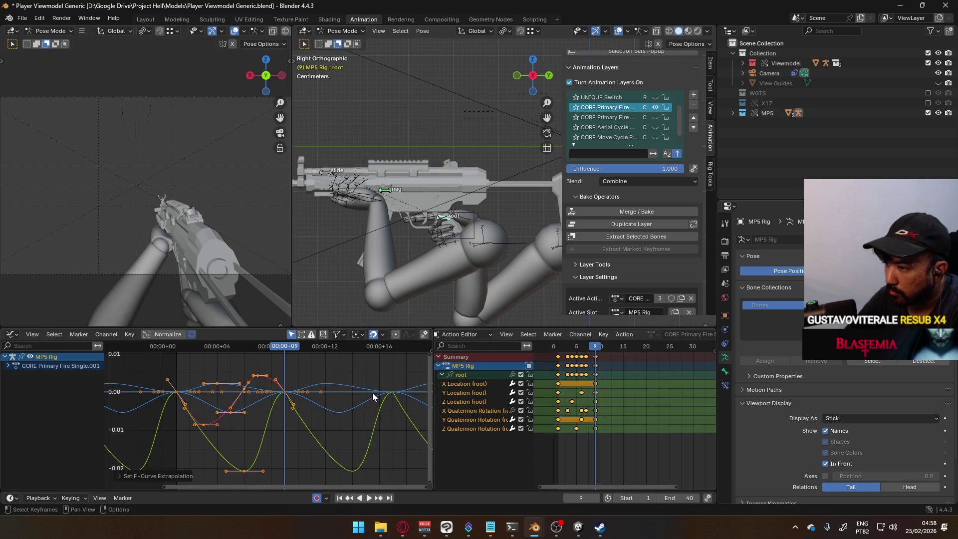
key(space)
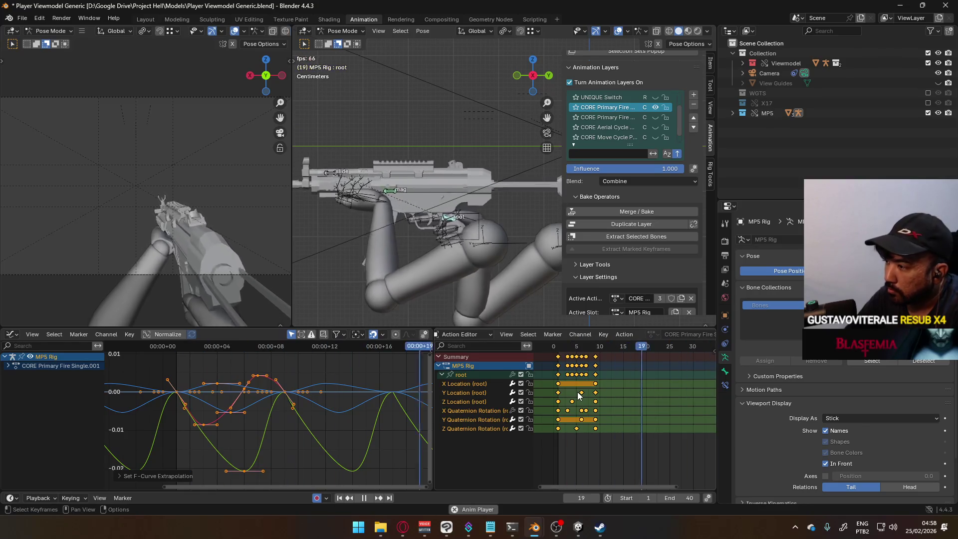
key(space)
Shift the final root keyframes one frame earlier so the loop ends at frame 8.
drag(599, 351, 590, 353)
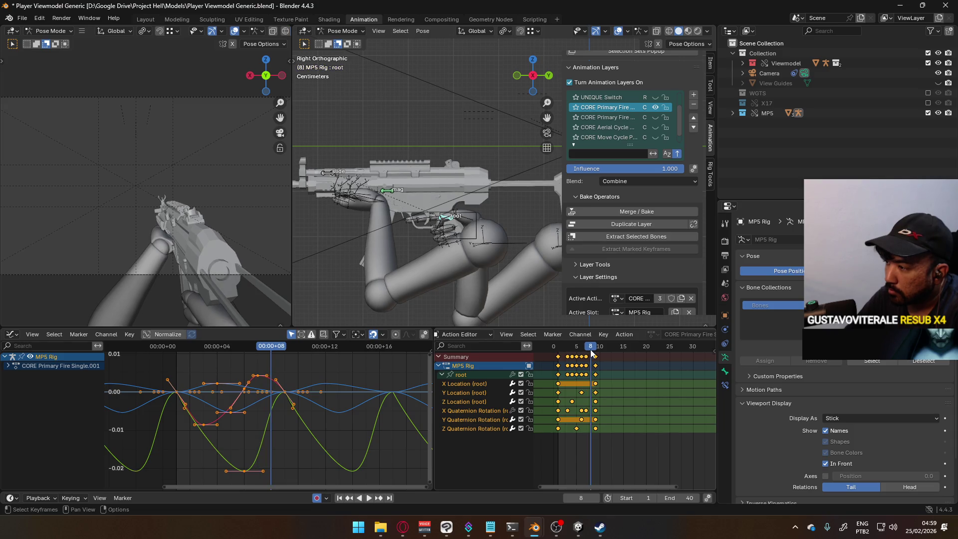
key(g)
click(600, 359)
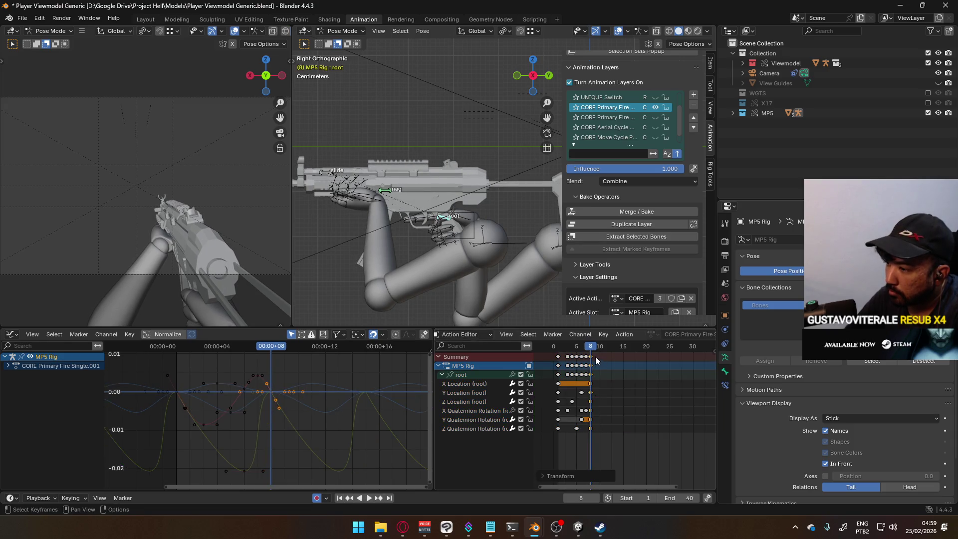
key(space)
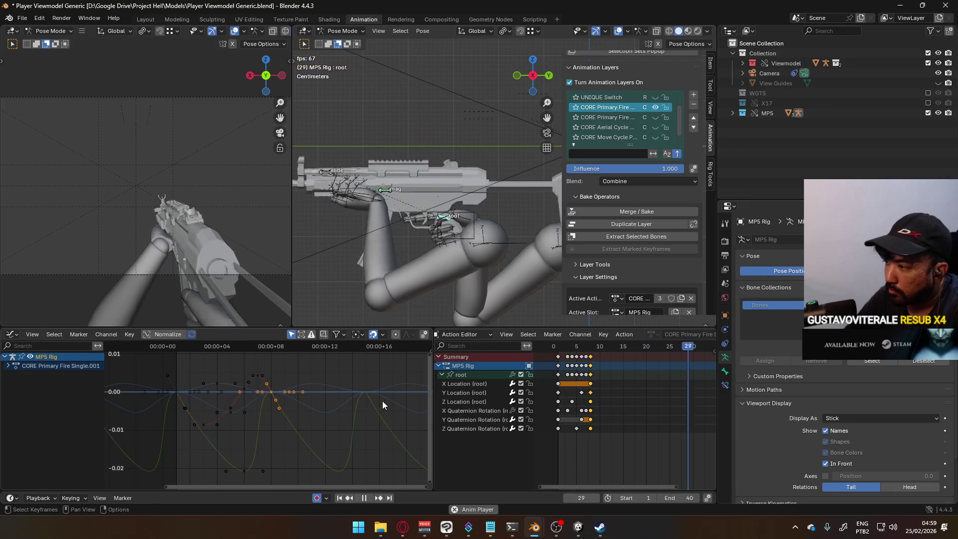
Inspect the root's X and Y Location curves in the Graph Editor, leaving Y Location selected.
click(476, 385)
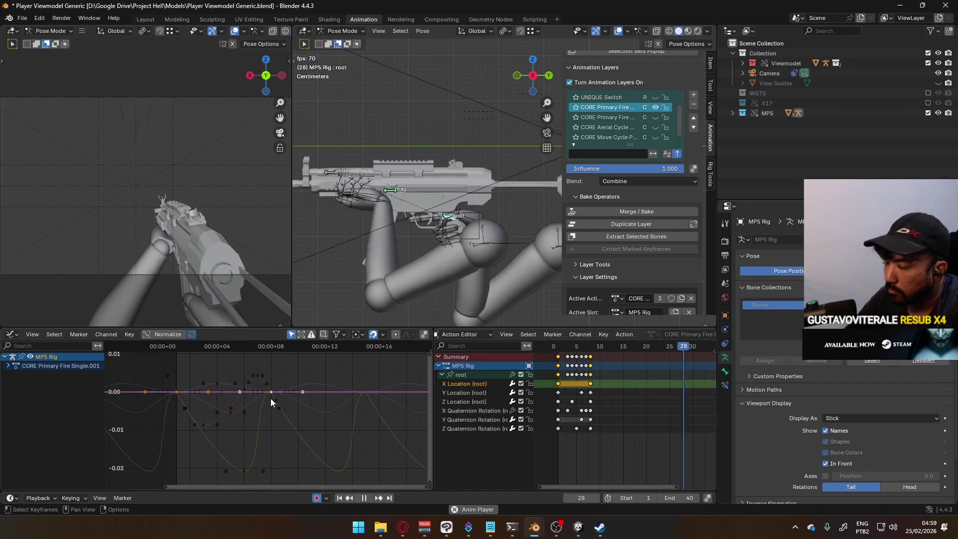
key(KP_Decimal)
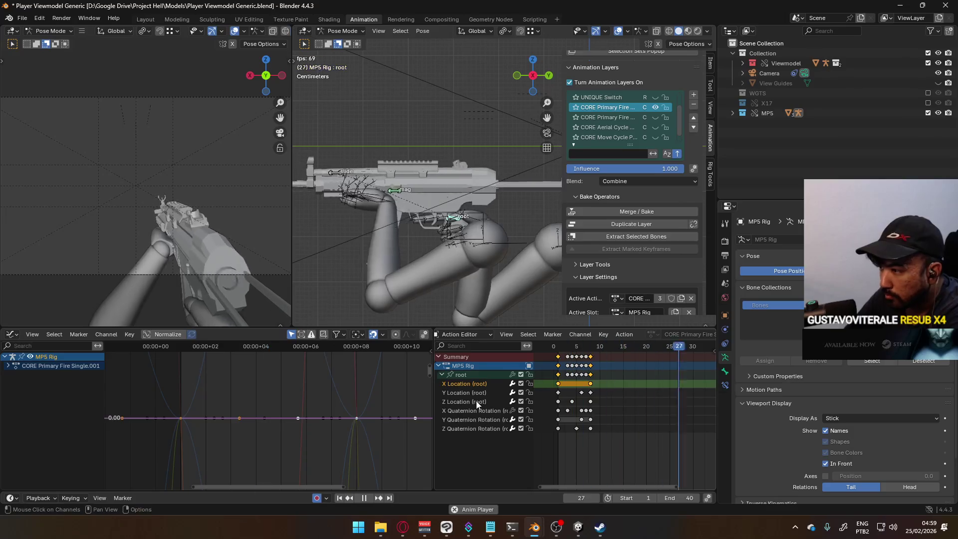
click(472, 393)
key(KP_Decimal)
middle_drag(237, 465, 236, 429)
key(Home)
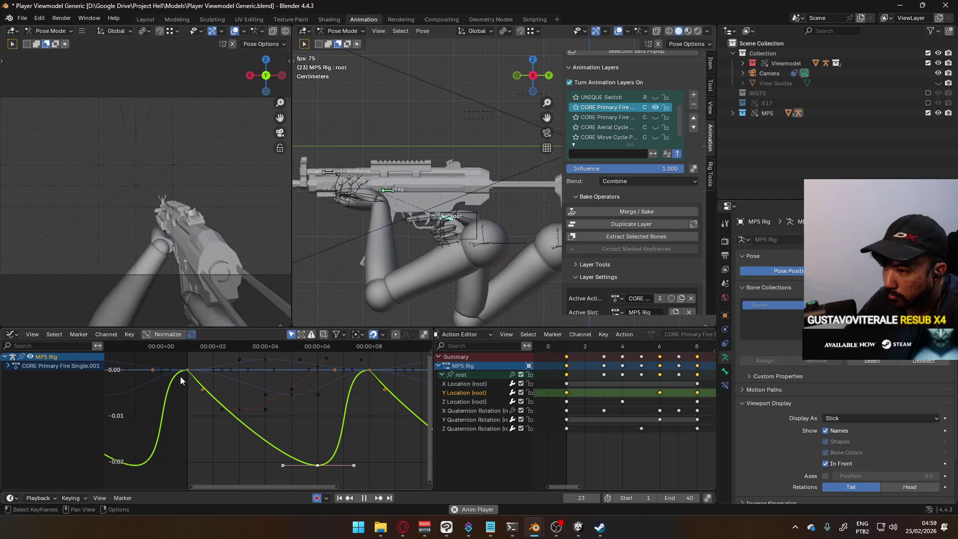
click(367, 370)
click(367, 371)
click(367, 371)
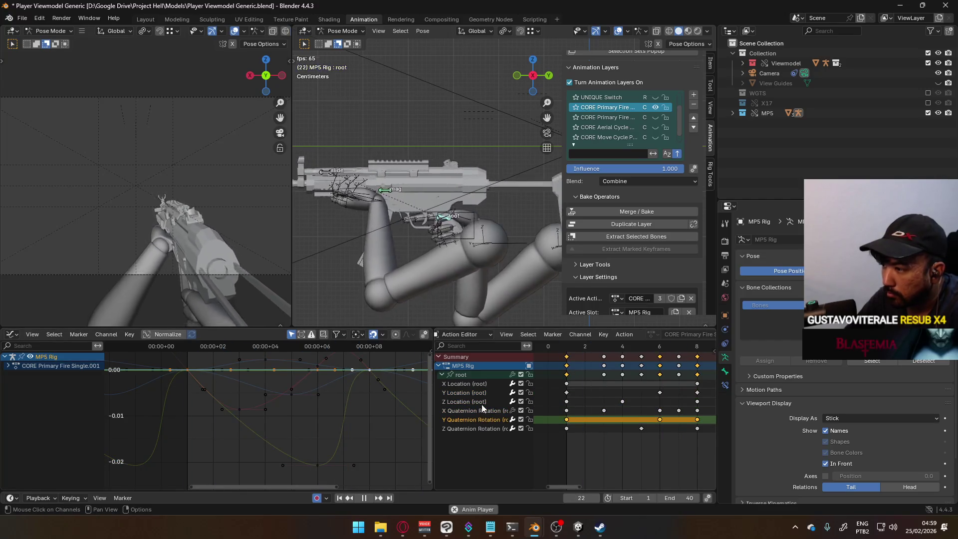
click(472, 392)
Expand the root bone's channels and hide every curve except Y Location.
click(8, 365)
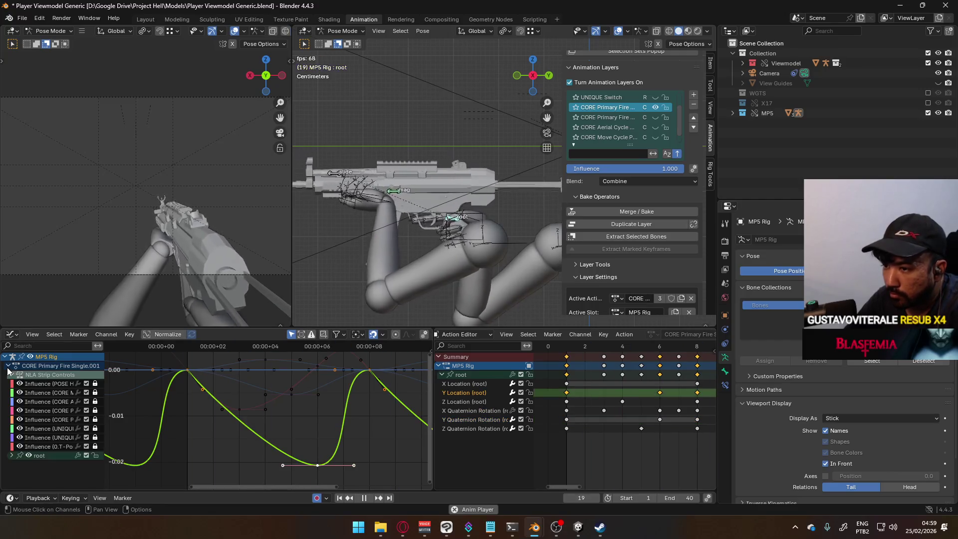
key(KP_Add)
scroll(64, 447, down, 3)
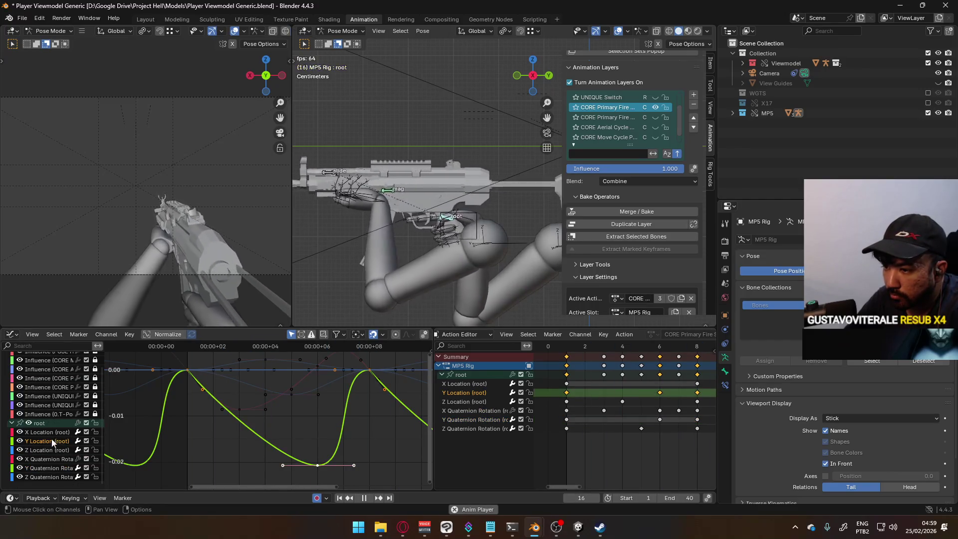
key(shift+h)
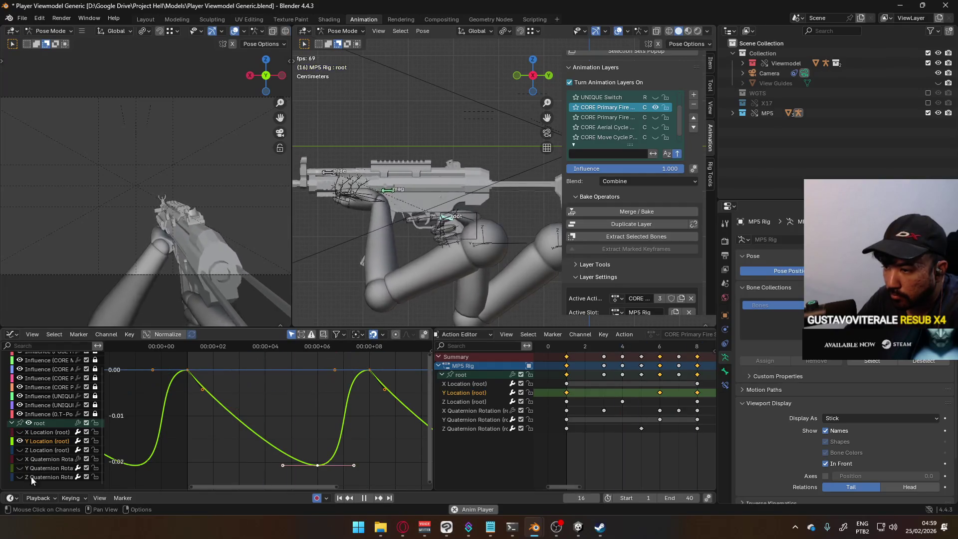
Scale the frame-8 key's handles and set its handle type to Auto Clamped.
click(368, 370)
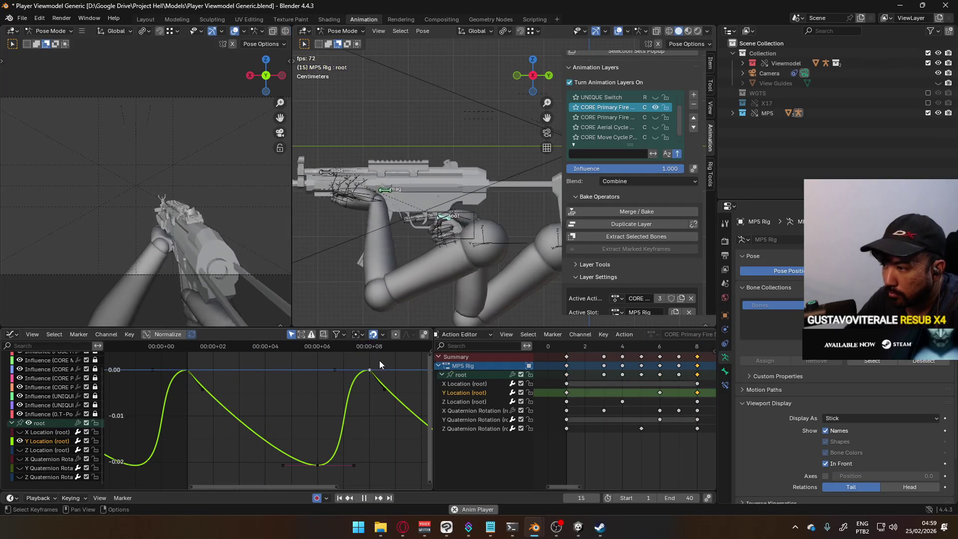
key(s)
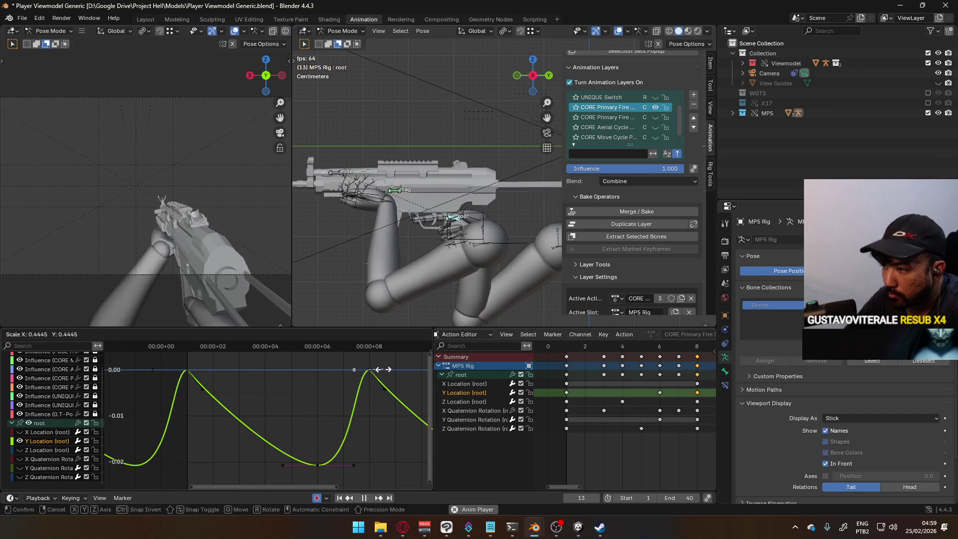
click(377, 373)
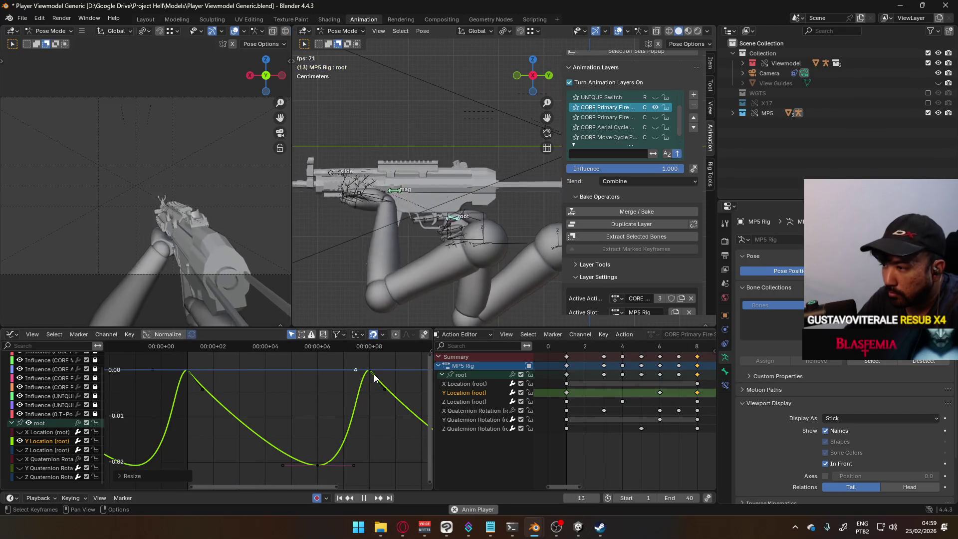
key(v)
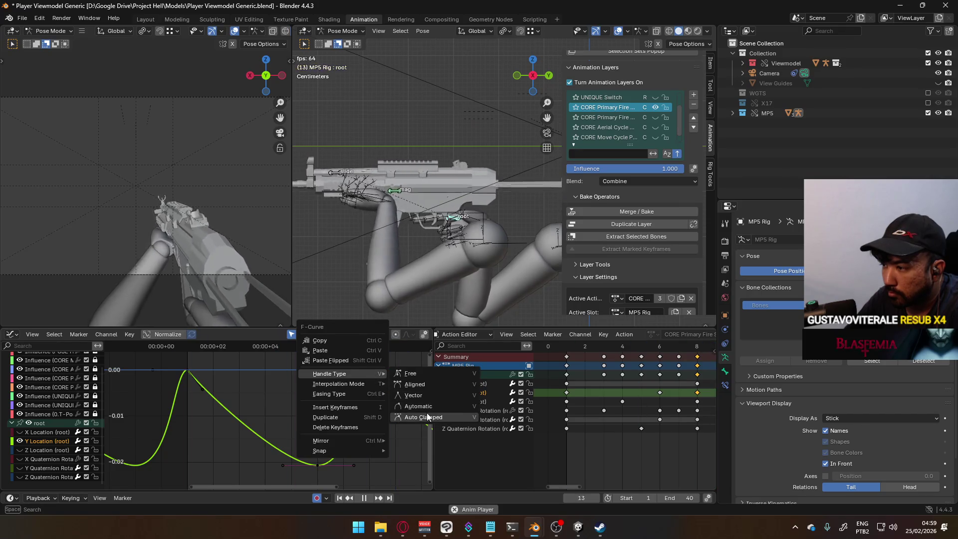
click(370, 373)
Paste the copied keyframes at frame 1 and play back the Y Location loop.
click(188, 373)
scroll(377, 410, down, 3)
middle_drag(377, 410, 350, 394)
scroll(334, 382, up, 1)
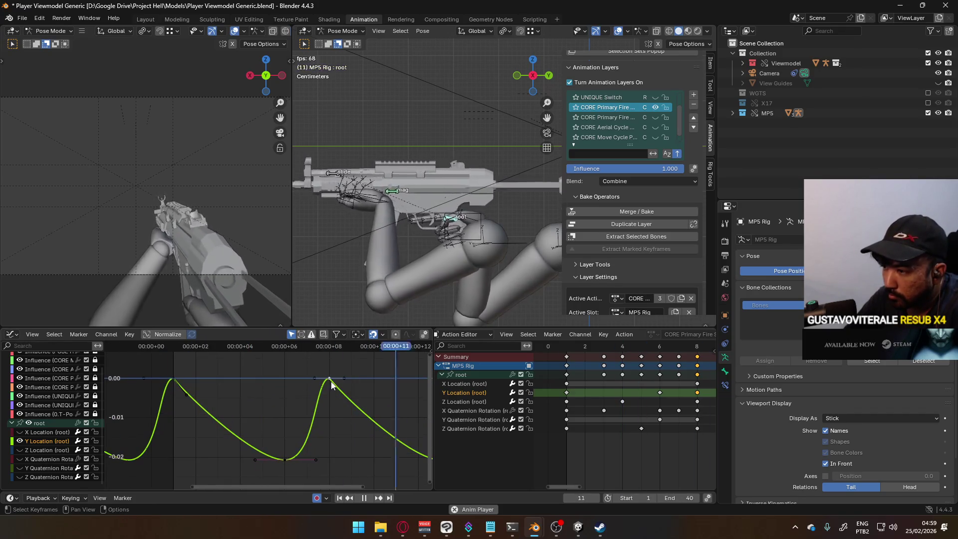
key(space)
click(698, 346)
drag(698, 345, 567, 355)
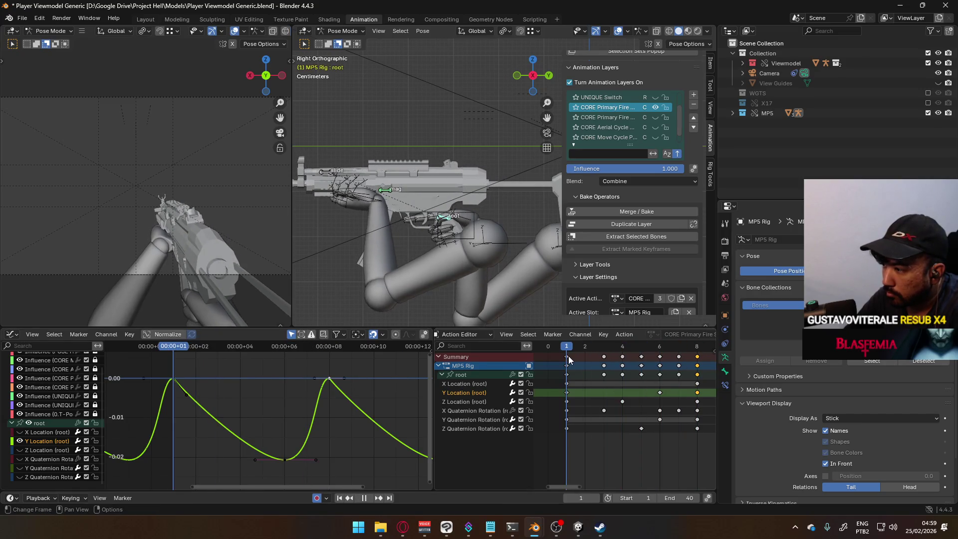
key(ctrl+v)
key(space)
mouse_move(178, 351)
mouse_down()
mouse_move(398, 350)
mouse_move(175, 348)
mouse_up()
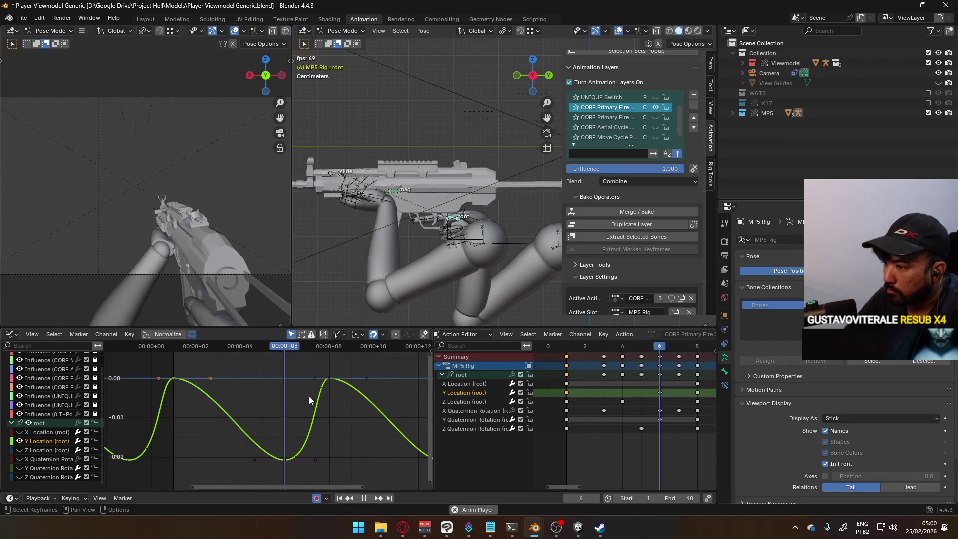
Box-select the keys along the curve's peaks and scale them to flatten the peaks.
click(177, 380)
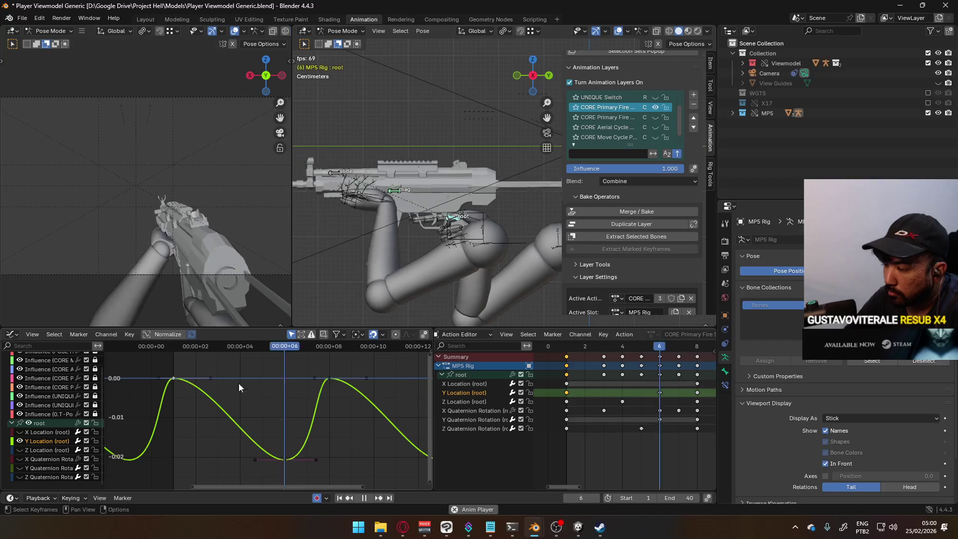
drag(346, 366, 151, 381)
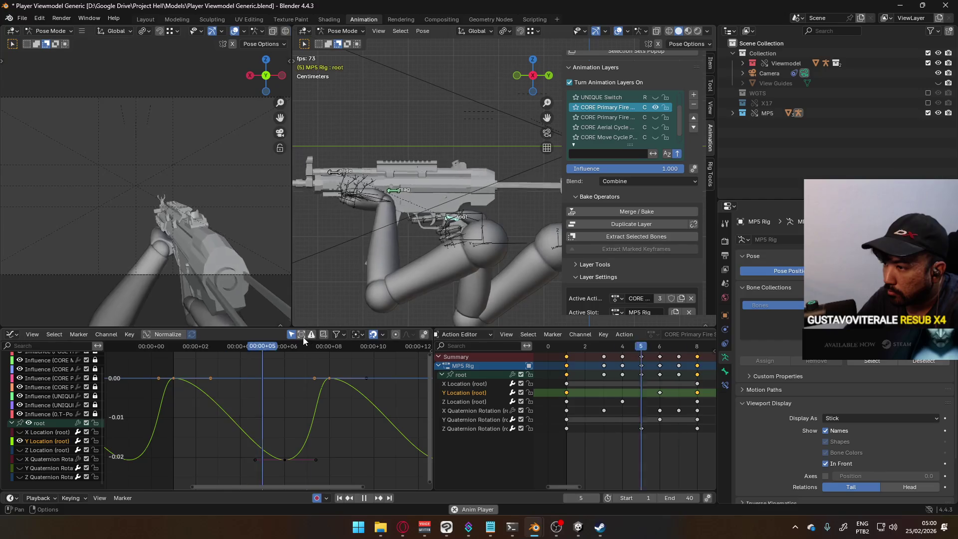
click(357, 334)
key(s)
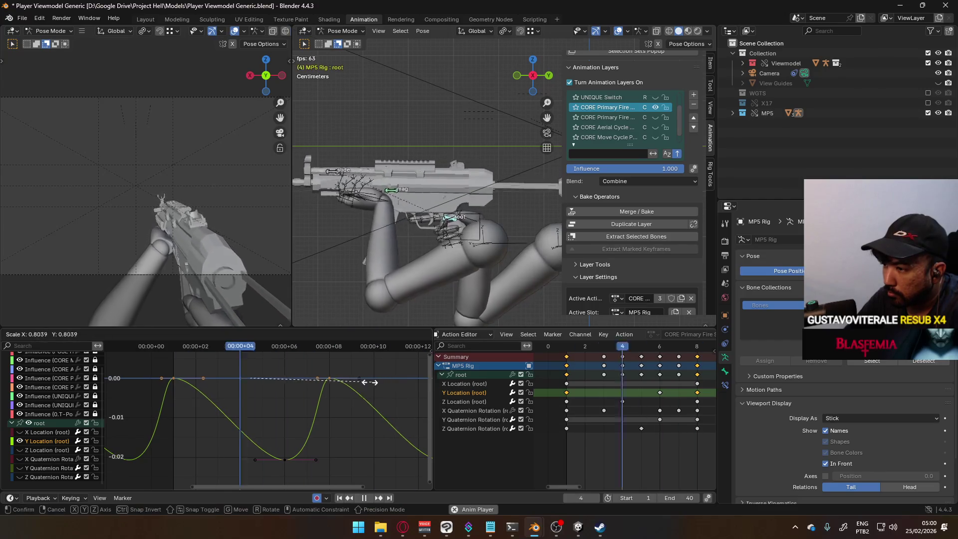
click(321, 381)
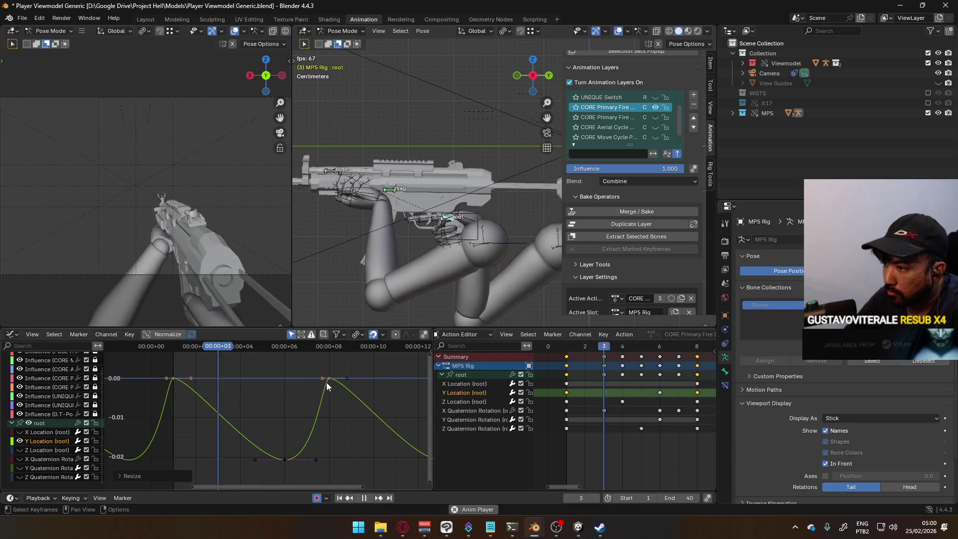
scroll(342, 415, down, 3)
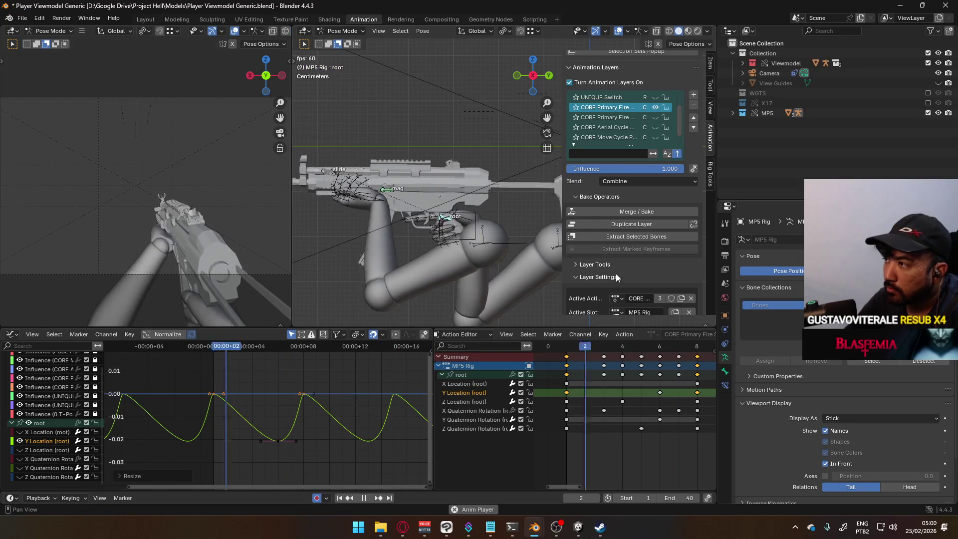
Rename the active layer to 'CORE Primary Fire Cycle', then add a new animation layer.
drag(564, 130, 482, 132)
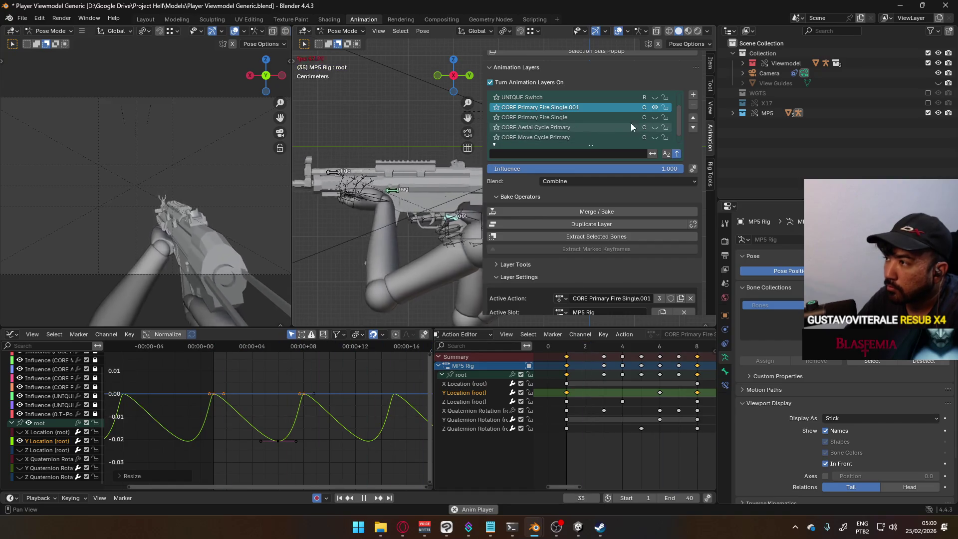
click(576, 107)
double_click(552, 106)
text(CORE Primary Fire Cycle)
key(Return)
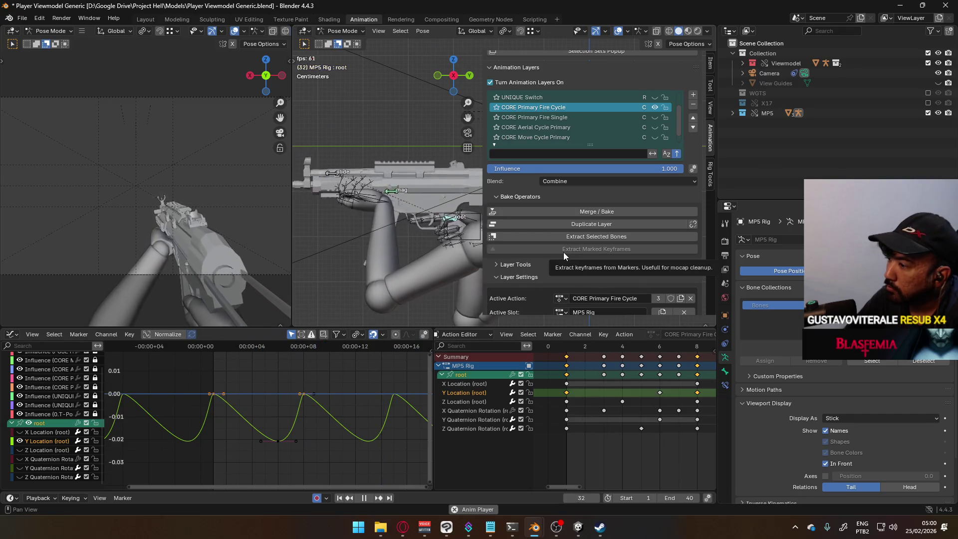
scroll(626, 386, down, 5)
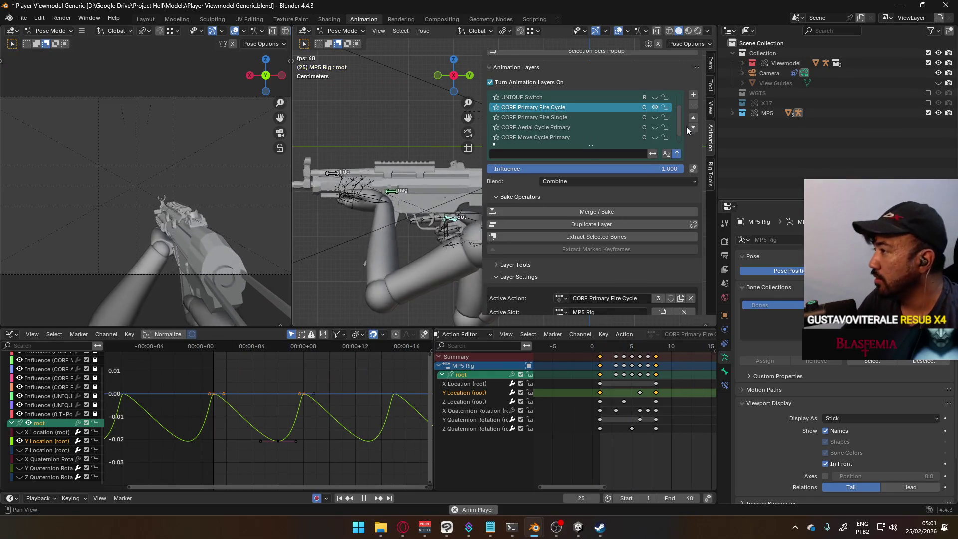
click(693, 94)
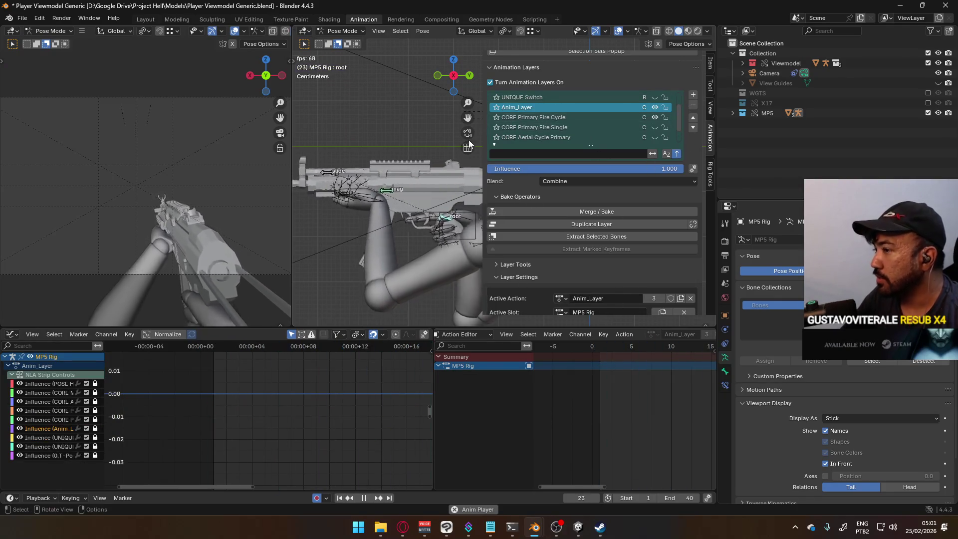
double_click(519, 108)
text(C)
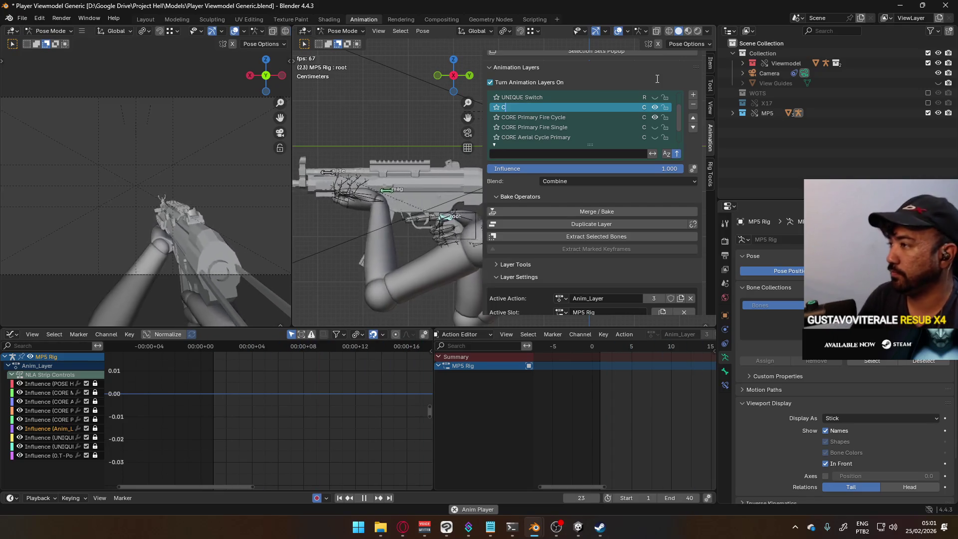
key(BackSpace)
text(ADD Primary Fire)
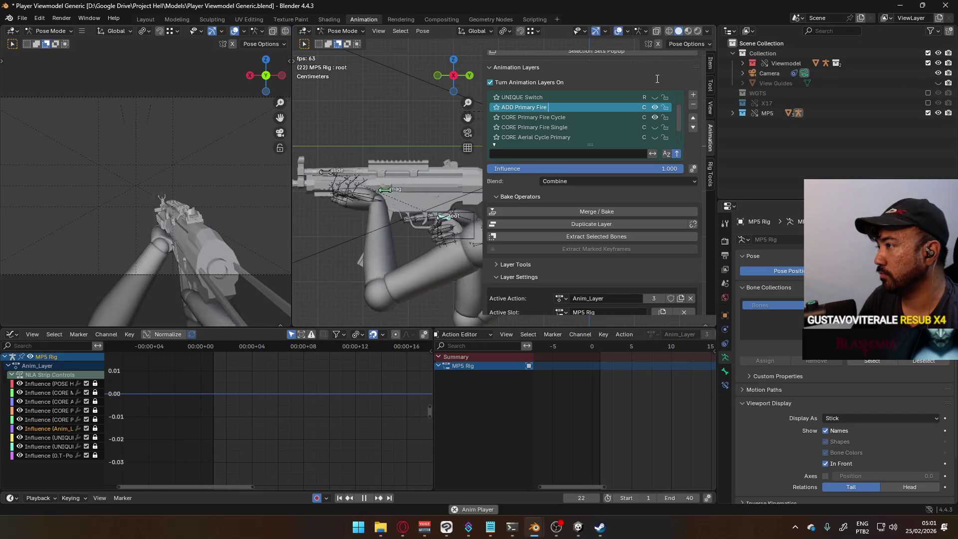
text(Start)
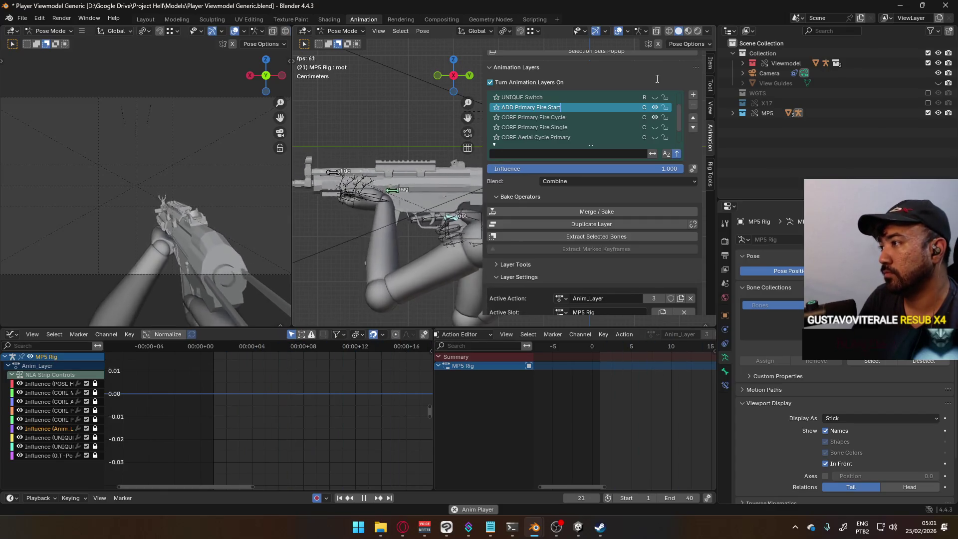
text( and Loop)
key(Return)
click(613, 349)
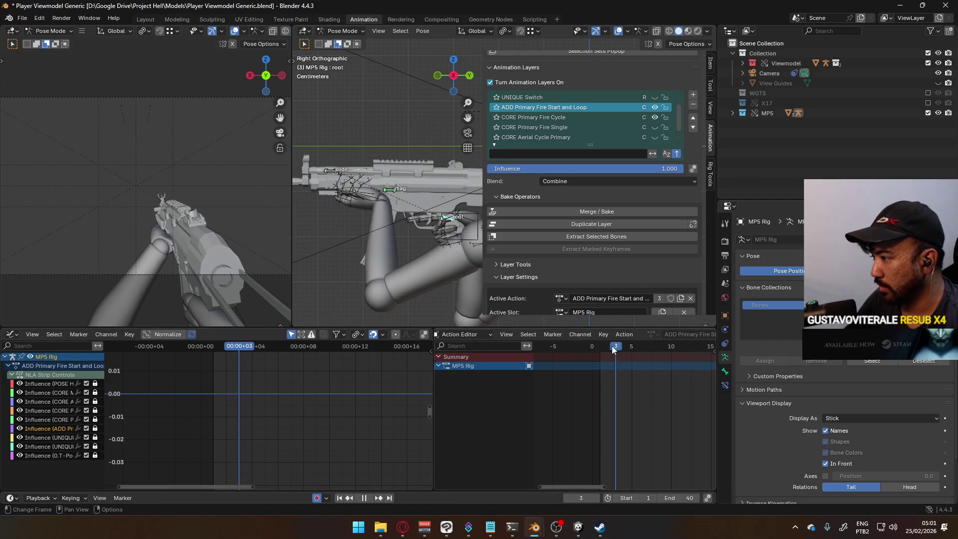
drag(613, 349, 599, 347)
key(space)
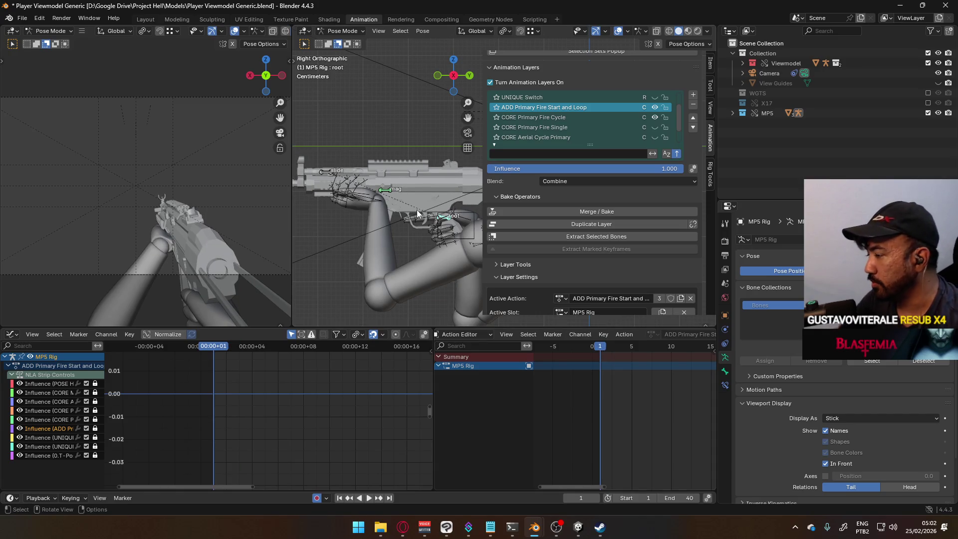
shift+middle_drag(404, 221, 416, 213)
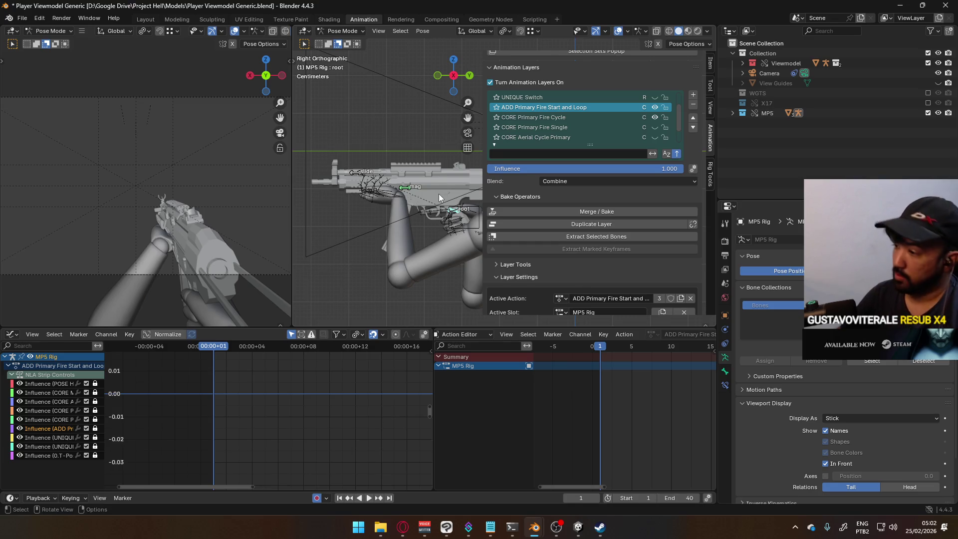
Key the rig's location and rotation at frame 1 and preview playback.
key(i)
key(space)
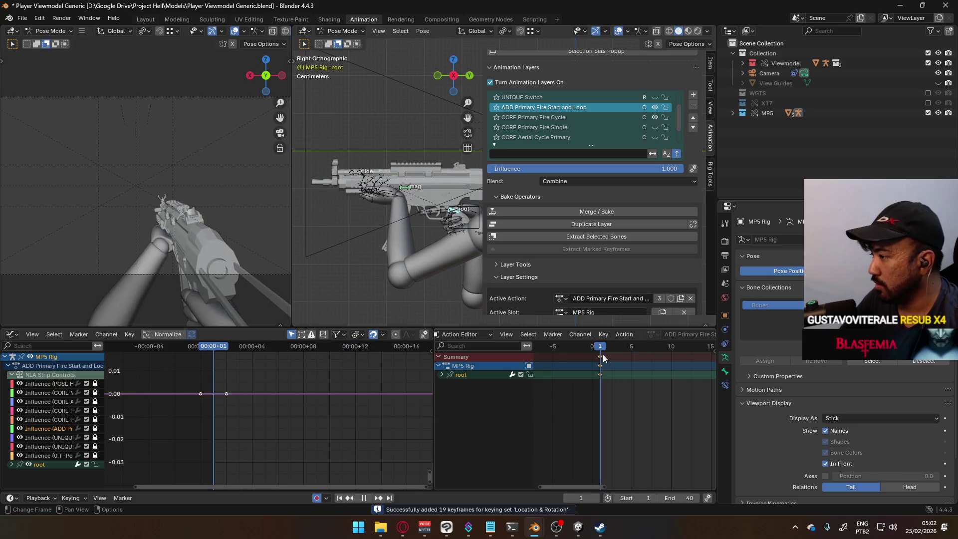
key(Escape)
scroll(423, 194, down, 4)
mouse_move(423, 193)
middle_down()
mouse_move(414, 194)
mouse_move(422, 249)
middle_up()
key(space)
Offset the root bone at frame 6 to auto-key a shifted pose.
drag(618, 349, 639, 349)
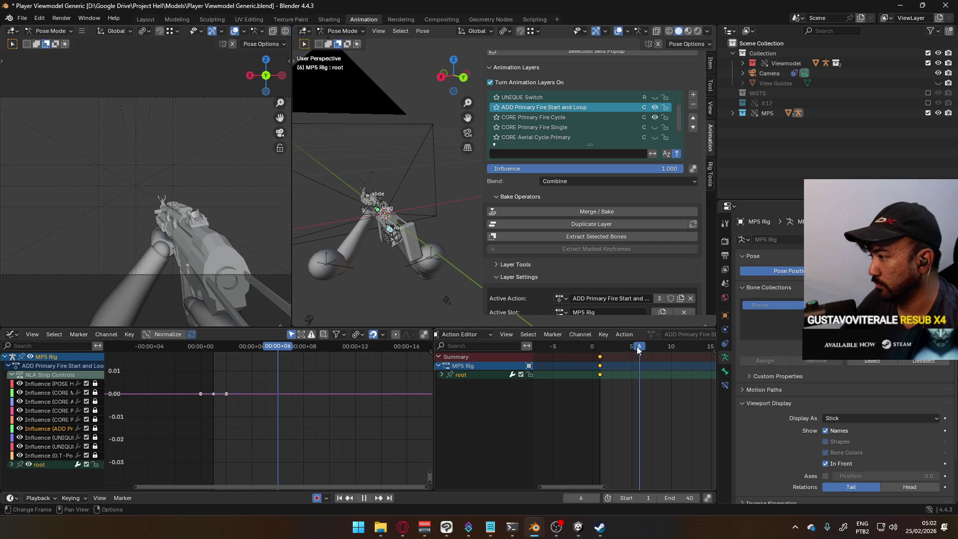
mouse_move(418, 220)
middle_down()
mouse_move(413, 214)
mouse_move(433, 207)
mouse_move(451, 223)
middle_up()
key(g)
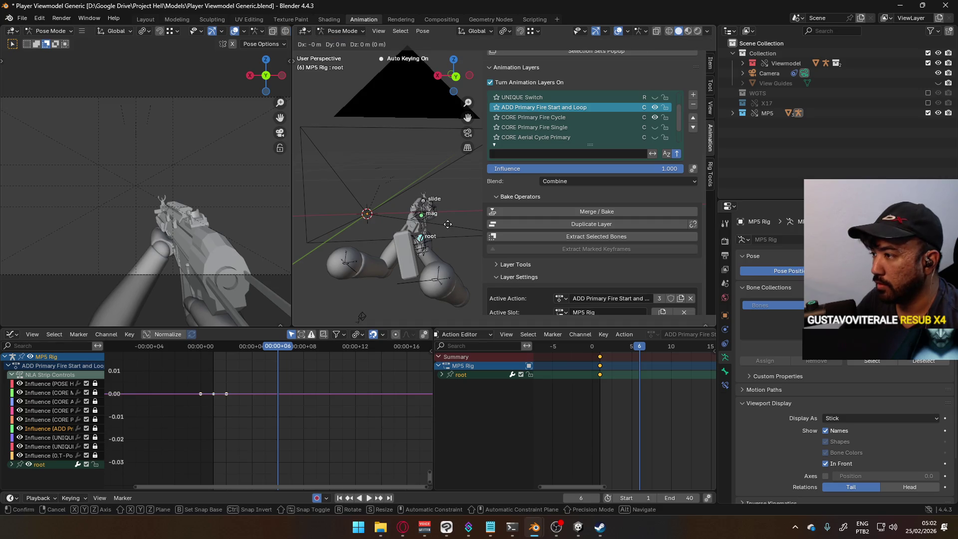
click(450, 228)
key(space)
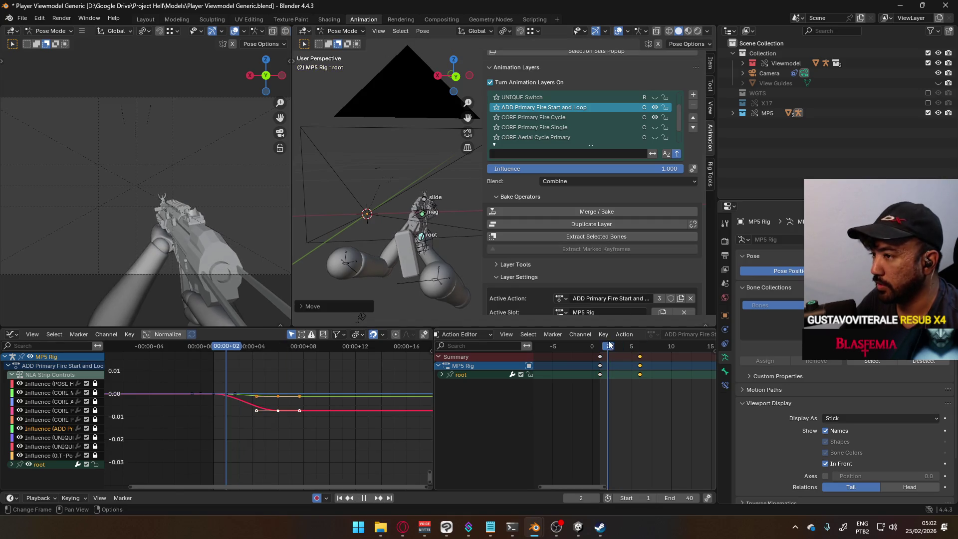
key(Escape)
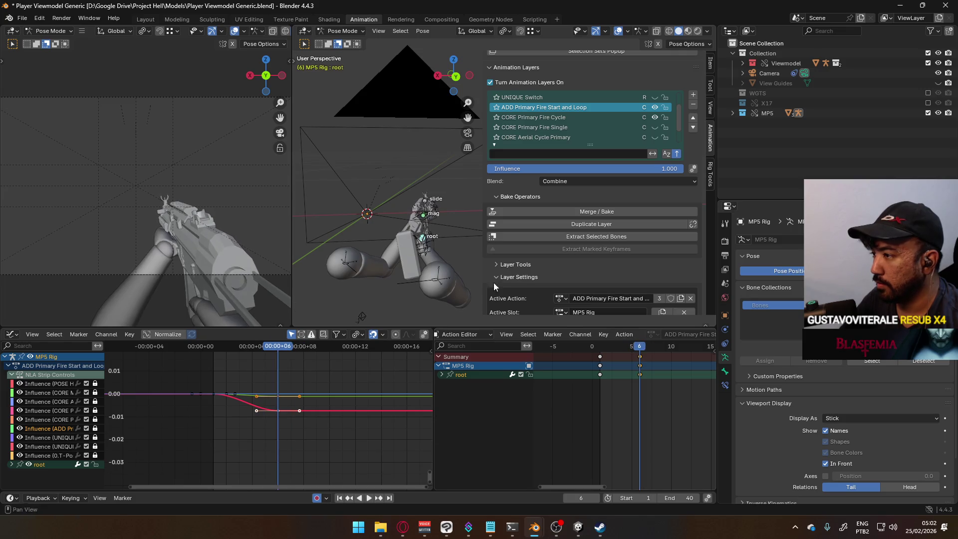
Calculate the root bone's motion path with Quick Favorites and preview it during playback.
right_click(424, 241)
key(Escape)
key(q)
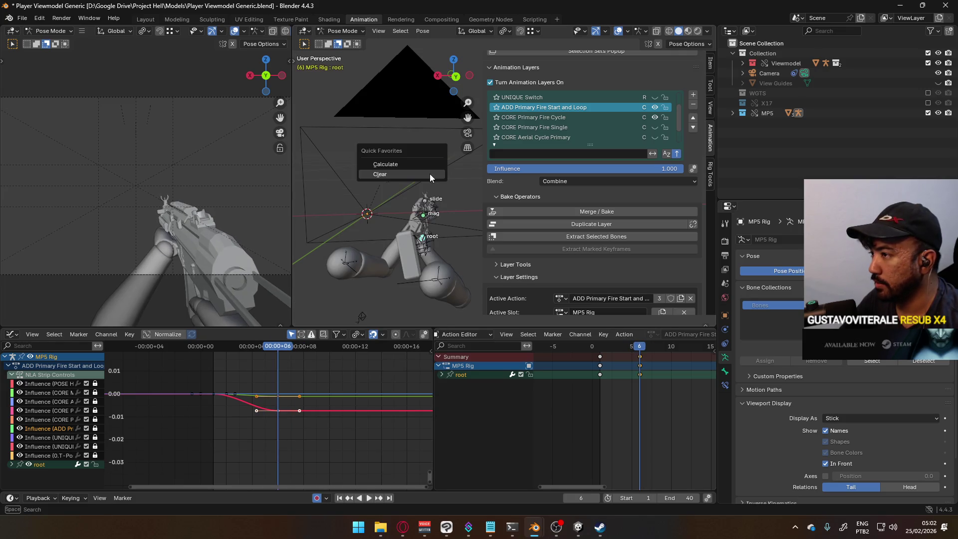
click(430, 172)
click(422, 207)
mouse_move(399, 250)
middle_down()
mouse_move(390, 262)
mouse_move(381, 237)
mouse_move(441, 189)
mouse_move(429, 213)
middle_up()
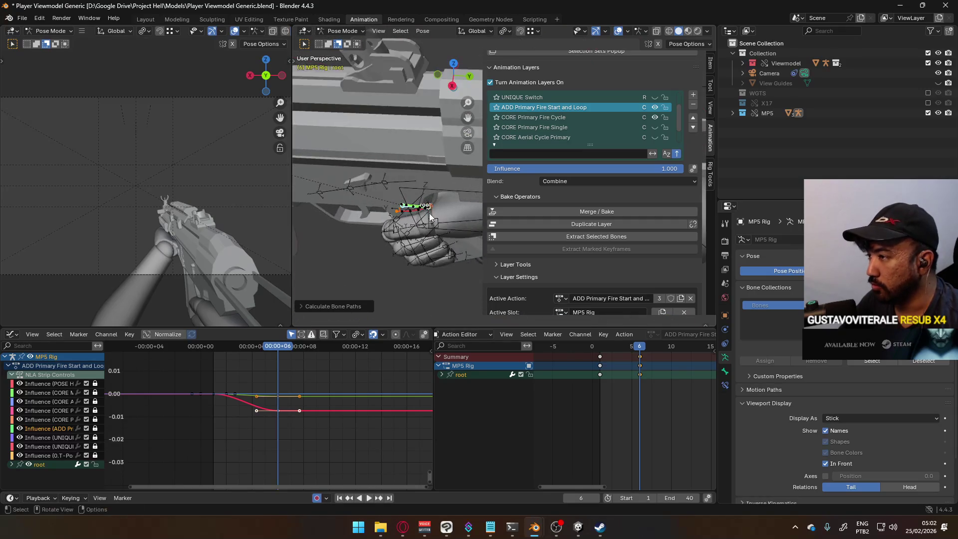
scroll(425, 217, up, 4)
key(space)
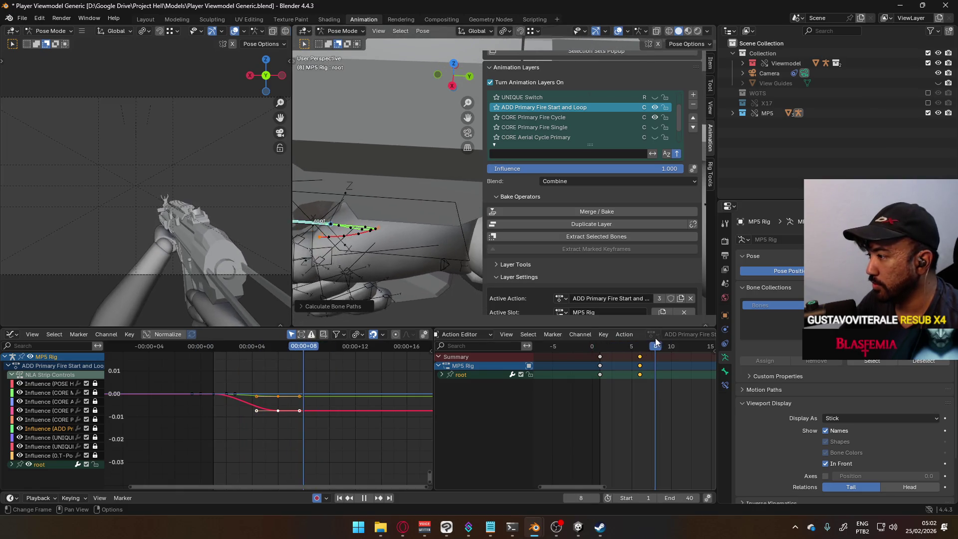
click(593, 346)
key(space)
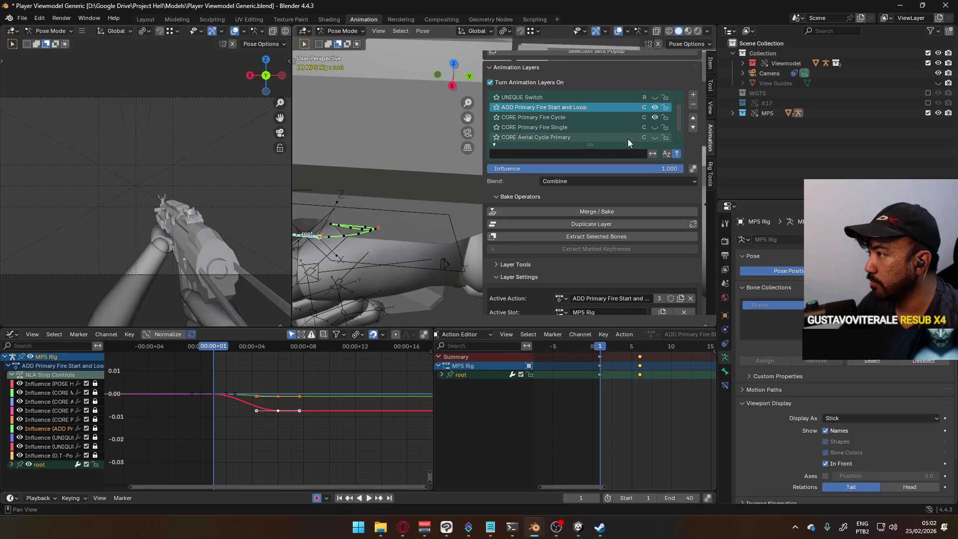
Recalculate the motion path and switch to a Front Orthographic view framed on the root.
drag(604, 351, 641, 338)
key(q)
click(331, 194)
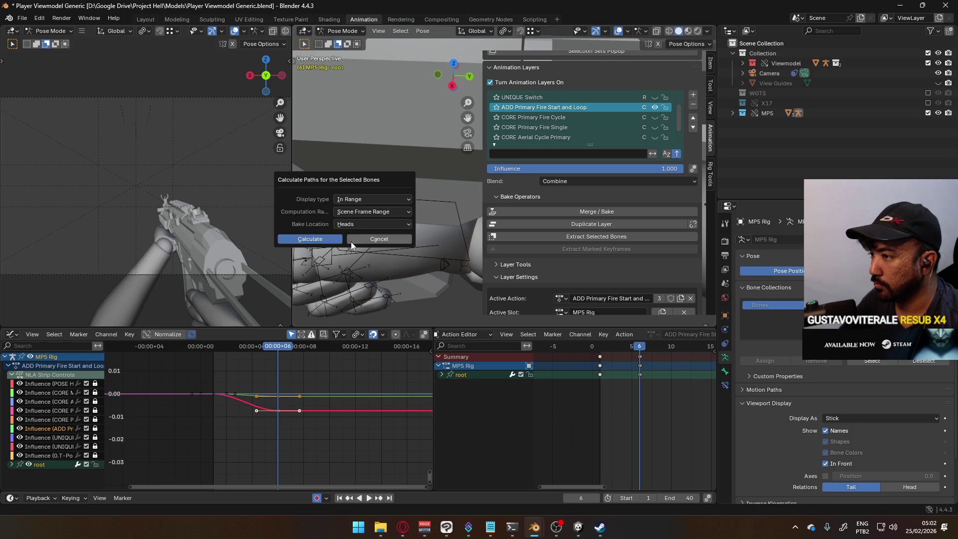
click(351, 242)
key(KP_Decimal)
key(shift+Left)
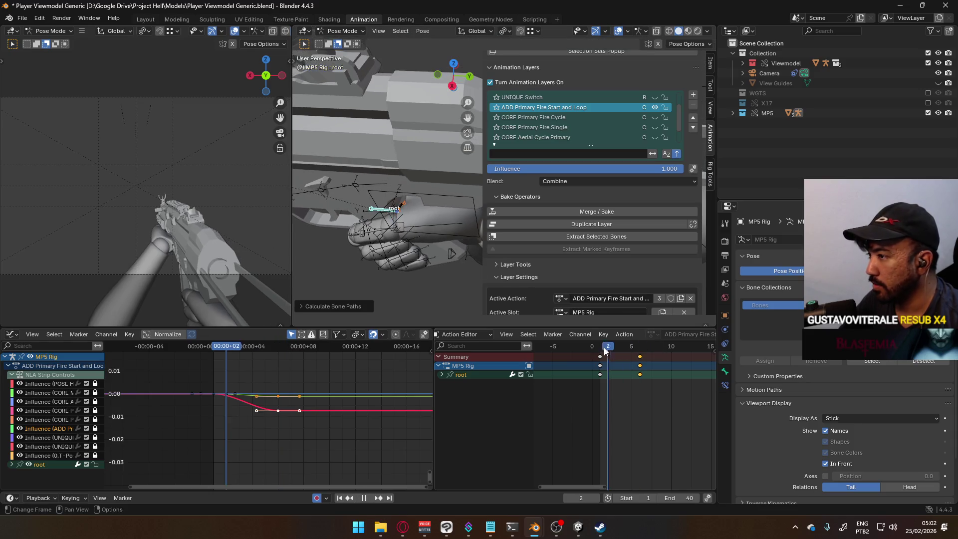
key(KP_1)
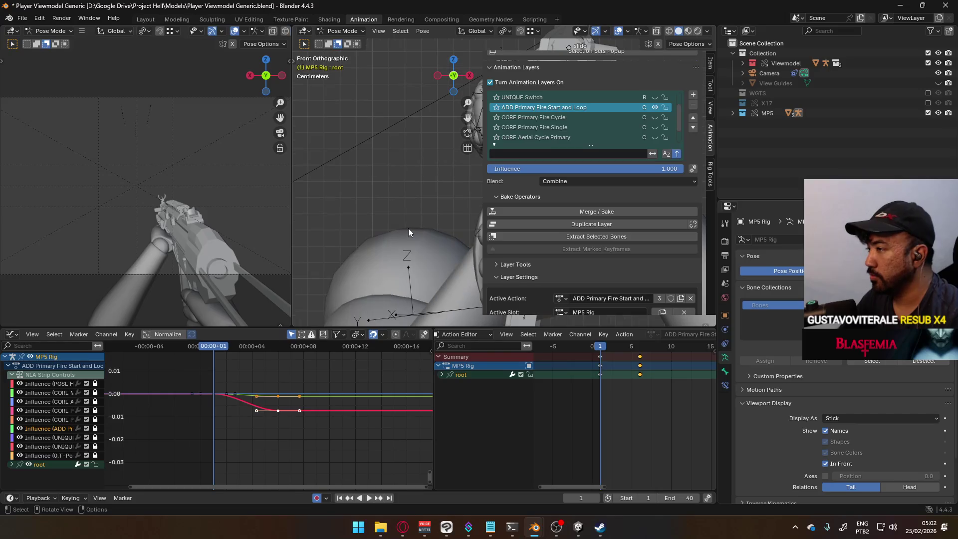
scroll(428, 232, down, 4)
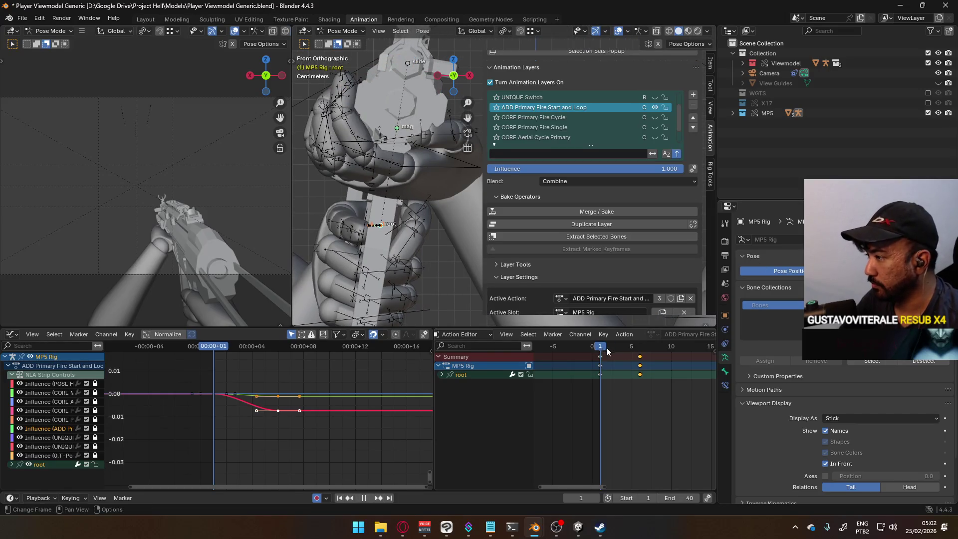
key(Up)
Offset and key the root bone at frames 6 and 12.
key(g)
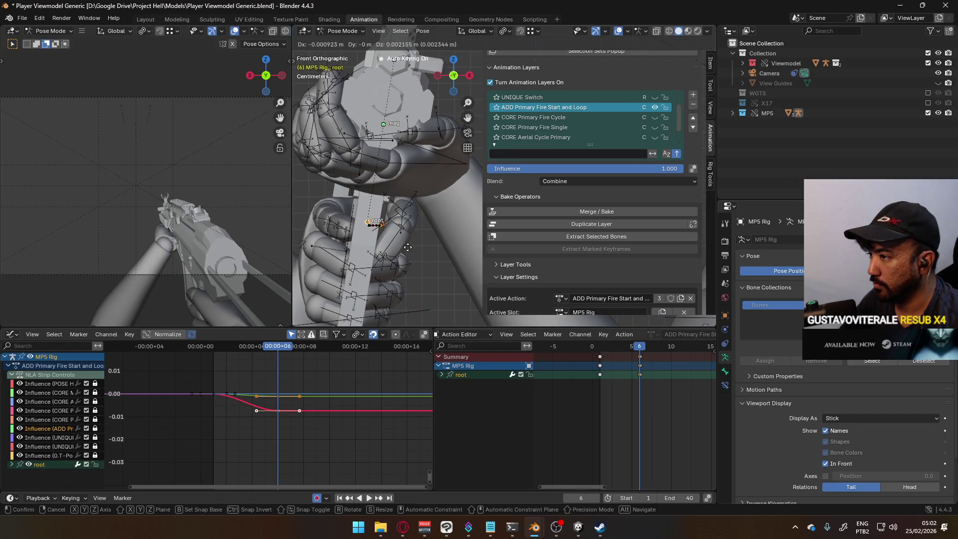
click(407, 247)
drag(648, 349, 687, 352)
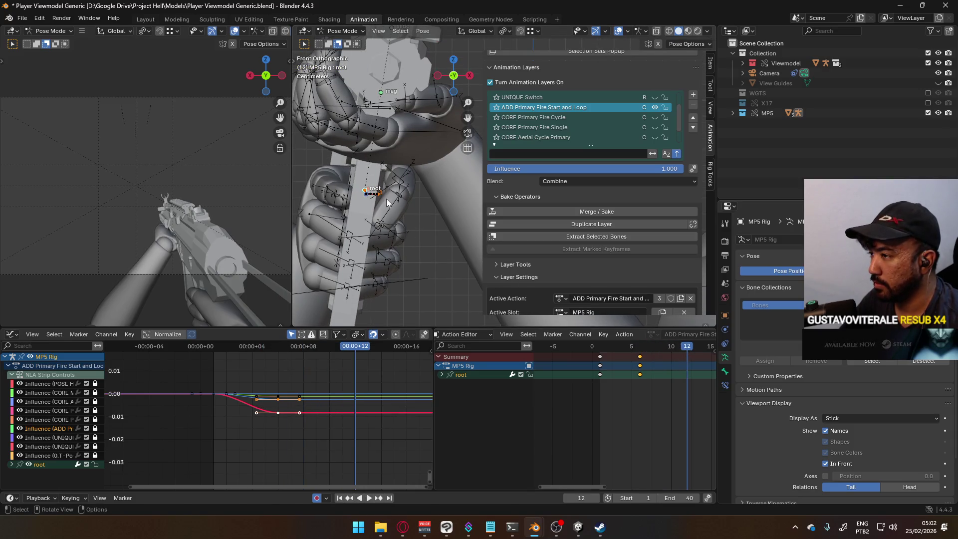
key(g)
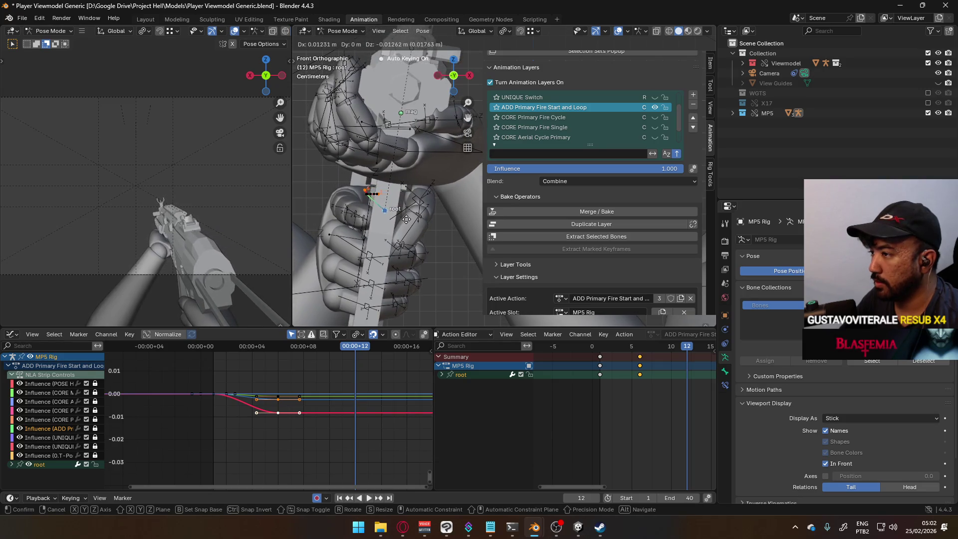
click(406, 219)
Offset and key the root bone at frames 17 and 24, then play the recoil loop.
middle_drag(700, 351, 632, 348)
drag(633, 348, 663, 349)
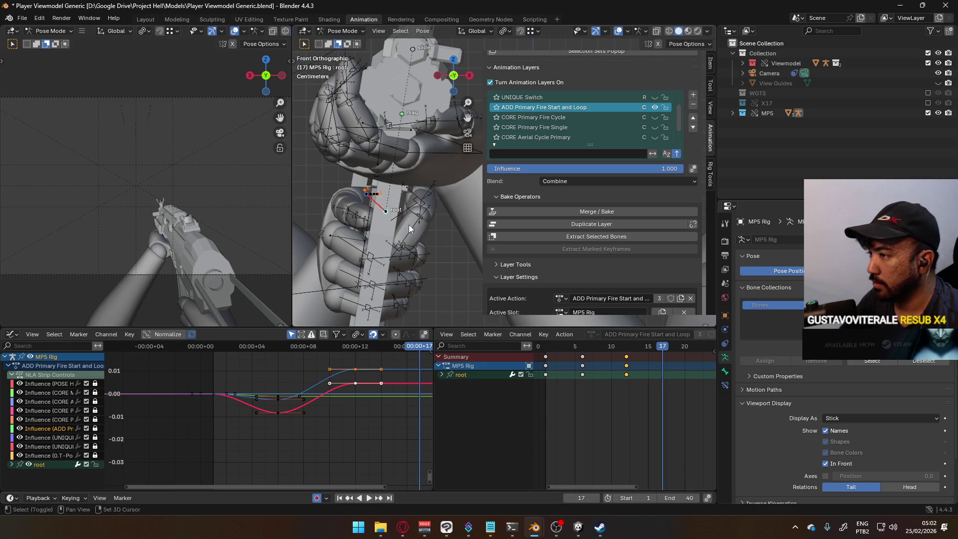
key(g)
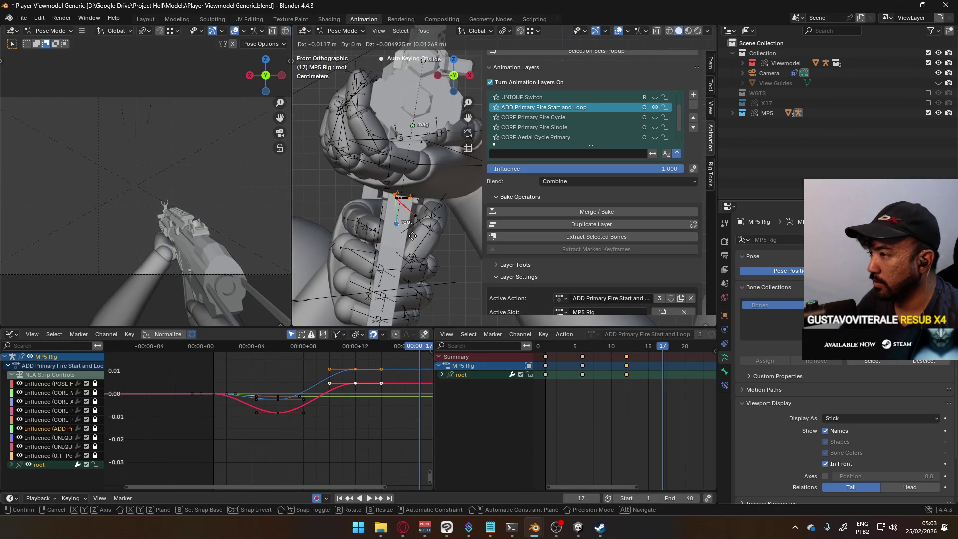
click(412, 236)
drag(661, 347, 692, 349)
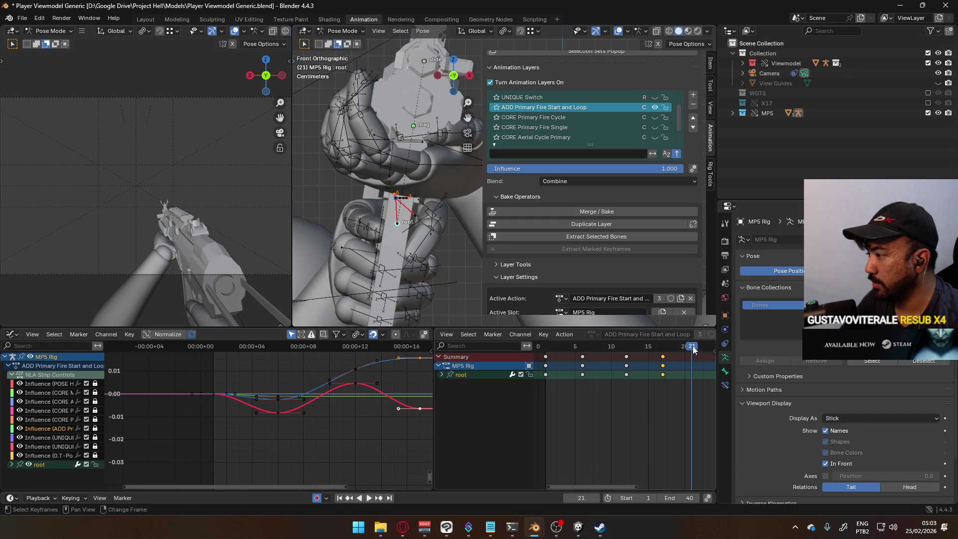
middle_drag(692, 349, 676, 351)
key(g)
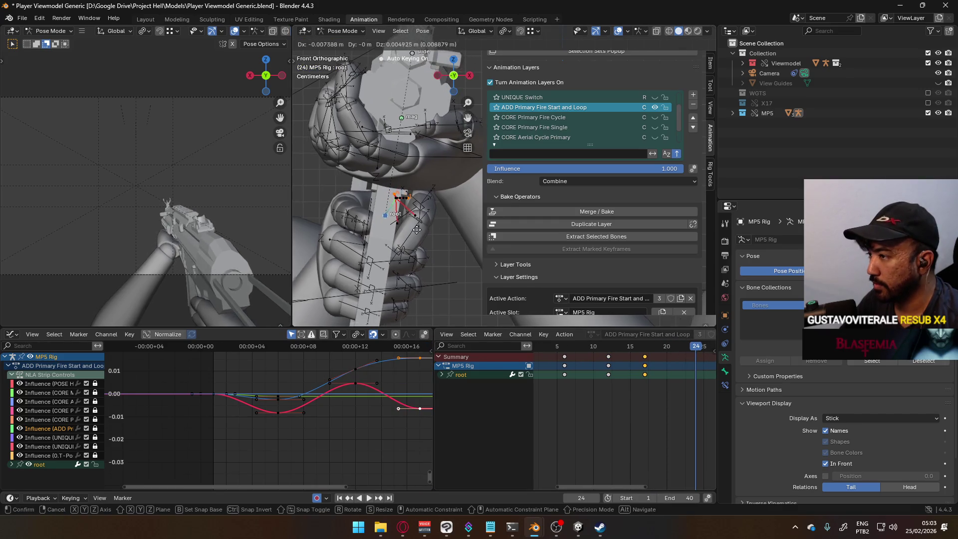
click(418, 228)
key(space)
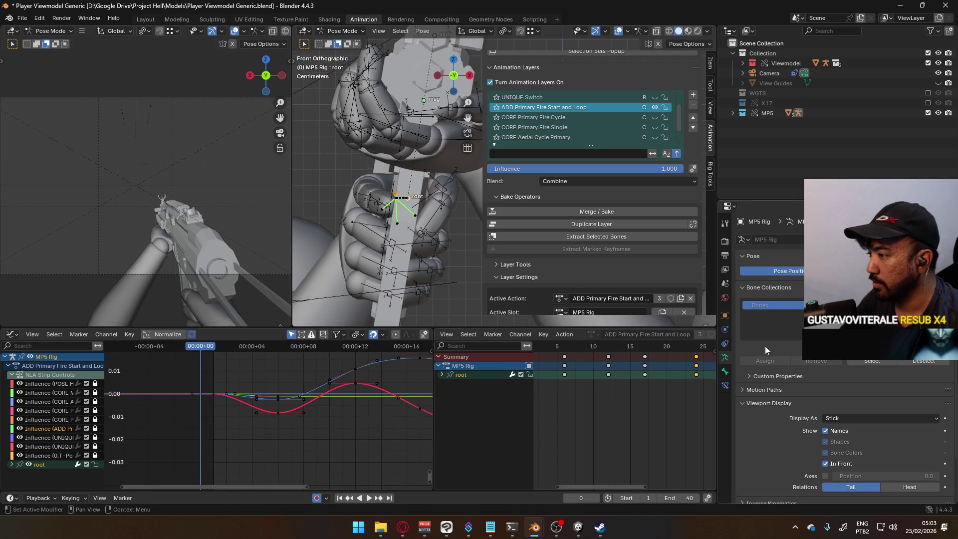
scroll(603, 358, down, 3)
key(Escape)
Recalculate the root's motion path and play the animation along it.
key(q)
click(418, 232)
click(409, 272)
scroll(414, 239, up, 2)
scroll(399, 237, up, 2)
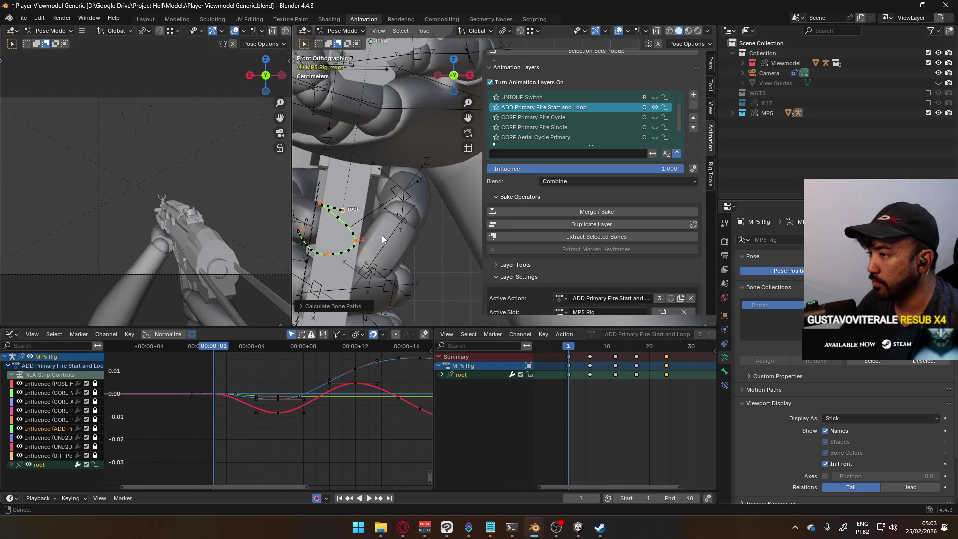
key(space)
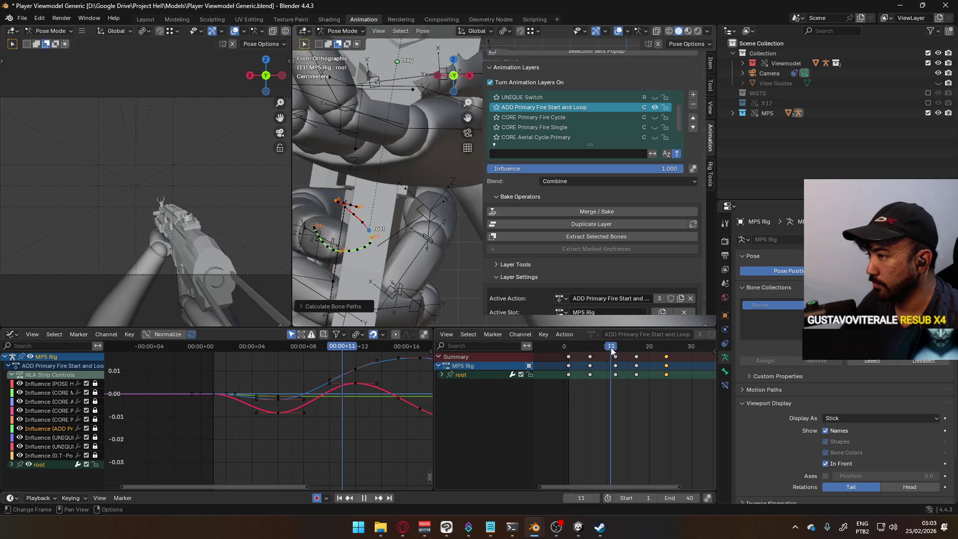
mouse_move(665, 339)
mouse_down()
mouse_move(558, 340)
mouse_move(690, 336)
mouse_up()
Key a new root pose at frame 30 and recalculate the motion path.
key(g)
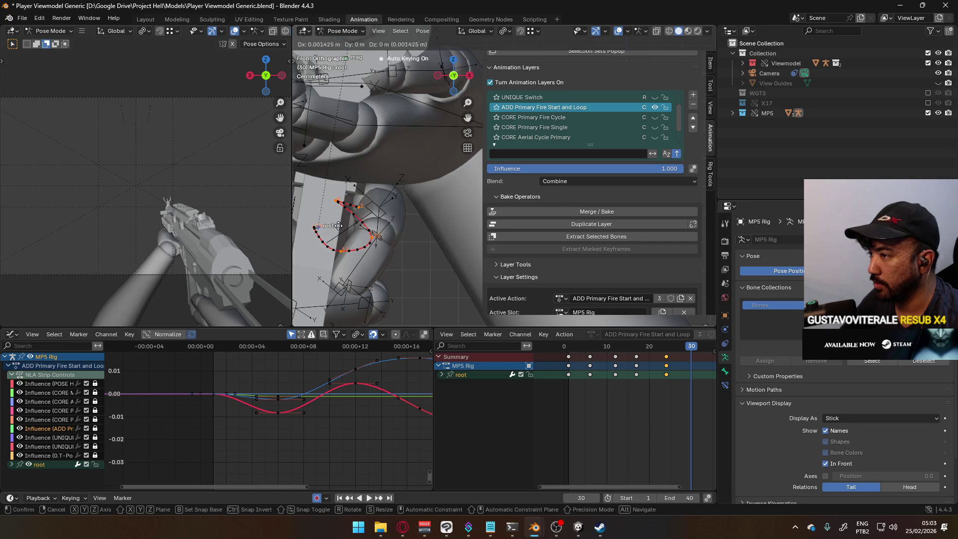
click(365, 217)
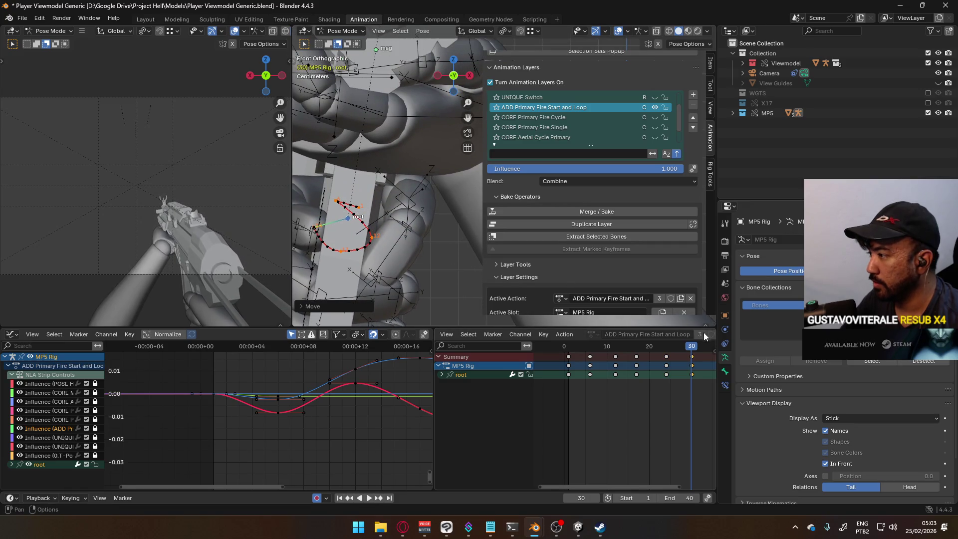
right_click(465, 241)
click(465, 241)
click(531, 290)
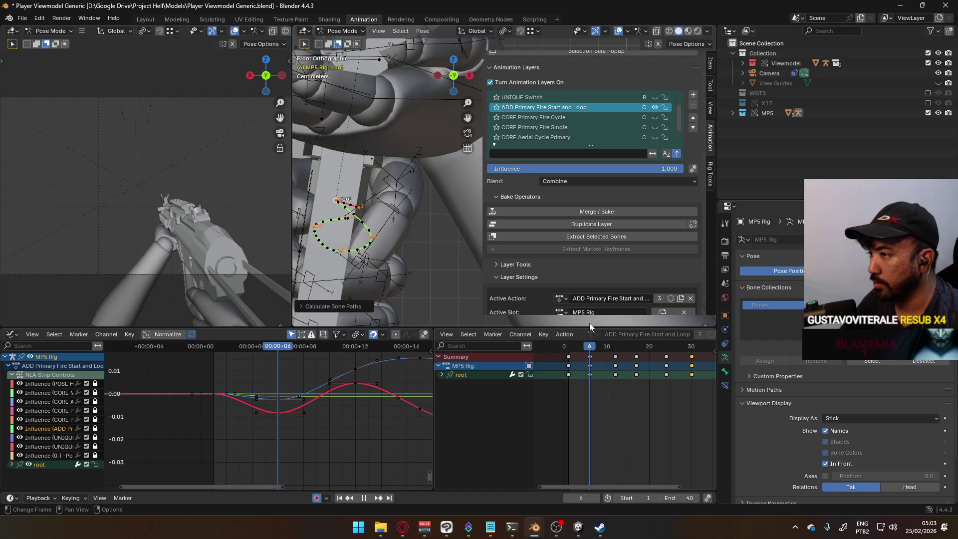
key(space)
Adjust and re-key the root bone positions at frames 6, 12 and 17.
key(g)
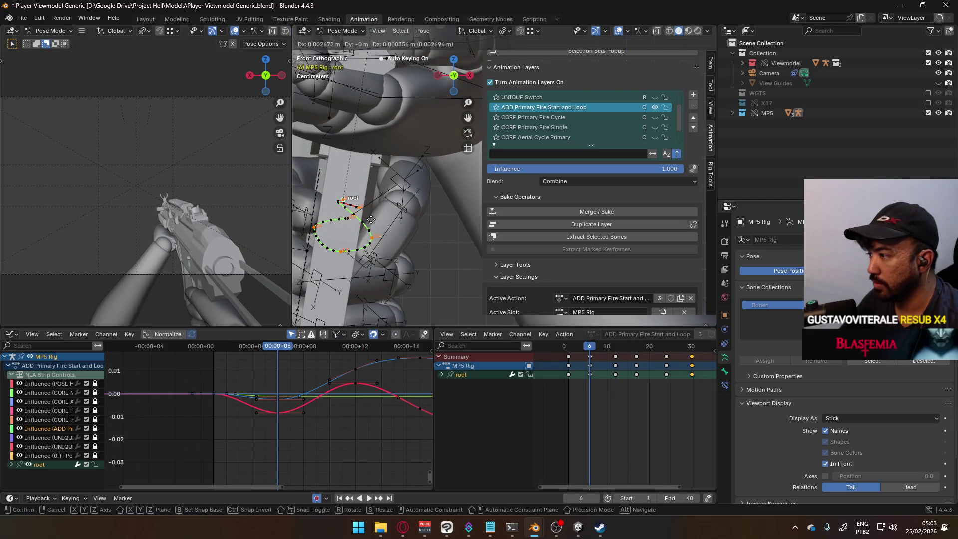
click(375, 221)
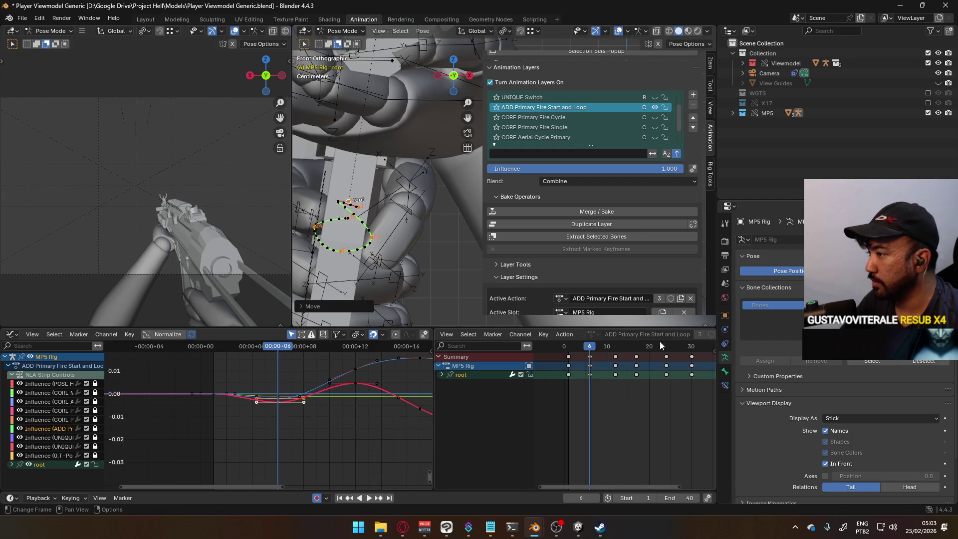
drag(593, 349, 615, 349)
key(g)
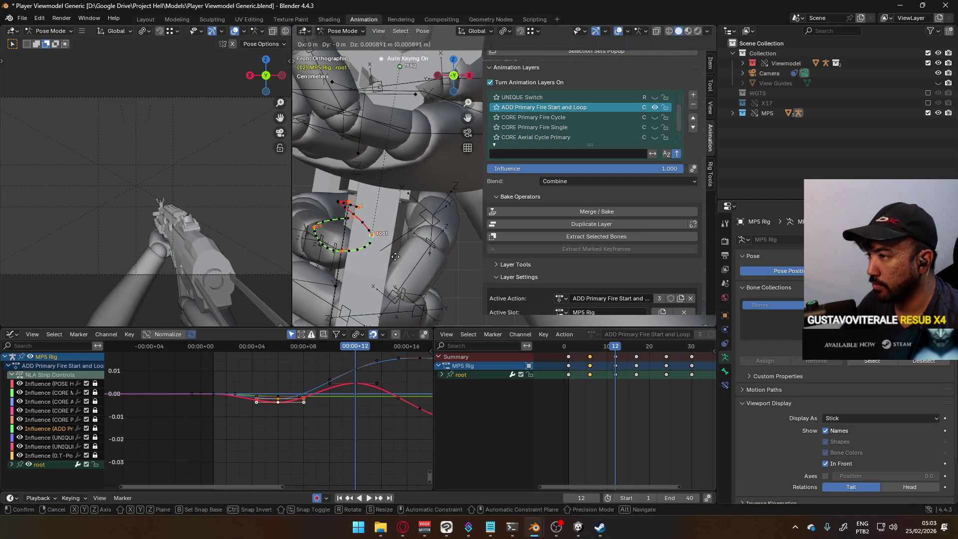
click(385, 245)
click(636, 349)
key(g)
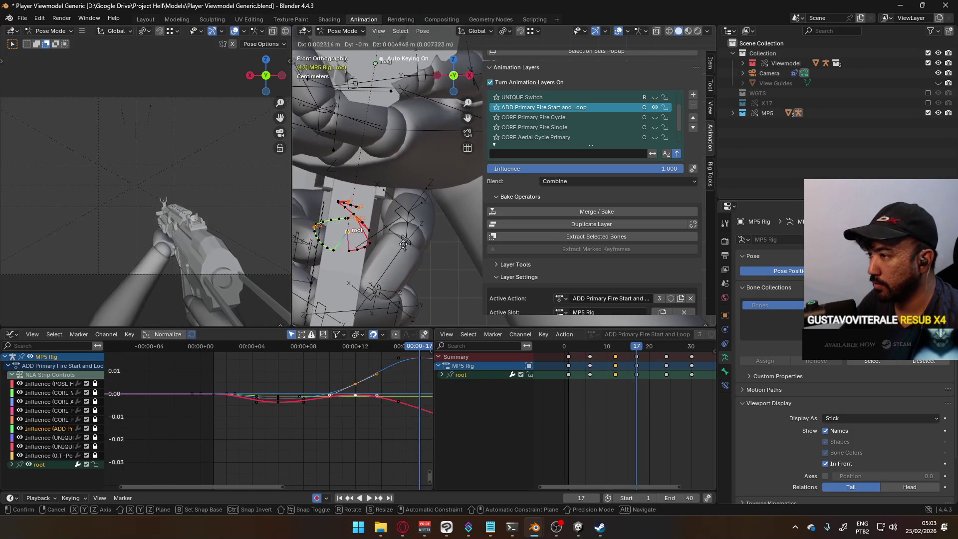
click(403, 241)
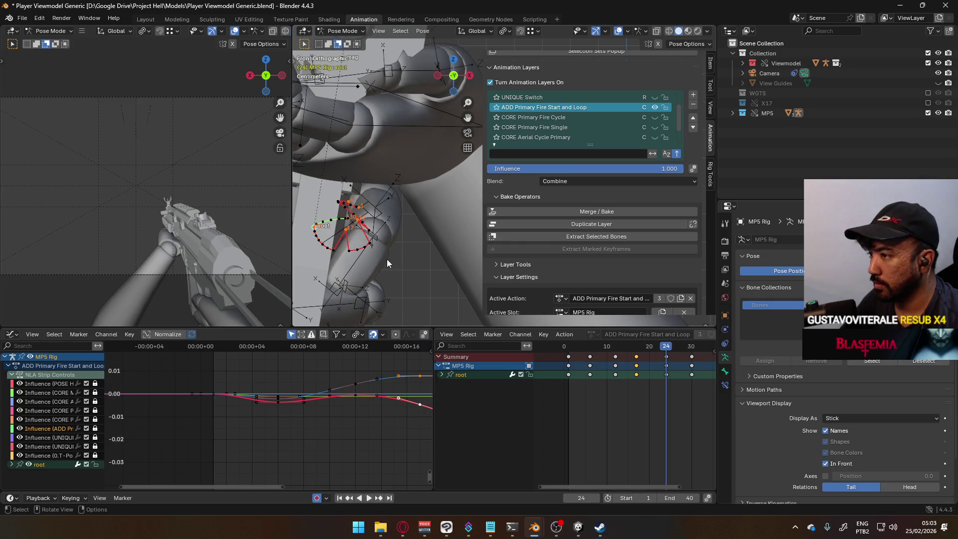
key(g)
key(Return)
key(space)
drag(682, 348, 695, 348)
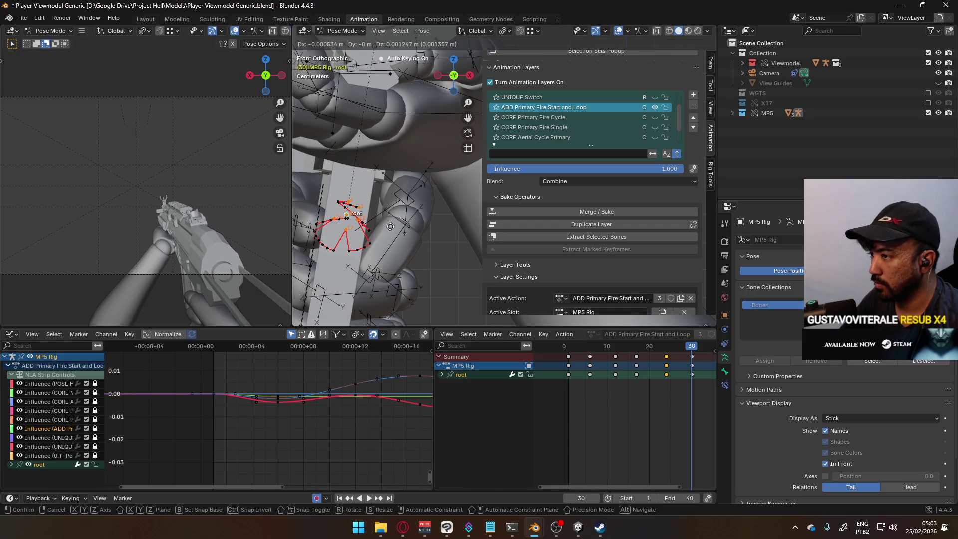
Refresh the root's motion path via F3 and centre the recoil loop in view.
key(F3)
click(382, 270)
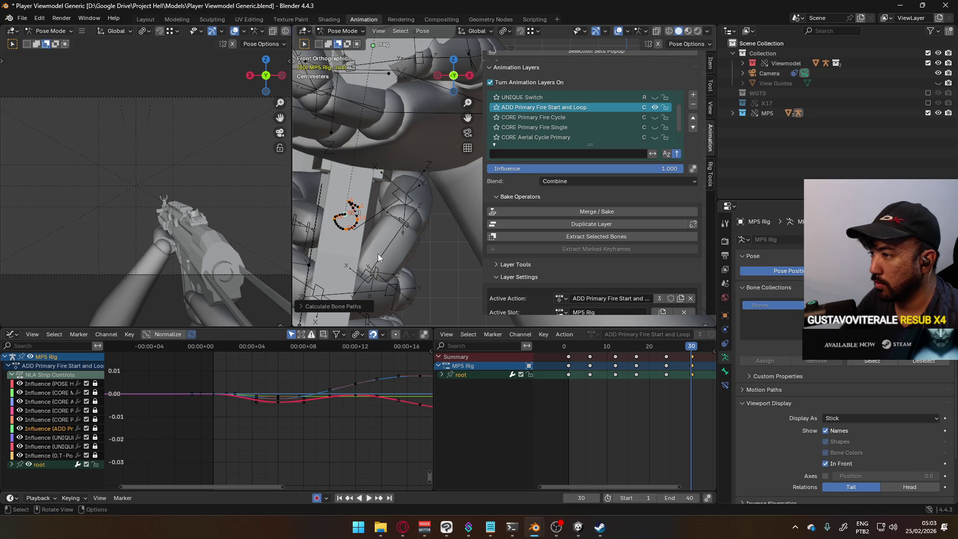
scroll(369, 240, up, 3)
mouse_move(361, 226)
shift+middle_down()
mouse_move(421, 224)
mouse_move(553, 291)
shift+middle_up()
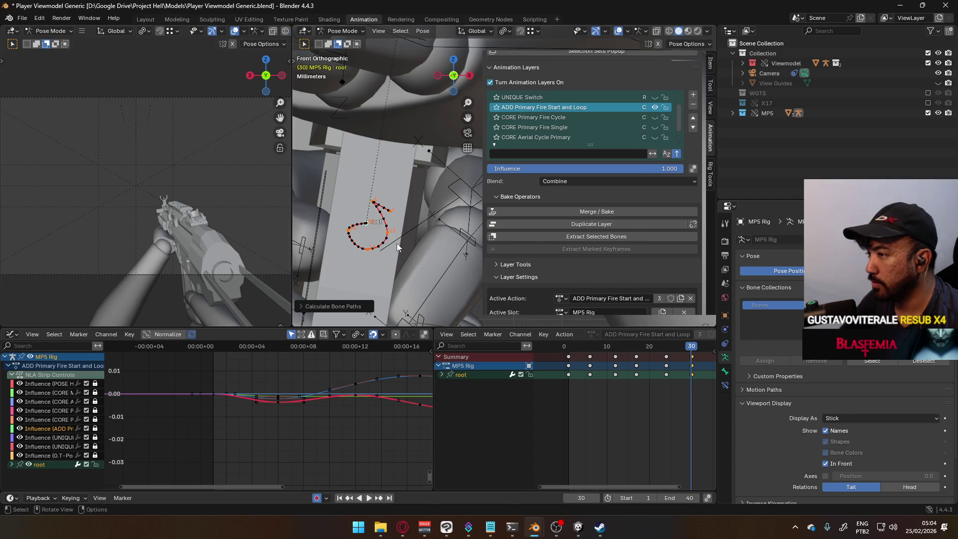
Reposition and key the root bone at the current frame and again at frame 24.
key(g)
click(433, 244)
drag(681, 348, 666, 346)
key(g)
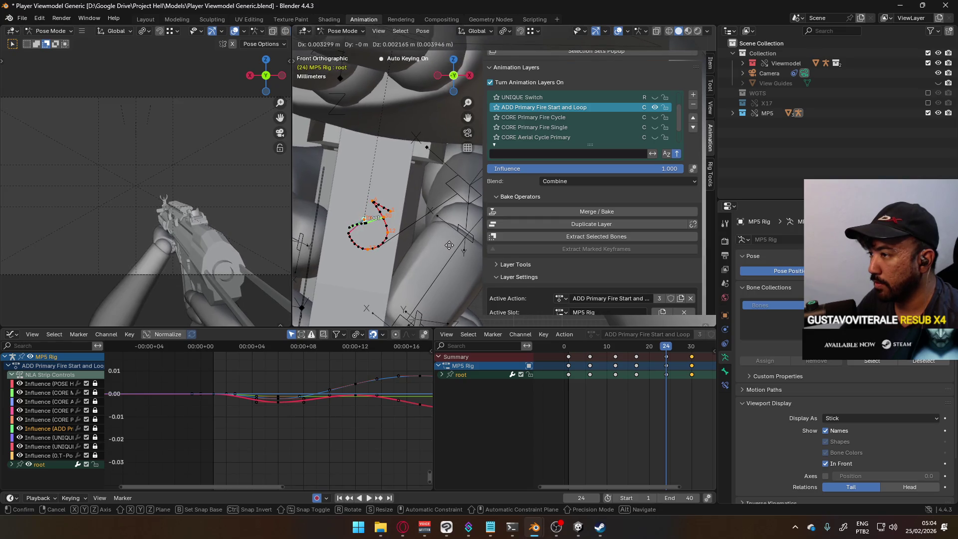
click(449, 245)
Re-pose the root bone at frames 17 and 12, then play back from around frame 6.
drag(650, 345, 615, 346)
key(g)
click(623, 322)
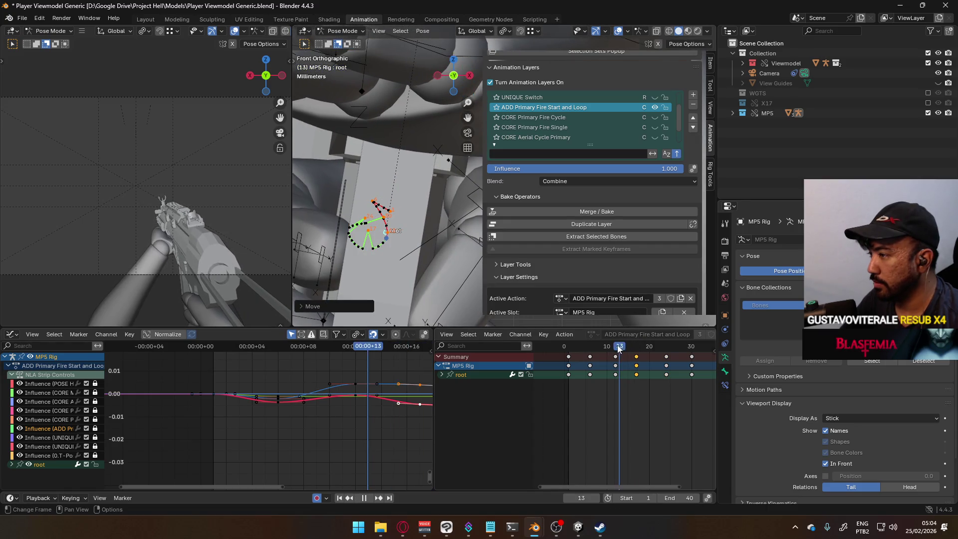
key(g)
click(438, 255)
click(594, 347)
key(space)
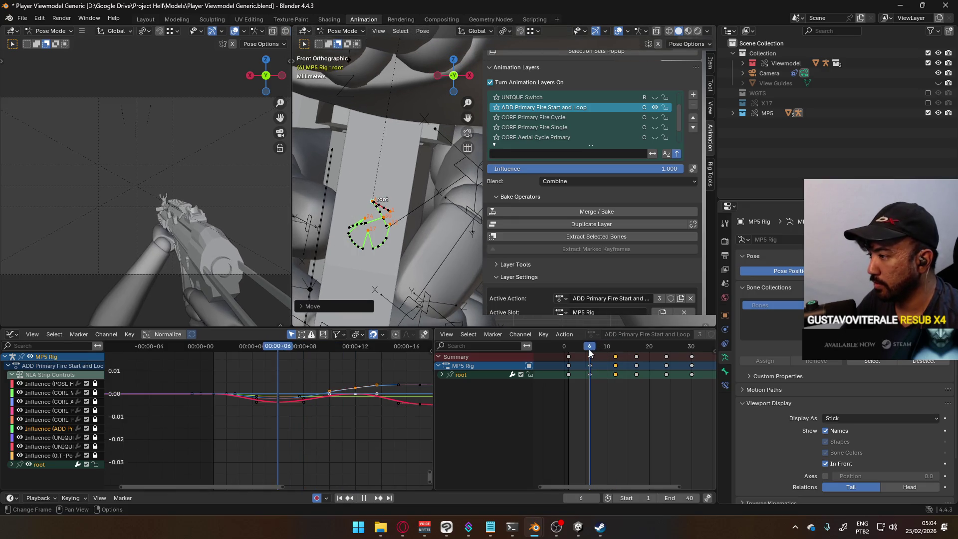
key(Escape)
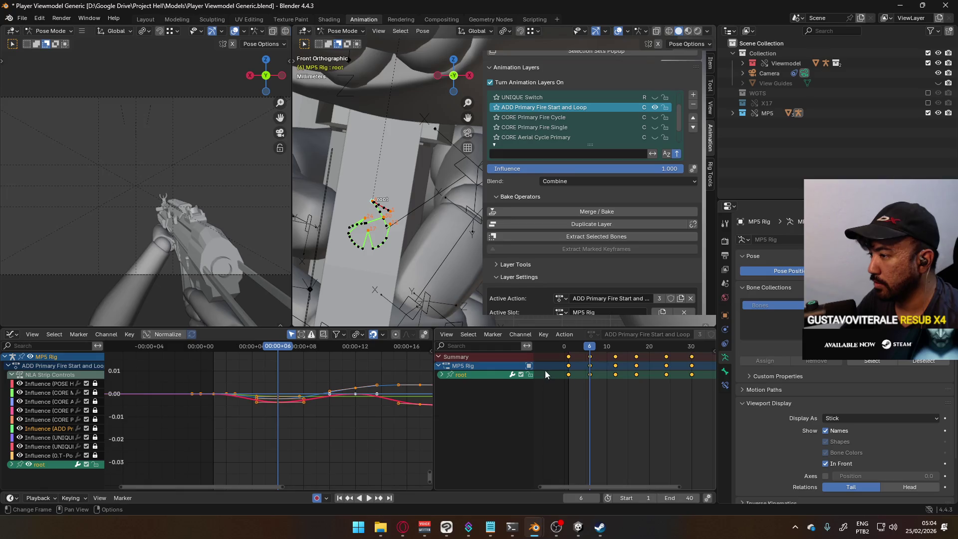
Recalculate the motion path for the selected root bone and play the loop.
key(q)
click(387, 237)
click(412, 287)
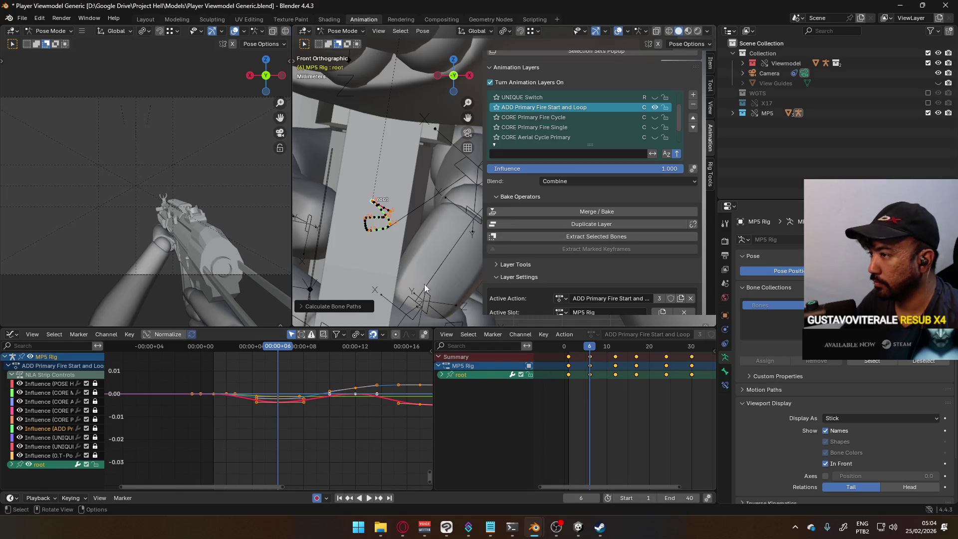
scroll(403, 269, up, 2)
key(space)
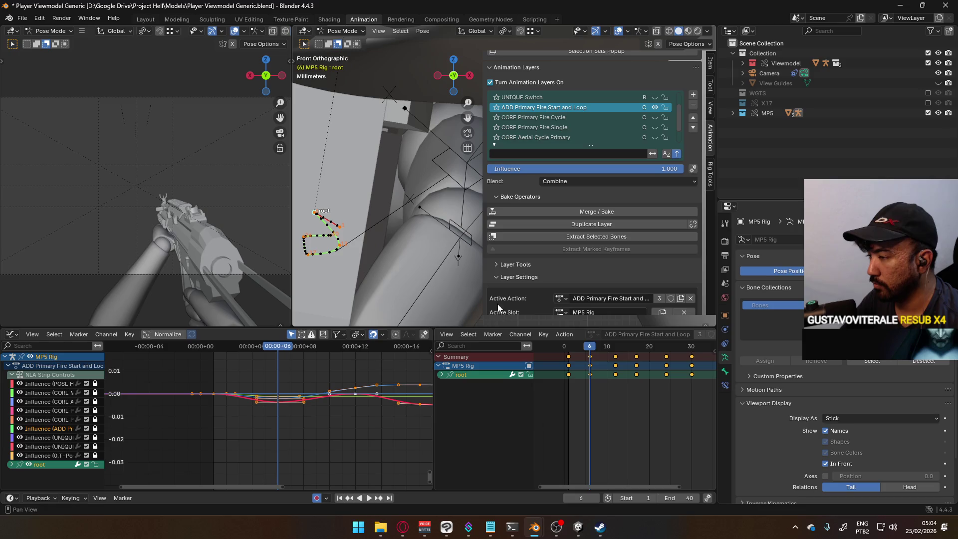
Readjust the root bone's frame-6 pose, undoing the stray mag bone keys each time.
key(g)
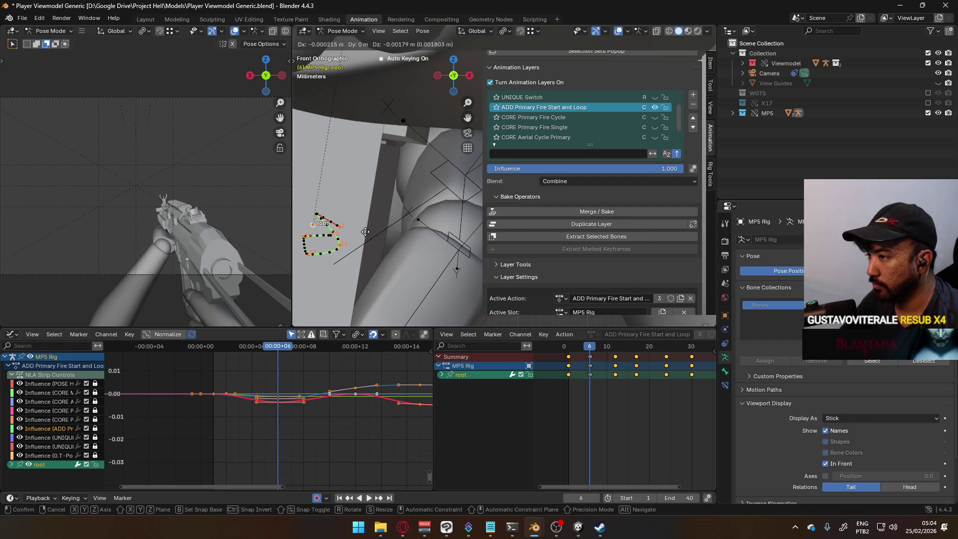
click(365, 234)
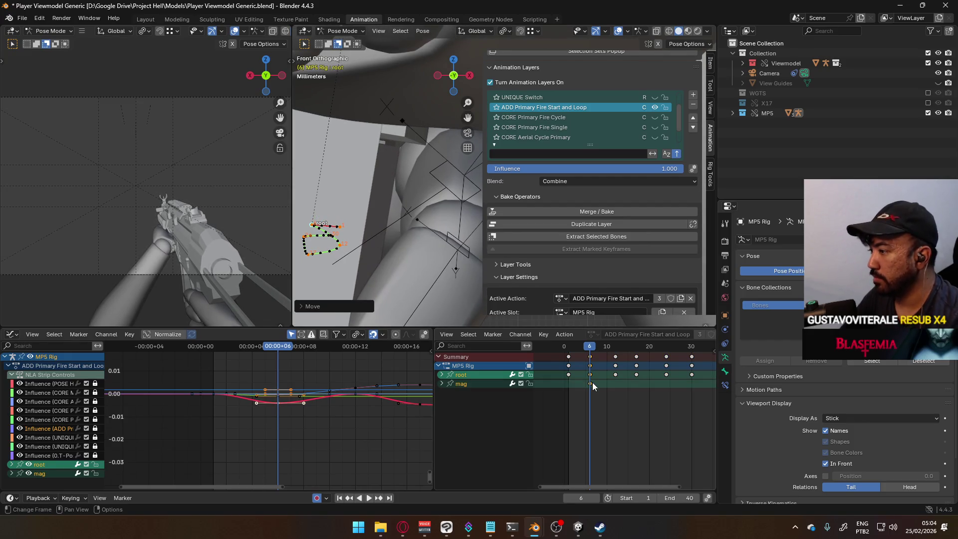
key(ctrl+z)
mouse_move(589, 352)
mouse_down()
mouse_move(563, 349)
mouse_move(591, 351)
mouse_up()
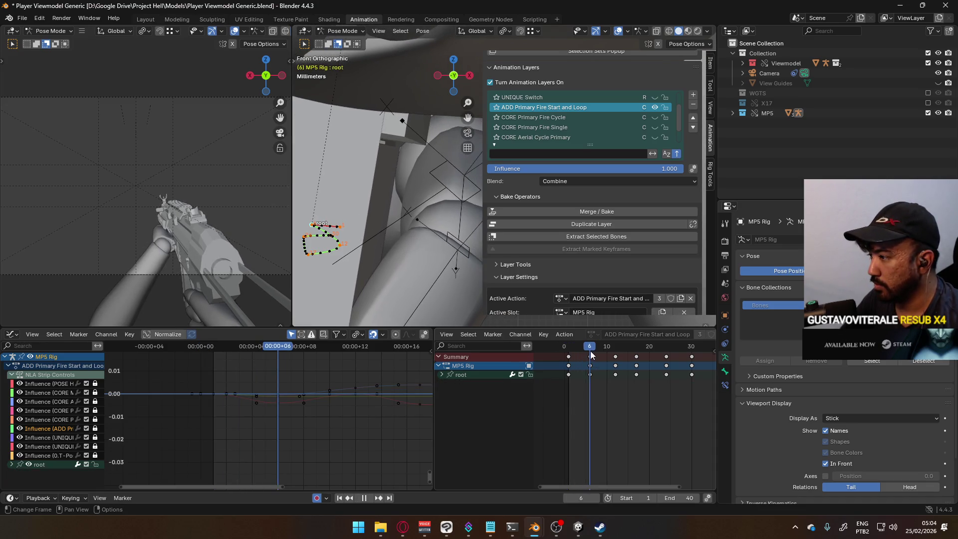
key(g)
click(371, 242)
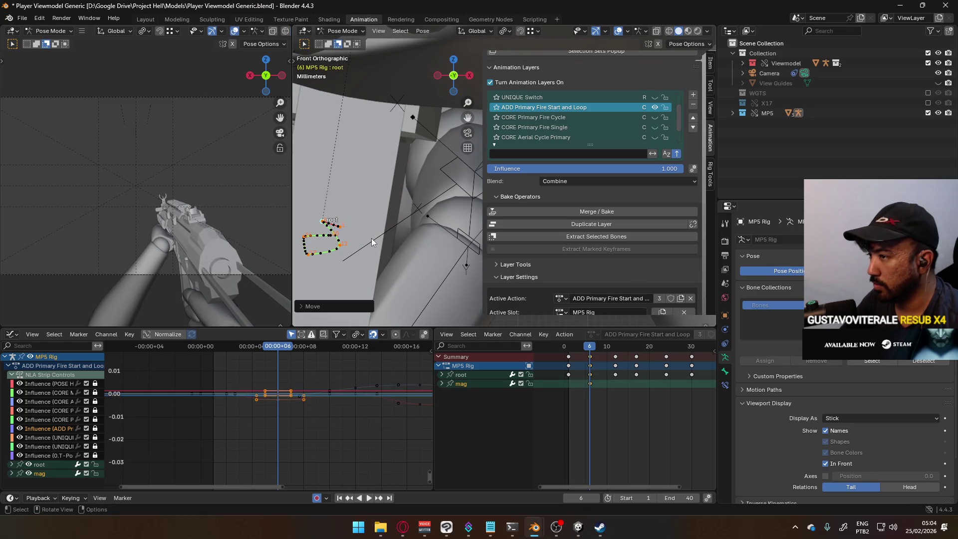
key(ctrl+z)
Go to frame 12 and reselect the root bone.
drag(589, 348, 615, 349)
mouse_move(378, 233)
middle_down()
mouse_move(421, 238)
mouse_move(381, 212)
middle_up()
click(362, 207)
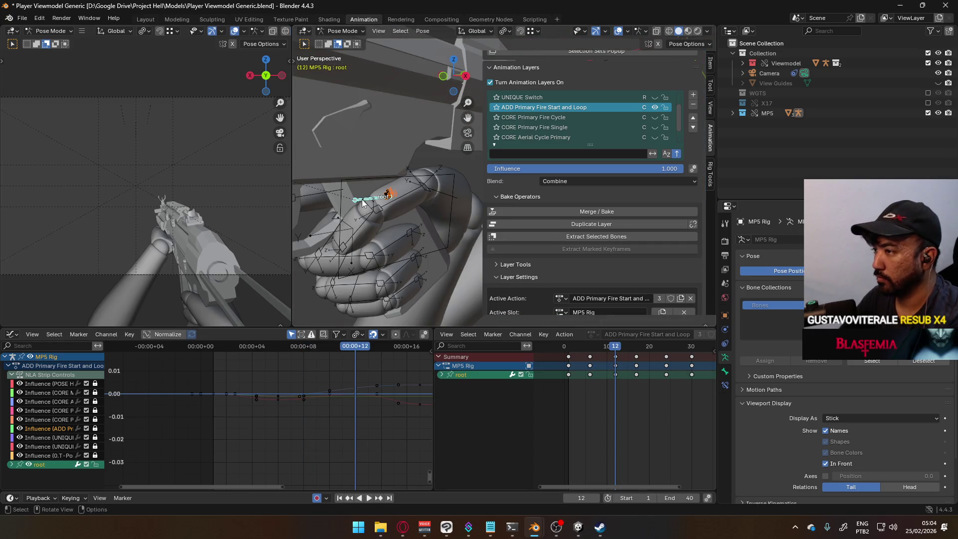
In front orthographic view, reposition and key the root bone at frames 12 and 17.
key(KP_1)
scroll(439, 244, up, 5)
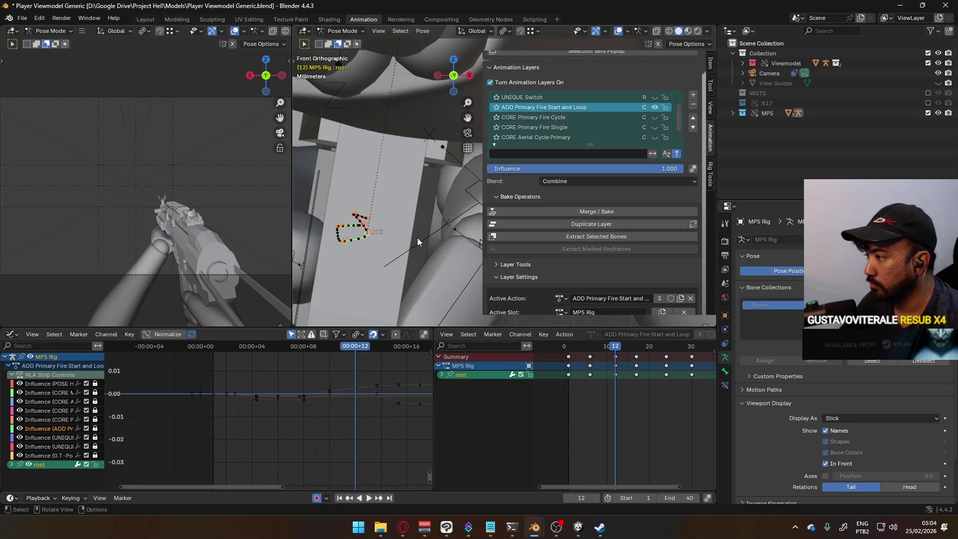
key(g)
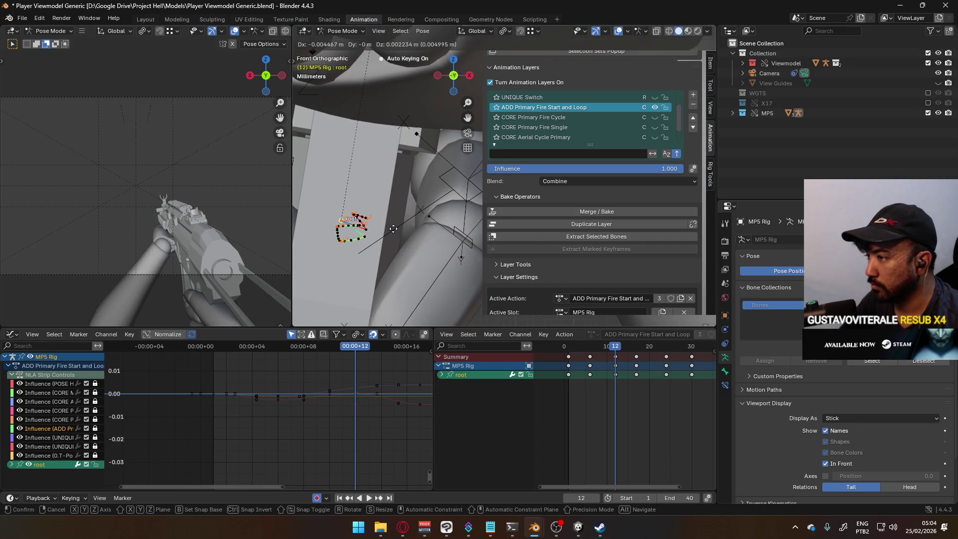
click(386, 217)
drag(614, 342, 636, 349)
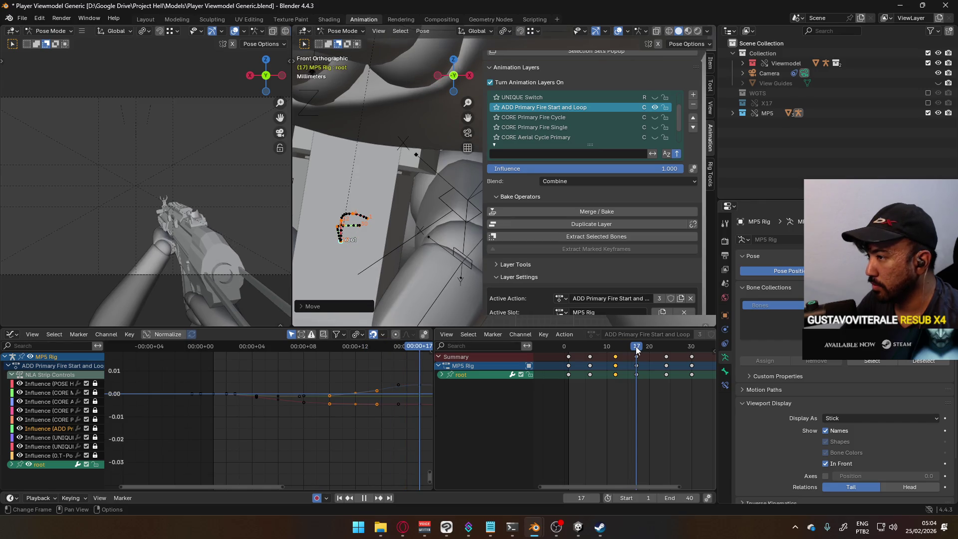
key(g)
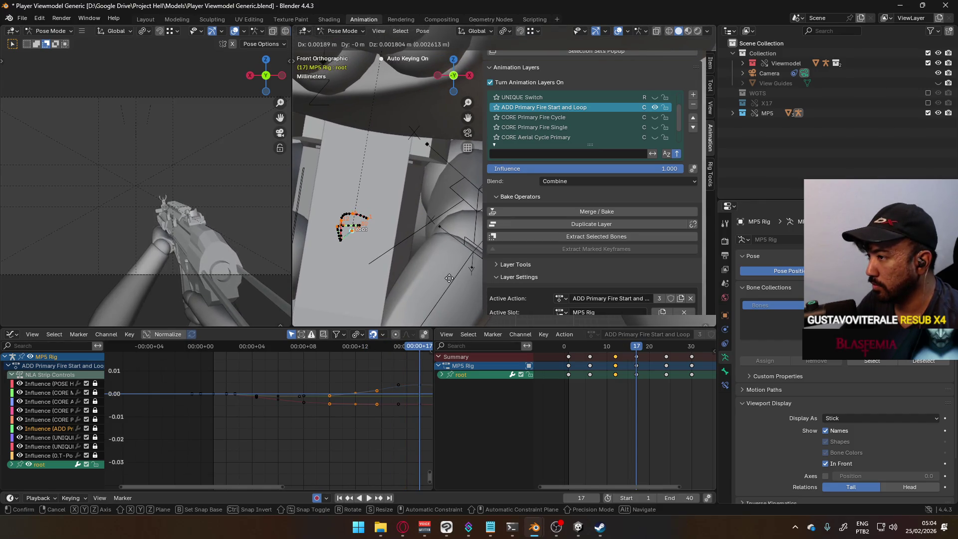
click(405, 261)
At frame 30, recalculate the root bone's motion path and play the loop.
drag(663, 348, 690, 349)
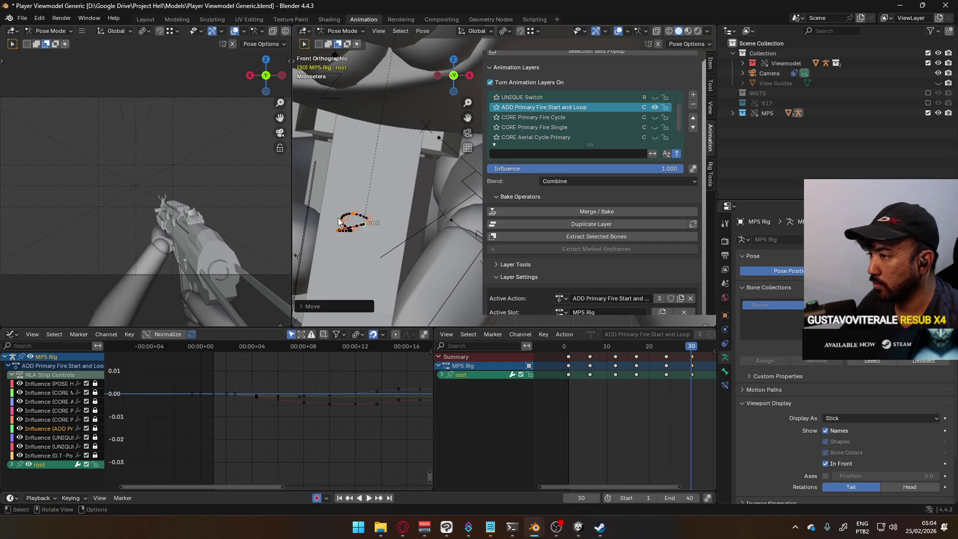
key(q)
click(335, 262)
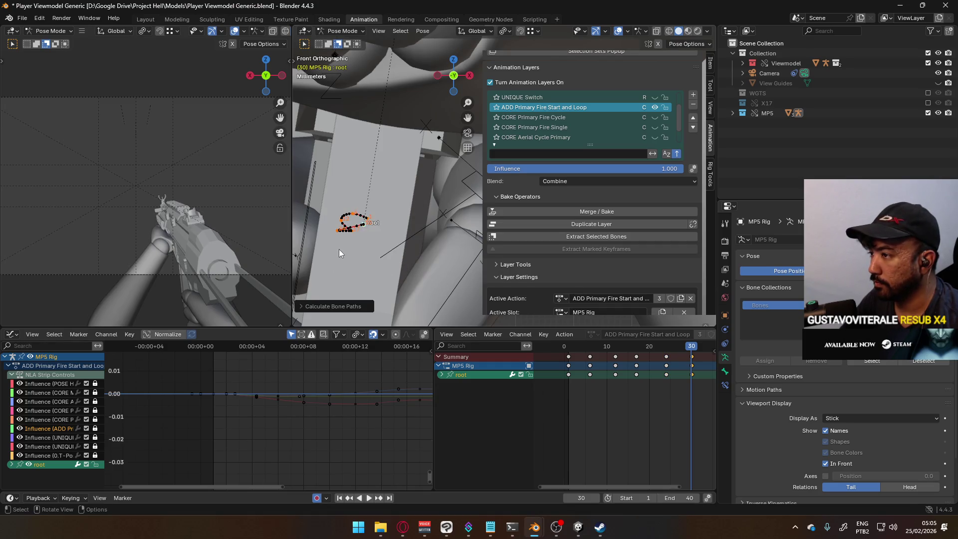
key(space)
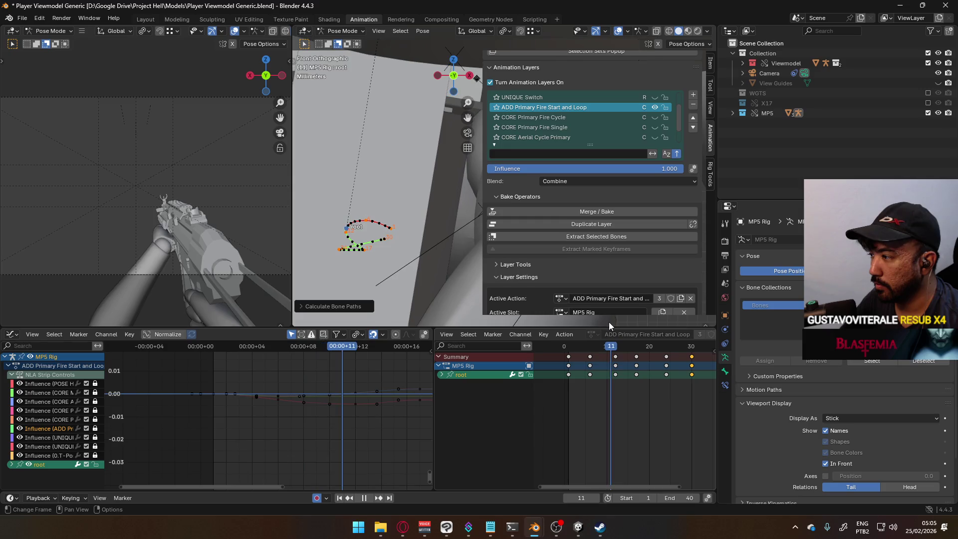
Rotate and key the root bone around global Z at frame 12, then review playback.
key(r)
key(z)
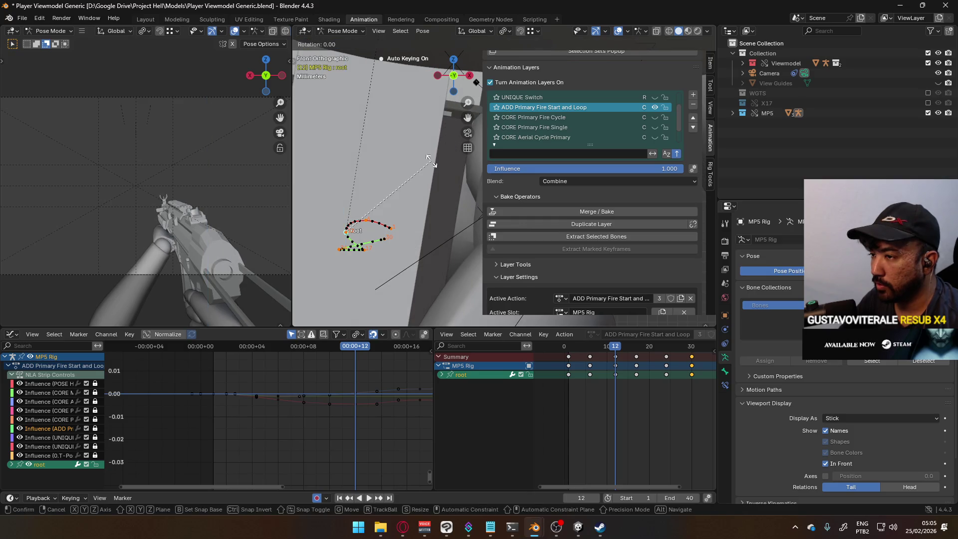
click(419, 189)
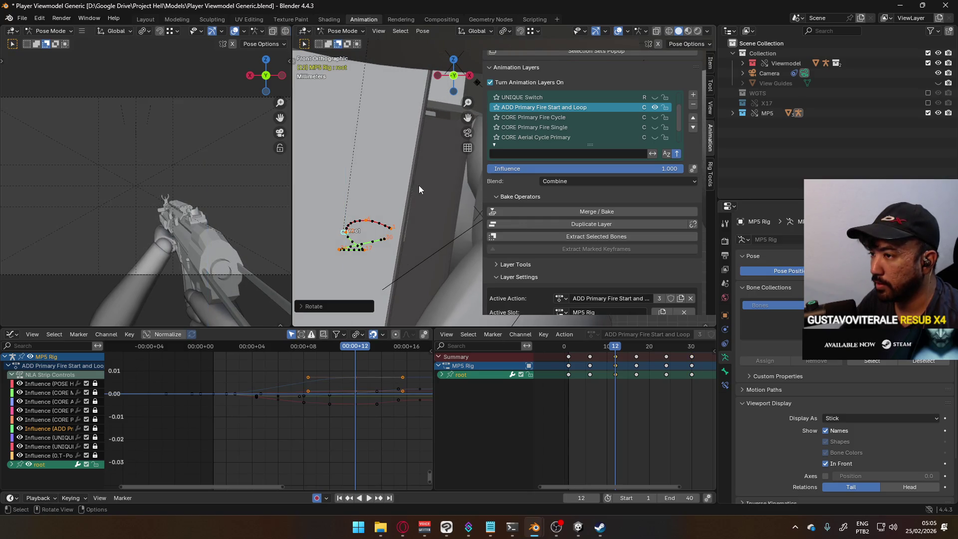
key(space)
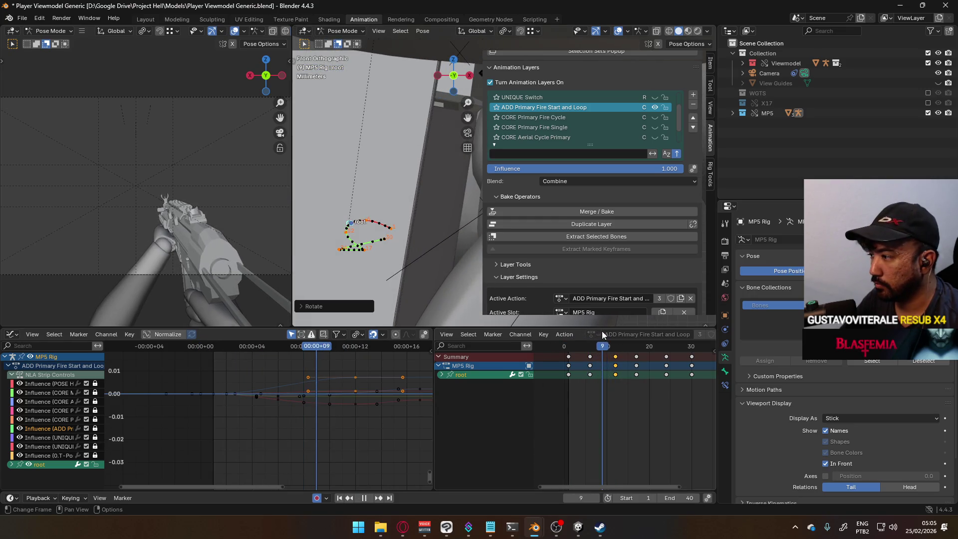
key(space)
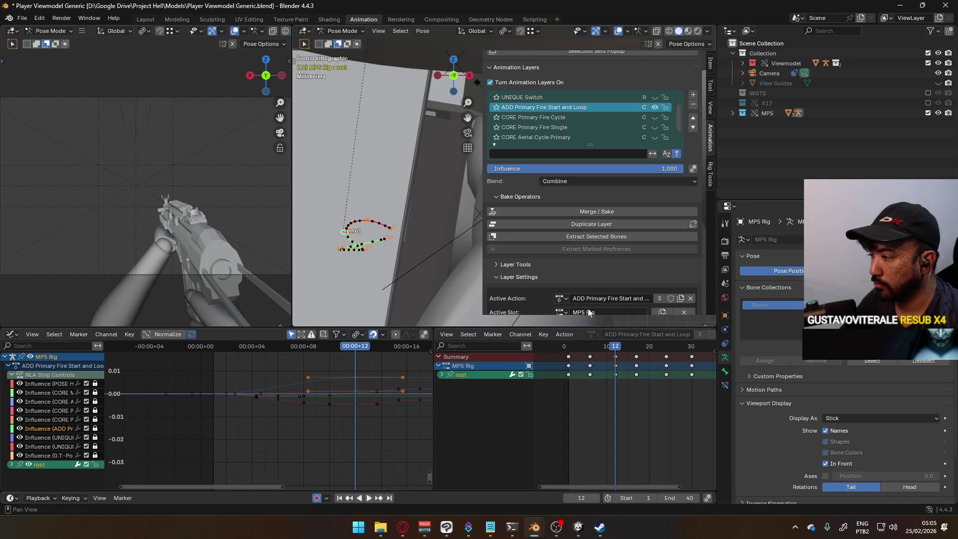
Tilt and key the root bone around global X at frame 6.
drag(614, 349, 589, 349)
key(r)
key(x)
click(402, 195)
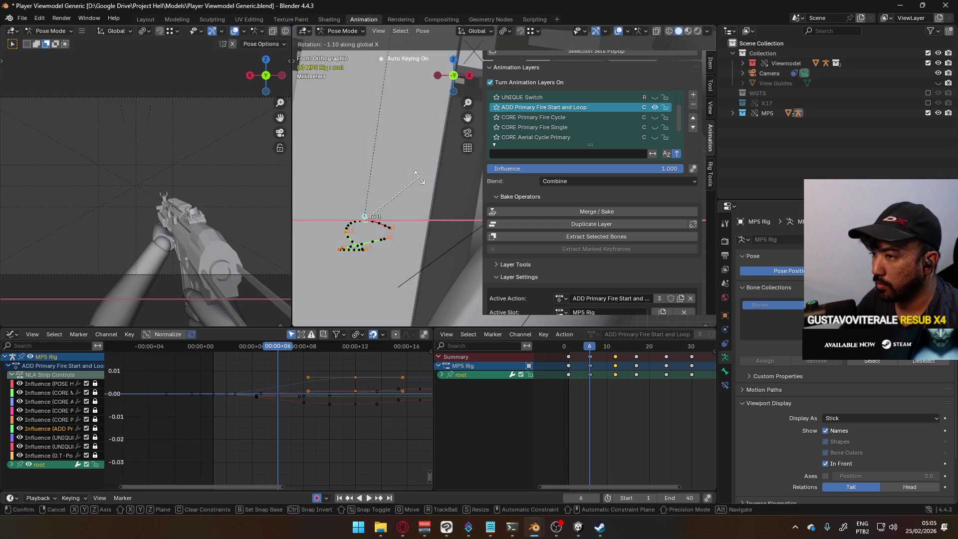
key(r)
key(x)
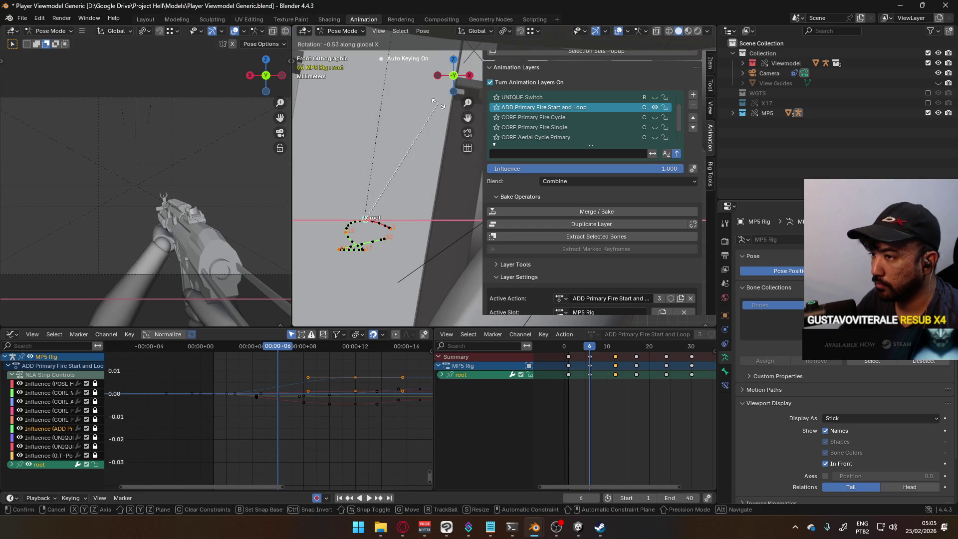
click(515, 254)
key(space)
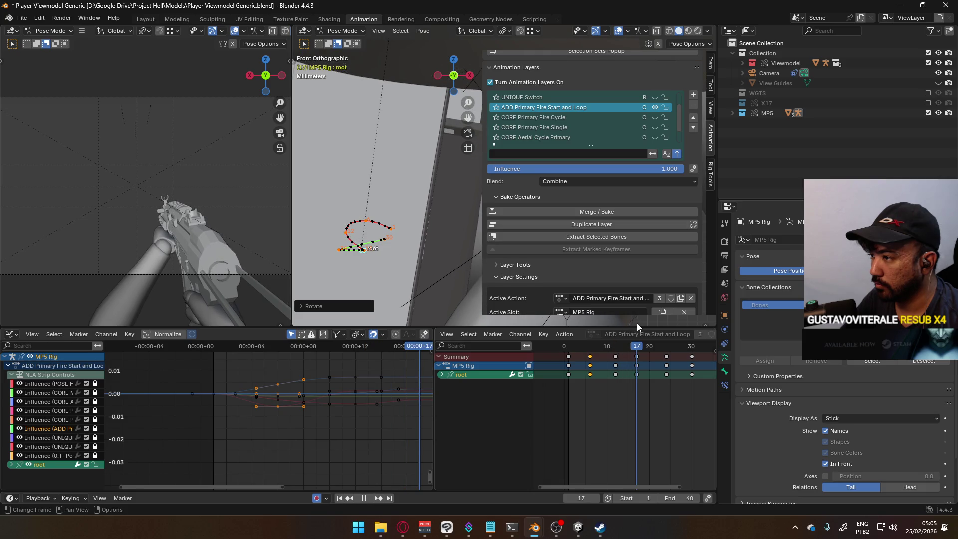
key(space)
Key root bone rotations around global X and then Z at frame 17.
key(r)
key(x)
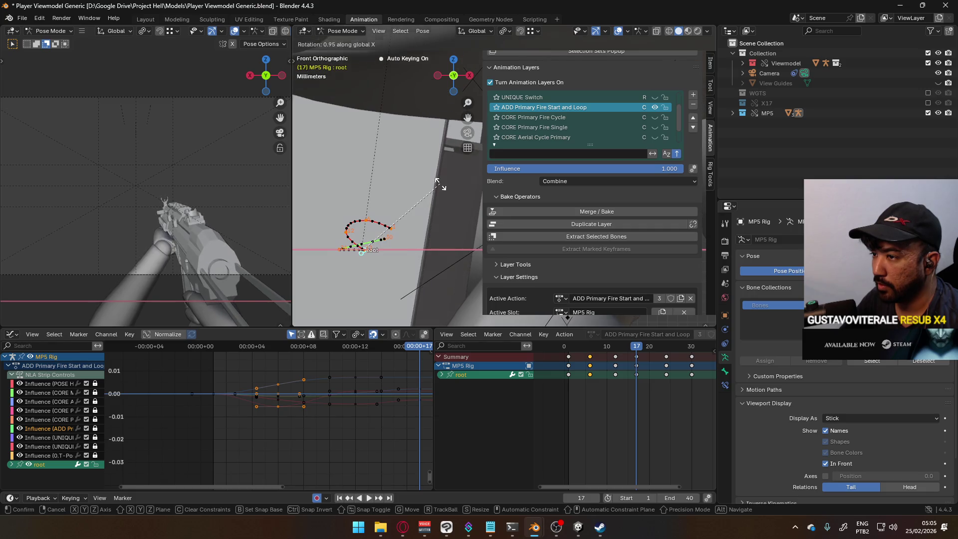
click(435, 184)
key(r)
key(x)
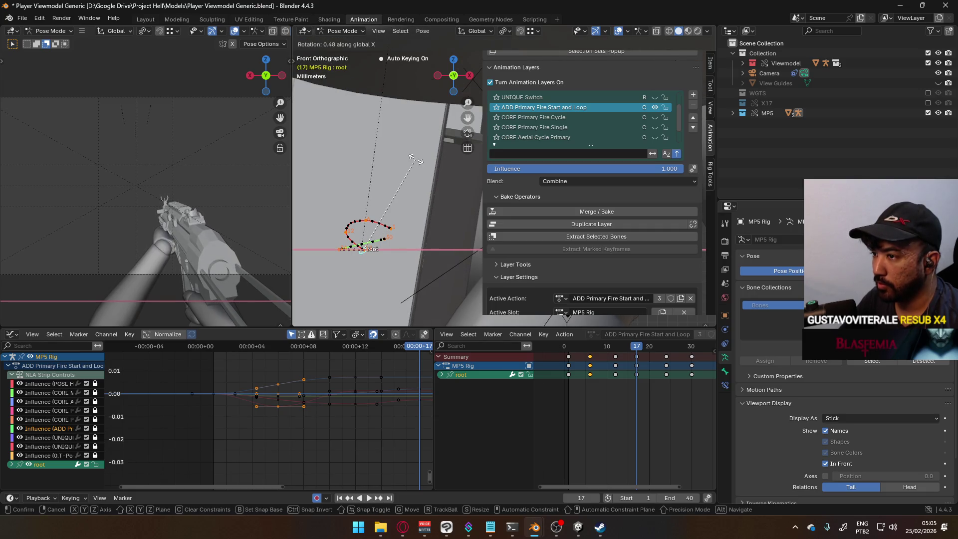
click(417, 163)
key(r)
key(z)
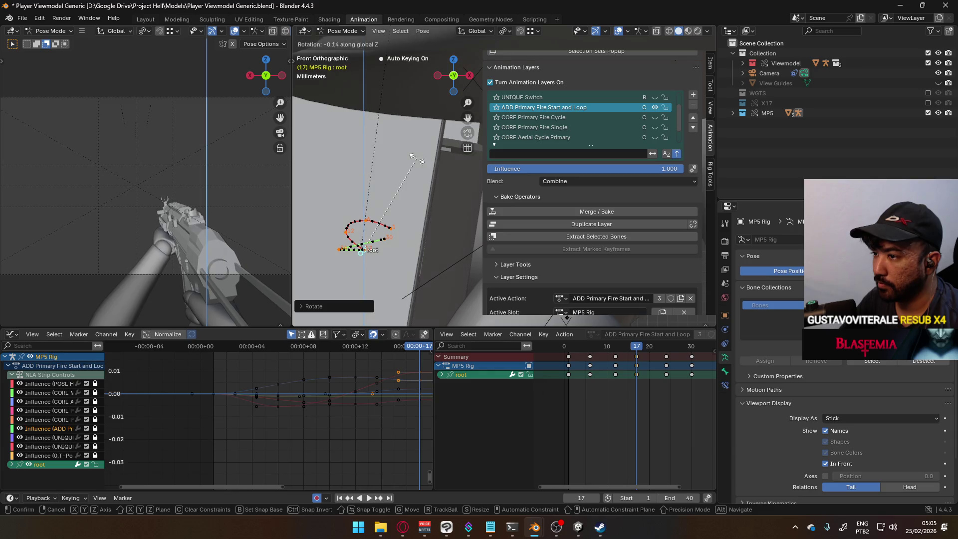
click(417, 163)
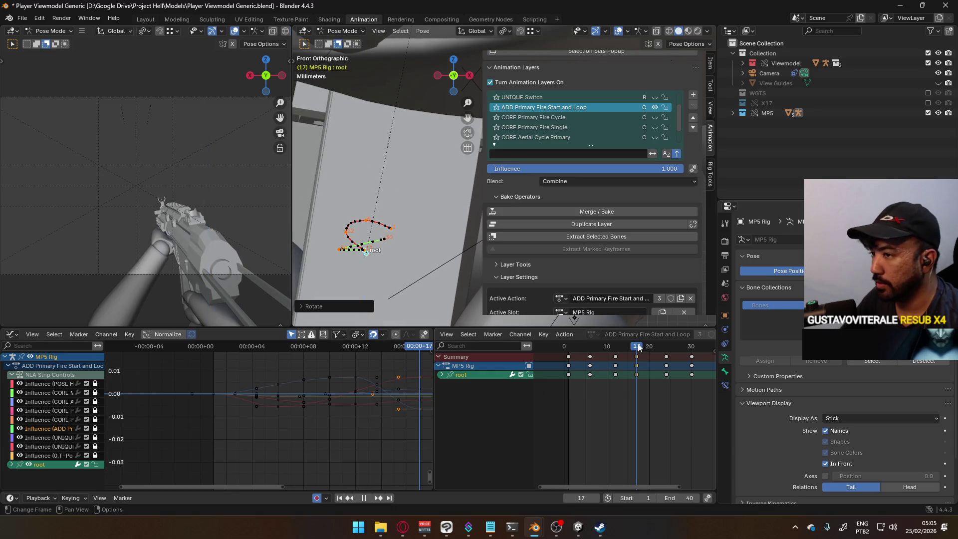
Key root bone Z rotations at frames 24 and 30, about 2.04° at frame 30.
mouse_move(669, 337)
mouse_down()
mouse_move(631, 335)
mouse_move(666, 335)
mouse_up()
key(r)
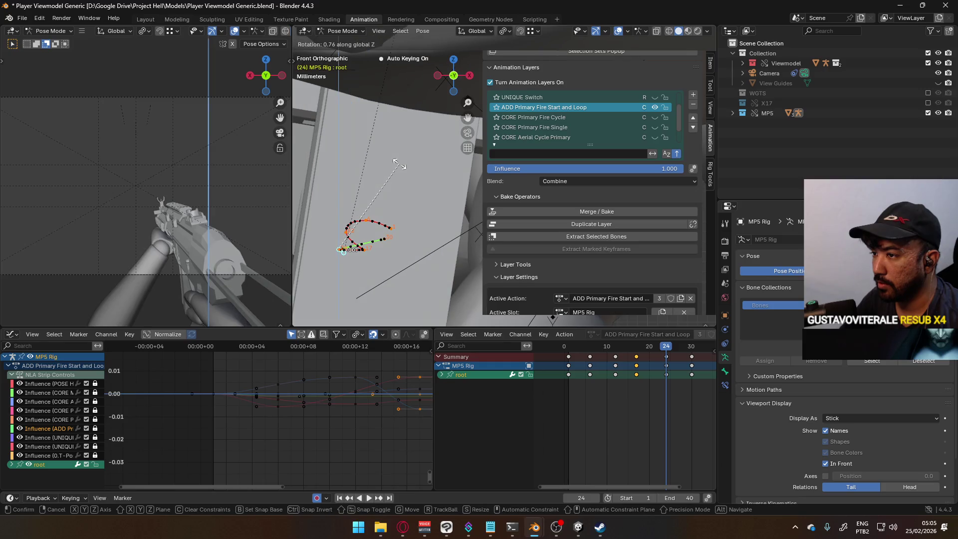
key(Return)
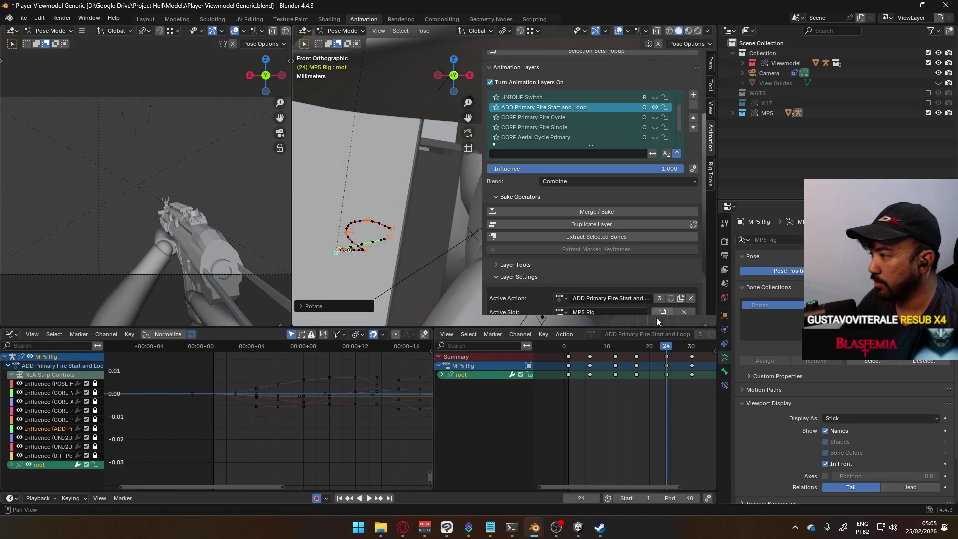
drag(663, 348, 697, 347)
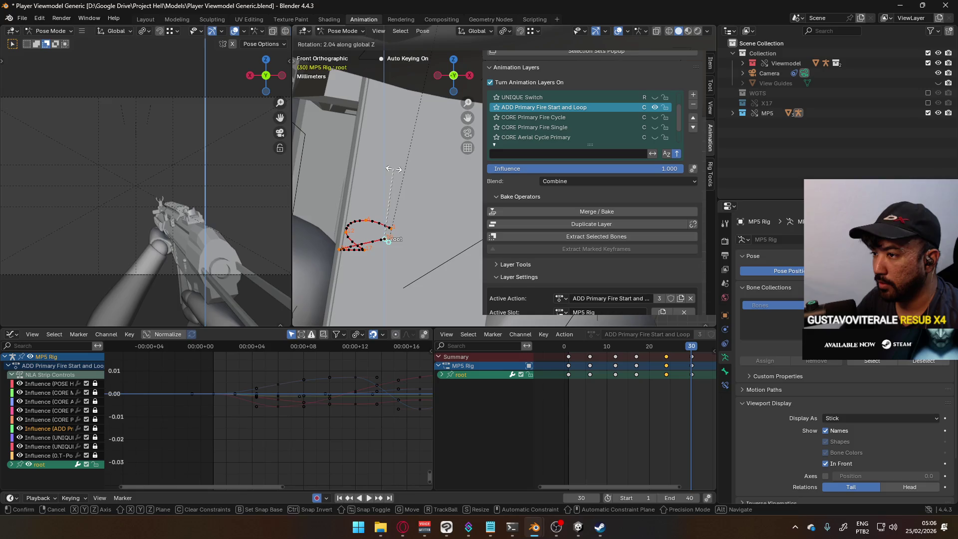
key(r)
key(z)
click(574, 295)
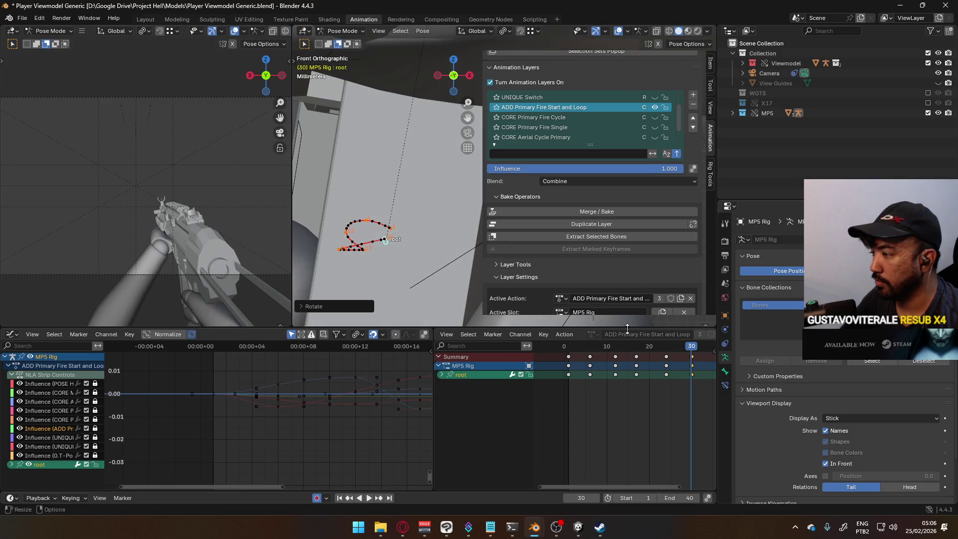
Play back the loop and show the CORE Primary Fire Cycle layer.
key(space)
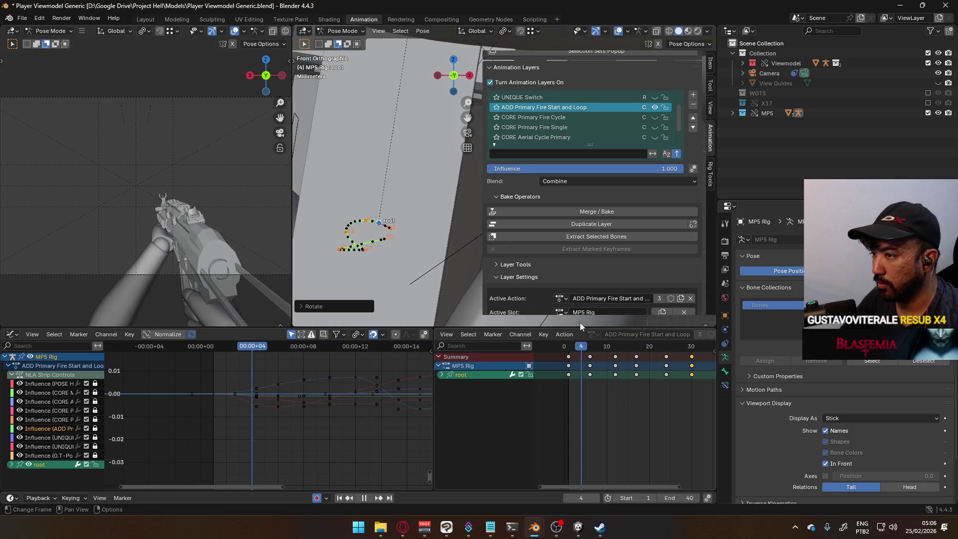
key(Escape)
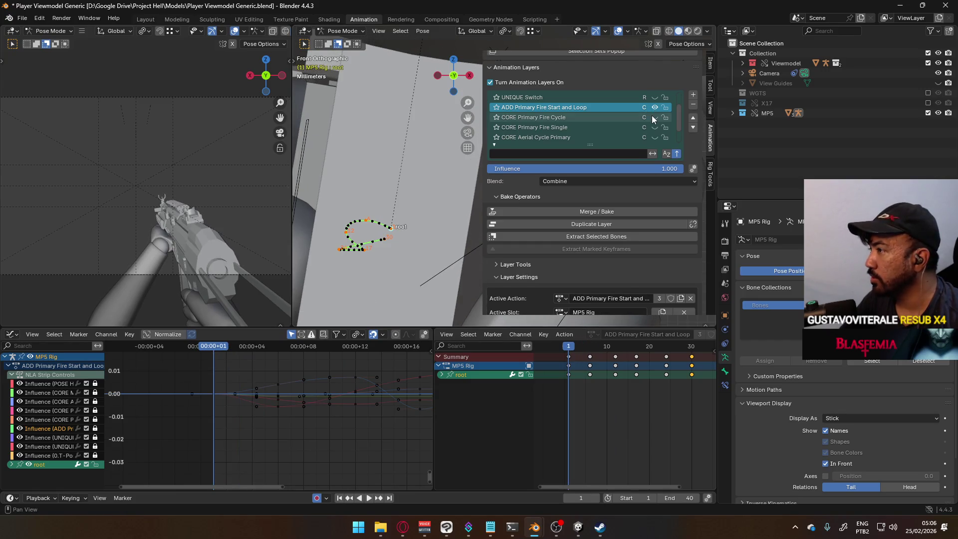
click(652, 116)
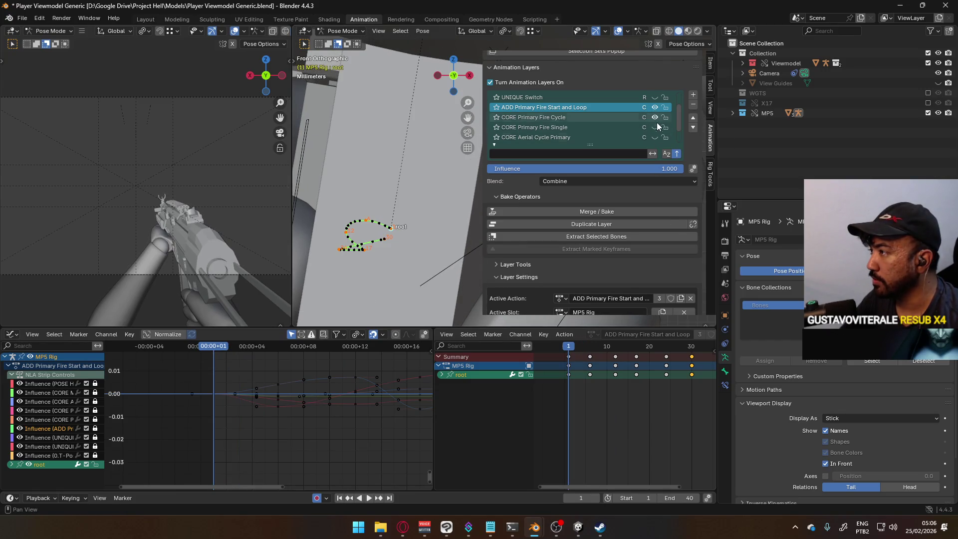
scroll(666, 370, down, 5)
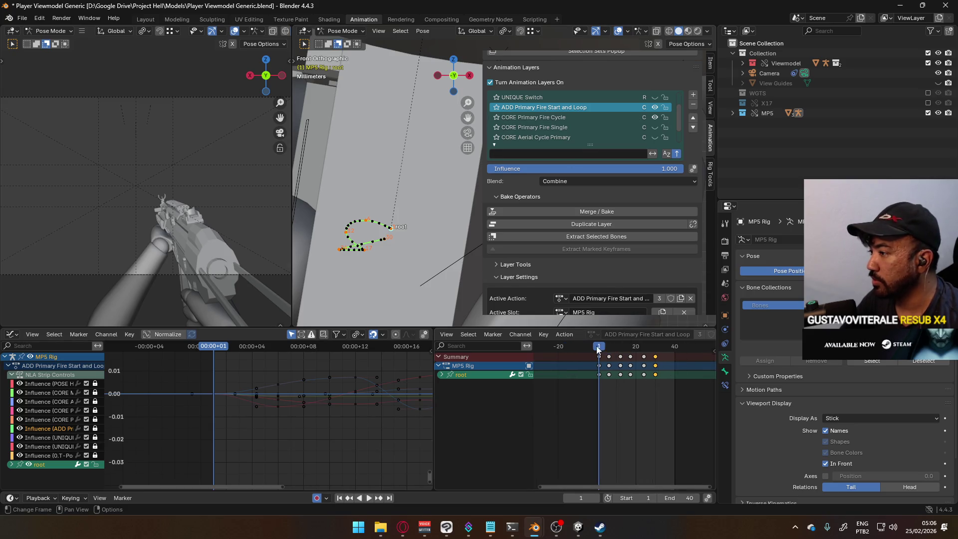
Play back both layers together and return to frame 1.
key(space)
mouse_move(687, 340)
mouse_down()
mouse_move(555, 336)
mouse_move(674, 337)
mouse_move(598, 328)
mouse_up()
key(space)
Box-select all root keys, scale them about 3x in time, and set the end frame to 138.
drag(667, 400, 585, 343)
scroll(638, 375, down, 3)
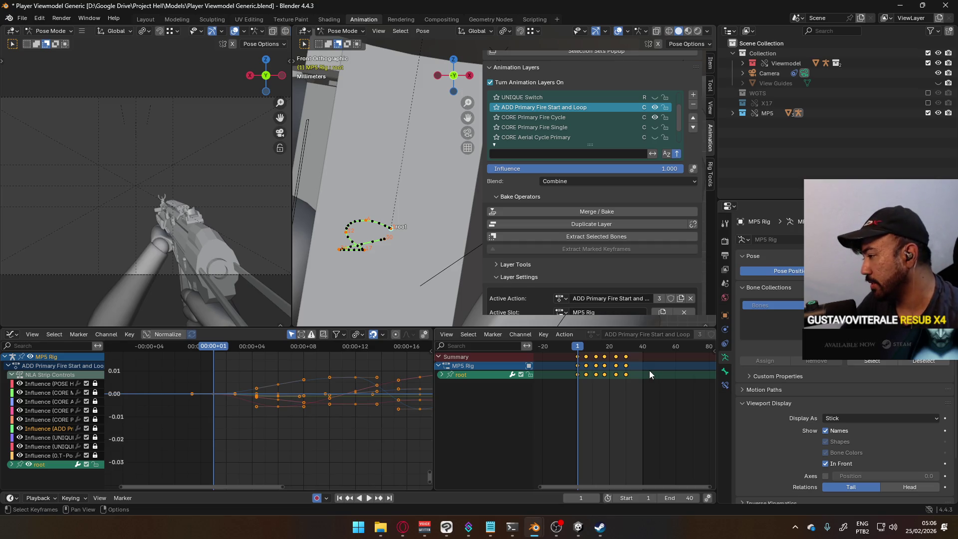
scroll(649, 370, down, 2)
key(s)
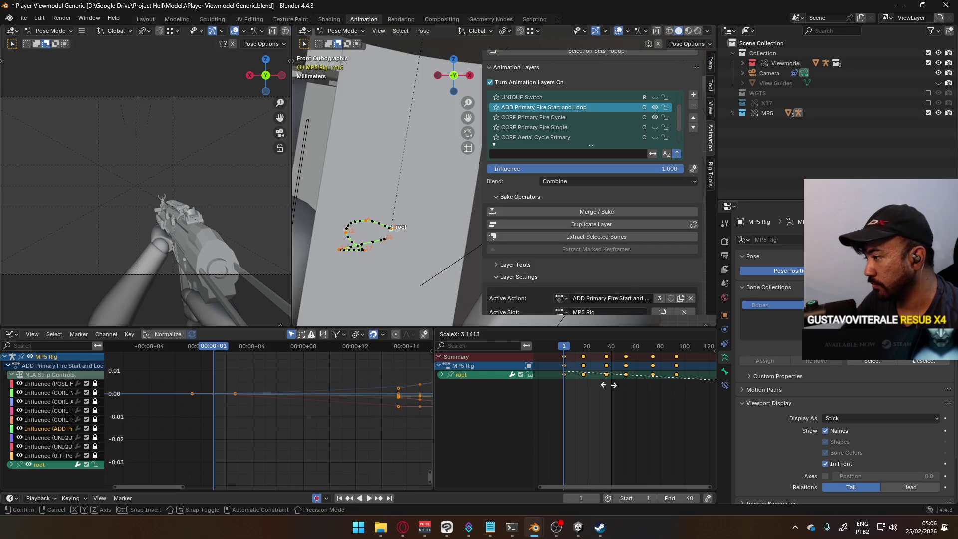
right_click(609, 386)
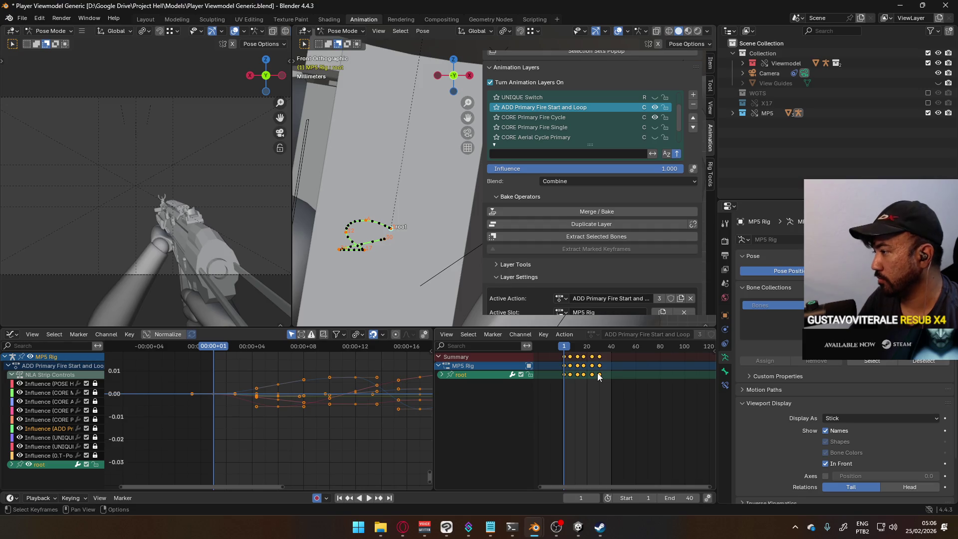
key(s)
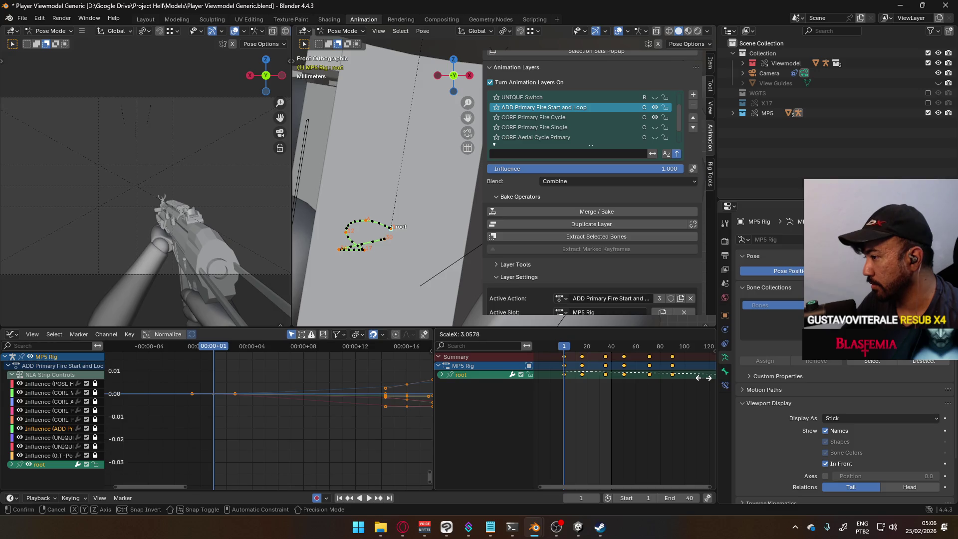
click(693, 376)
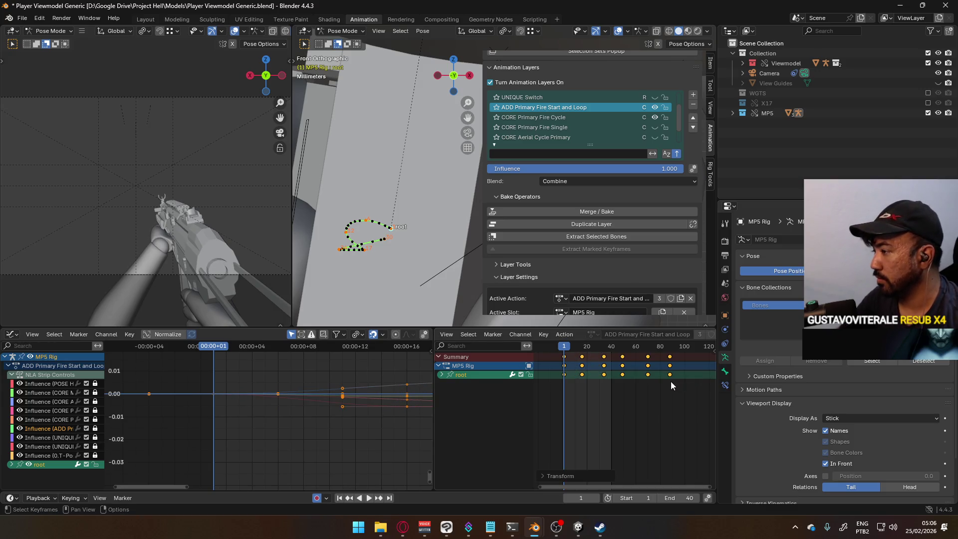
mouse_move(569, 348)
mouse_down()
mouse_move(705, 347)
mouse_move(565, 355)
mouse_up()
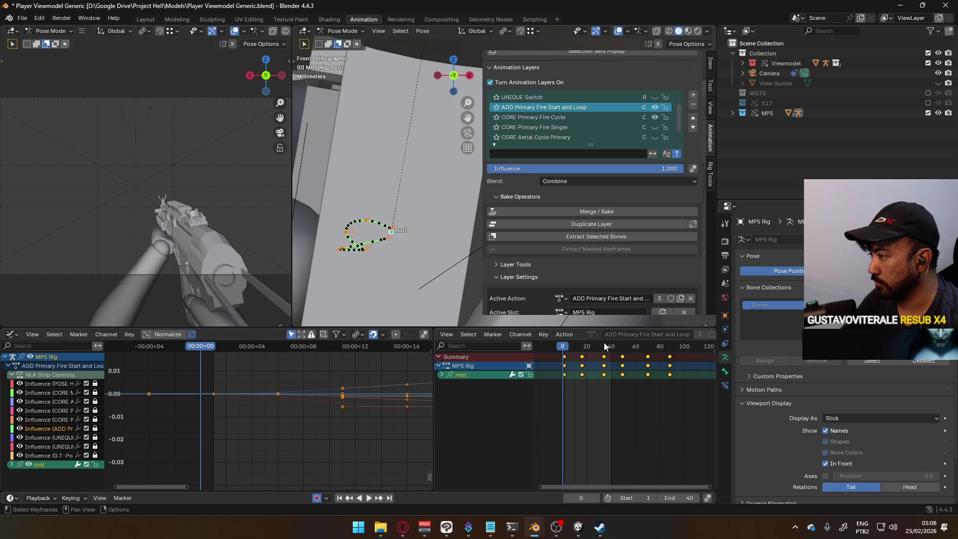
drag(684, 498, 728, 498)
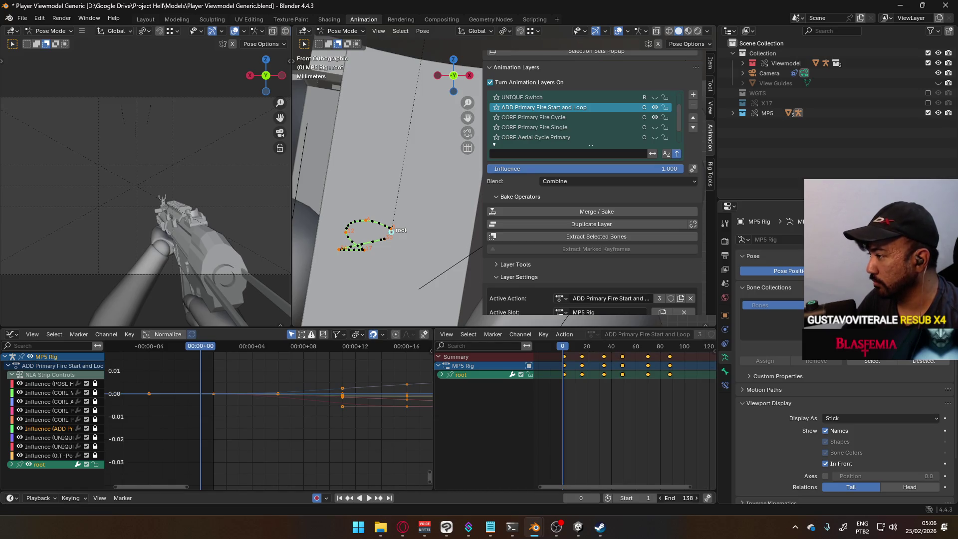
Nudge the stretched keys so the last key column sits at frame 90.
key(space)
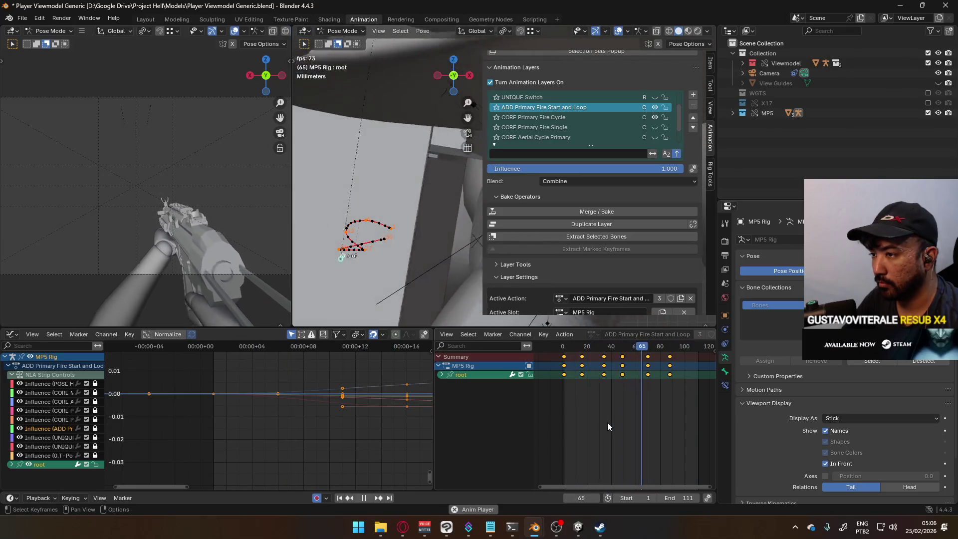
key(space)
key(space)
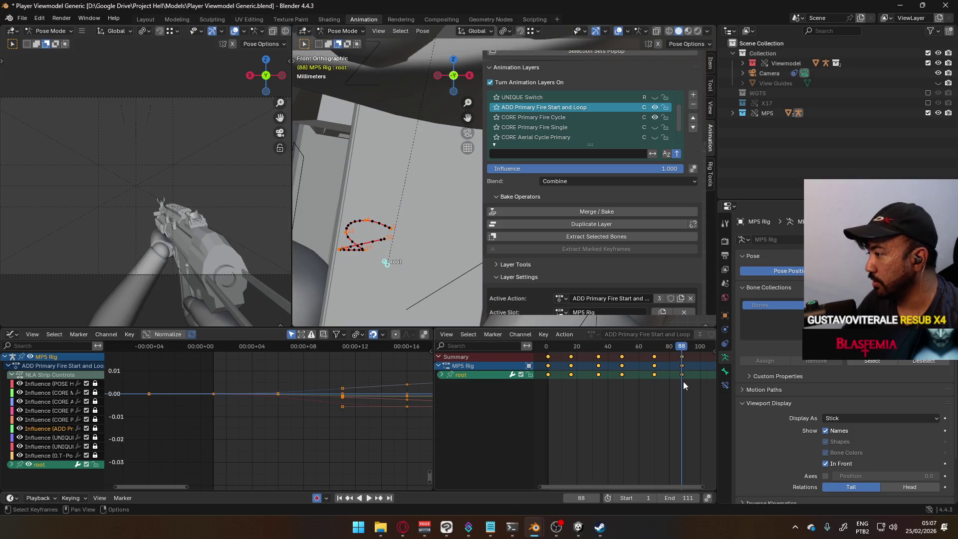
key(KP_0)
drag(620, 358, 618, 357)
click(616, 361)
click(616, 351)
key(space)
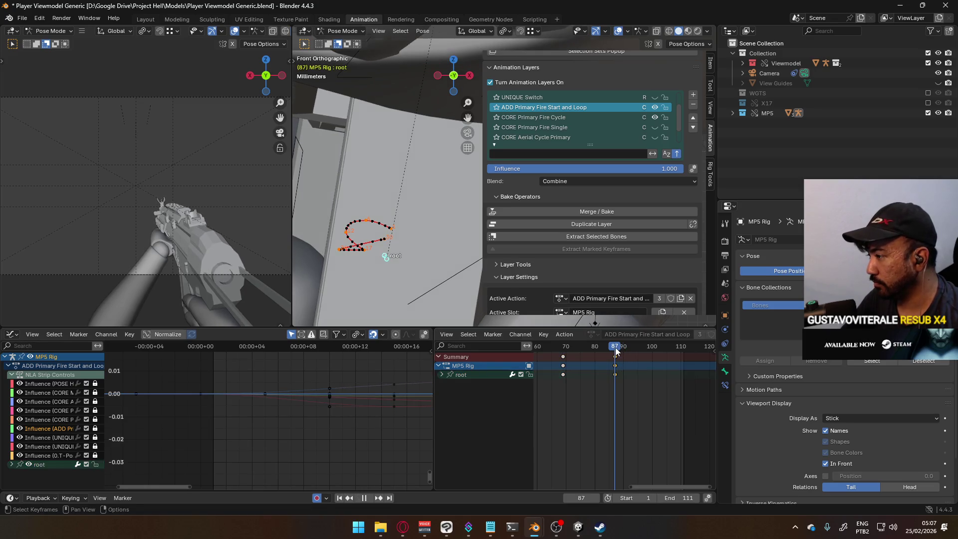
drag(617, 358, 625, 354)
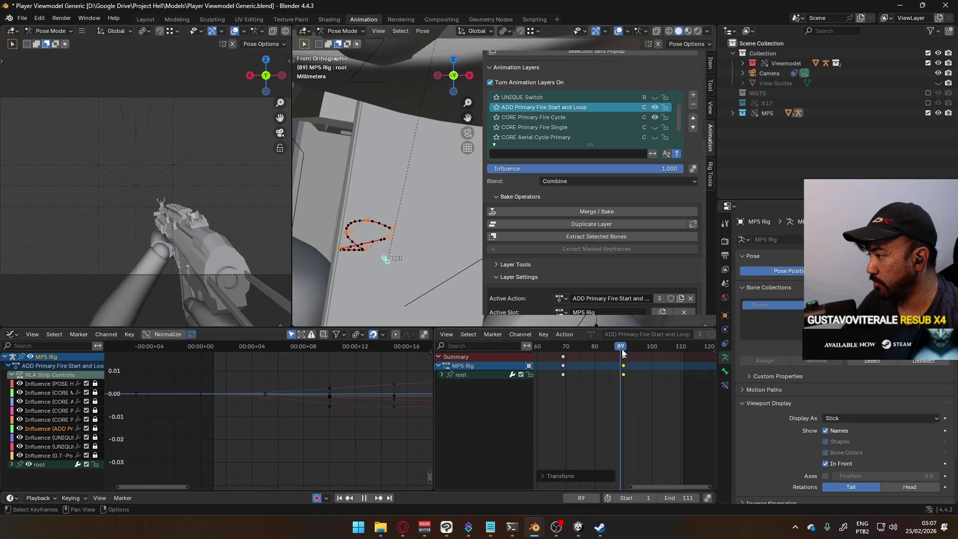
key(space)
Paste the copied root keys at frame 310 and play back the extended range.
scroll(645, 386, down, 5)
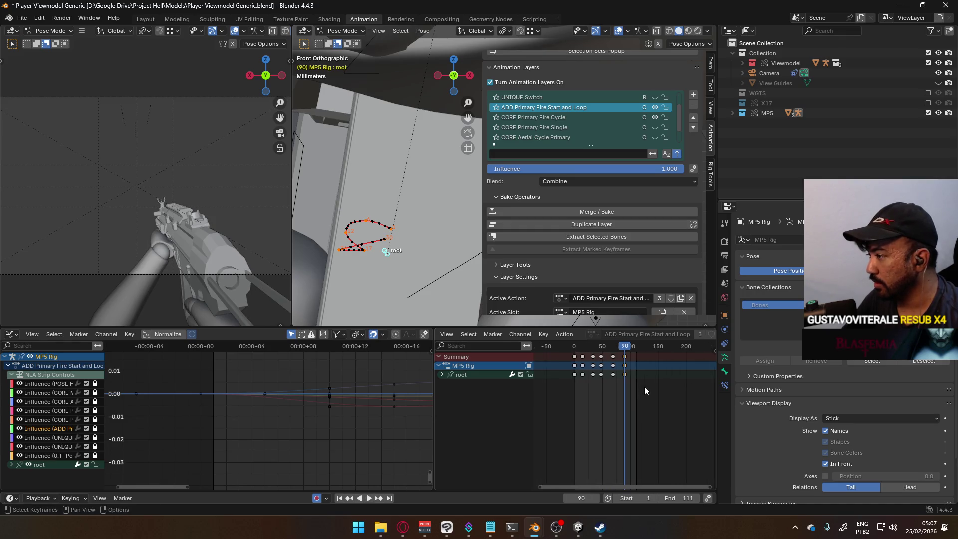
middle_drag(645, 387, 599, 360)
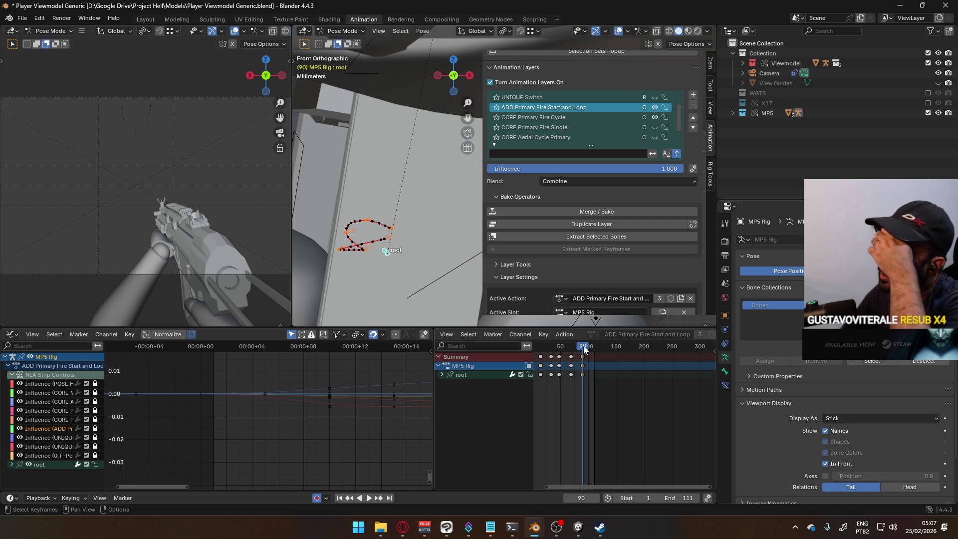
ctrl+middle_drag(664, 381, 588, 370)
drag(555, 348, 652, 358)
key(space)
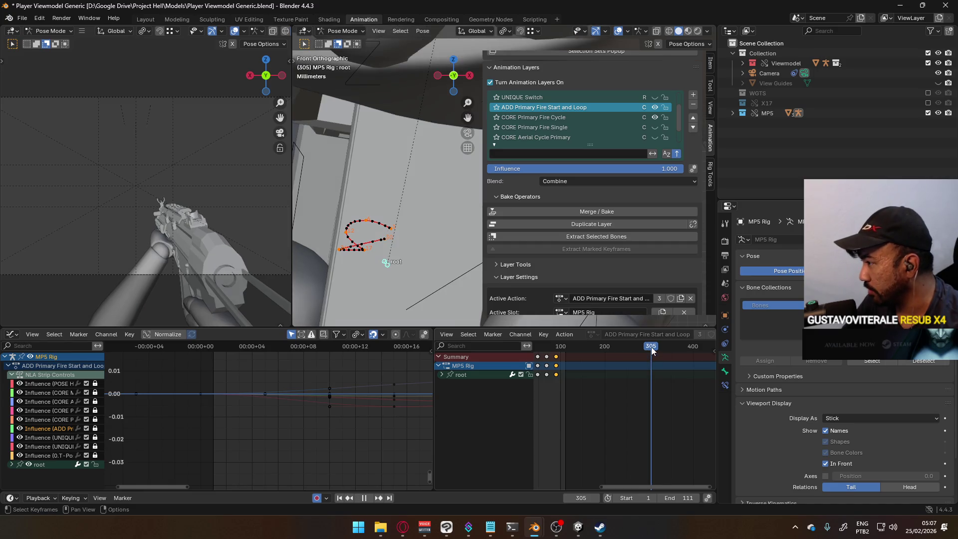
key(space)
key(ctrl+v)
key(space)
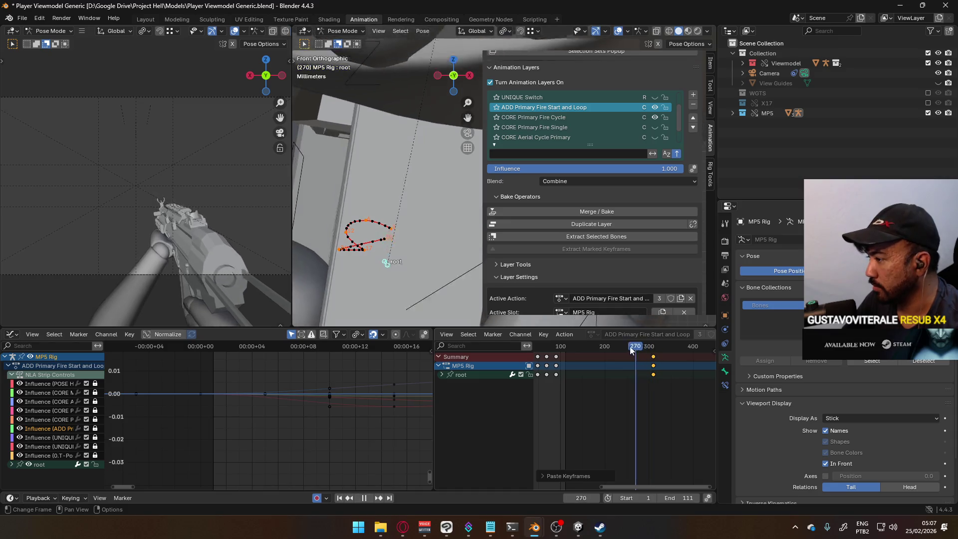
click(574, 349)
drag(573, 349, 556, 351)
key(space)
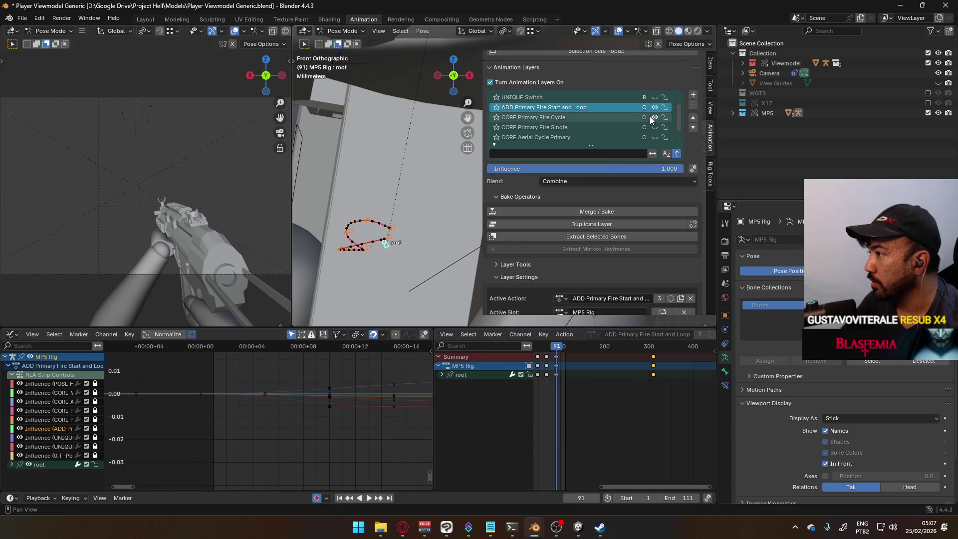
Hide the CORE Primary Fire Cycle layer and set the scene range to frames 90–310.
click(651, 118)
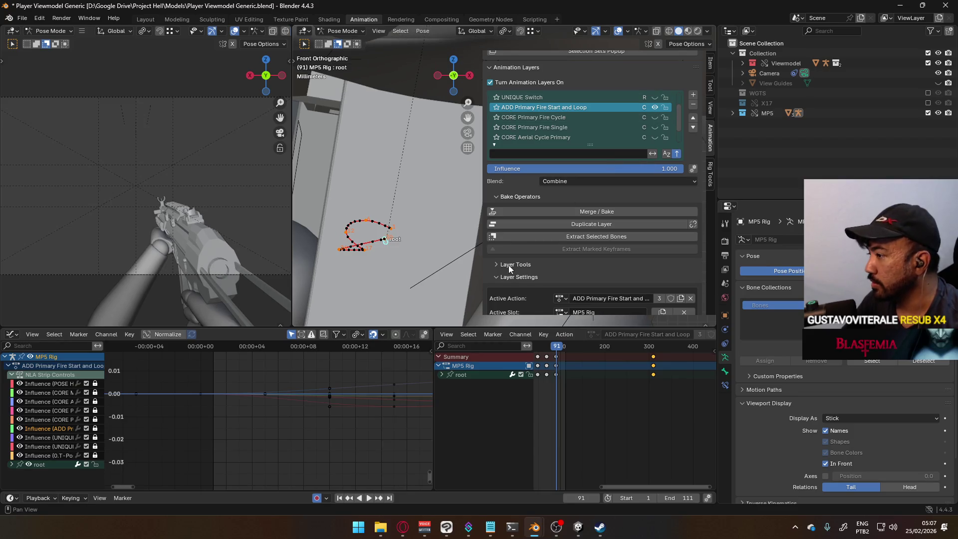
click(691, 498)
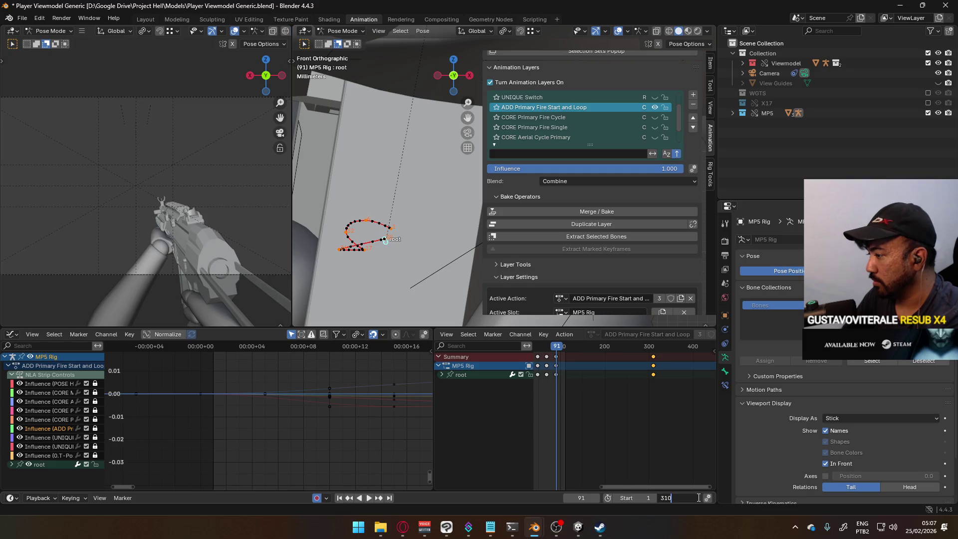
key(Return)
click(693, 498)
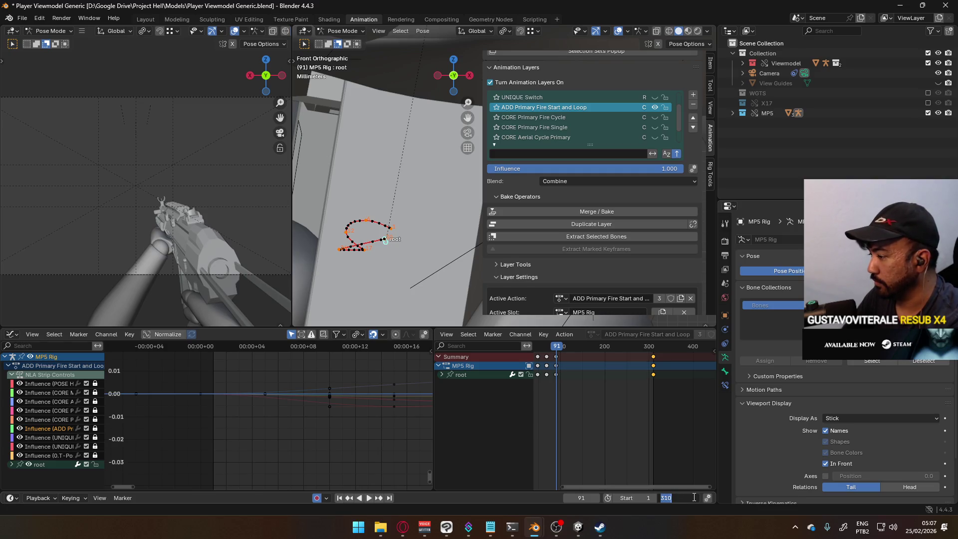
key(Return)
mouse_move(559, 347)
mouse_down()
mouse_move(654, 358)
mouse_move(555, 360)
mouse_up()
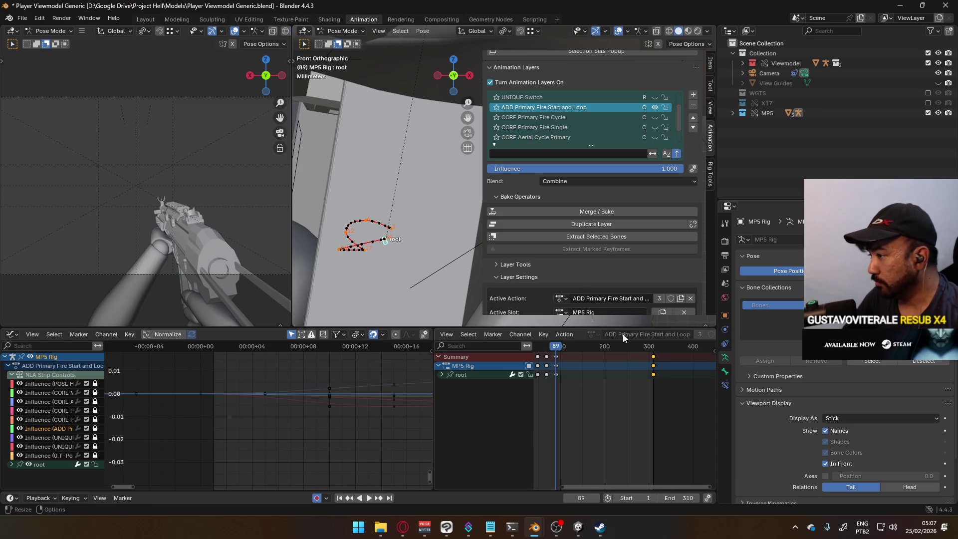
click(635, 497)
text(90)
key(Return)
Frame the timeline and play the animation from frame 90.
scroll(552, 393, up, 2)
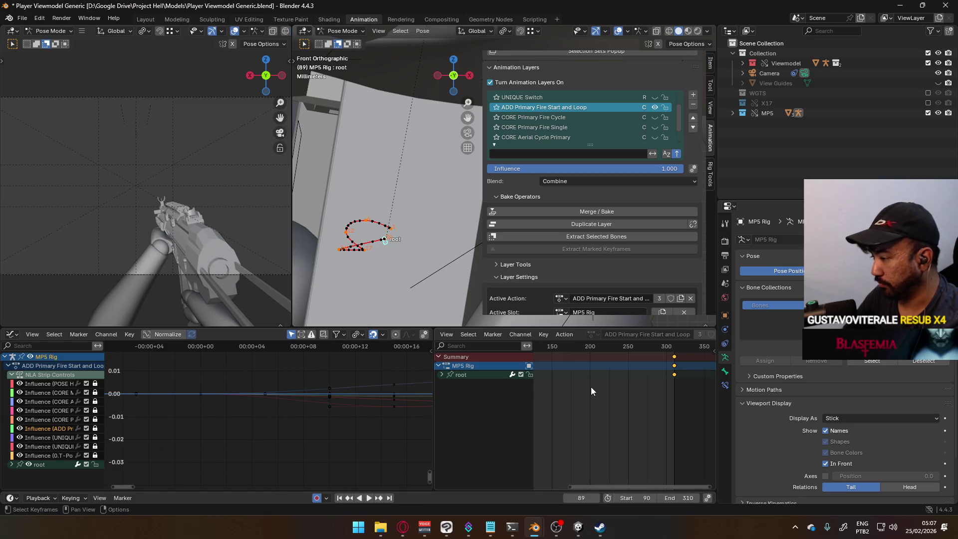
scroll(591, 387, up, 3)
ctrl+scroll(578, 378, left, 5)
scroll(558, 360, up, 2)
ctrl+scroll(589, 361, left, 3)
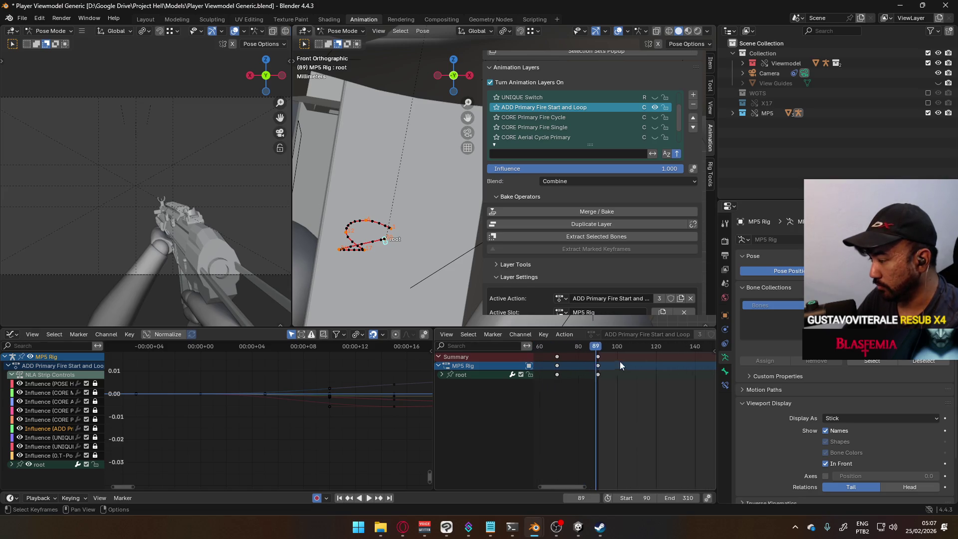
key(space)
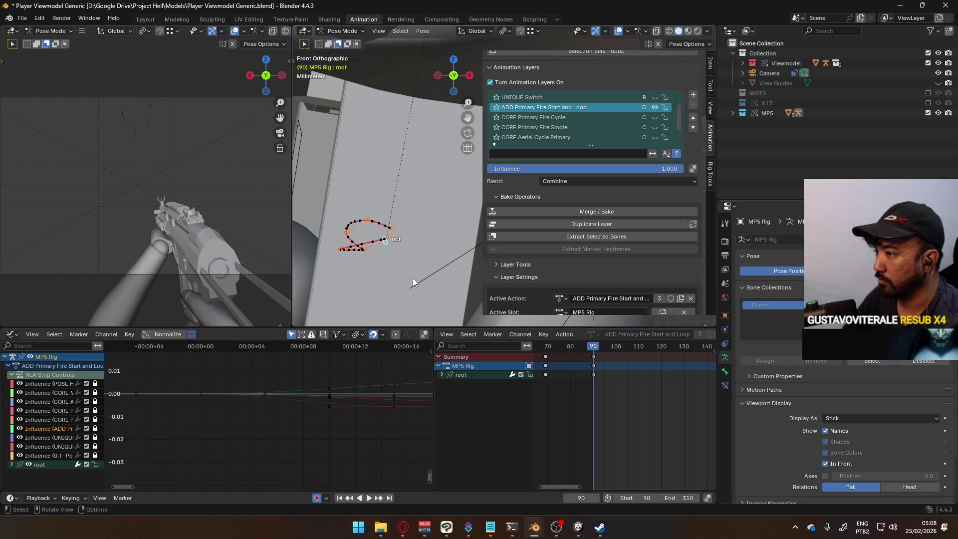
Calculate the root bone's motion path over the new range and review the recoil.
key(q)
click(445, 254)
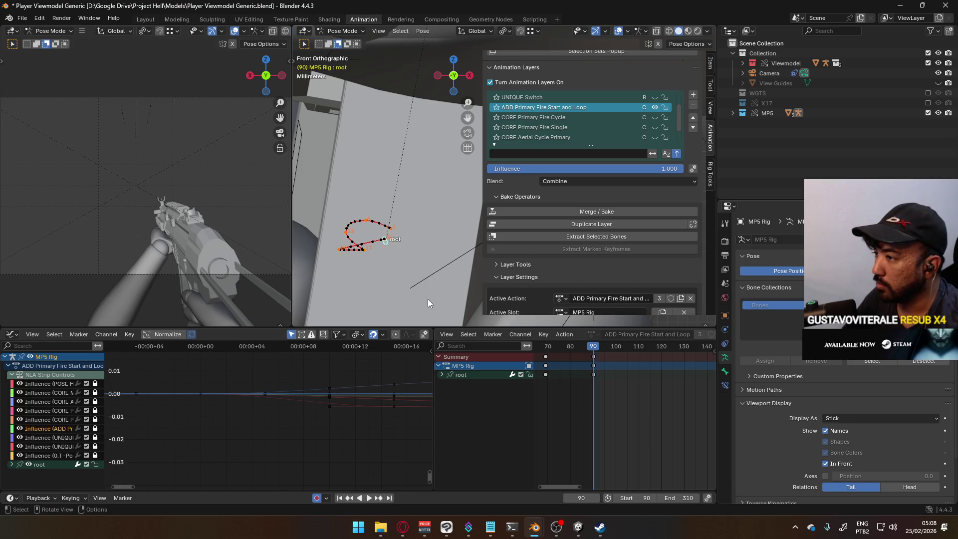
key(q)
click(426, 298)
click(406, 343)
ctrl+scroll(503, 347, right, 3)
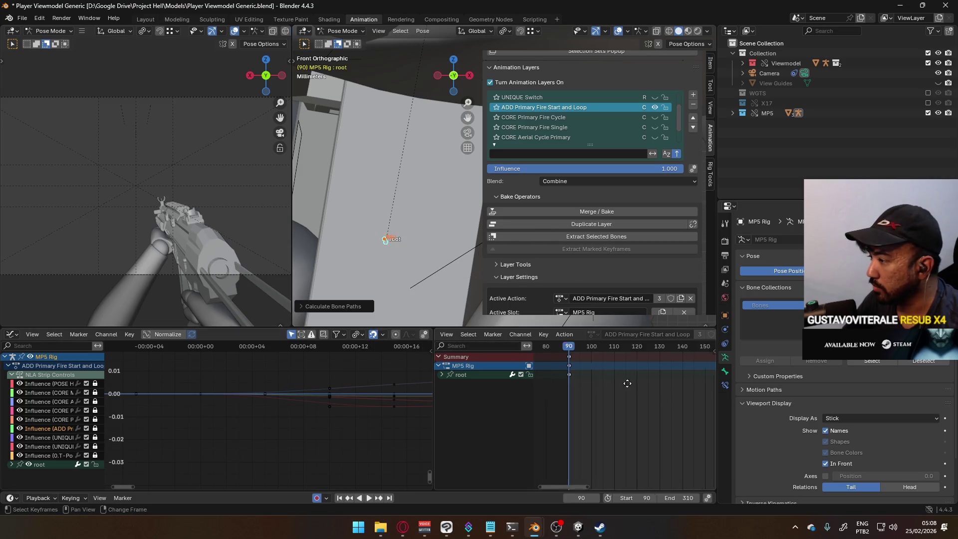
scroll(434, 283, up, 3)
scroll(590, 375, down, 2)
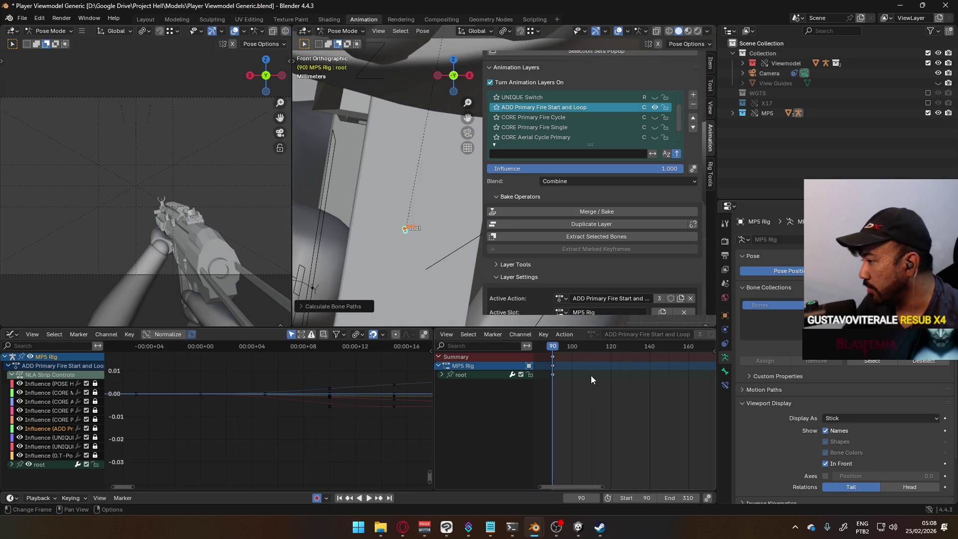
scroll(617, 368, down, 6)
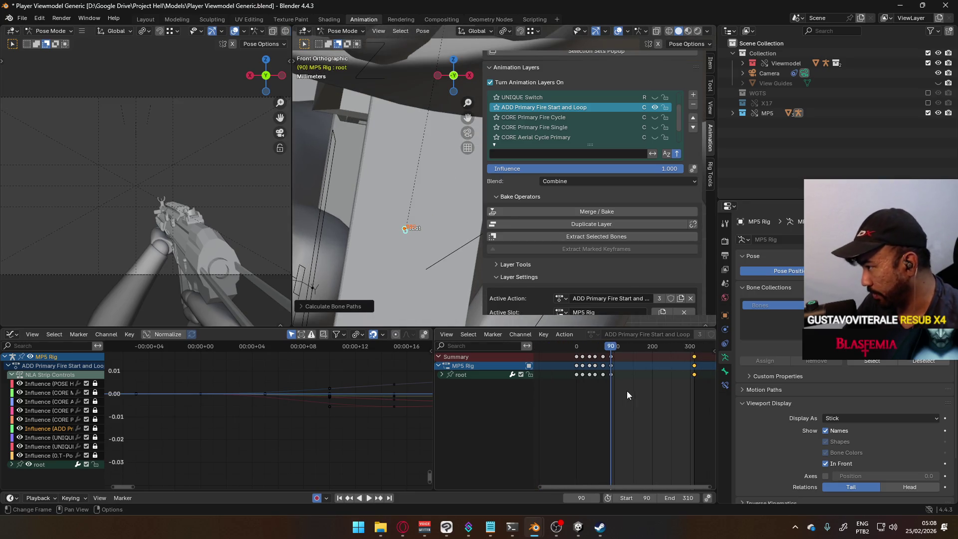
key(space)
Move the root bone into a new recoil pose at frame 120.
drag(633, 348, 622, 349)
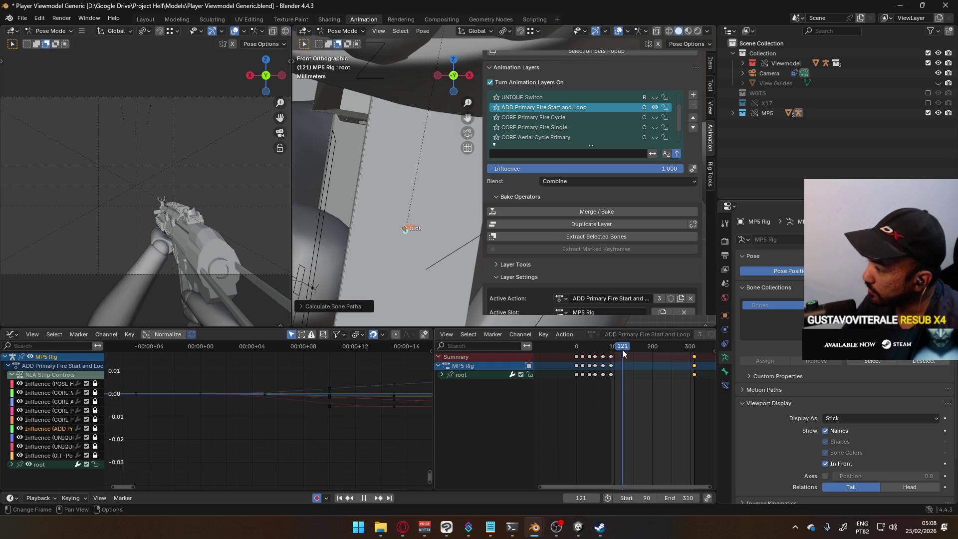
key(space)
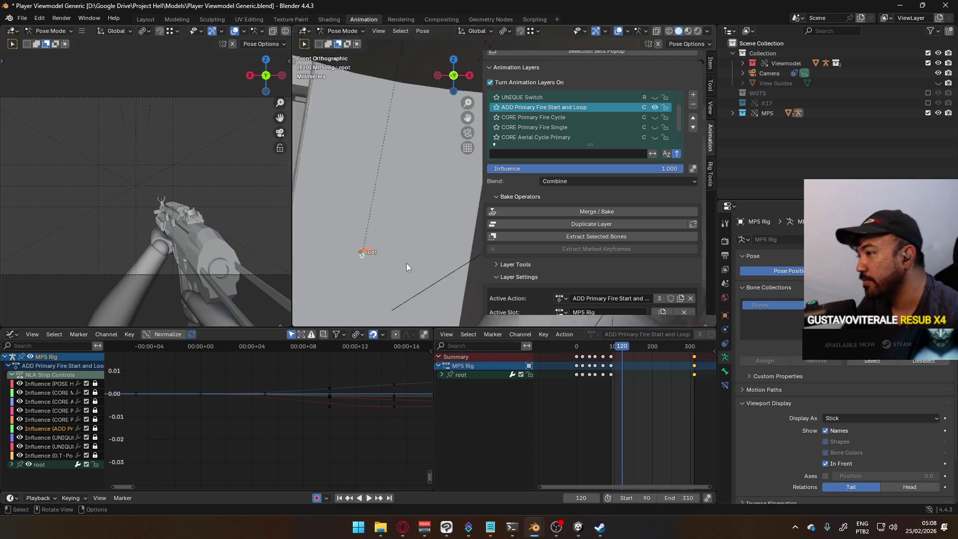
key(g)
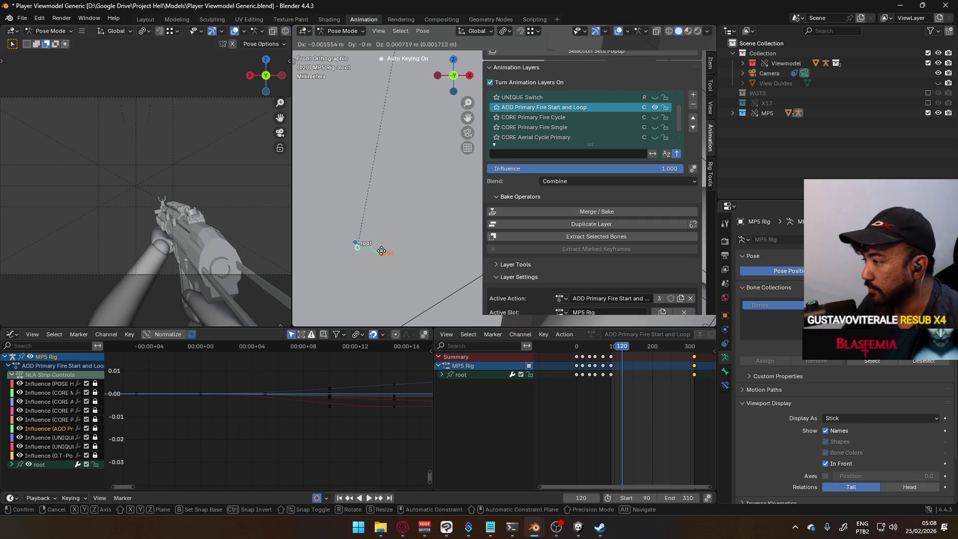
click(382, 250)
Slide the selected root keys in the Dope Sheet to around frame 200.
mouse_move(621, 346)
mouse_down()
mouse_move(608, 345)
mouse_move(632, 346)
mouse_move(611, 349)
mouse_move(623, 349)
mouse_up()
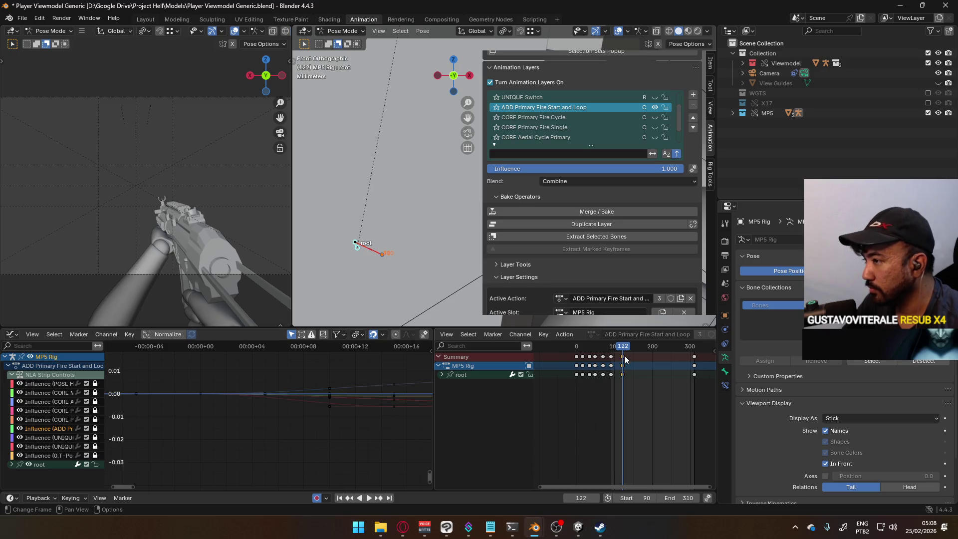
mouse_move(632, 357)
mouse_down()
mouse_move(654, 358)
mouse_move(612, 350)
mouse_move(687, 358)
mouse_move(652, 363)
mouse_up()
key(Escape)
click(613, 348)
key(space)
key(space)
key(g)
click(657, 369)
key(space)
key(Escape)
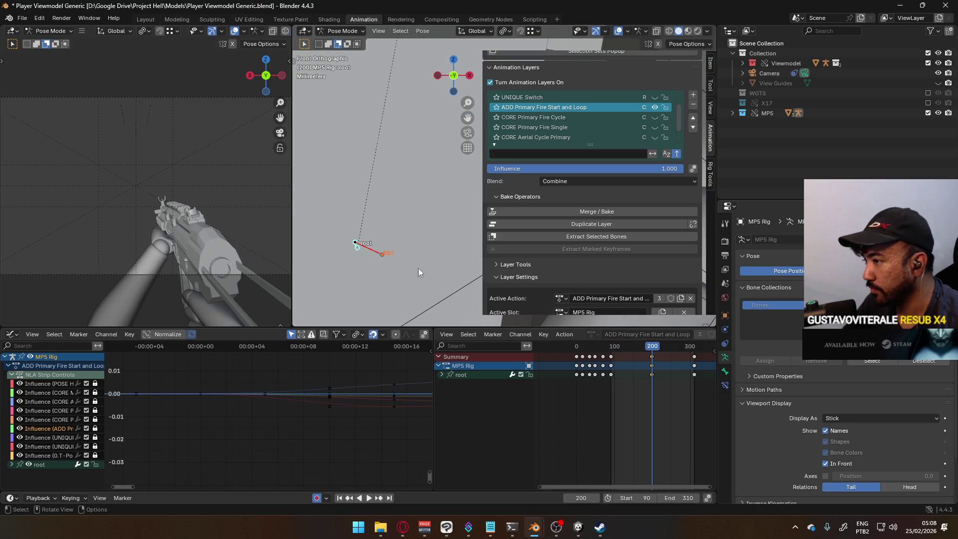
Adjust the root bone's pose and review the motion around frame 200.
key(g)
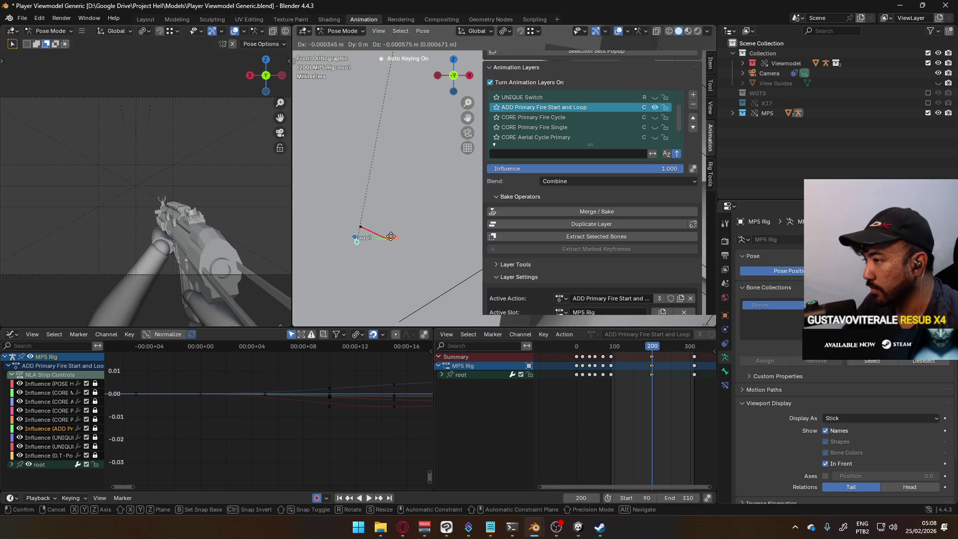
click(391, 238)
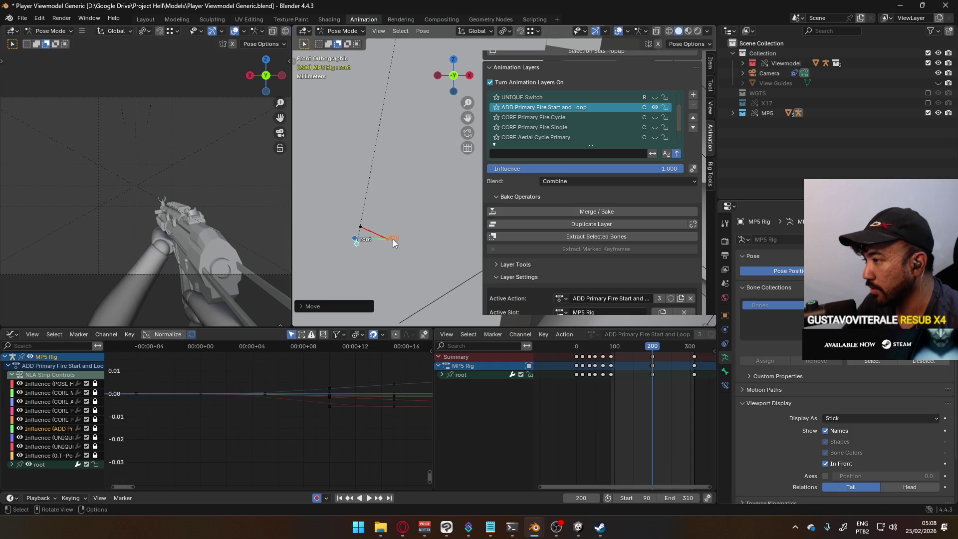
click(654, 349)
key(space)
scroll(660, 358, up, 3)
drag(673, 346, 669, 346)
key(Escape)
Shift the root bone along the global X axis at frame 200.
key(g)
key(x)
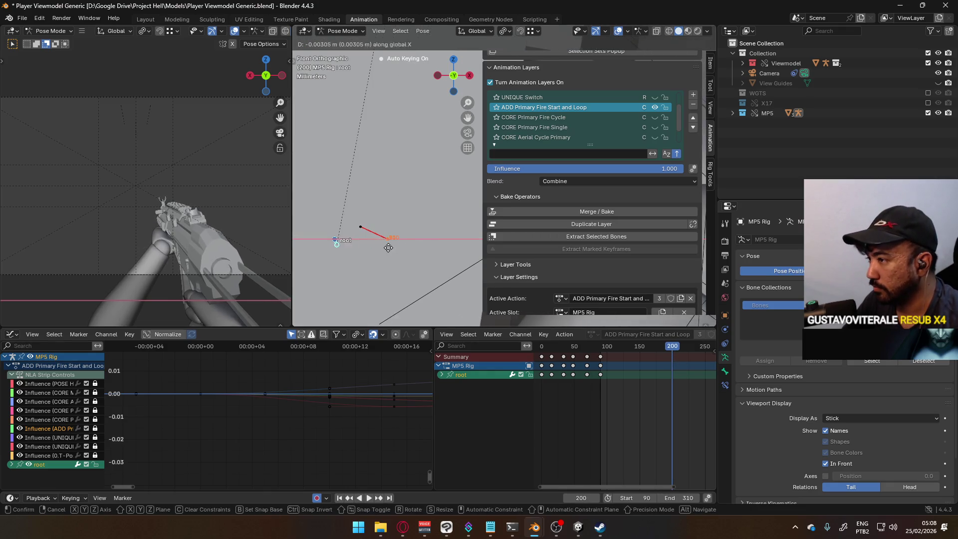
click(385, 248)
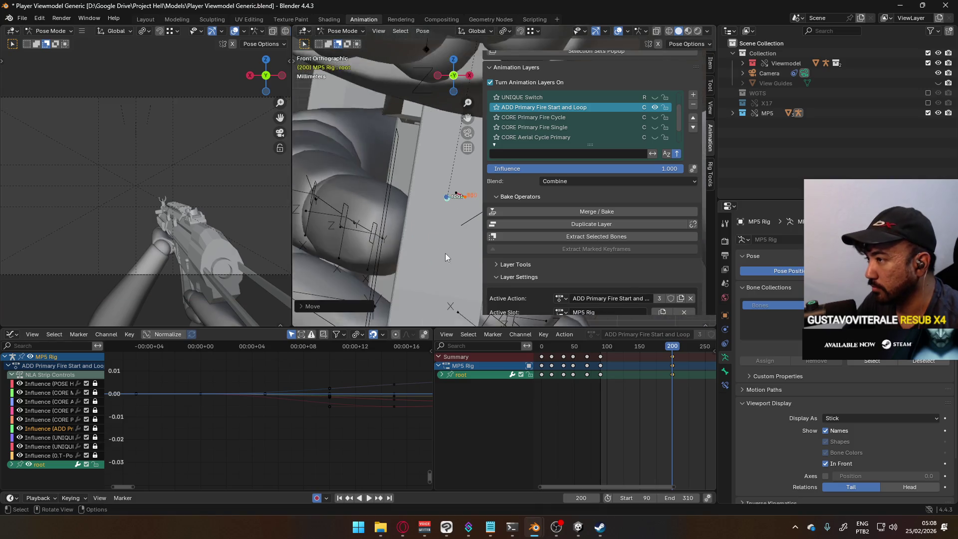
key(g)
key(Escape)
Select the root keys including frame 310 and try sliding them earlier, then cancel.
mouse_move(651, 344)
mouse_down()
mouse_move(604, 349)
mouse_move(688, 351)
mouse_move(603, 353)
mouse_move(691, 355)
mouse_move(576, 351)
mouse_move(683, 360)
mouse_move(592, 360)
mouse_move(678, 367)
mouse_up()
scroll(632, 350, down, 3)
scroll(638, 369, up, 1)
click(631, 357)
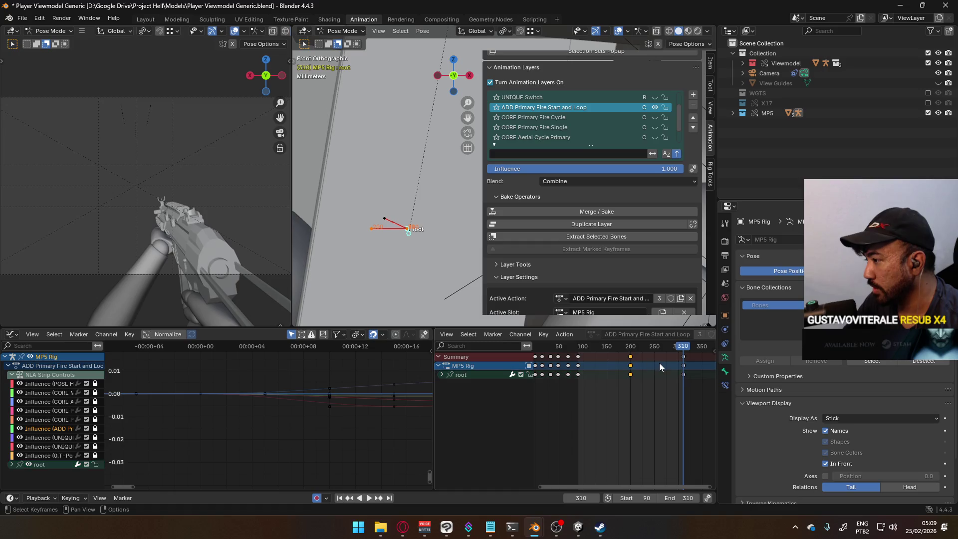
shift+click(686, 364)
mouse_move(687, 364)
mouse_down()
mouse_move(591, 365)
mouse_move(600, 365)
mouse_up()
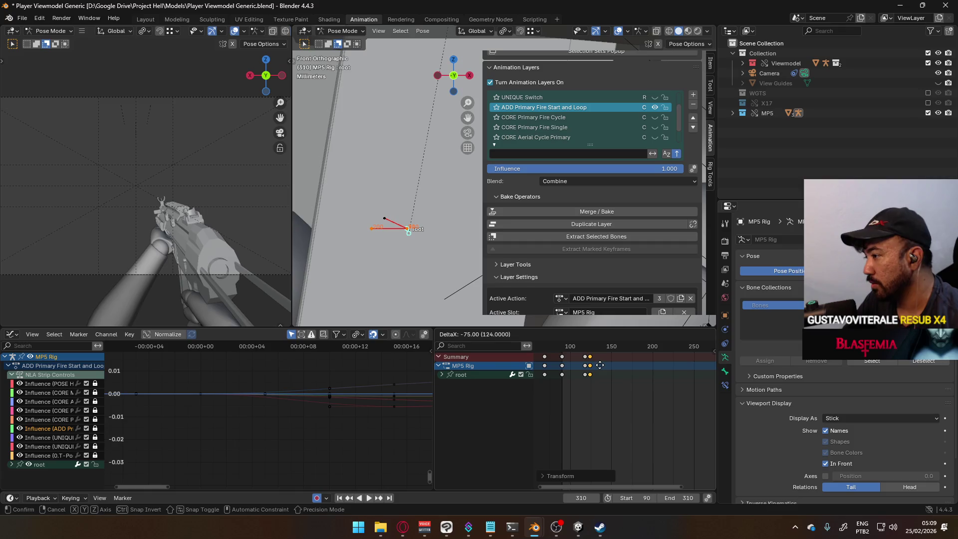
right_click(616, 364)
key(space)
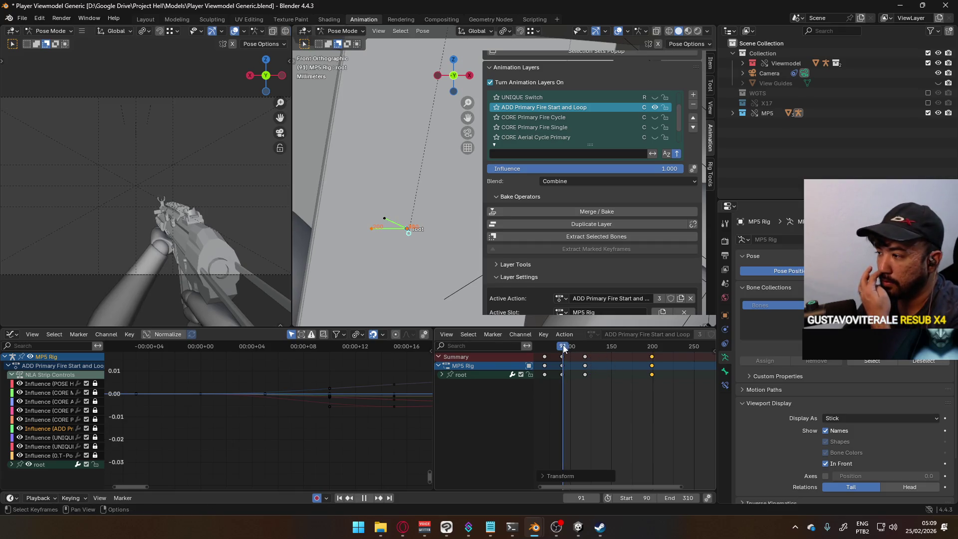
Retime the selected root keys to about frame 150, then nudge them near frame 120.
key(space)
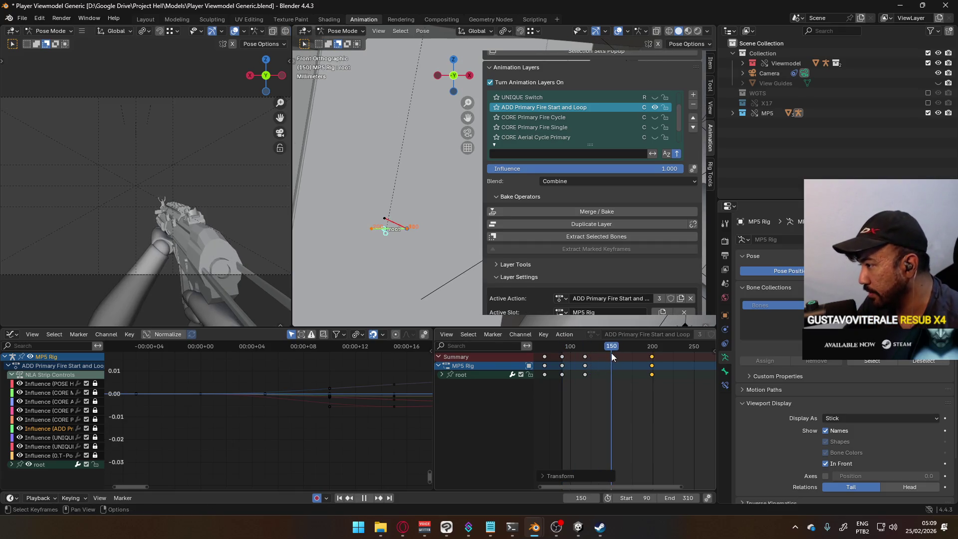
key(g)
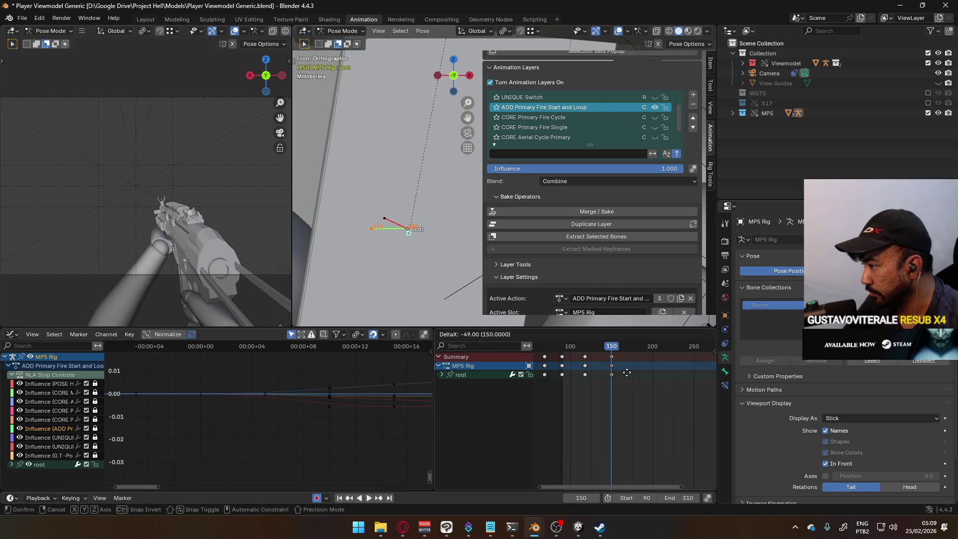
click(625, 371)
mouse_move(614, 349)
mouse_down()
mouse_move(556, 352)
mouse_move(588, 353)
mouse_up()
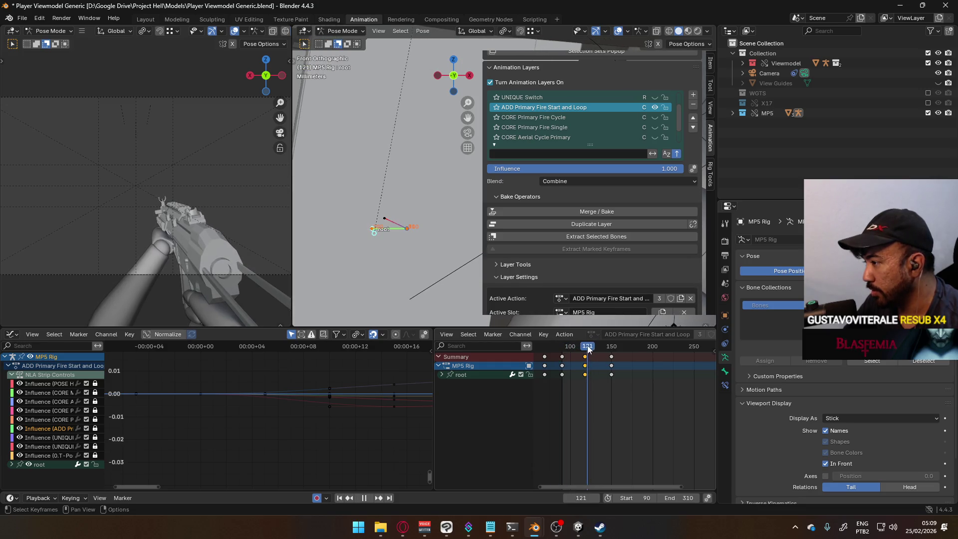
click(587, 349)
key(g)
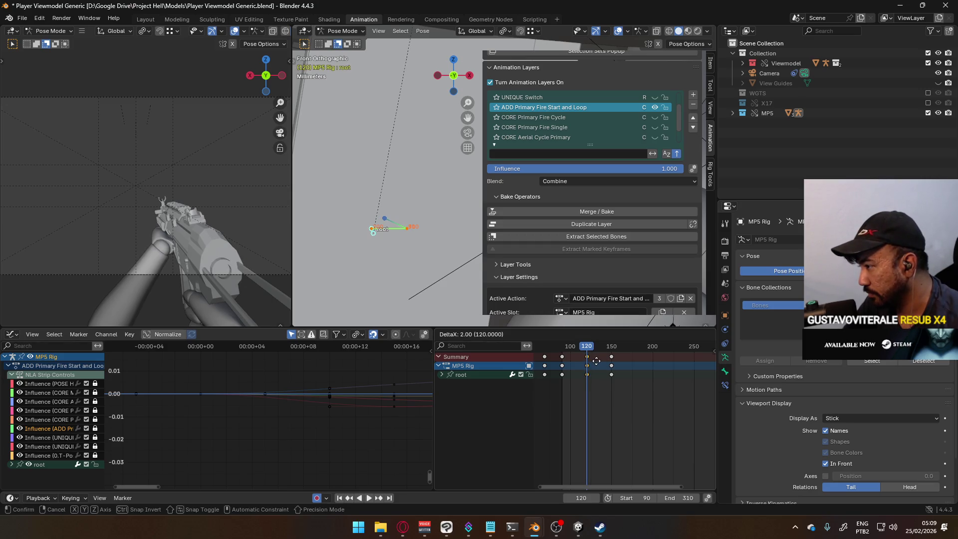
click(596, 368)
Key root location and rotation, then paste the copied keys at frame 210.
key(i)
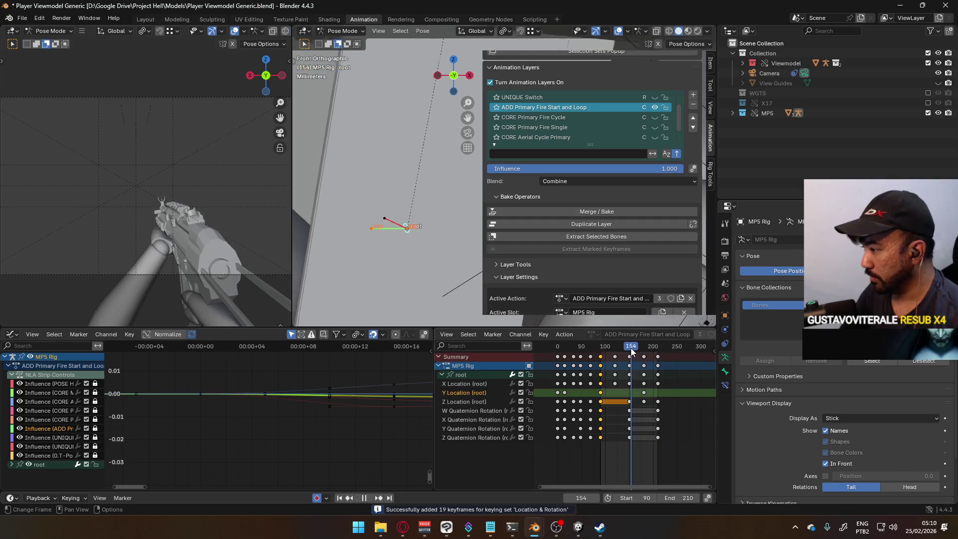
click(599, 349)
drag(599, 352, 601, 350)
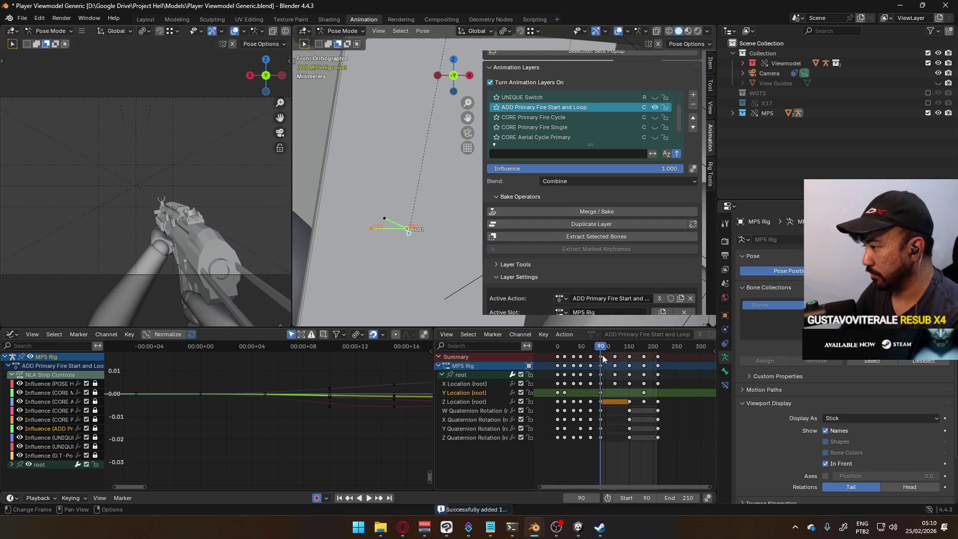
click(601, 354)
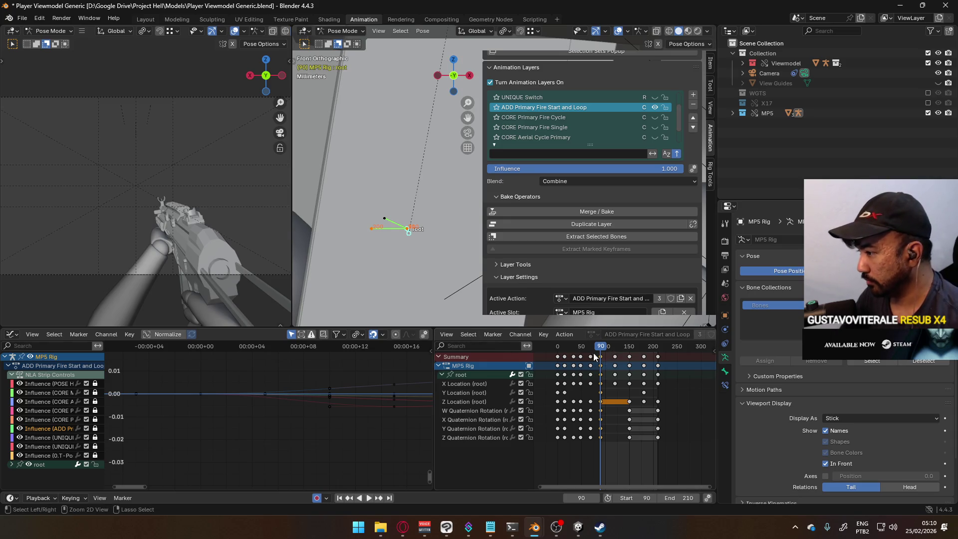
key(a)
drag(602, 348, 657, 352)
key(ctrl+v)
Paste the copied keys at frame 120.
key(space)
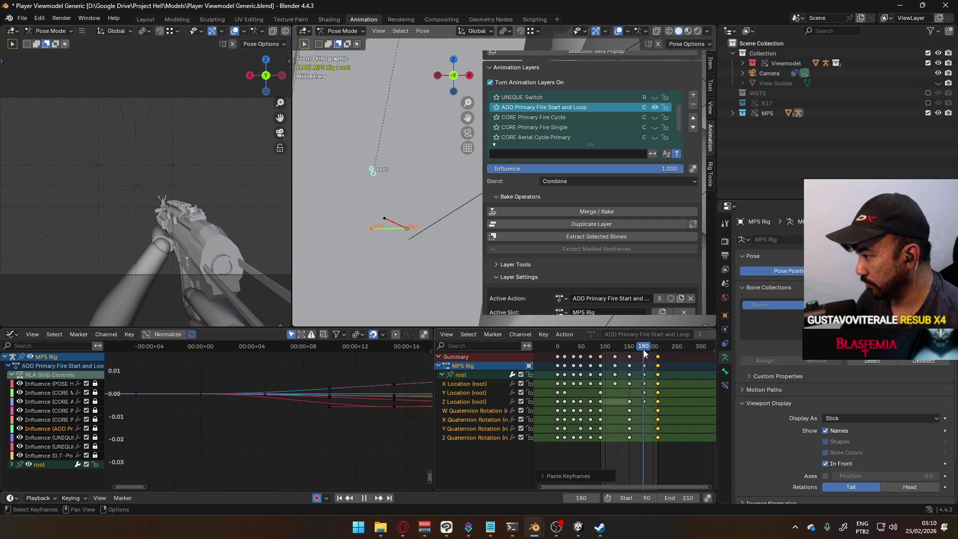
key(space)
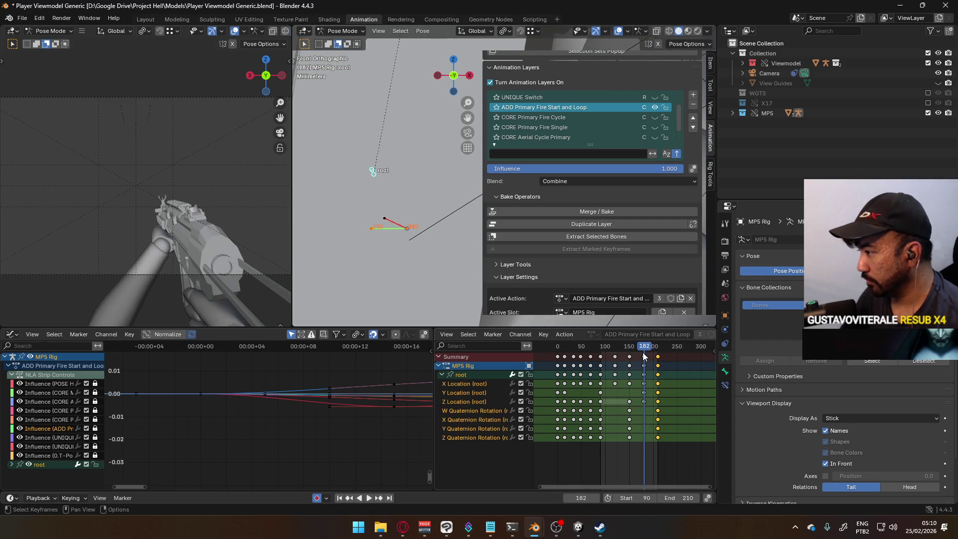
click(645, 355)
key(space)
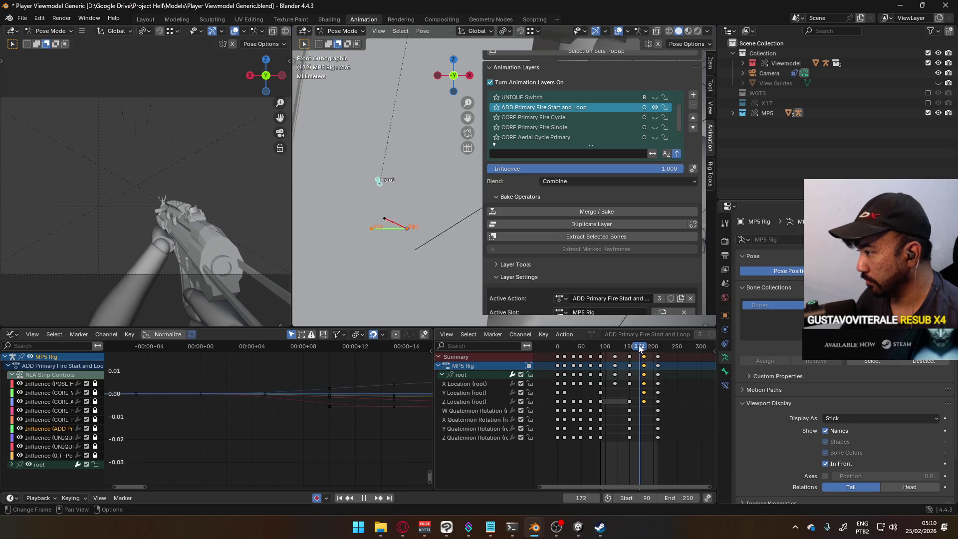
click(621, 345)
drag(621, 345, 630, 346)
key(ctrl+v)
Select a key in the root's Z Location channel and review the loop playback.
click(592, 346)
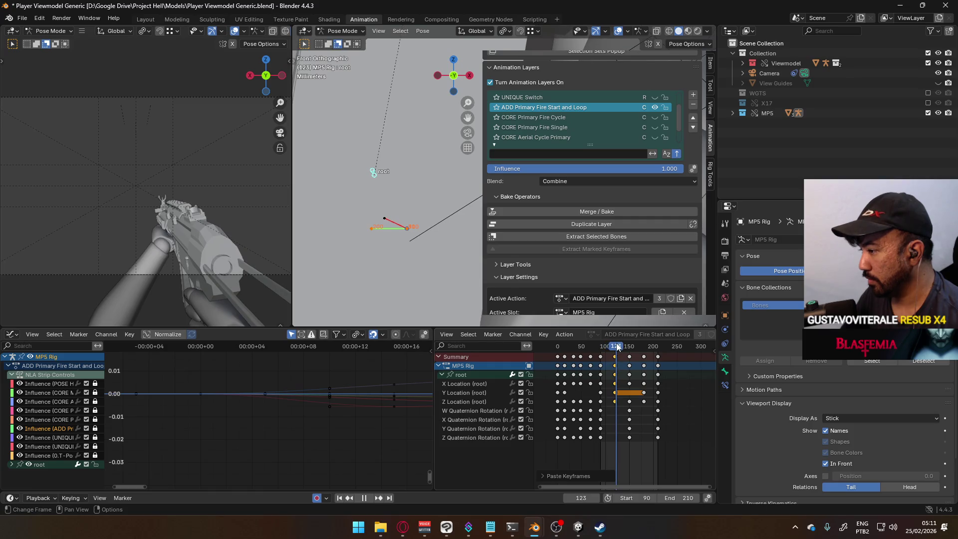
key(space)
click(615, 342)
click(641, 405)
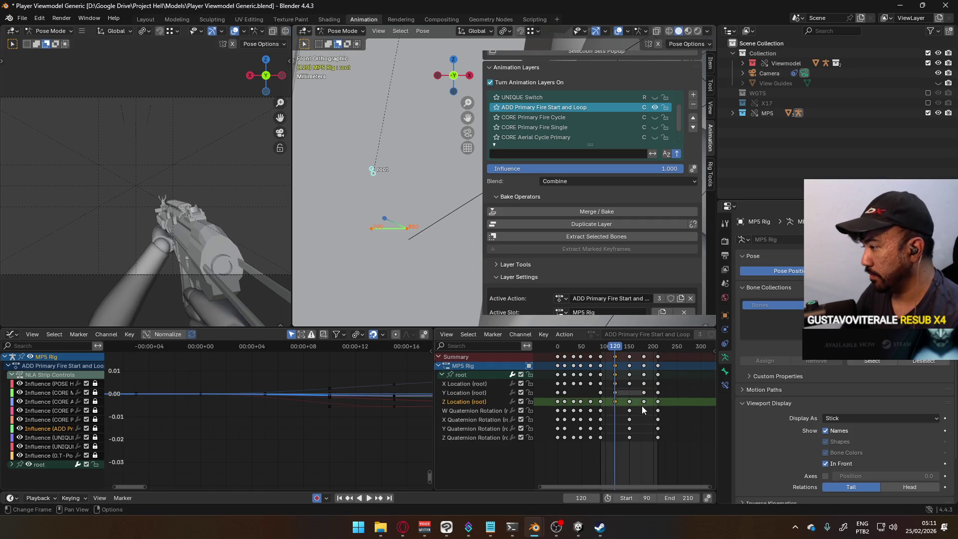
click(643, 402)
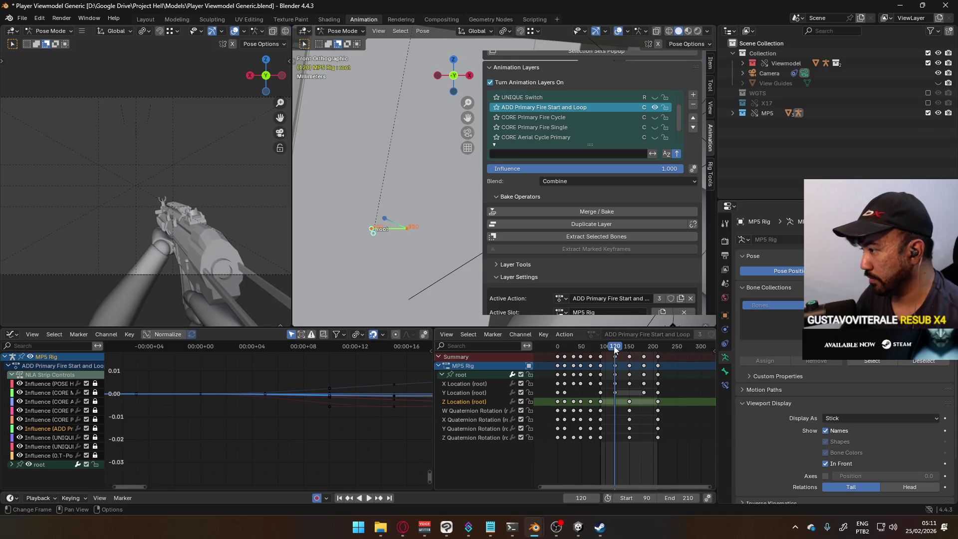
key(space)
drag(633, 351, 599, 352)
key(space)
Delete the root's later Y Location keys, checking the result in side view.
scroll(402, 261, up, 3)
key(KP_3)
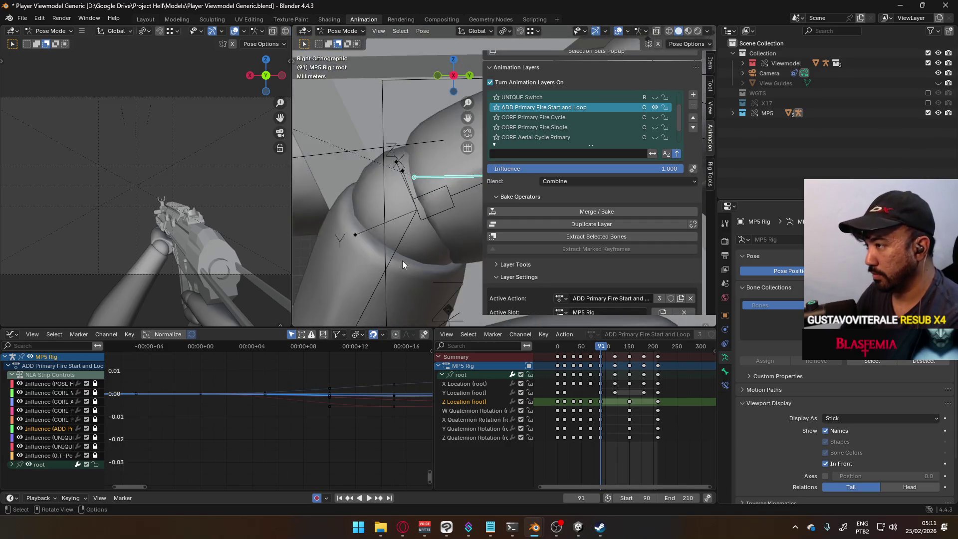
click(614, 394)
key(Delete)
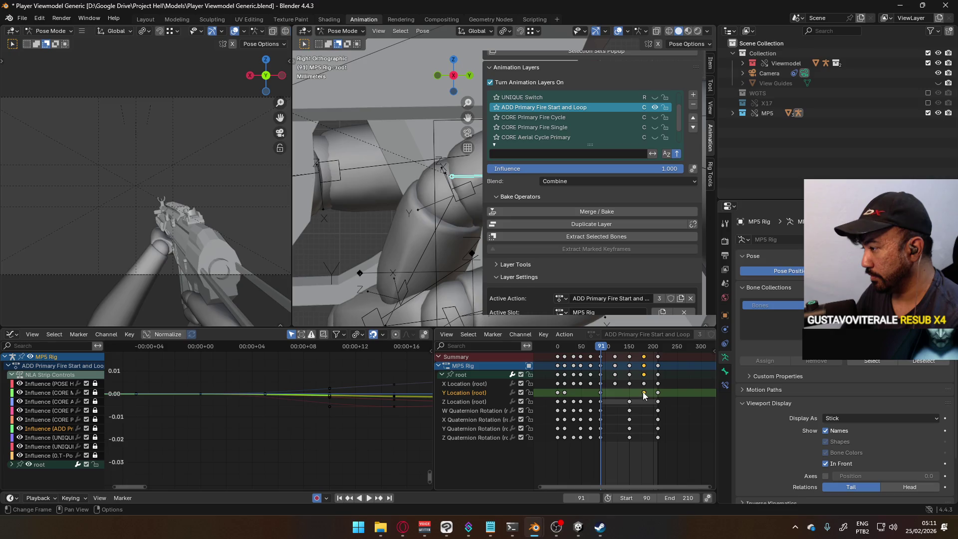
key(space)
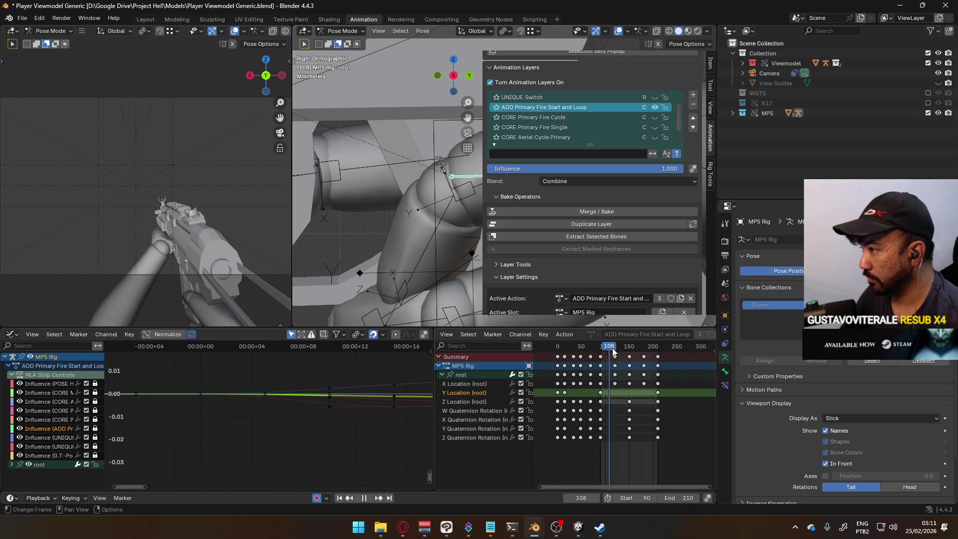
key(Escape)
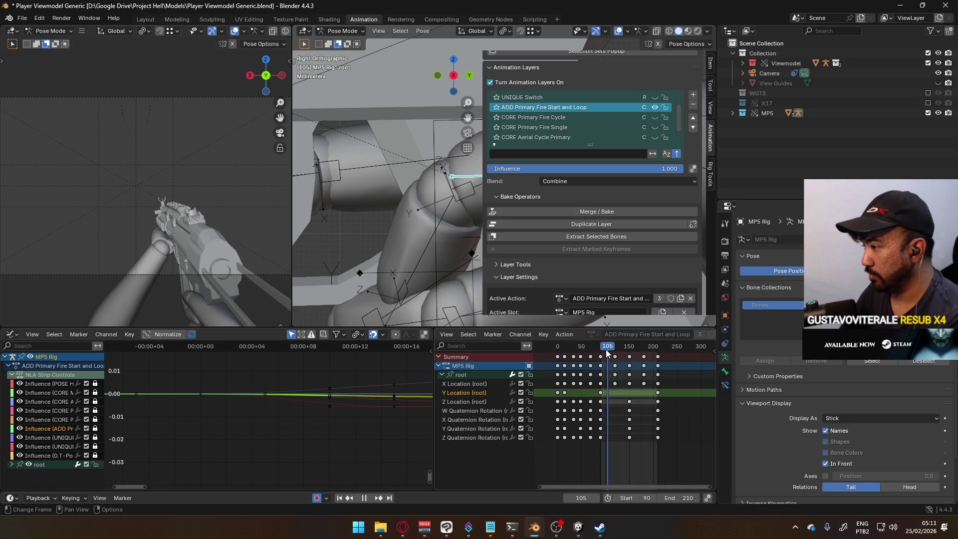
Calculate the root bone's motion path from the front view.
key(KP_1)
mouse_move(428, 228)
shift+middle_down()
mouse_move(439, 235)
mouse_move(297, 223)
mouse_move(506, 225)
shift+middle_up()
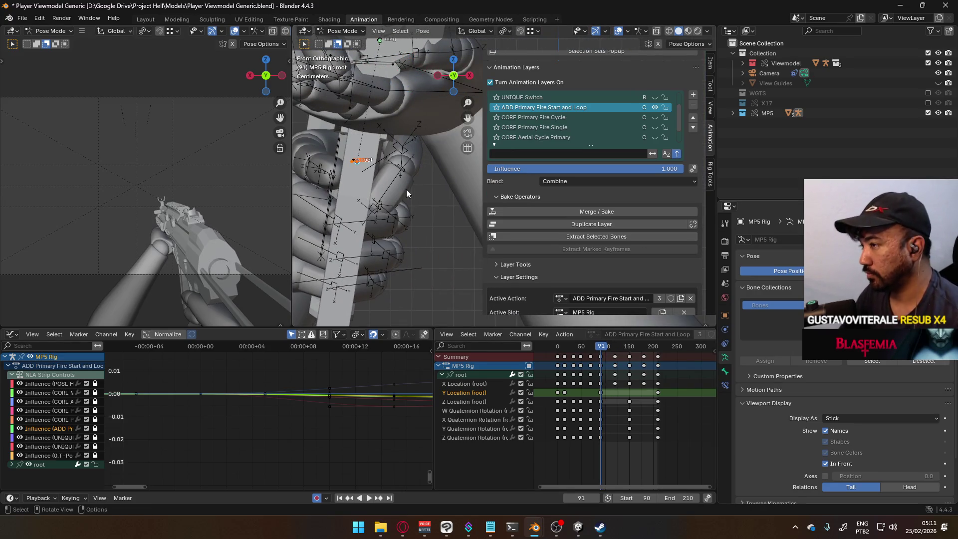
key(ctrl+shift+p)
click(381, 234)
scroll(311, 181, up, 10)
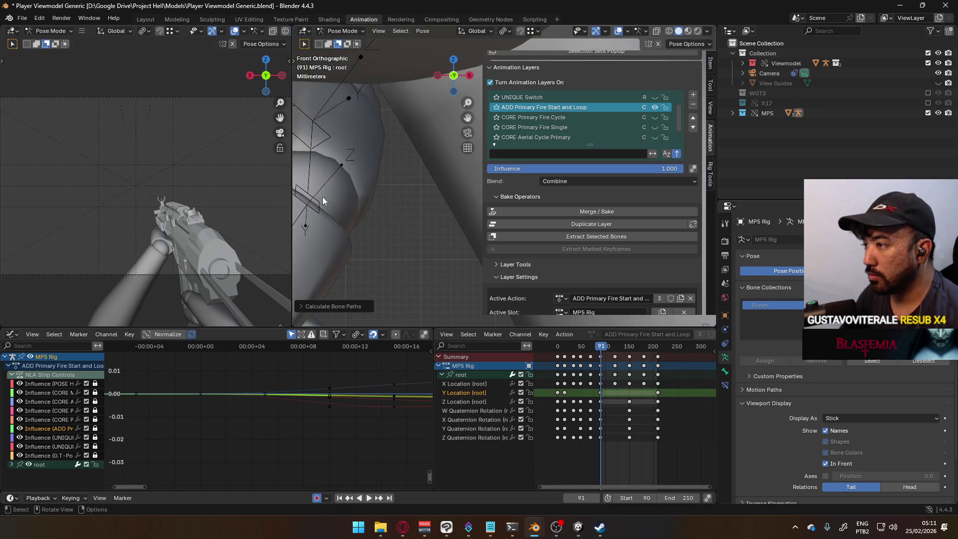
Raise the root's selected Z Location keys slightly in the Graph Editor.
shift+middle_drag(463, 182, 538, 176)
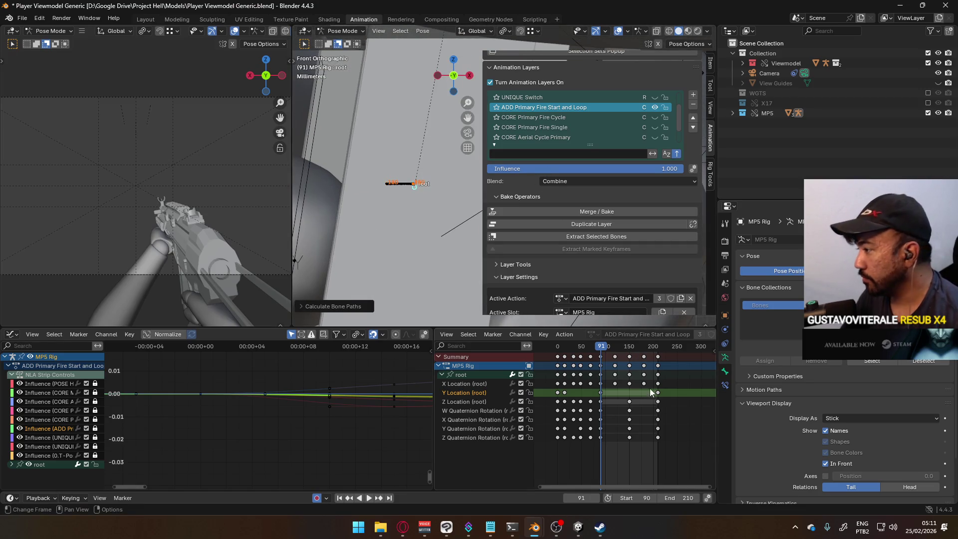
drag(602, 348, 630, 348)
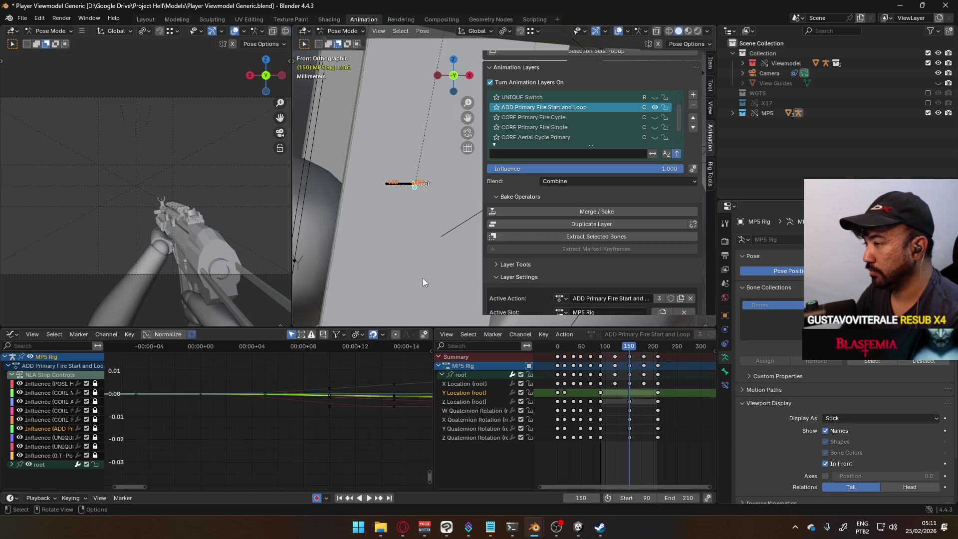
click(464, 401)
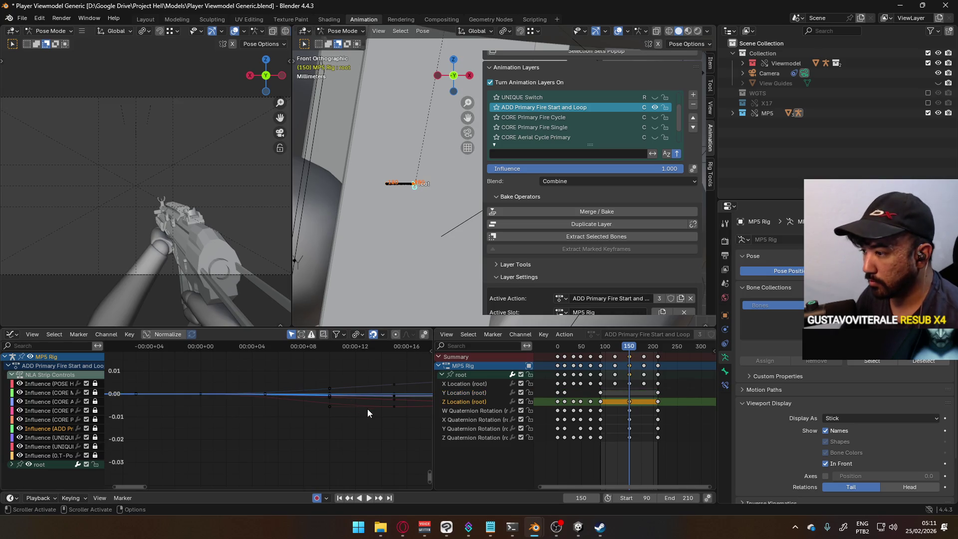
key(g)
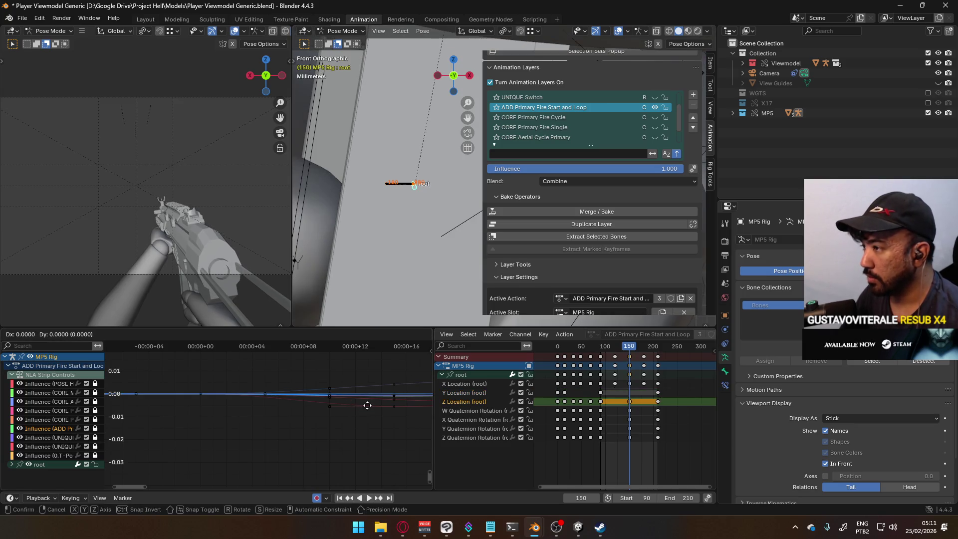
key(Escape)
key(g)
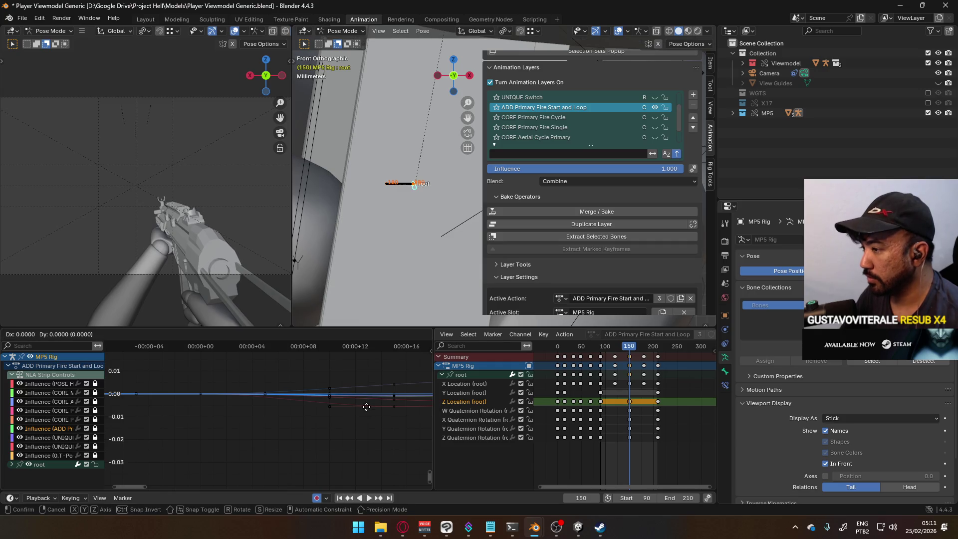
click(365, 404)
Redraw the root bone's motion path through Quick Favorites Calculate Paths.
key(space)
mouse_move(630, 349)
mouse_down()
mouse_move(597, 343)
mouse_move(663, 345)
mouse_move(600, 340)
mouse_up()
key(space)
key(q)
click(435, 181)
click(427, 226)
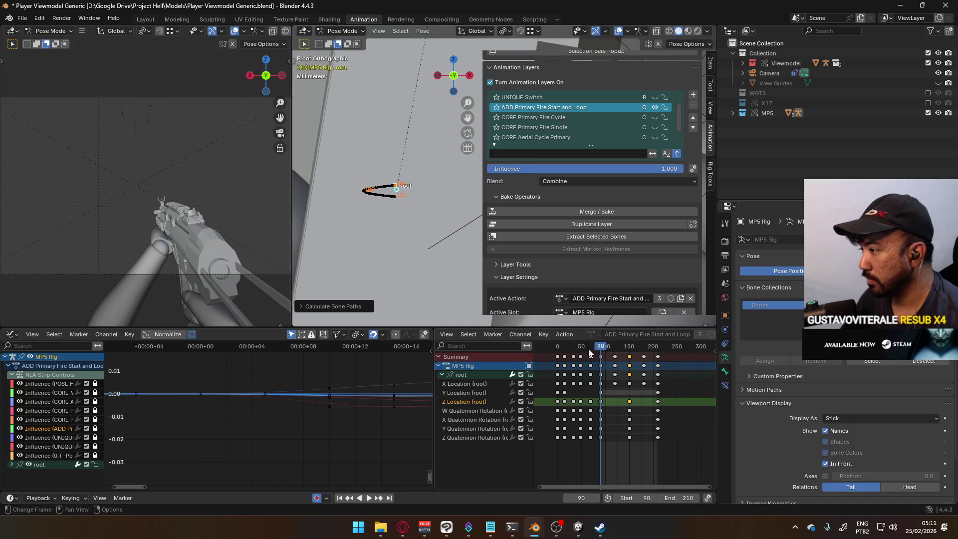
Shift the selected root keys 22 frames earlier in the Dope Sheet.
key(space)
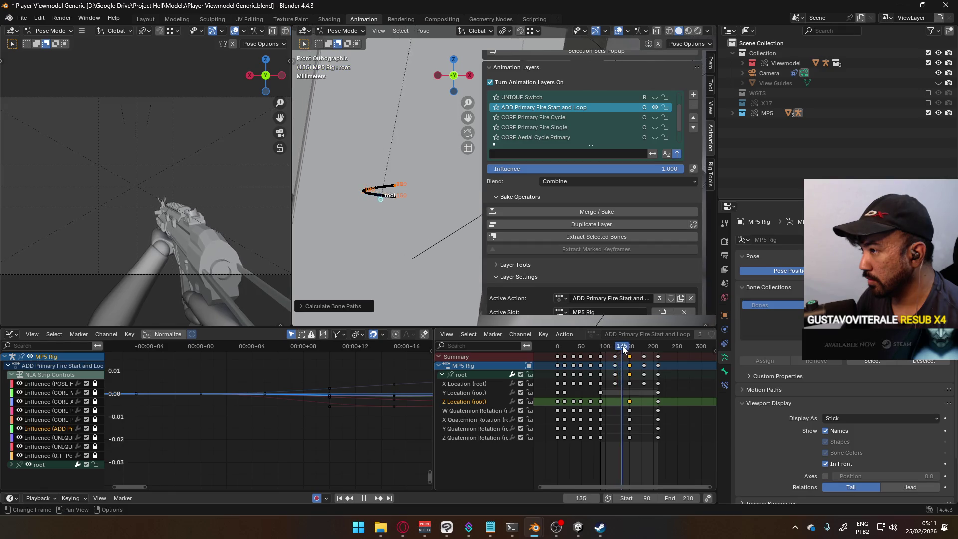
mouse_move(655, 347)
mouse_down()
mouse_move(605, 340)
mouse_move(668, 338)
mouse_move(602, 344)
mouse_move(657, 338)
mouse_move(599, 335)
mouse_move(648, 334)
mouse_move(628, 337)
mouse_up()
scroll(624, 405, up, 1)
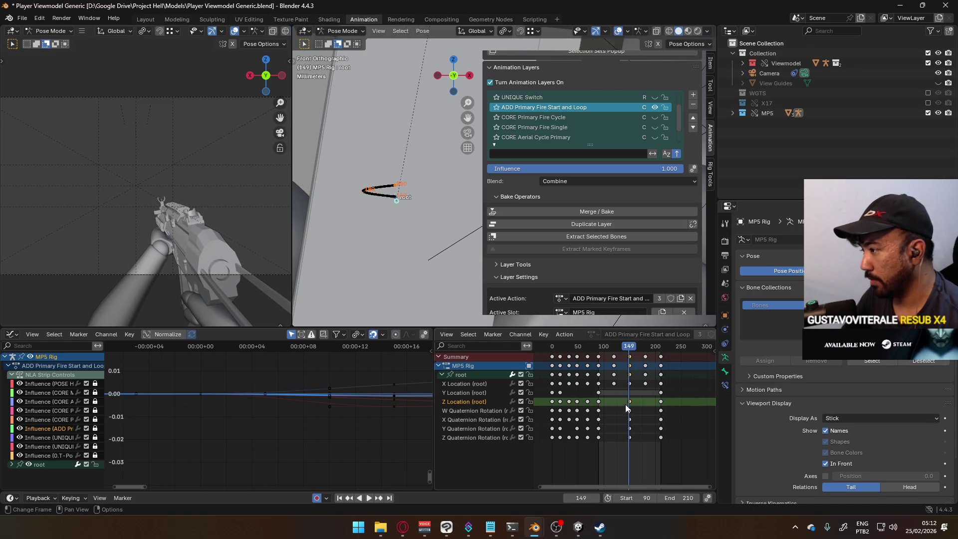
key(space)
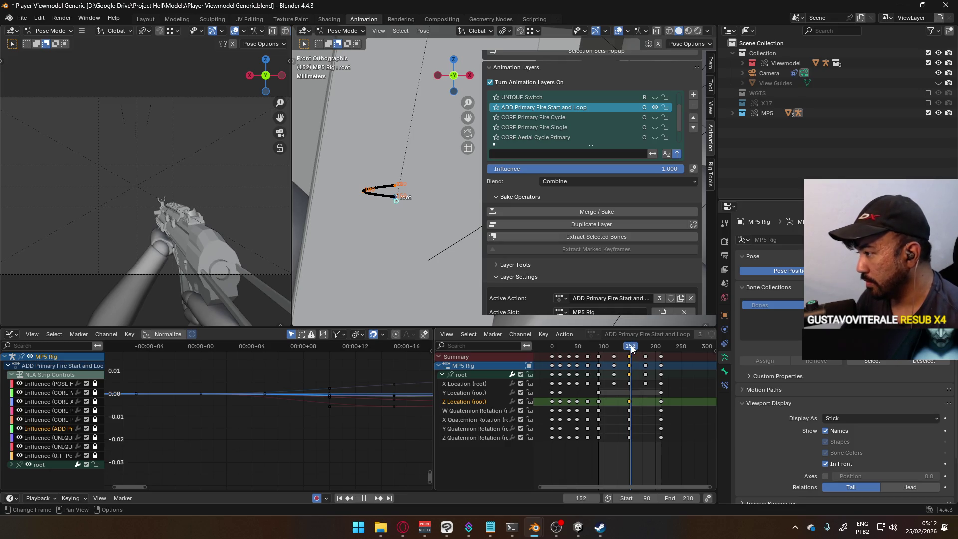
key(Escape)
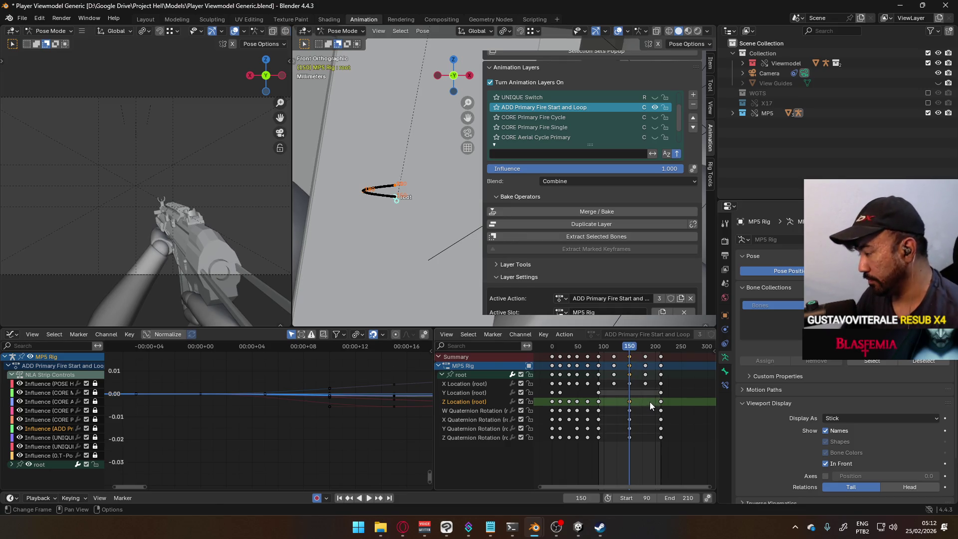
key(g)
click(633, 402)
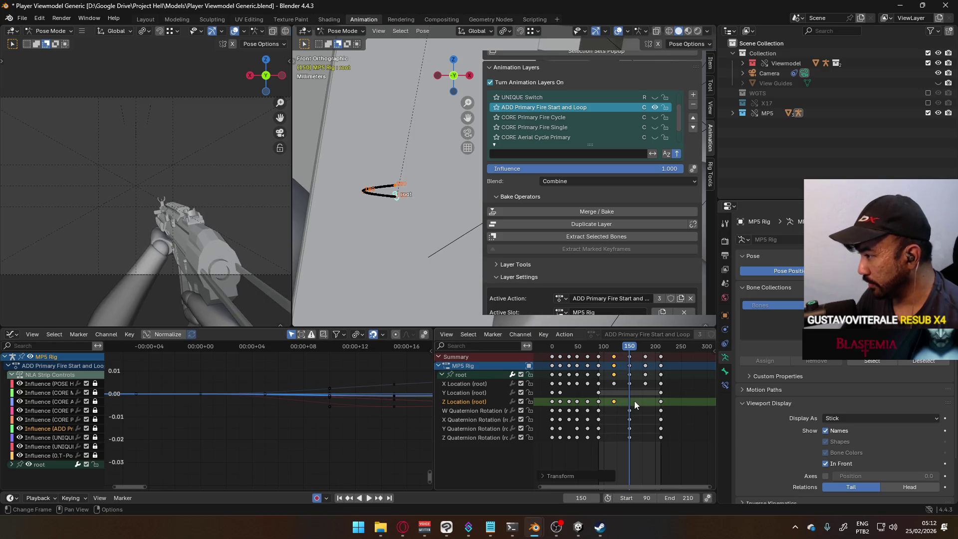
Step through frames 120 and 149 back to the loop start frame 90.
mouse_move(630, 350)
mouse_down()
mouse_move(596, 361)
mouse_move(646, 360)
mouse_up()
key(Left)
click(629, 346)
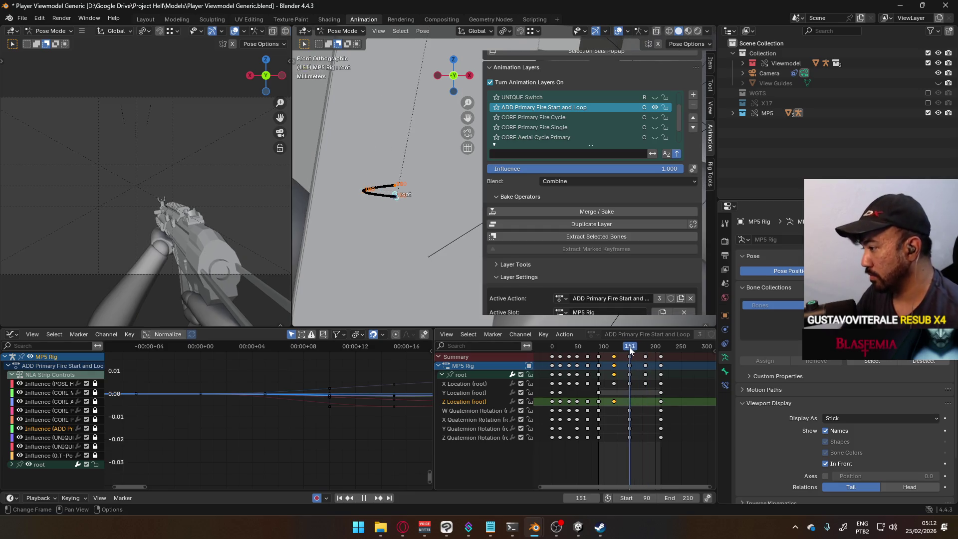
key(shift+Left)
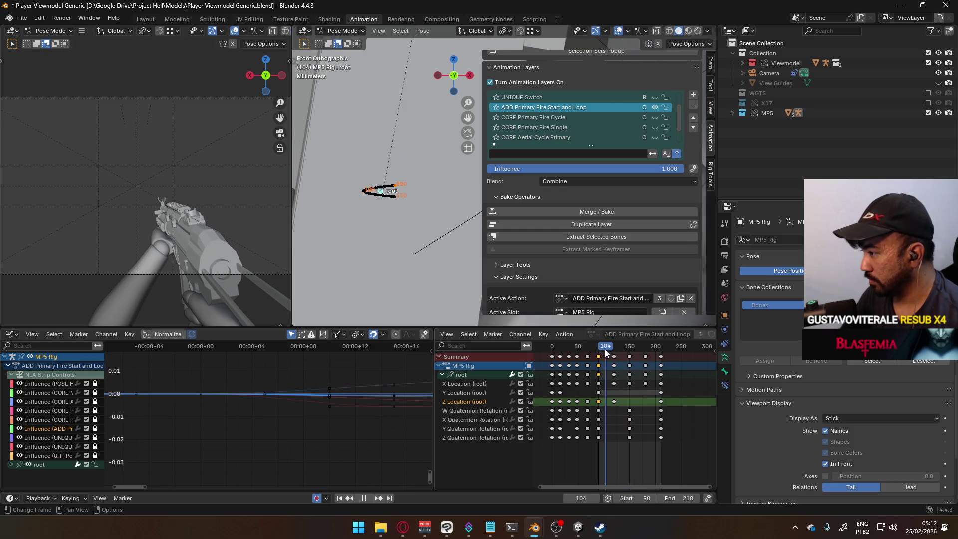
Paste the keys at frame 150 and raise the root along global Z at frame 180.
click(630, 345)
key(ctrl+v)
drag(627, 349, 645, 349)
key(Left)
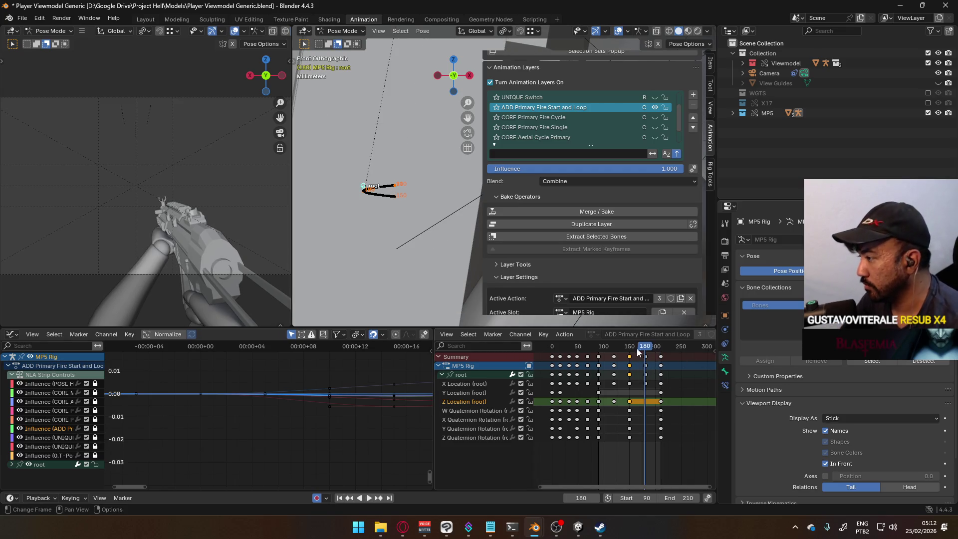
key(g)
key(z)
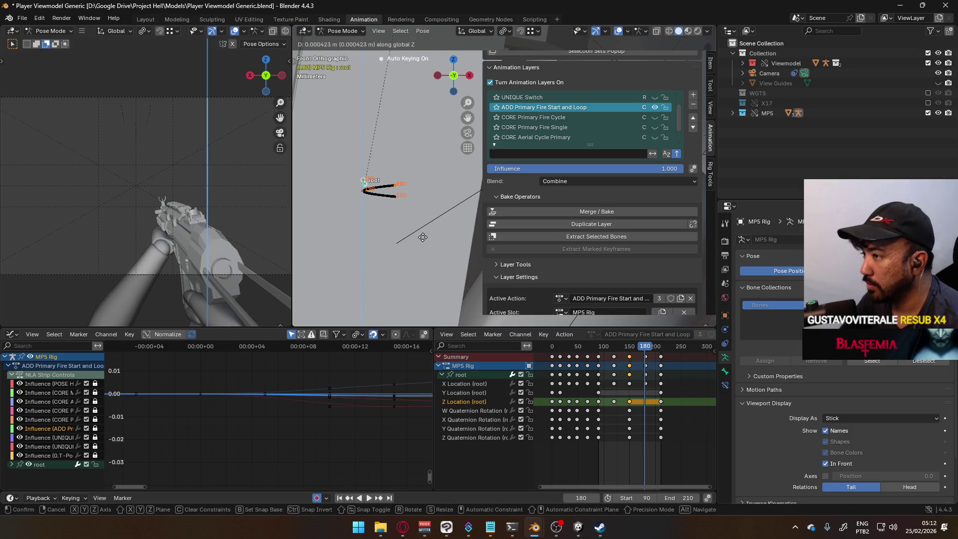
click(423, 237)
Recalculate the root's motion path and play back the recoil loop.
key(q)
click(403, 277)
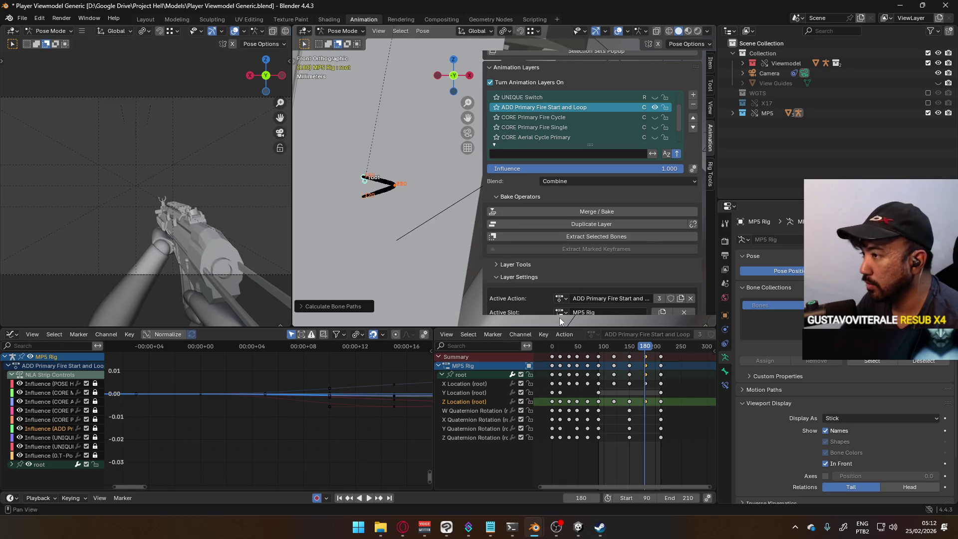
scroll(351, 202, up, 2)
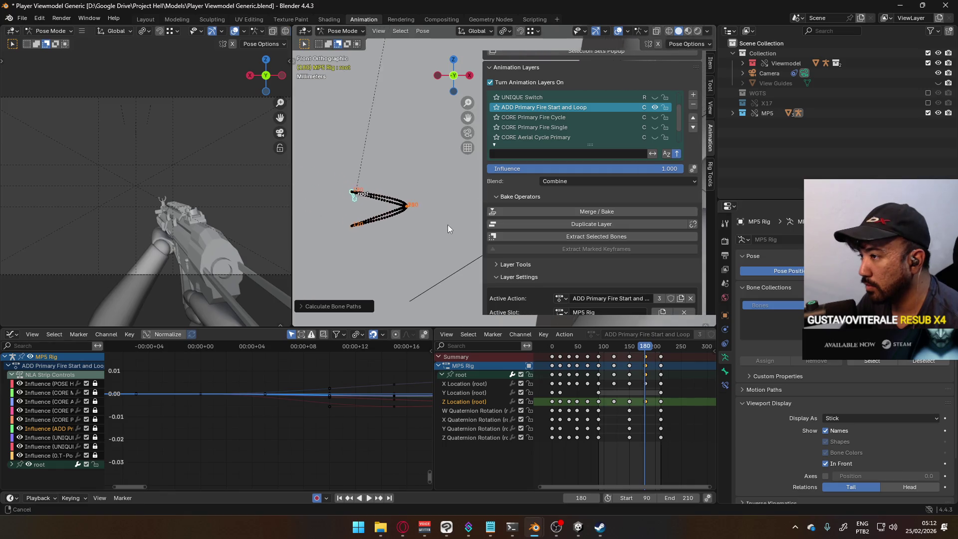
key(shift+ctrl+space)
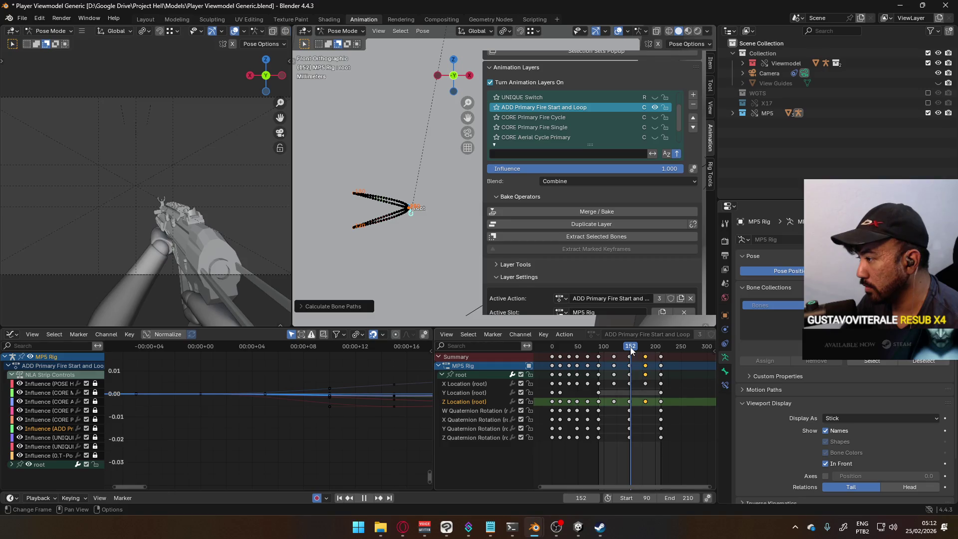
key(space)
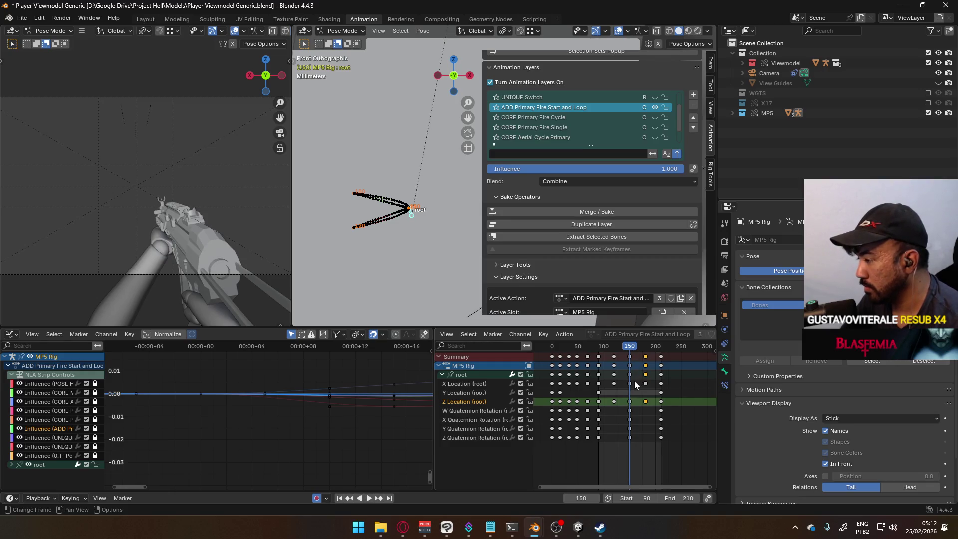
Select the root's X Location keys from frame 90 onward in the curve view.
click(630, 383)
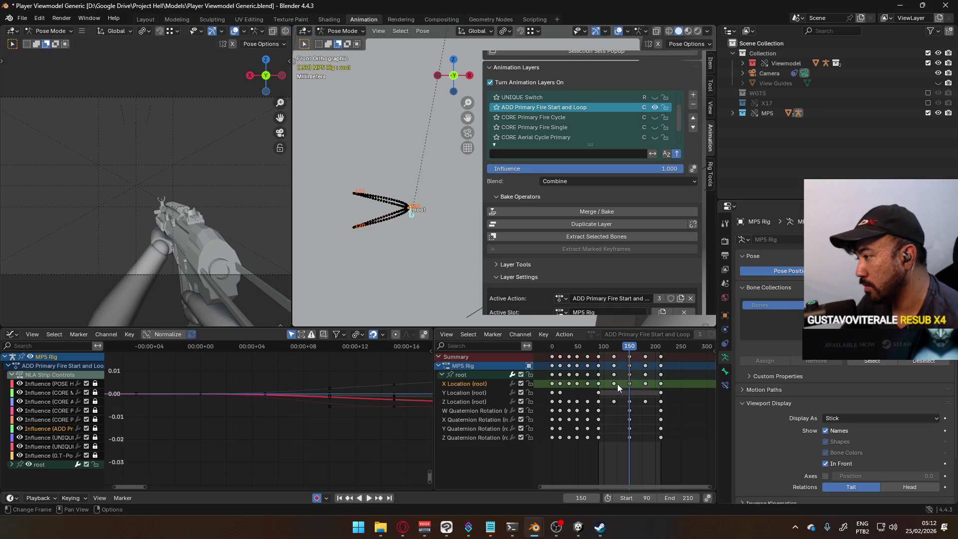
mouse_move(627, 344)
mouse_down()
mouse_move(615, 347)
mouse_move(689, 349)
mouse_move(630, 354)
mouse_up()
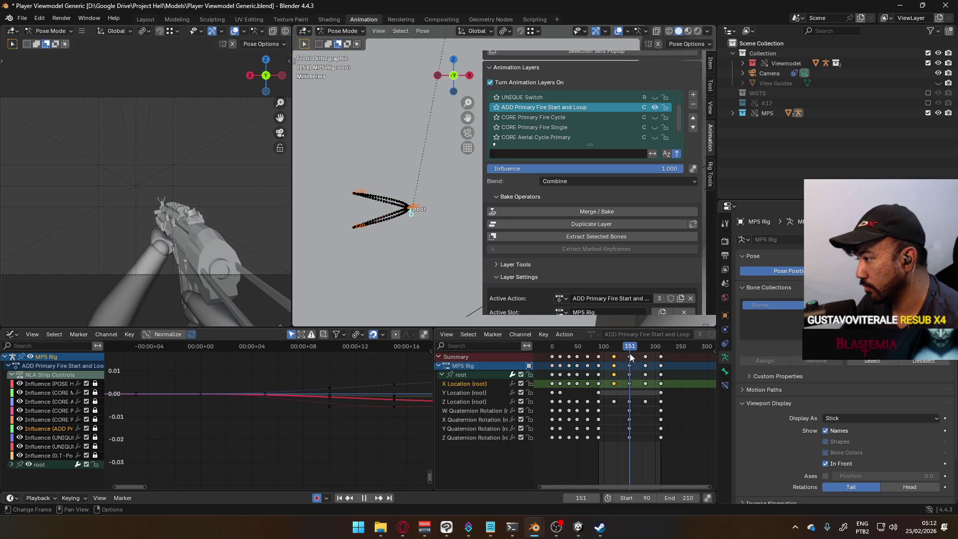
key(Left)
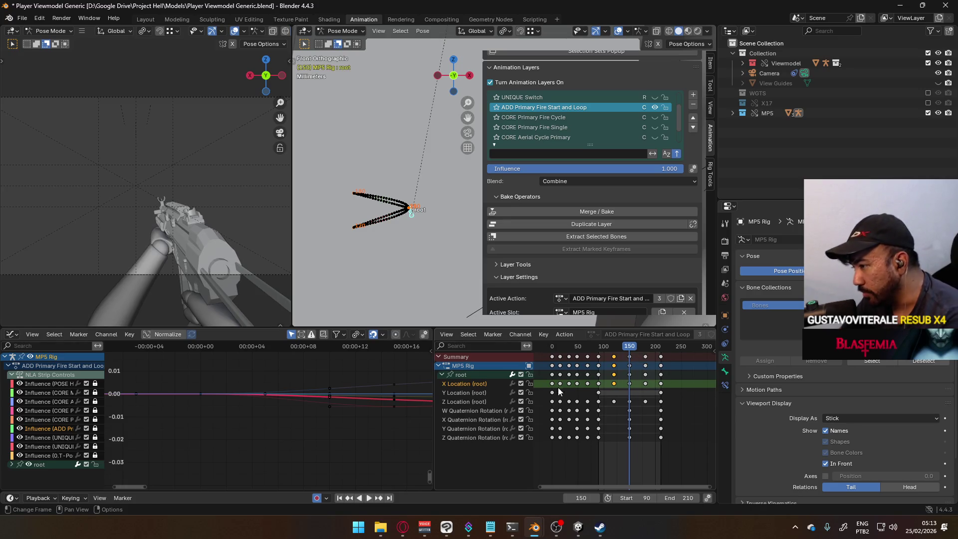
double_click(483, 384)
key(Home)
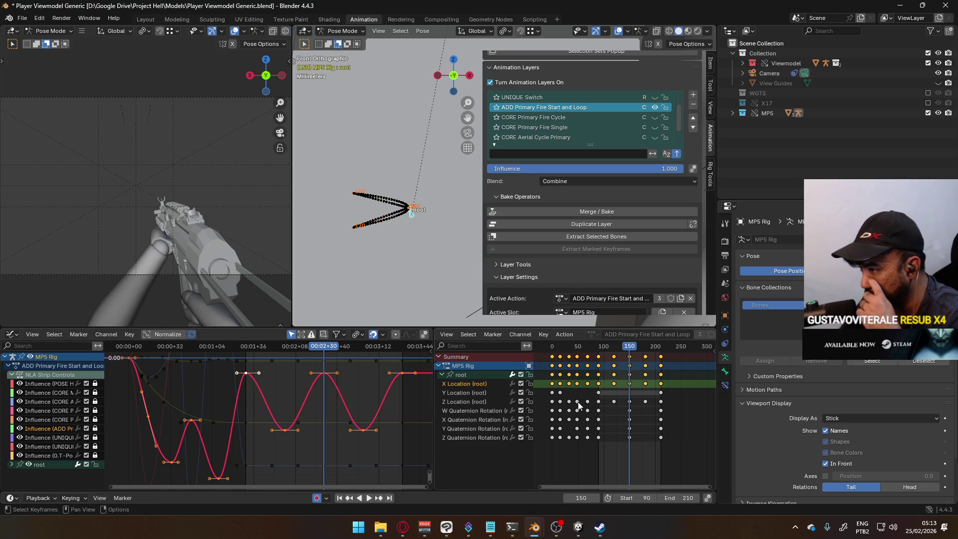
drag(675, 383, 597, 389)
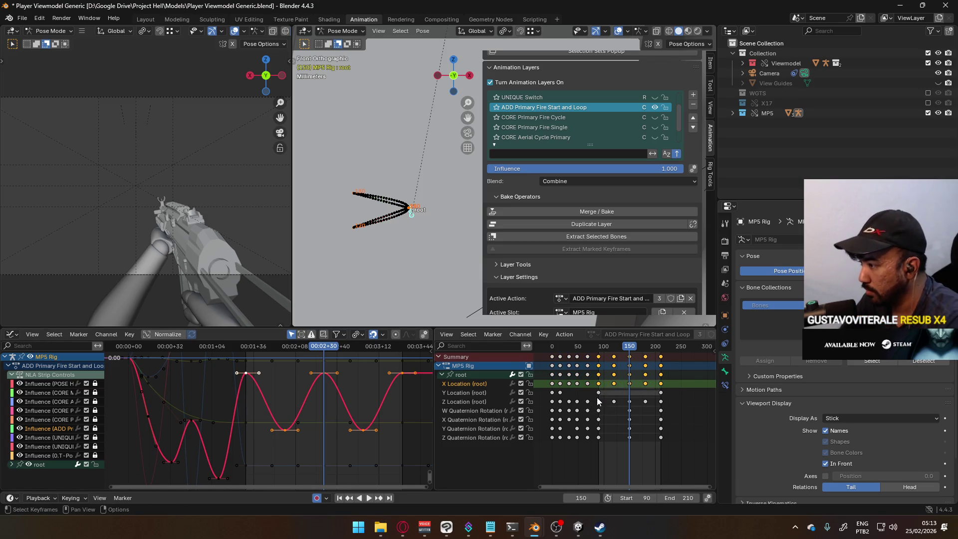